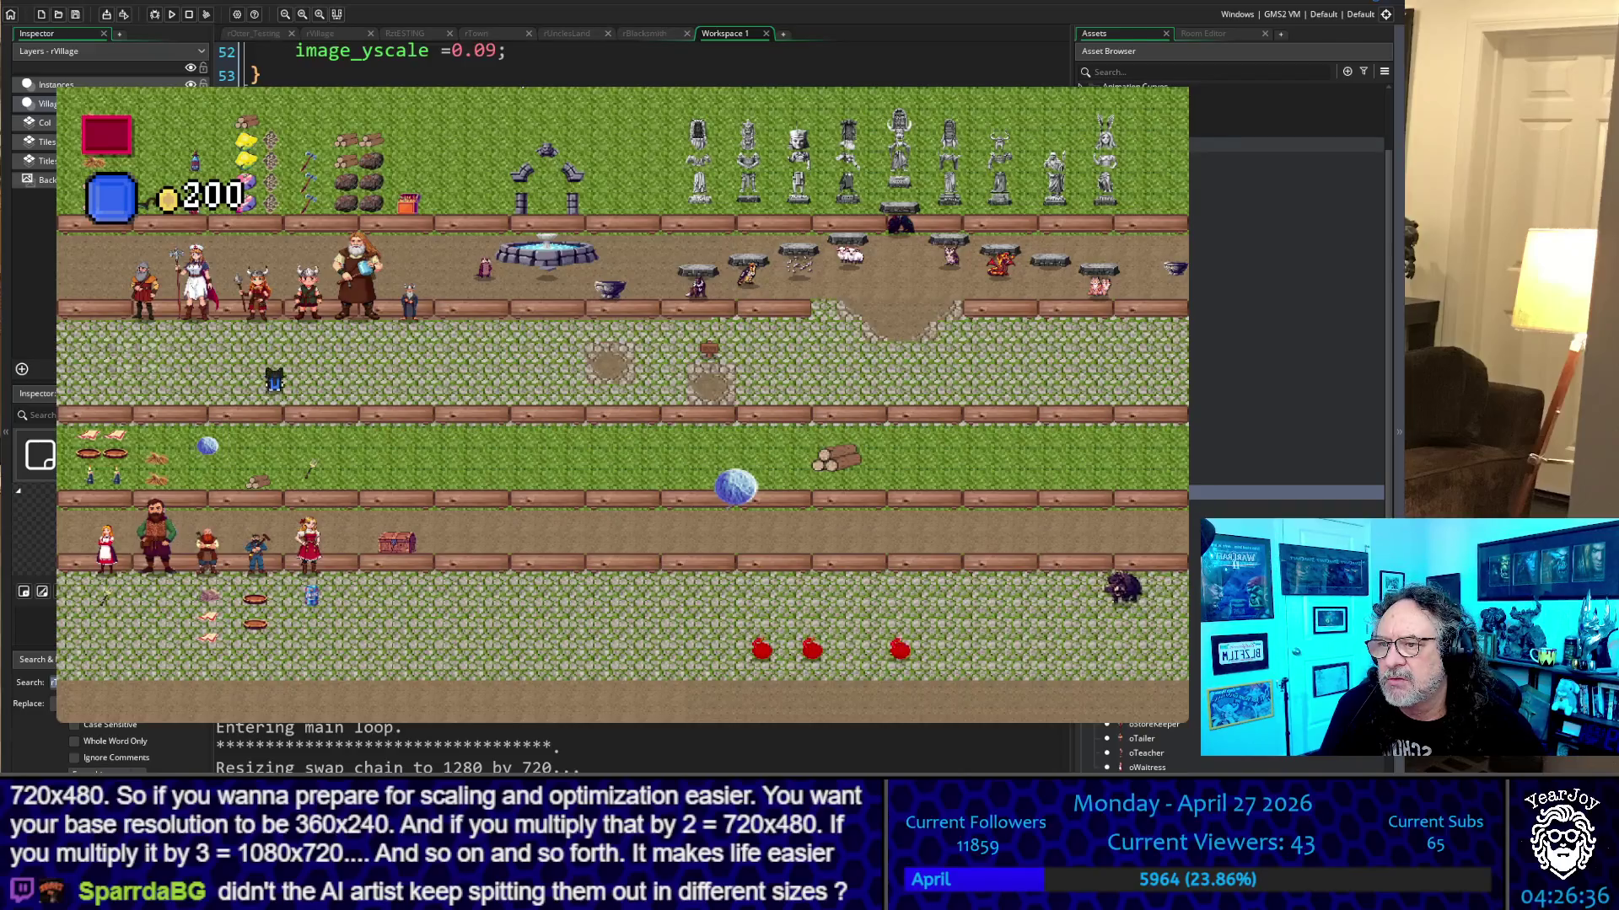
Walk the player left, right and down through the village, then along the town's row of NPCs
{"action": "key", "text": "Left"}
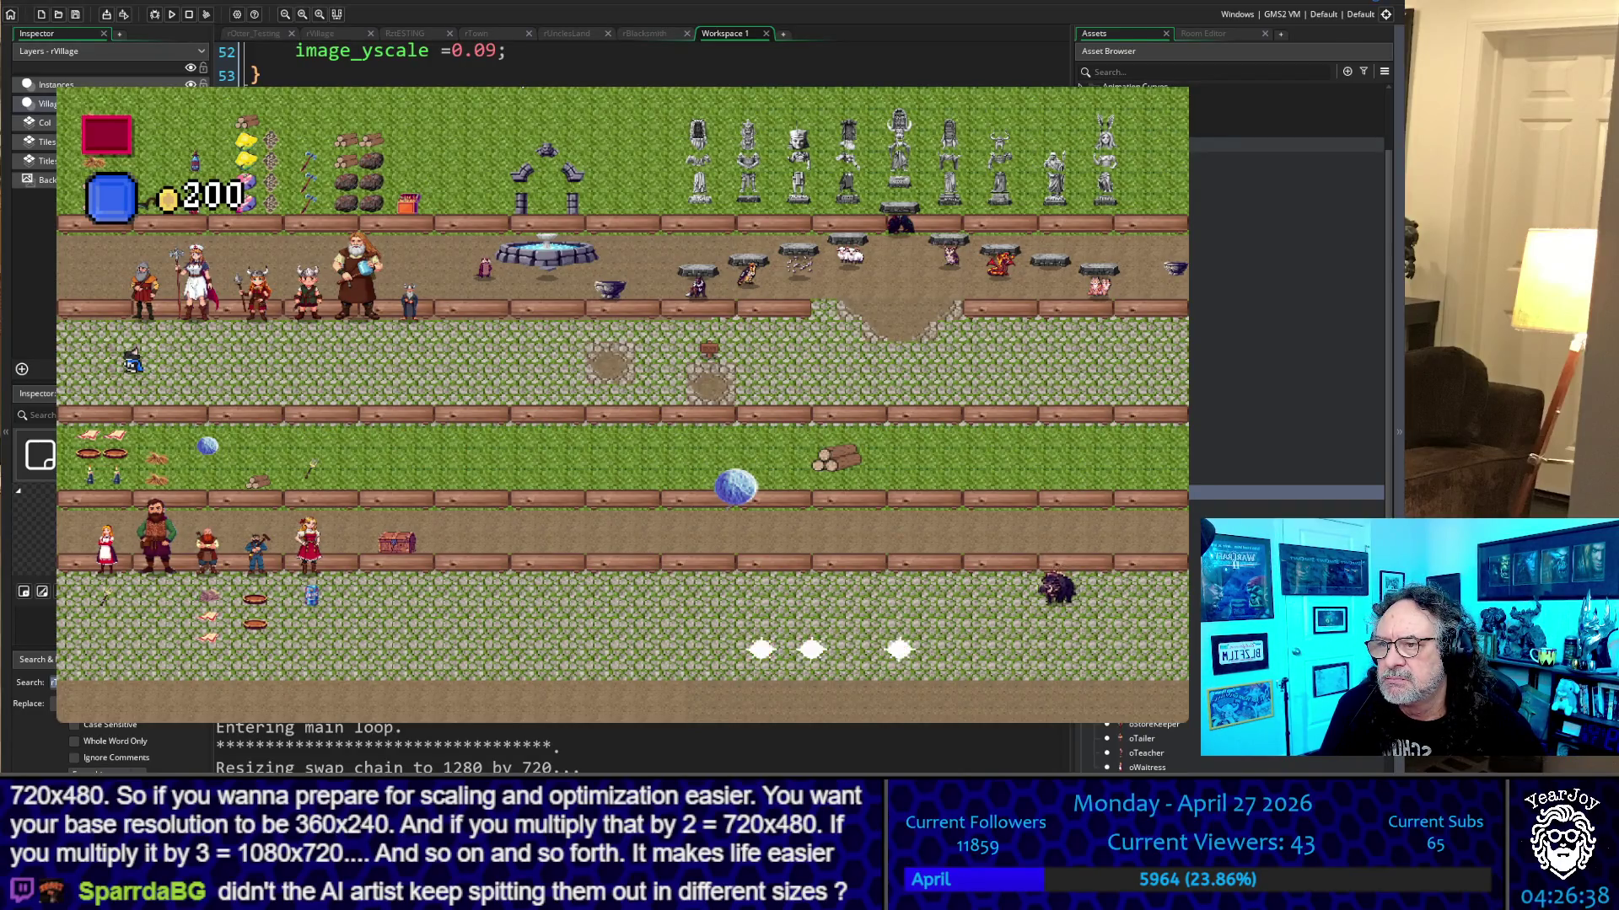
{"action": "key", "text": "Right"}
{"action": "key", "text": "Right"}
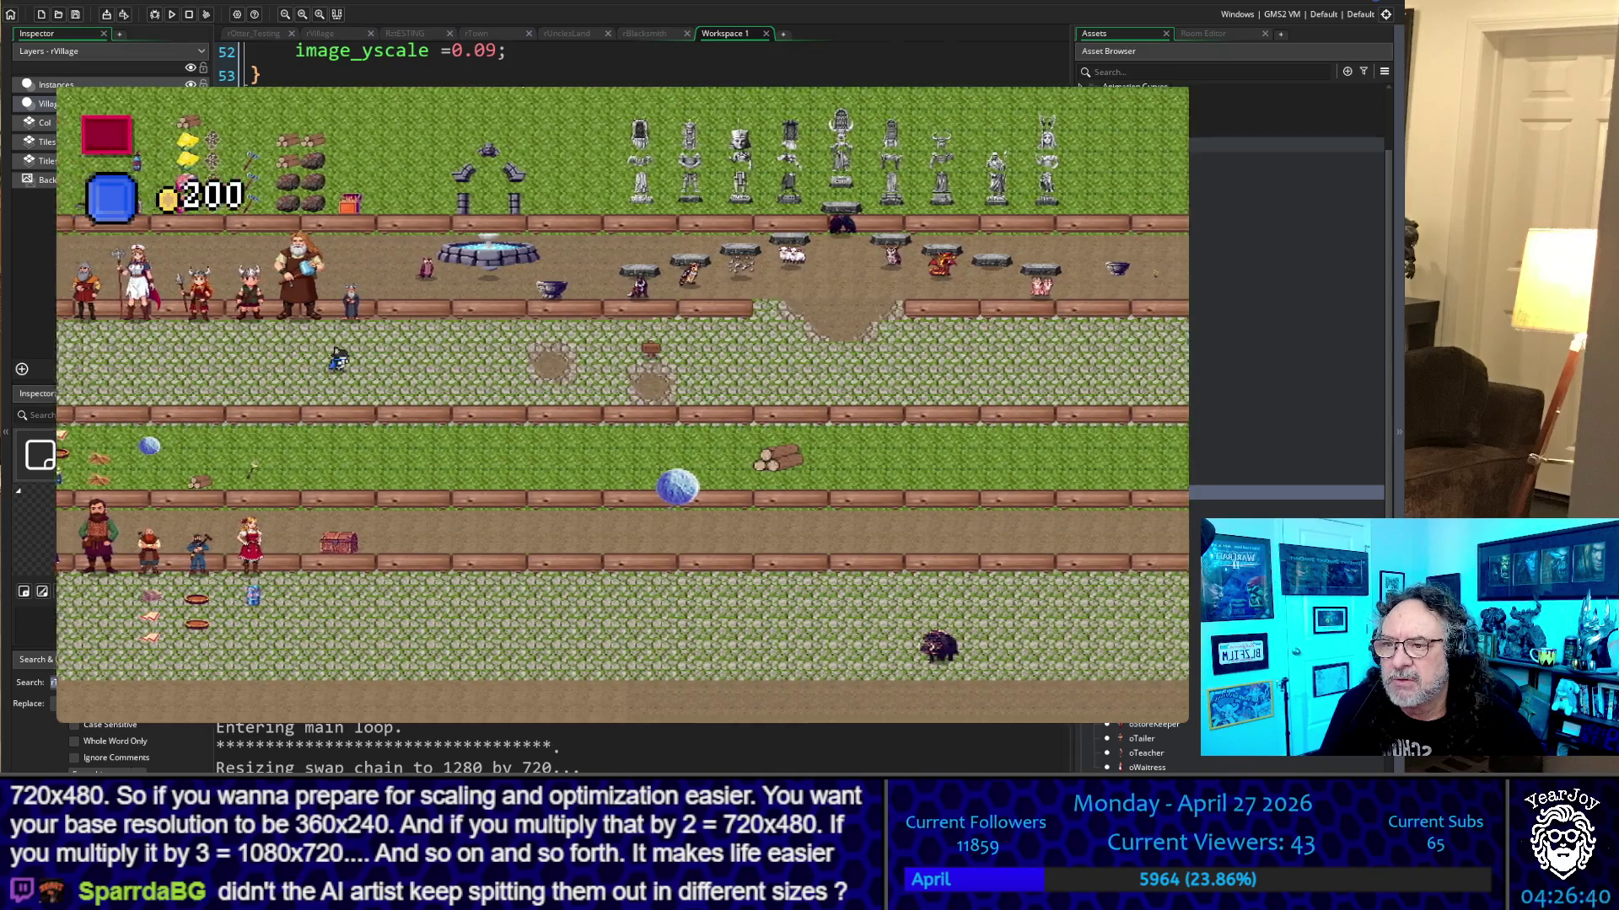
{"action": "key", "text": "Right"}
{"action": "key", "text": "Right"}
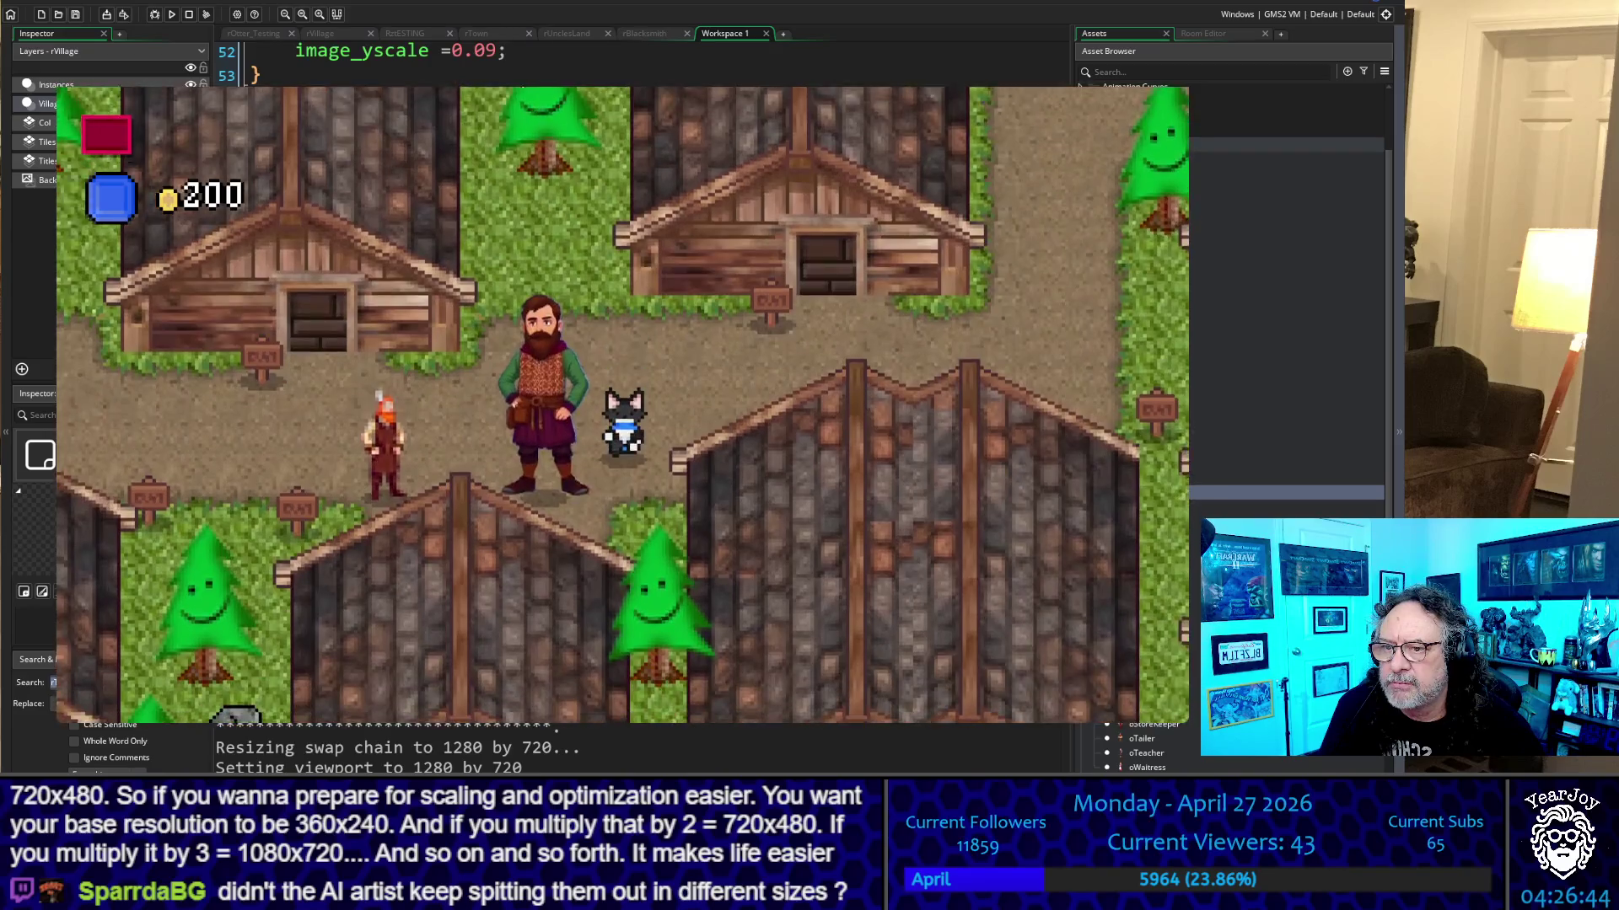
{"action": "key", "text": "Down"}
{"action": "key", "text": "Left"}
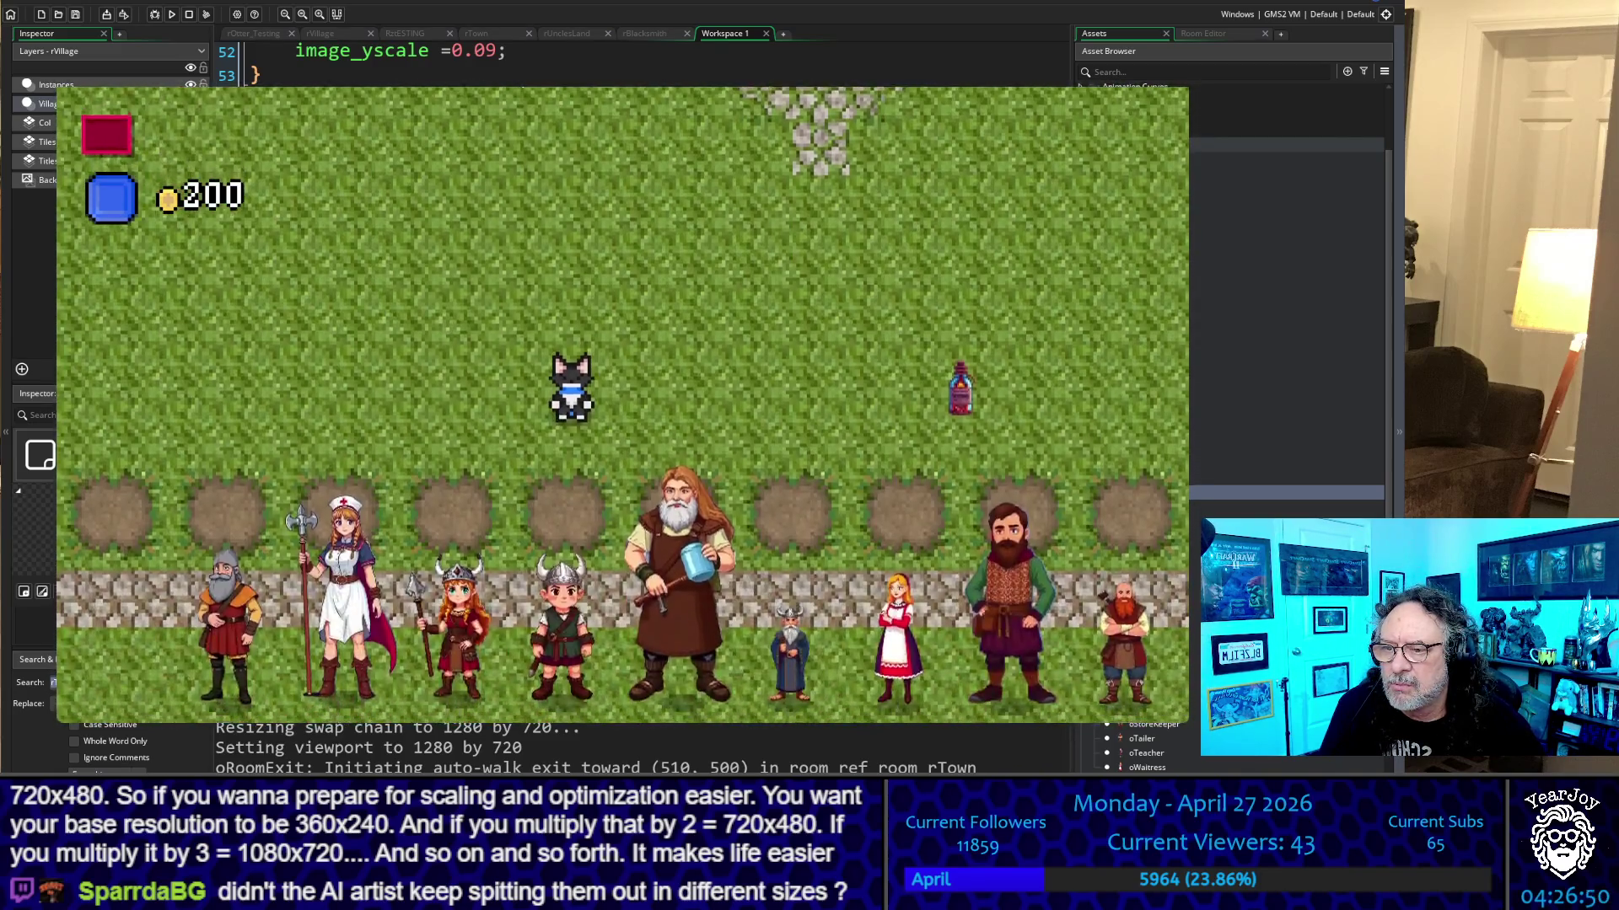
{"action": "key", "text": "Right"}
{"action": "key", "text": "Right"}
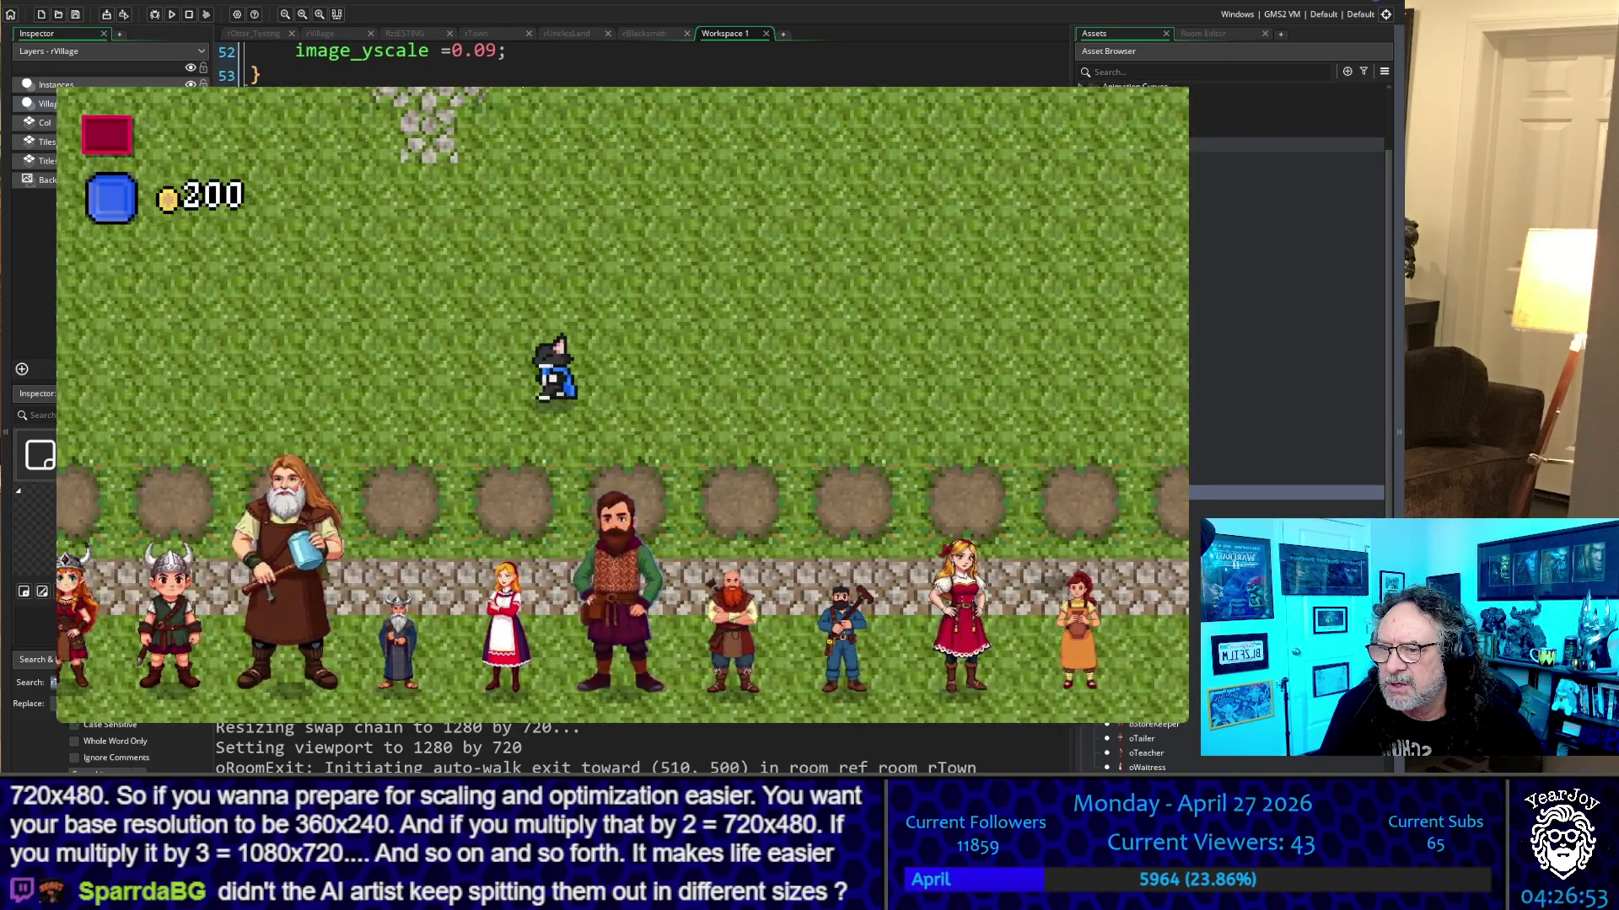
{"action": "key", "text": "Left"}
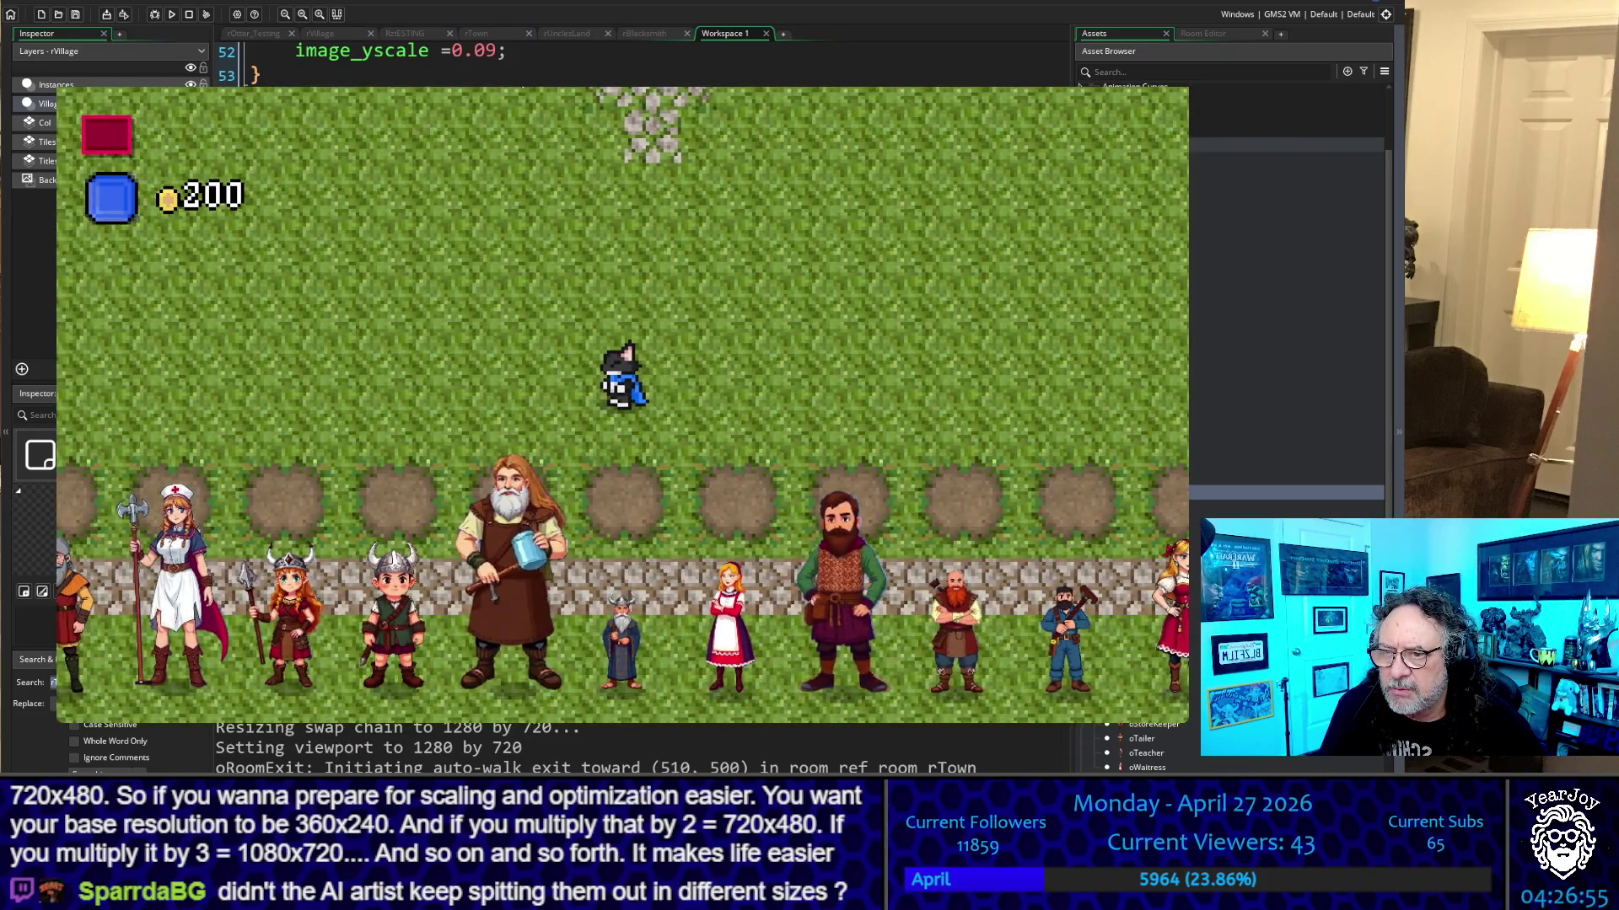
{"action": "key", "text": "Left"}
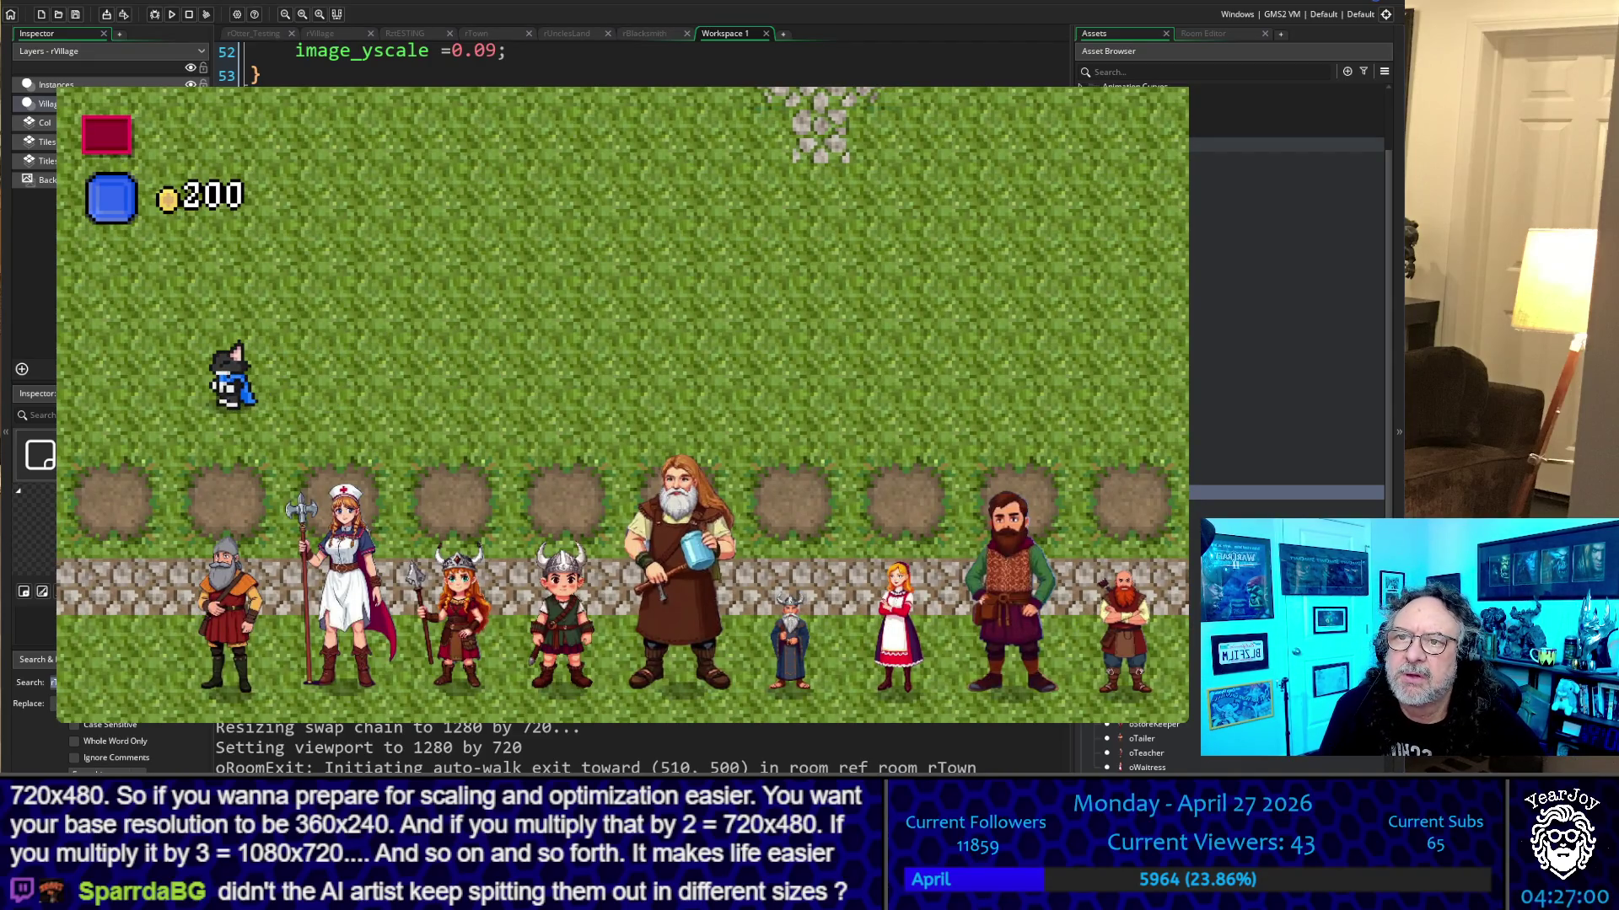
{"action": "left_click", "coordinate": [322, 38]}
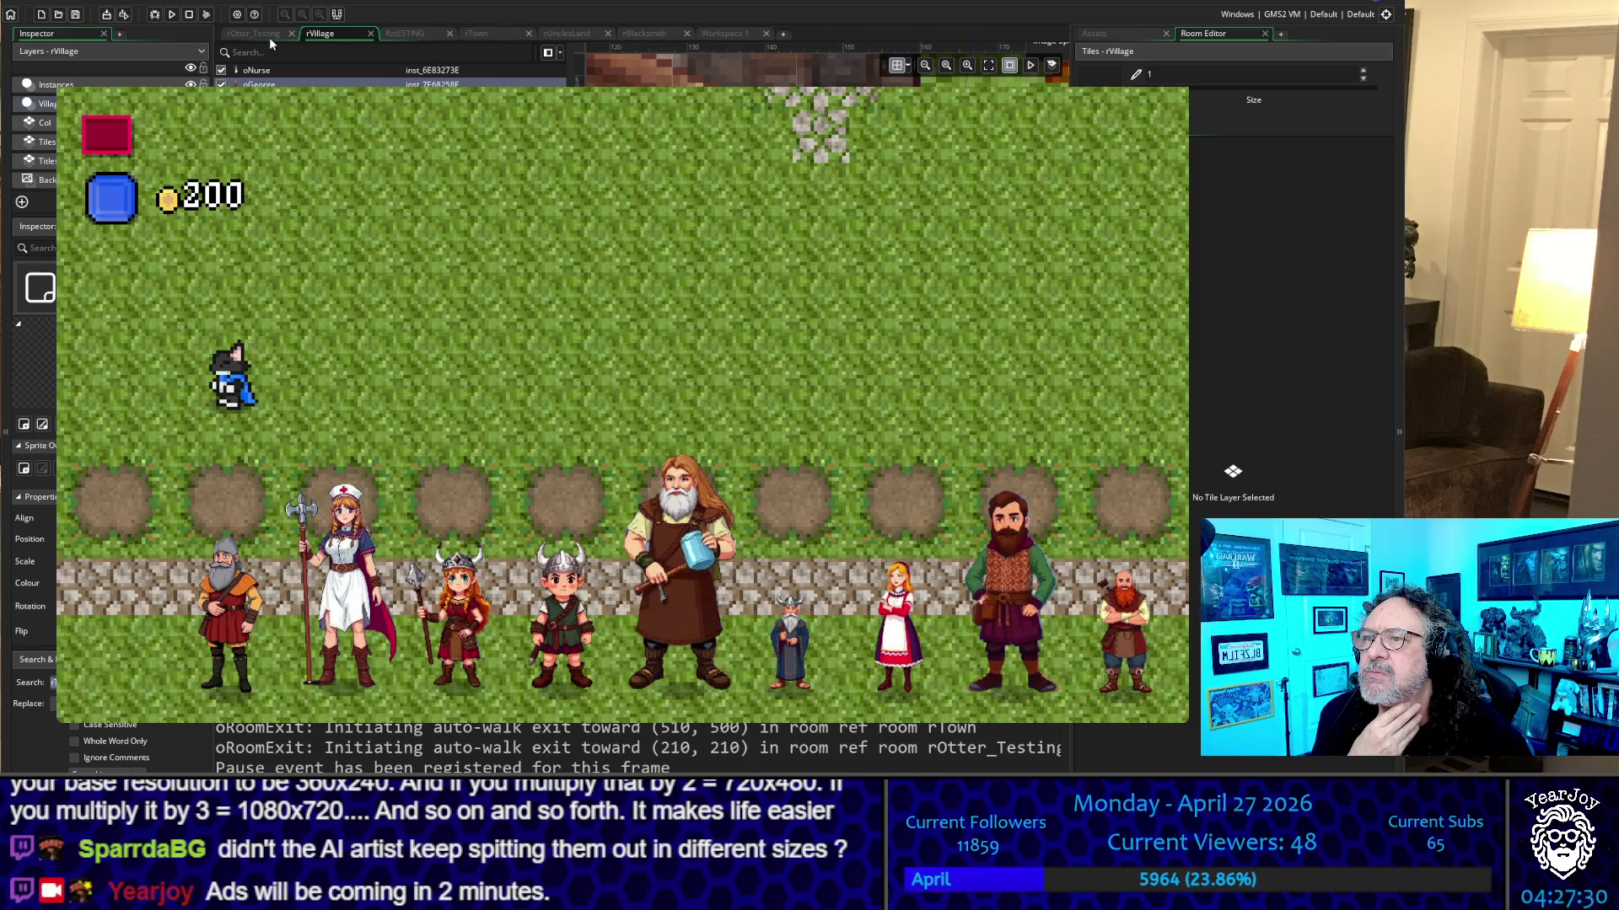
{"action": "left_click", "coordinate": [729, 33]}
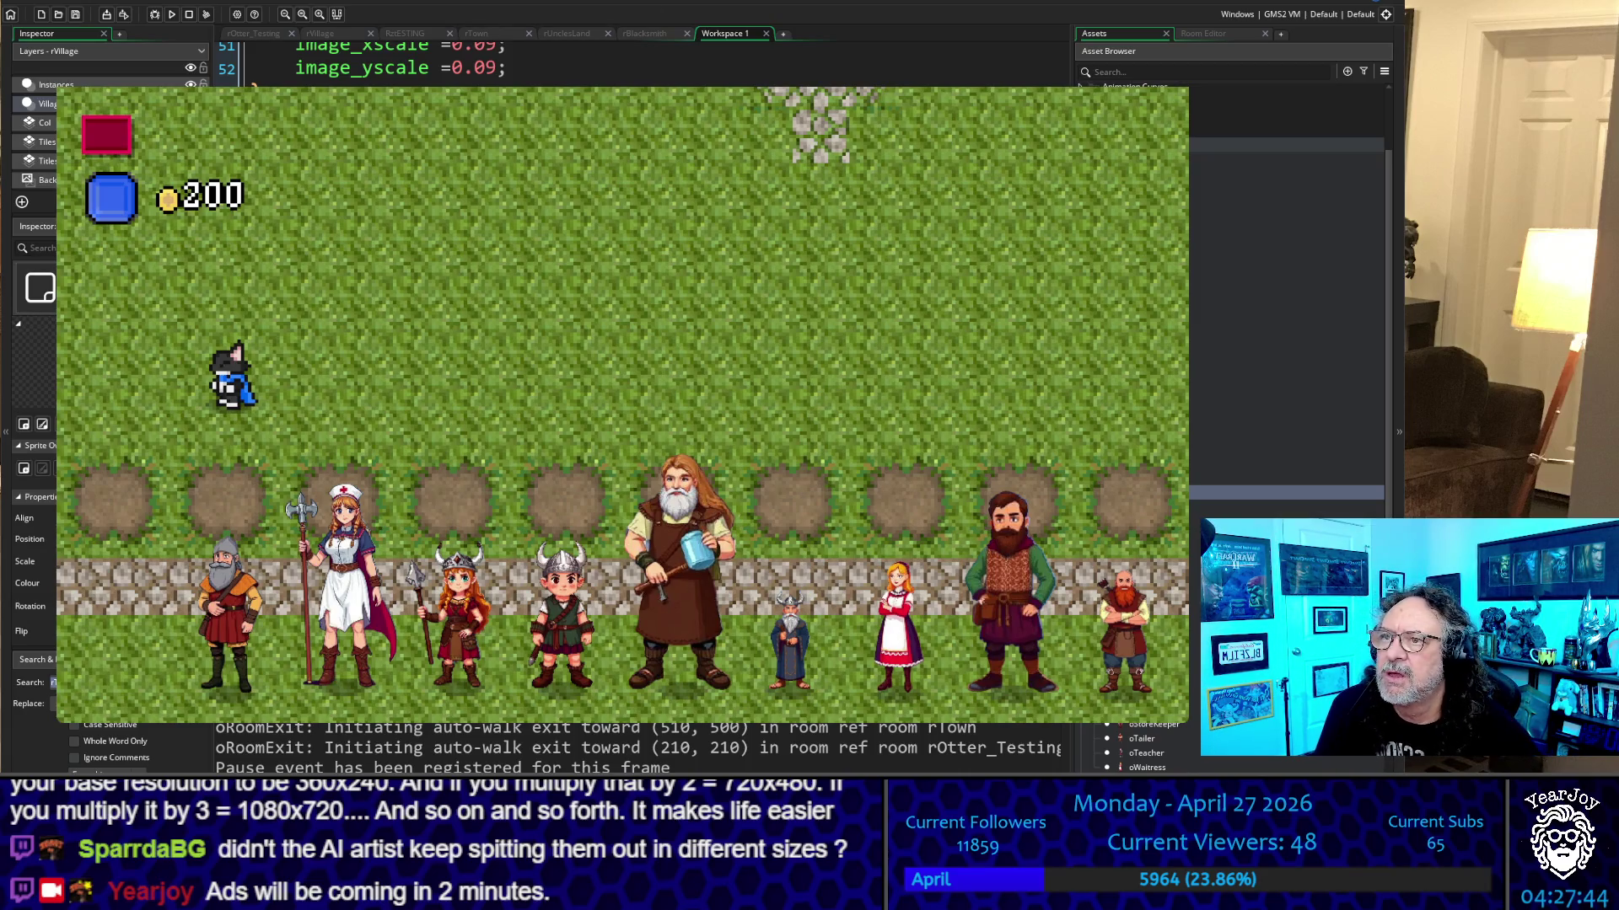
{"action": "left_click", "coordinate": [257, 34]}
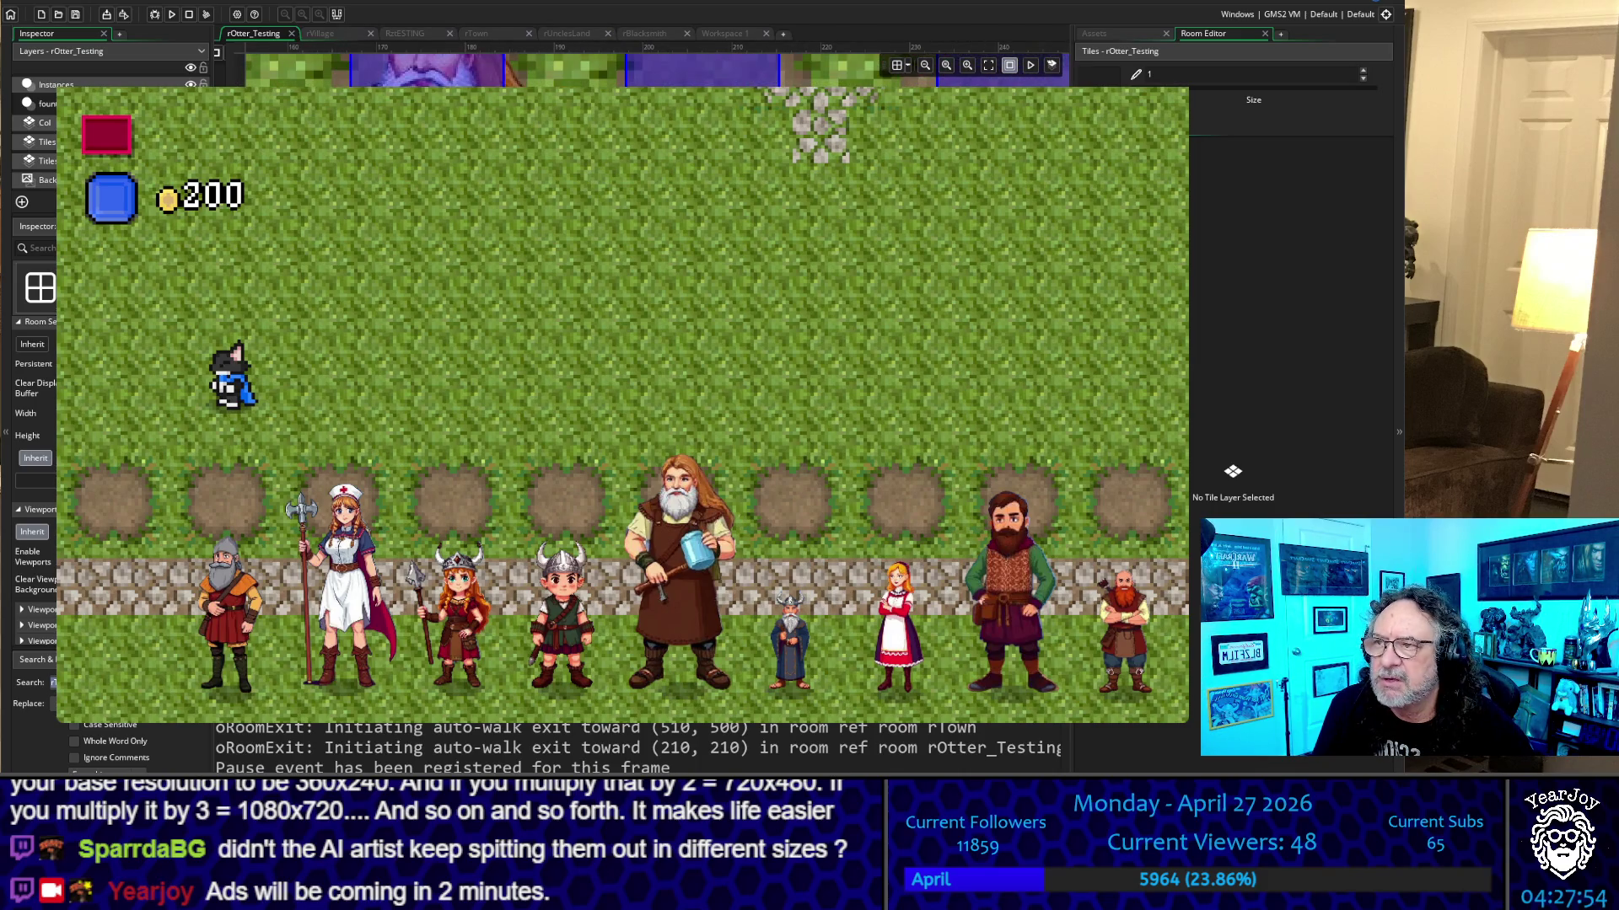
{"action": "left_click", "coordinate": [50, 84]}
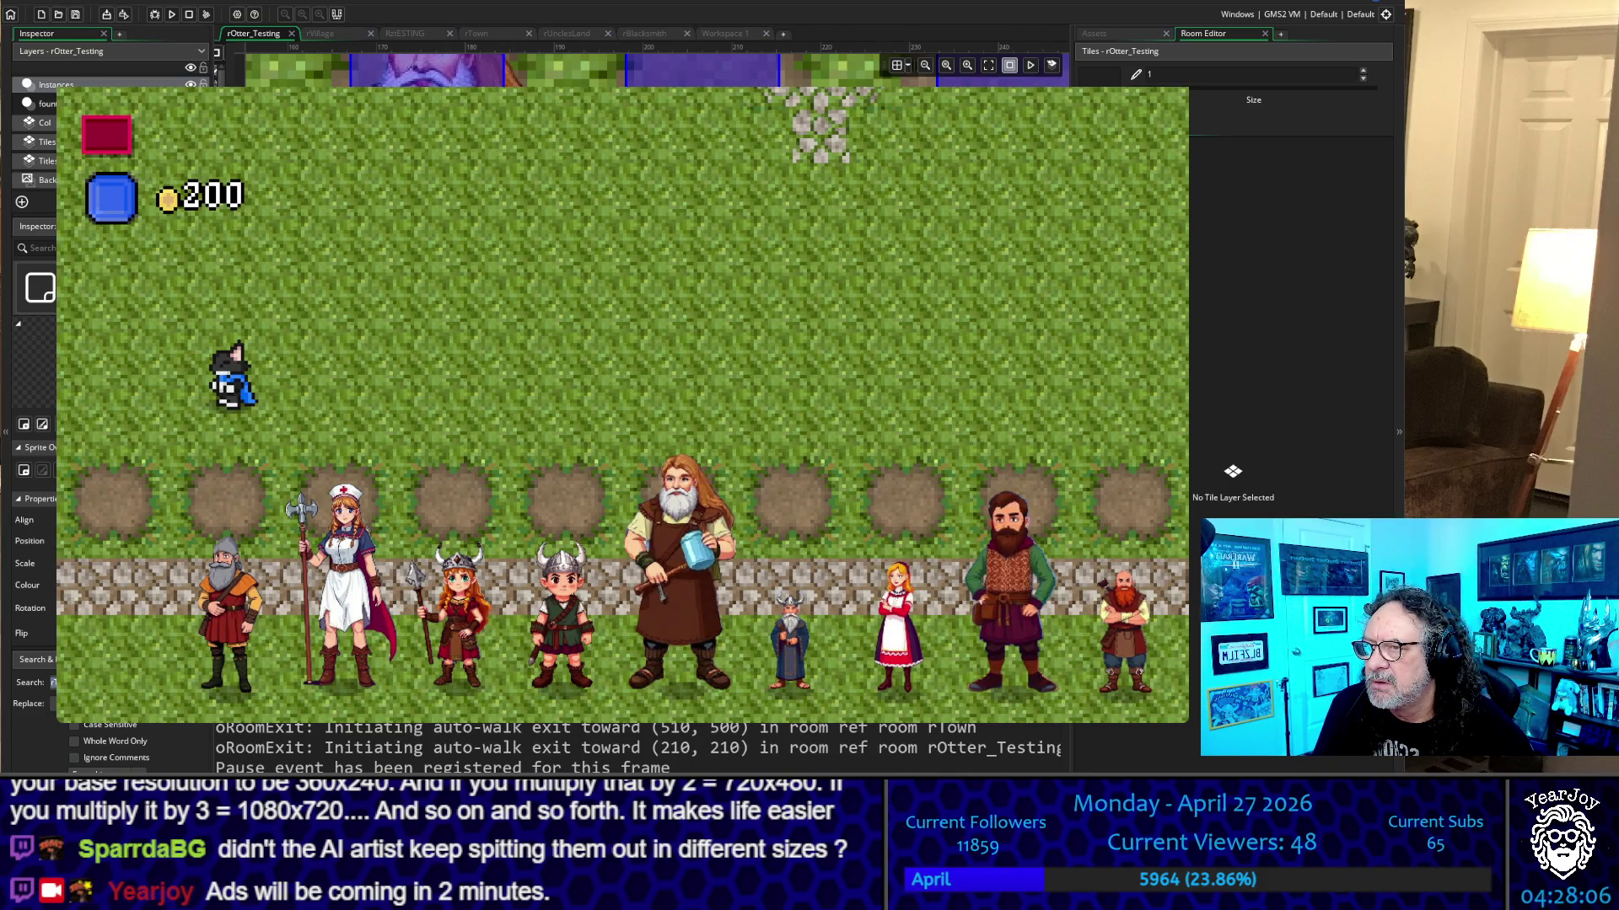
{"action": "left_click", "coordinate": [732, 35]}
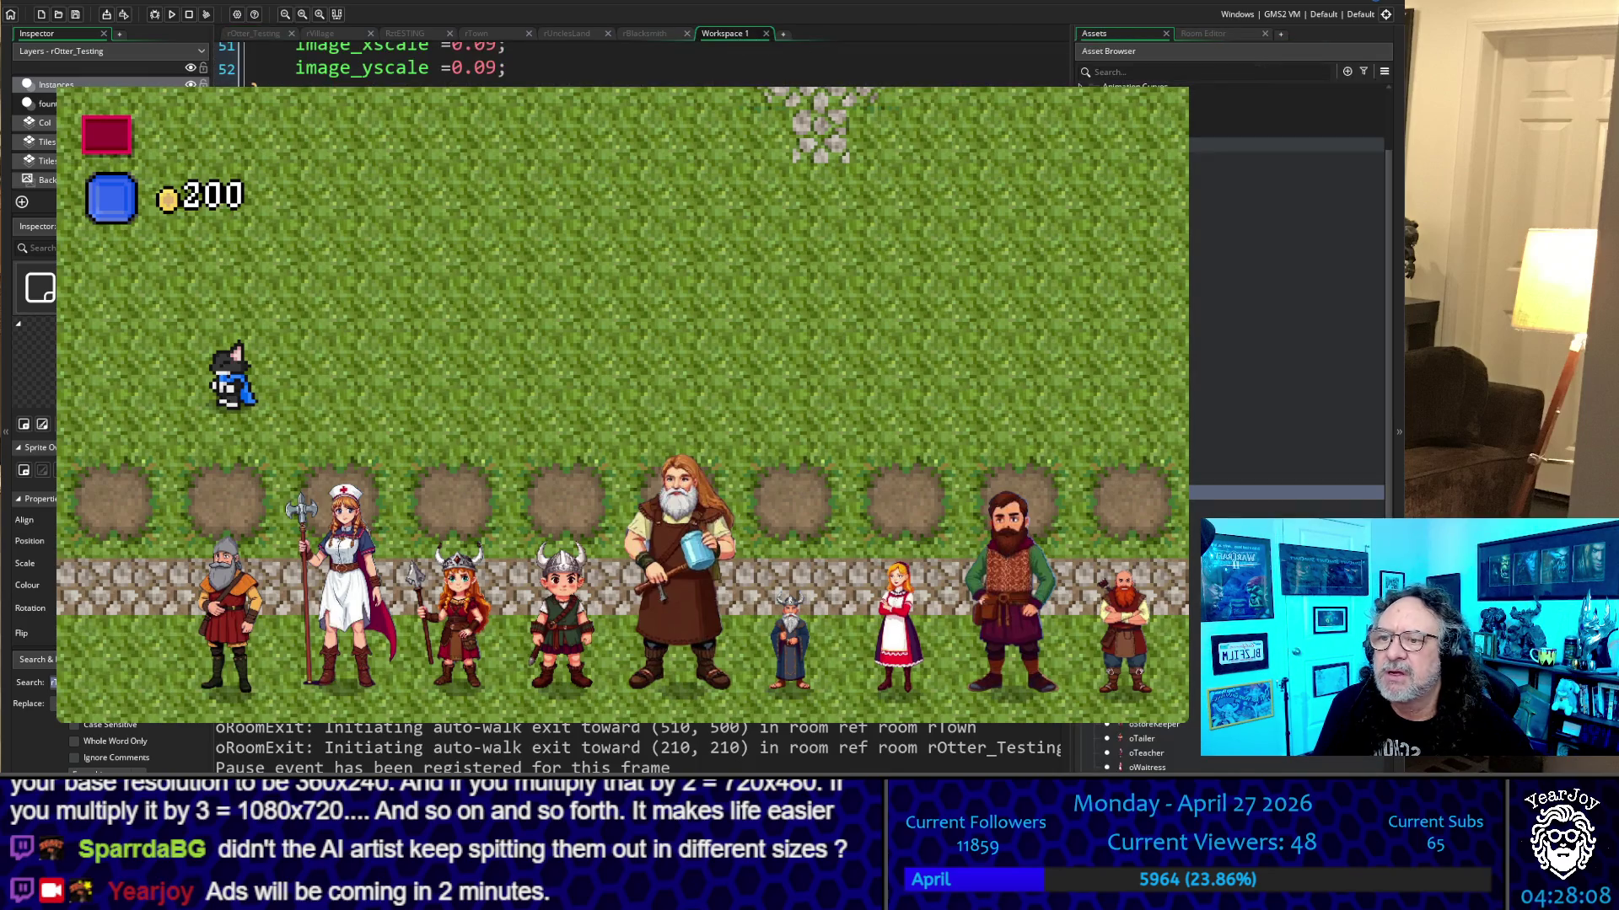
Scroll the script past each NPC's image_xscale values down to Carpenter_settings() at line 55
{"action": "scroll", "coordinate": [556, 63], "scroll_direction": "up", "scroll_amount": 9}
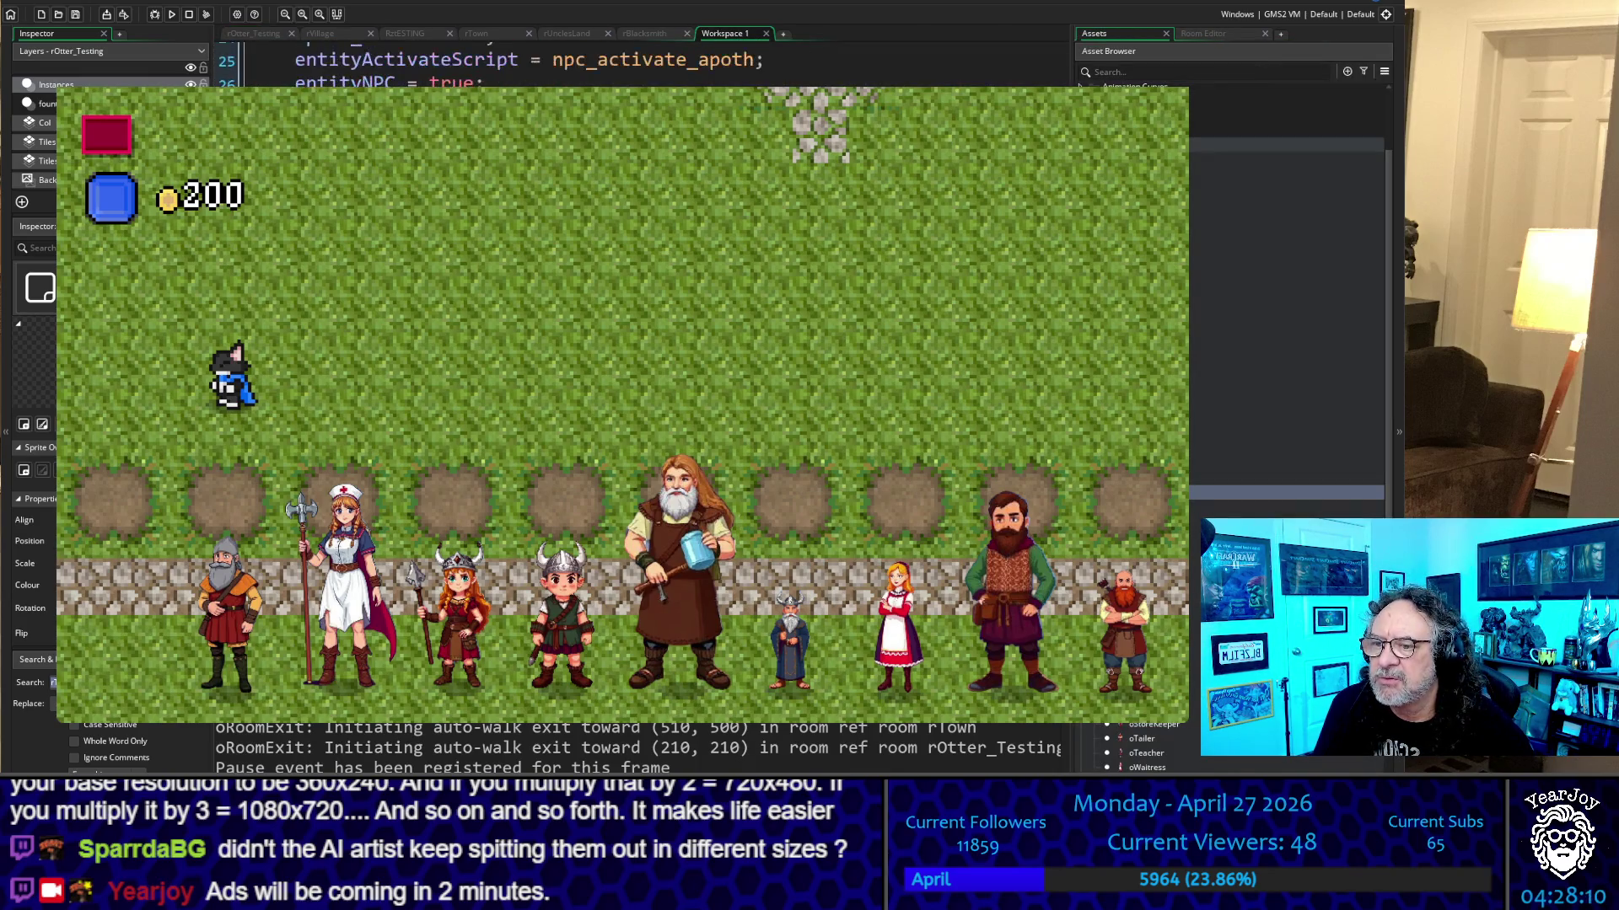
{"action": "scroll", "coordinate": [556, 64], "scroll_direction": "up", "scroll_amount": 10}
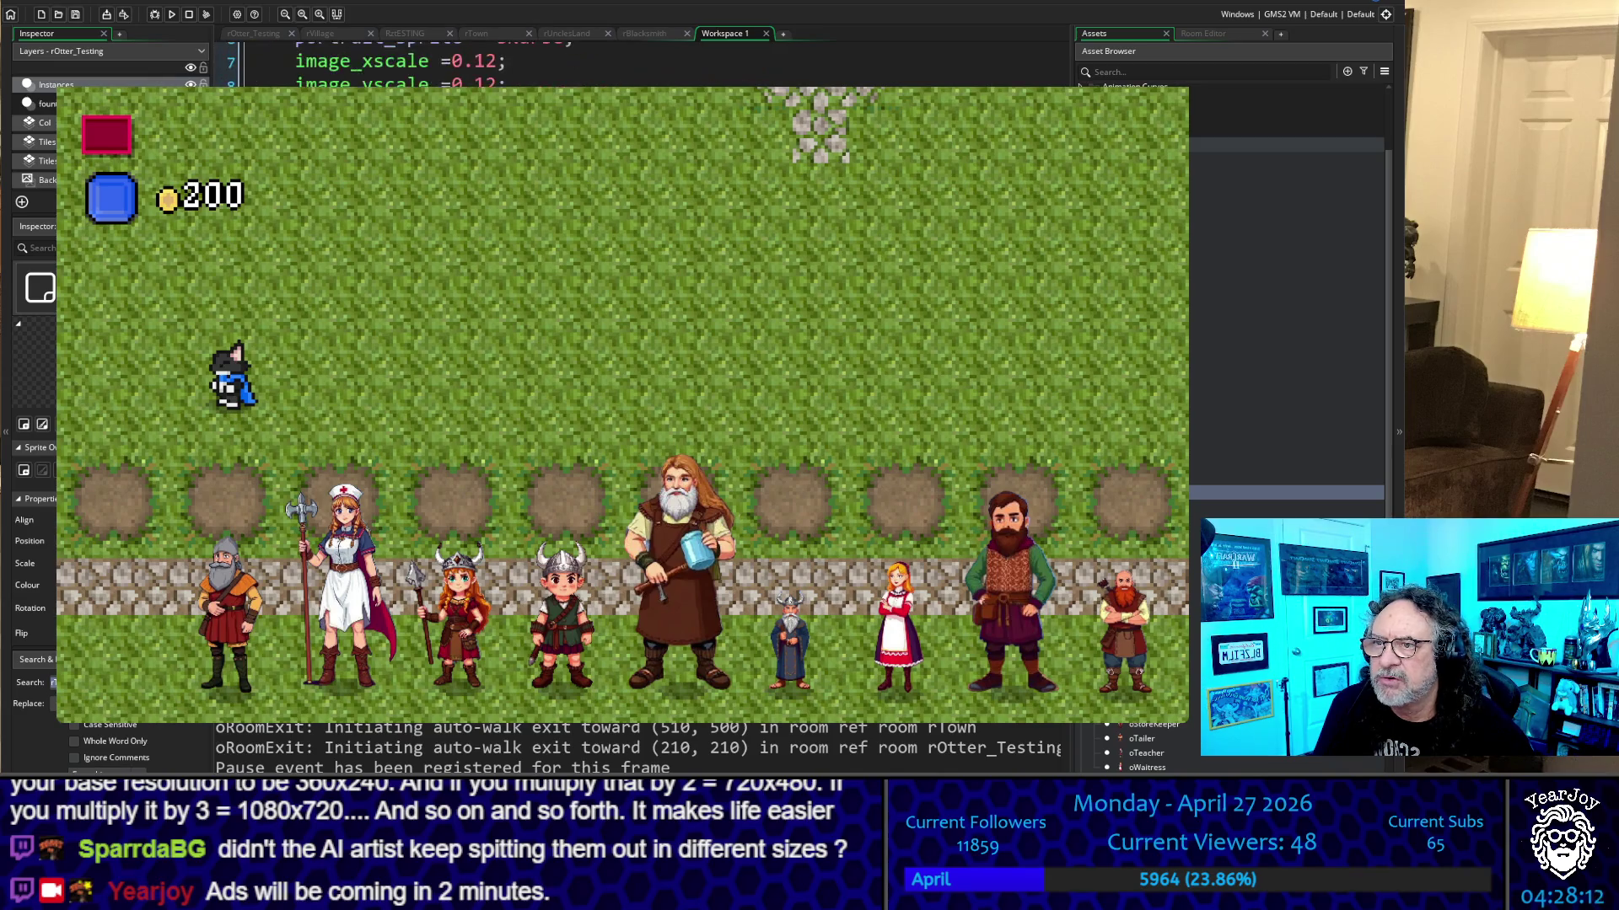
{"action": "scroll", "coordinate": [556, 63], "scroll_direction": "down", "scroll_amount": 10}
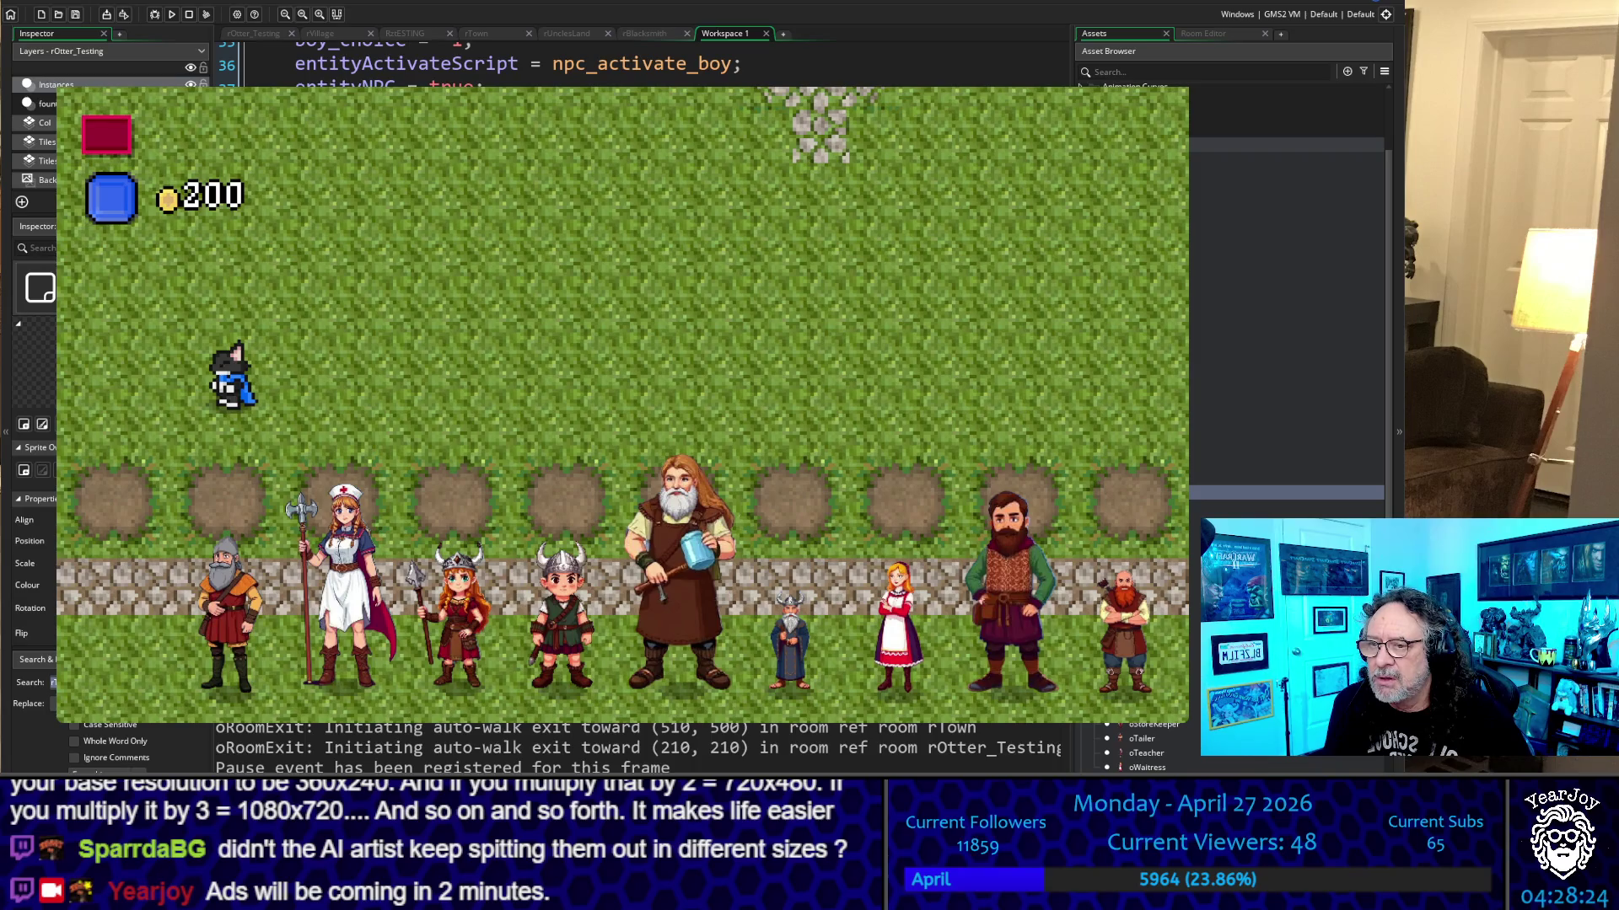
{"action": "scroll", "coordinate": [556, 63], "scroll_direction": "down", "scroll_amount": 2}
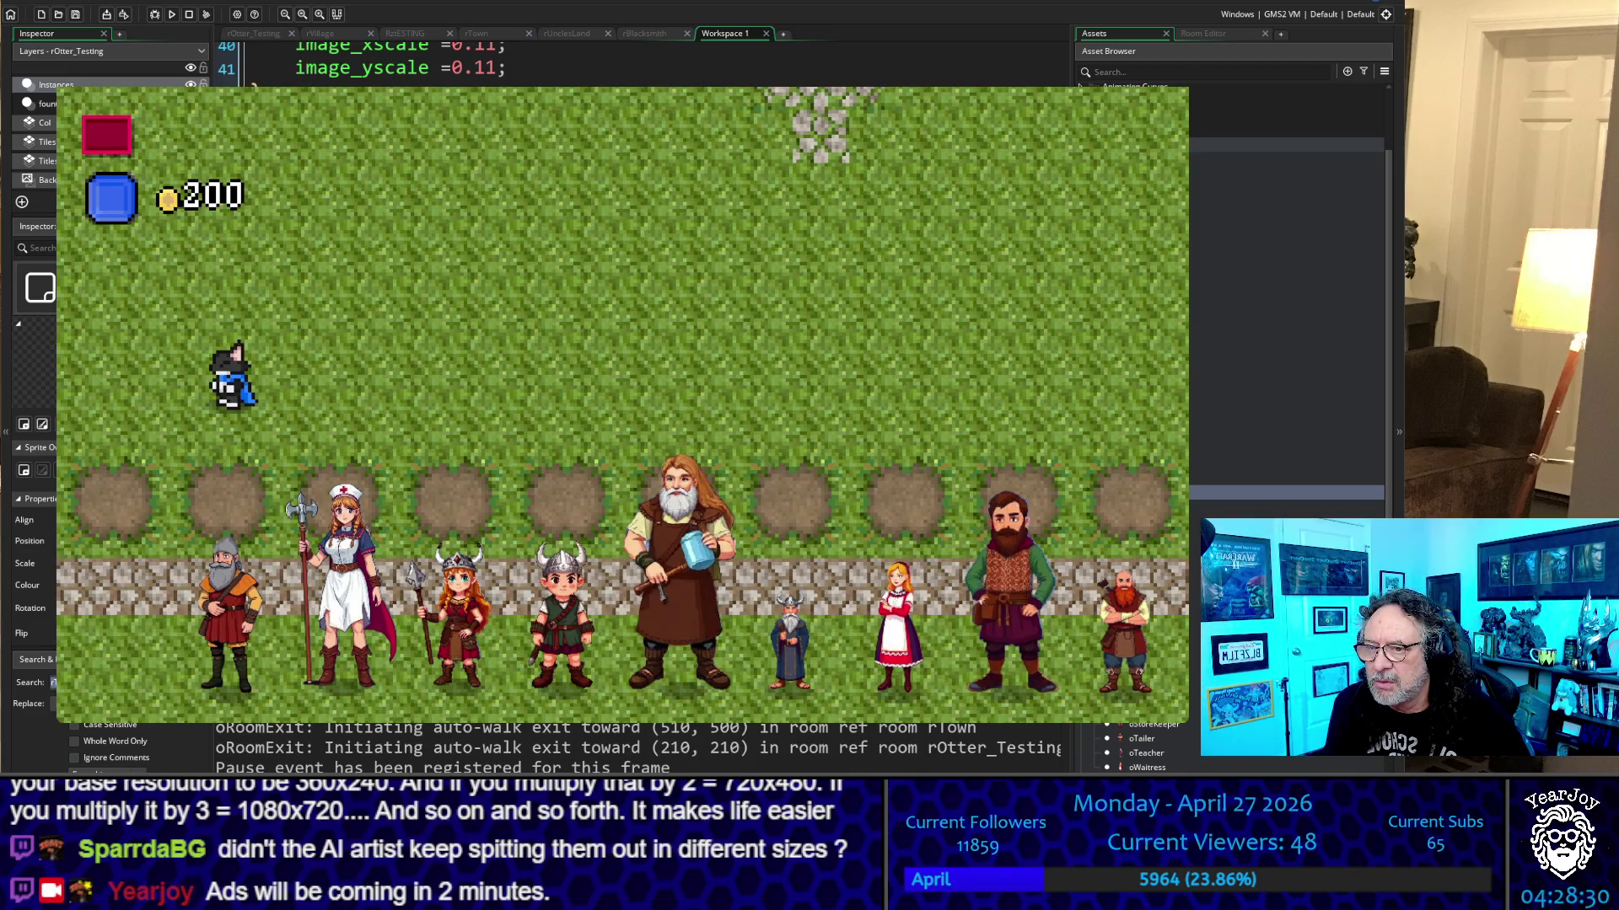
{"action": "scroll", "coordinate": [557, 63], "scroll_direction": "down", "scroll_amount": 5}
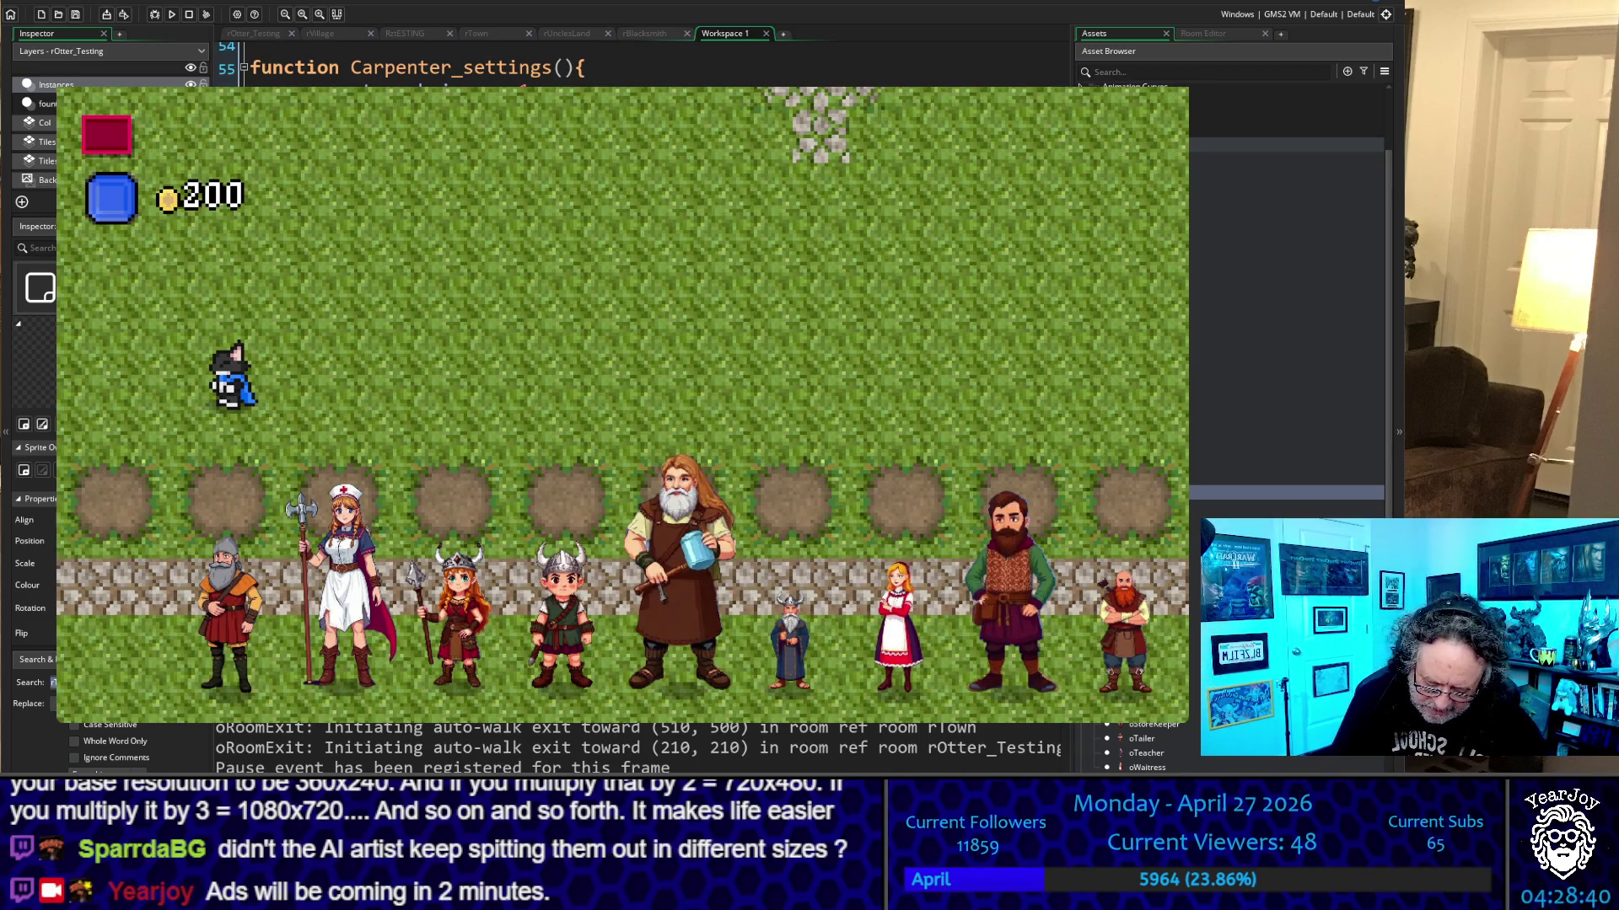
Rebuild and run the game, start a new game, and walk right through the village
{"action": "key", "text": "F5"}
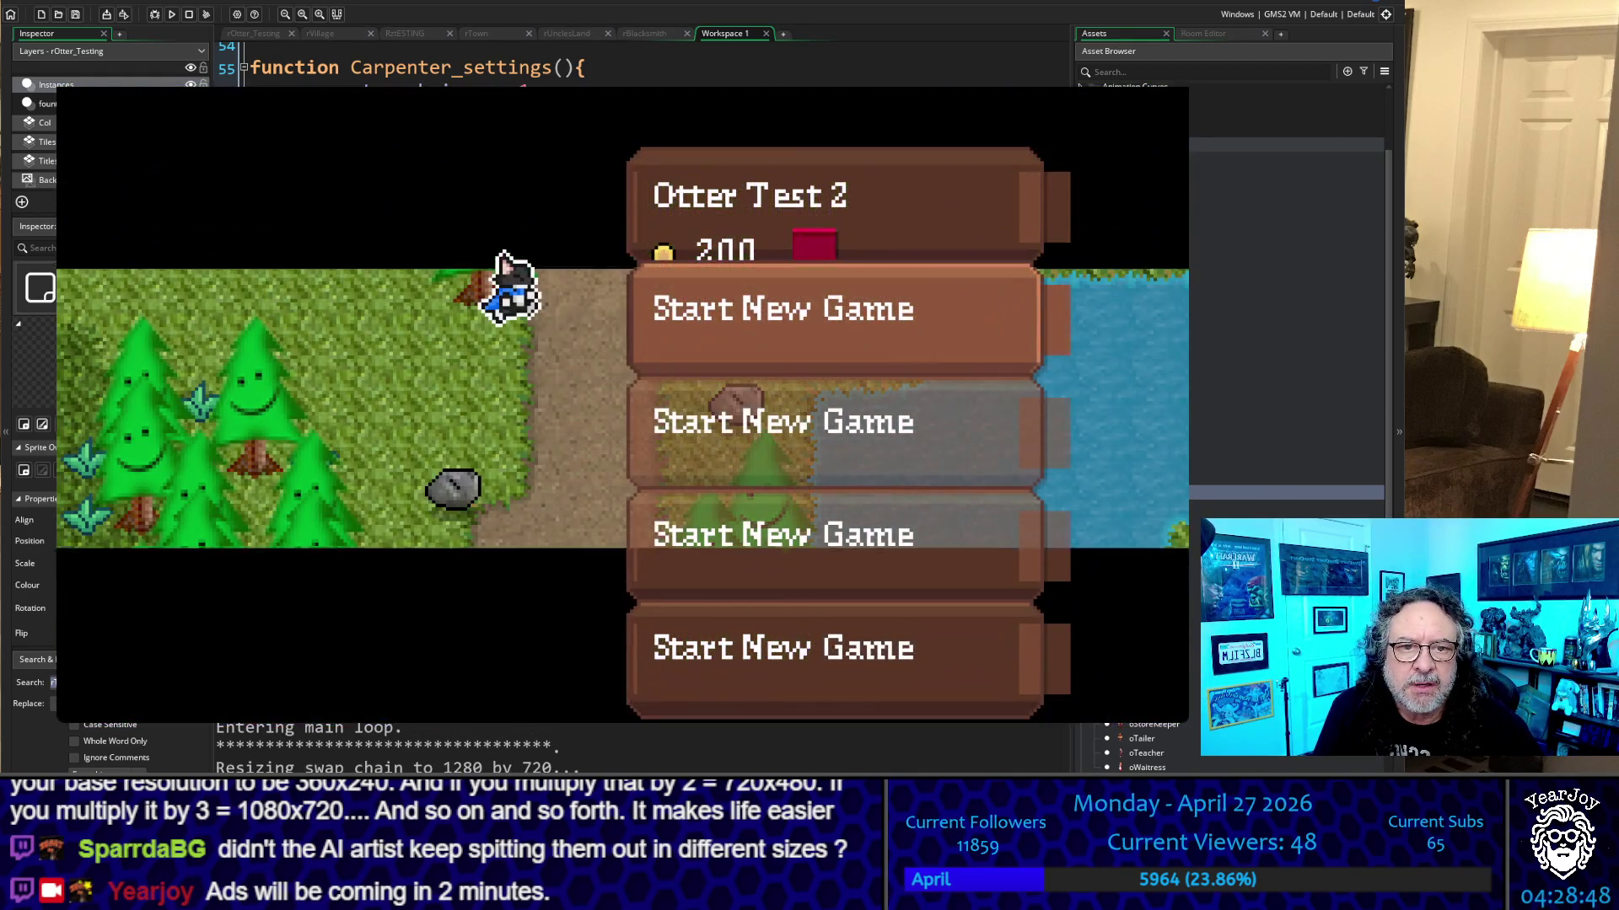
{"action": "key", "text": "Return"}
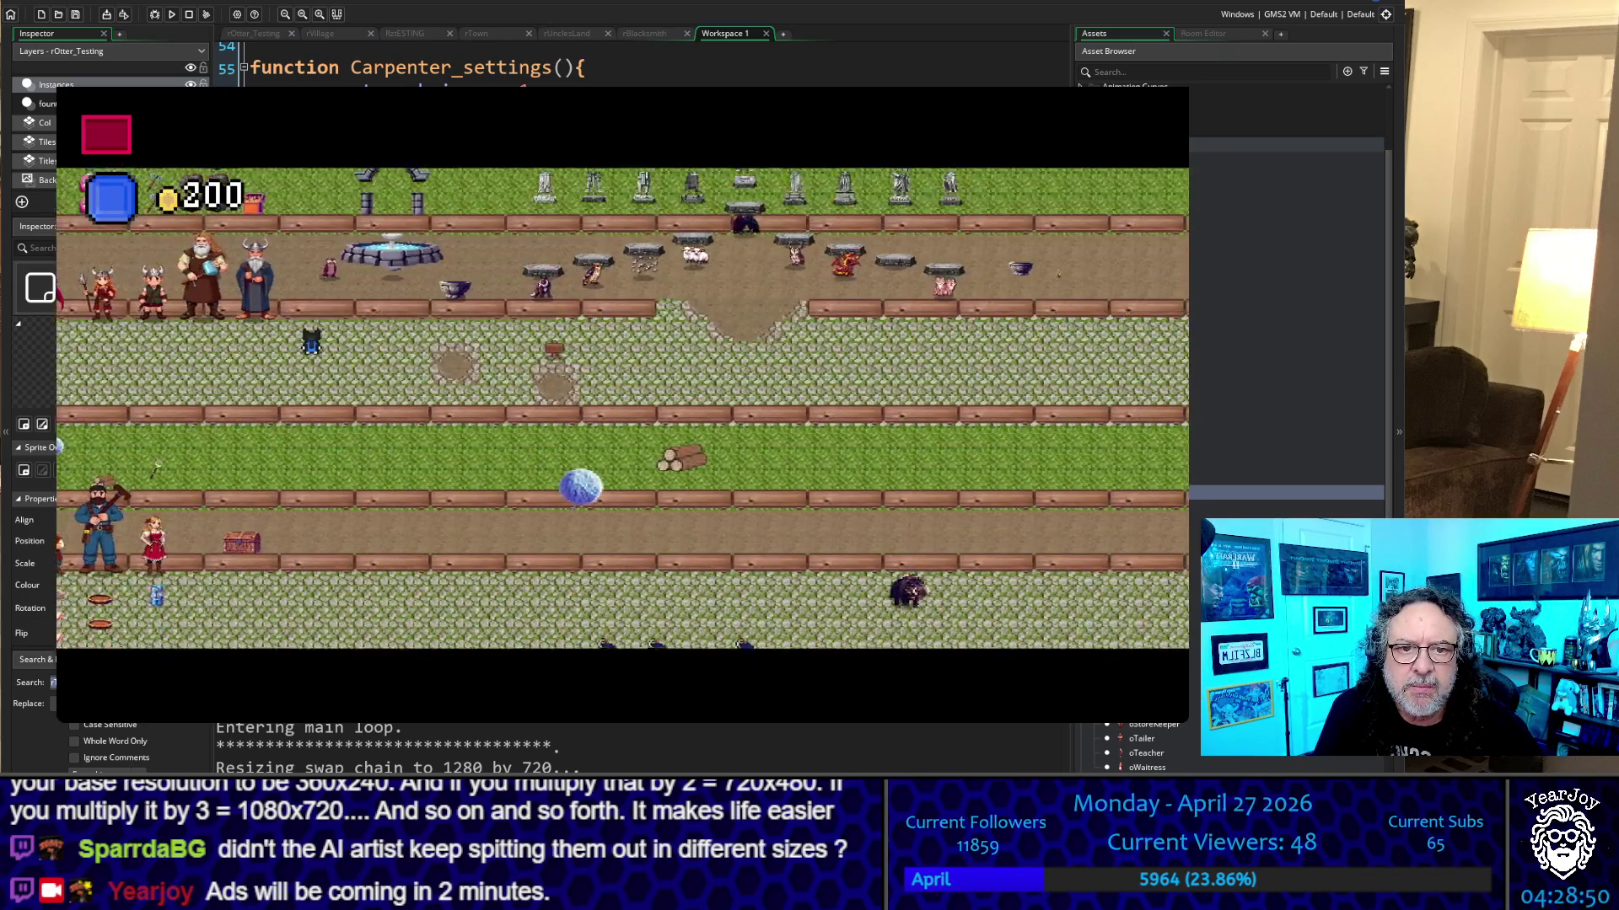
{"action": "key", "text": "Left"}
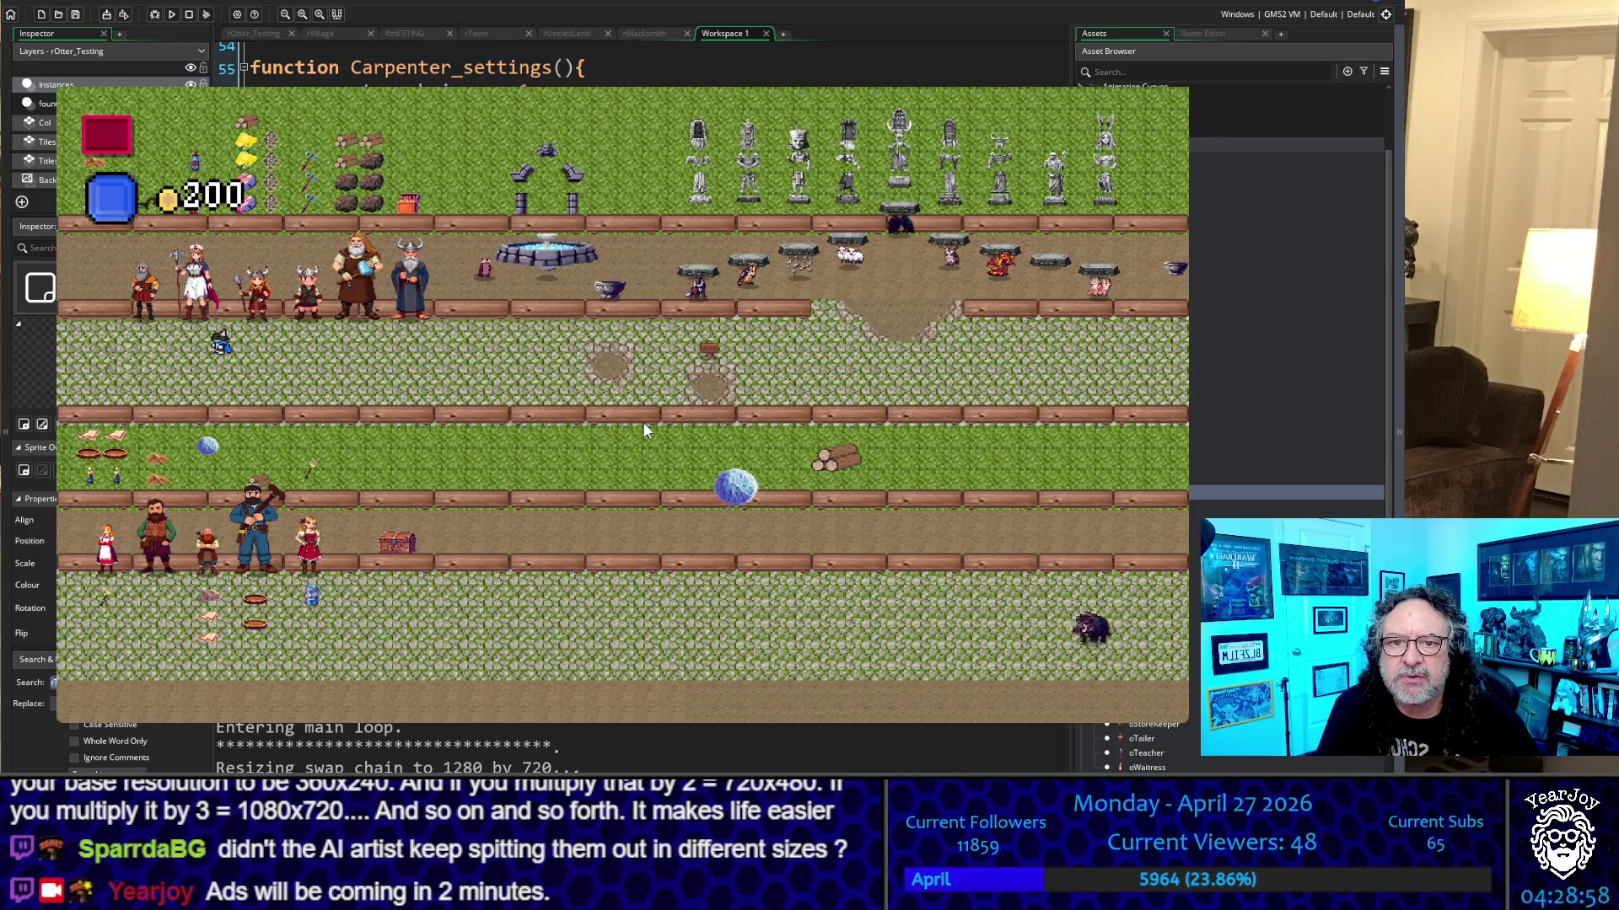
{"action": "key", "text": "Right"}
{"action": "key", "text": "Down"}
{"action": "key", "text": "Right"}
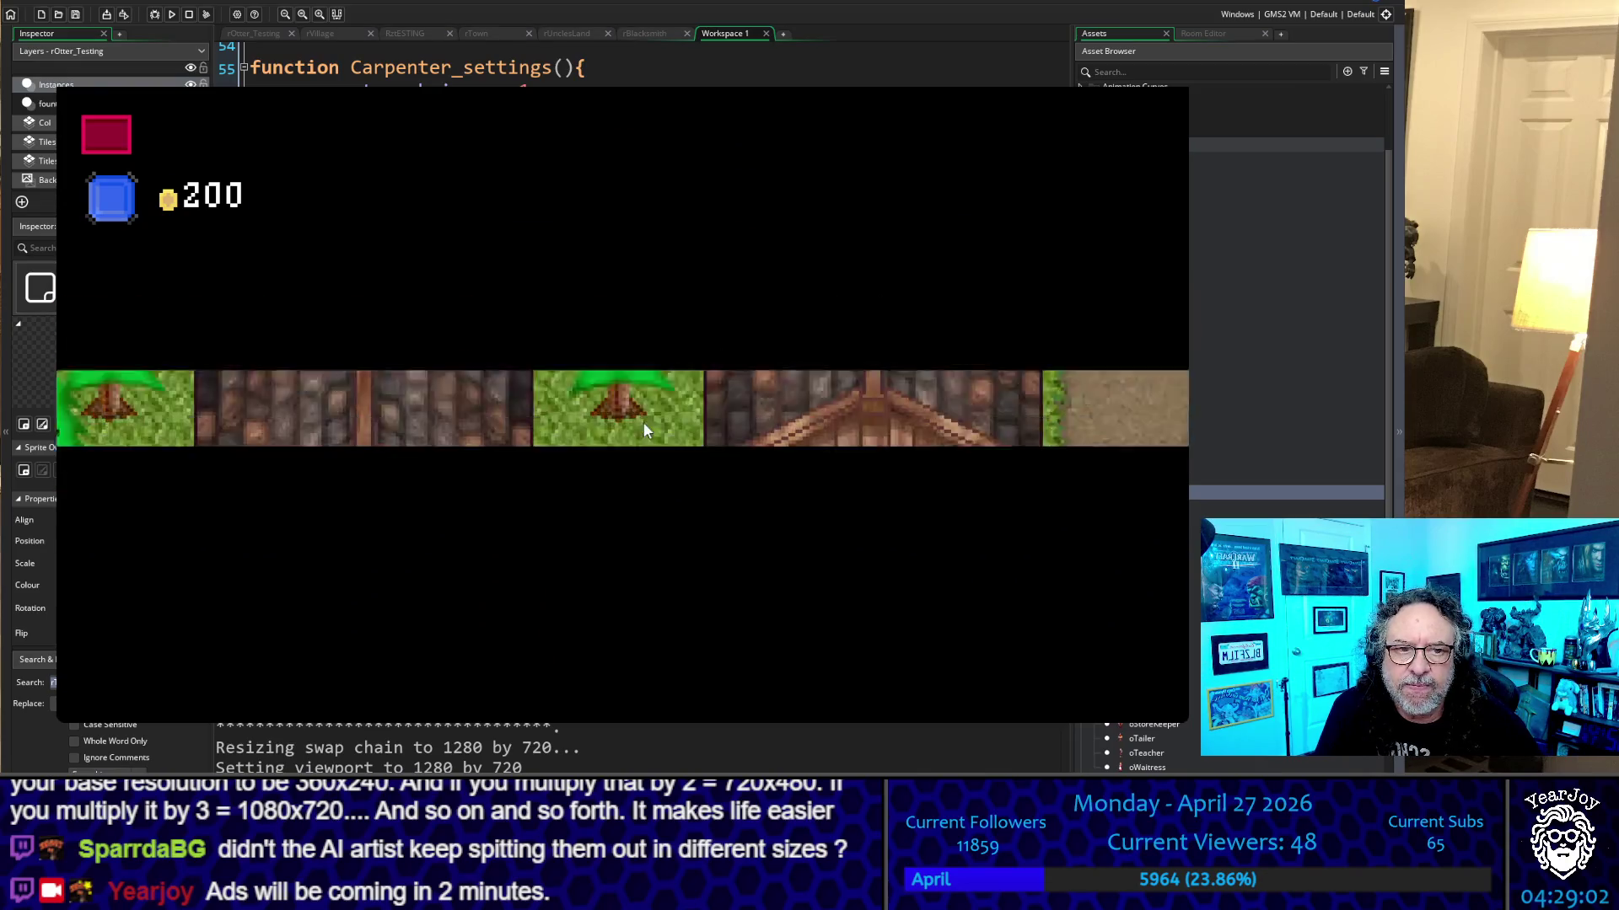
Walk down into town and along the NPC row to check the carpenter's size
{"action": "key", "text": "Down"}
{"action": "key", "text": "Left"}
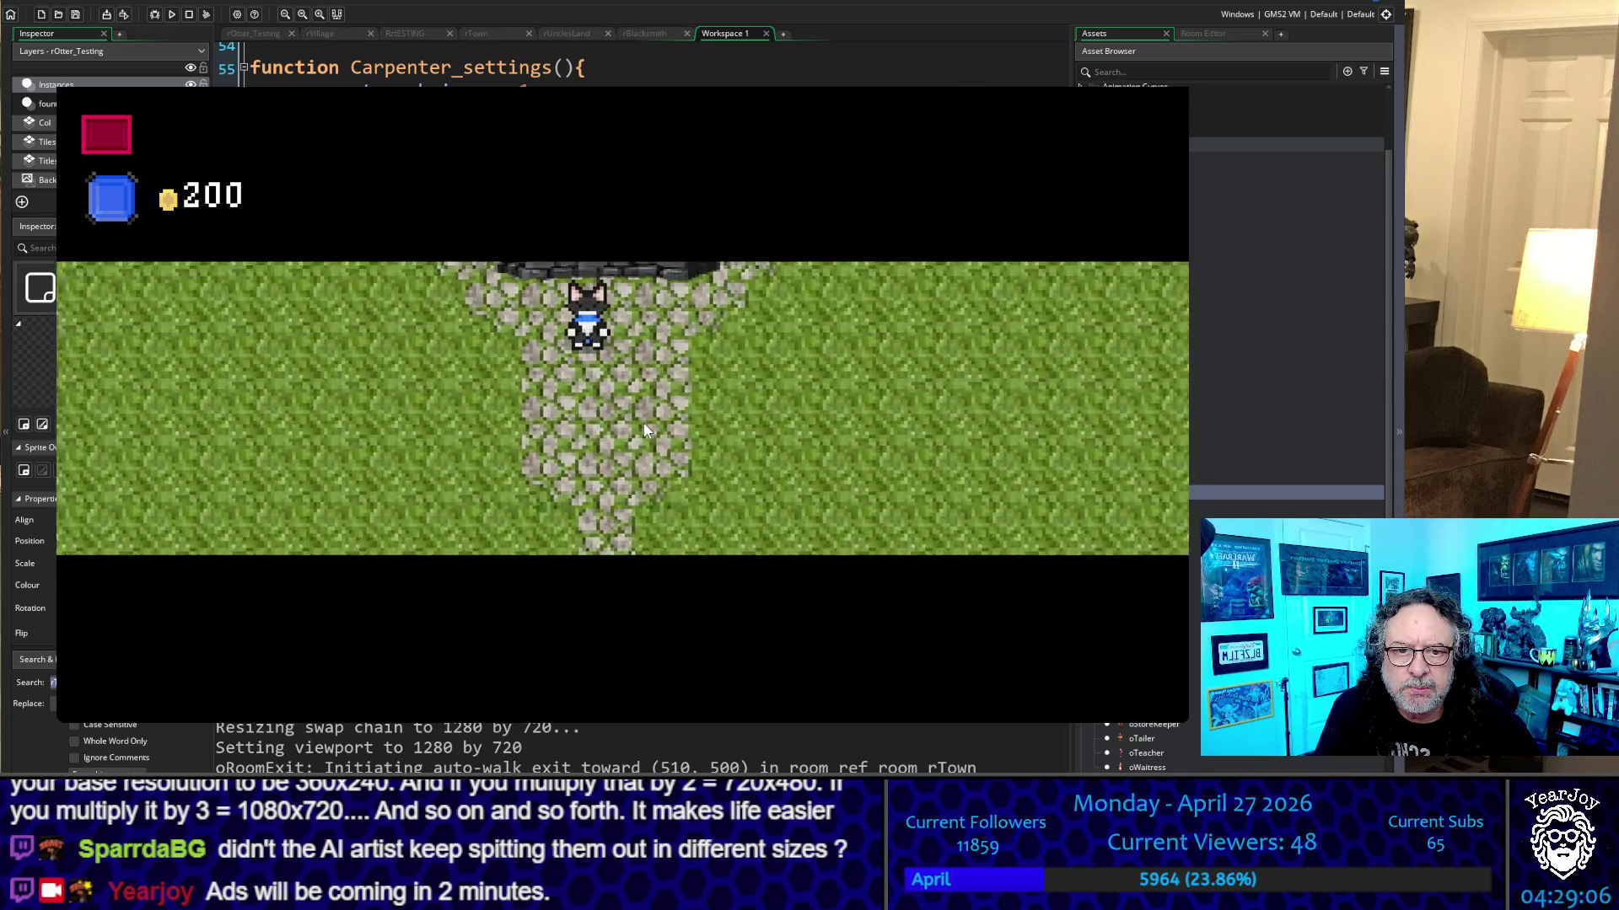
{"action": "key", "text": "Down"}
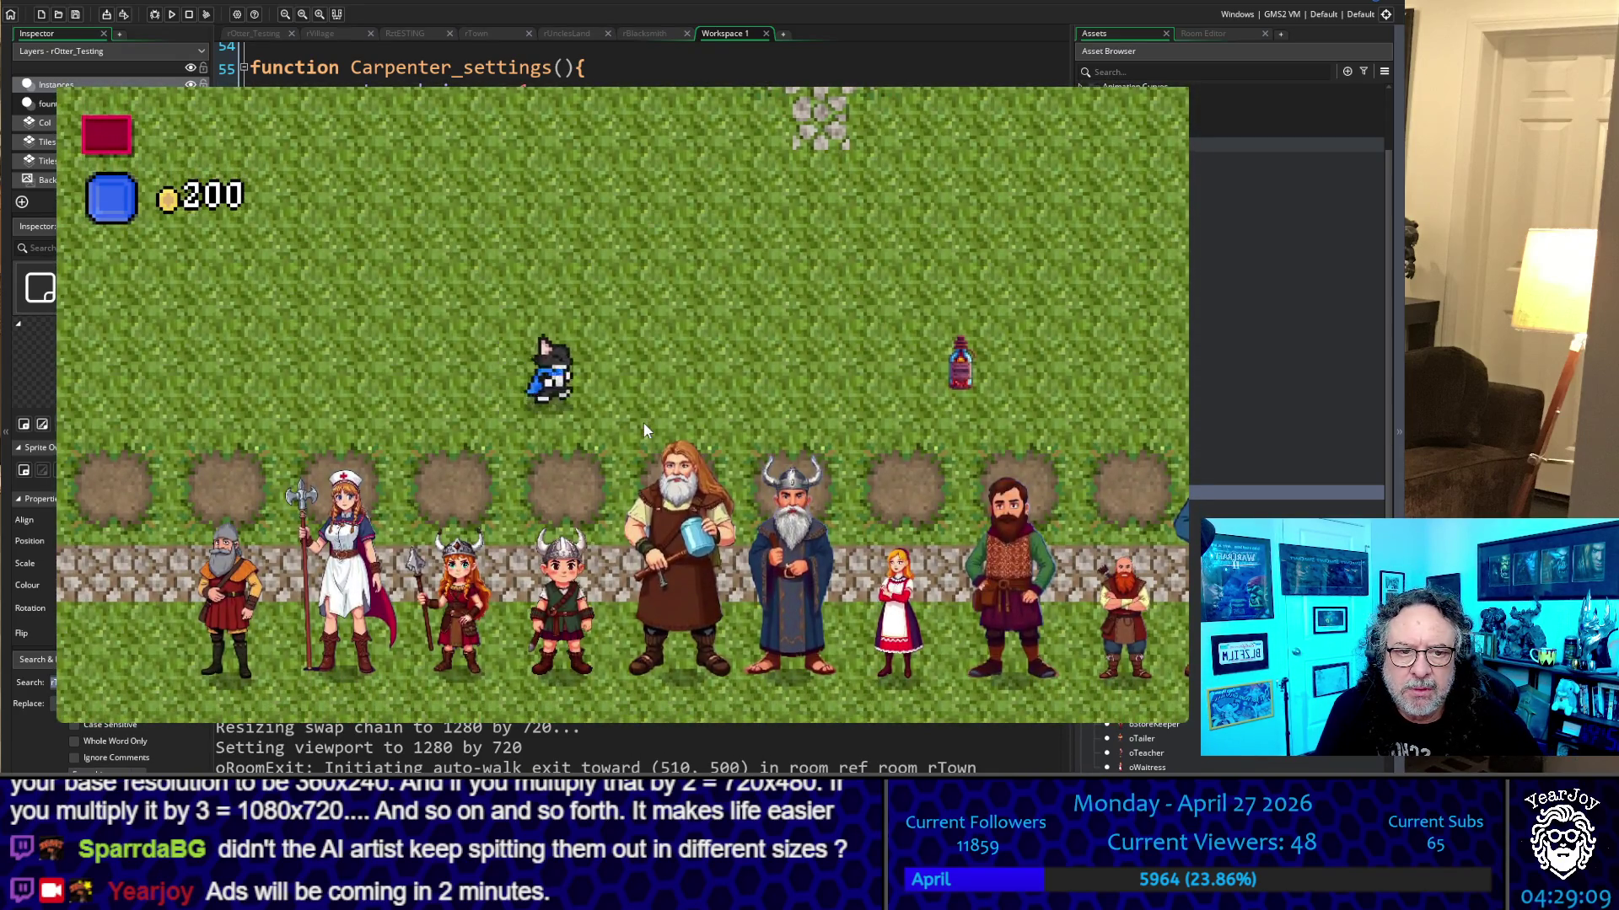
{"action": "key", "text": "Right"}
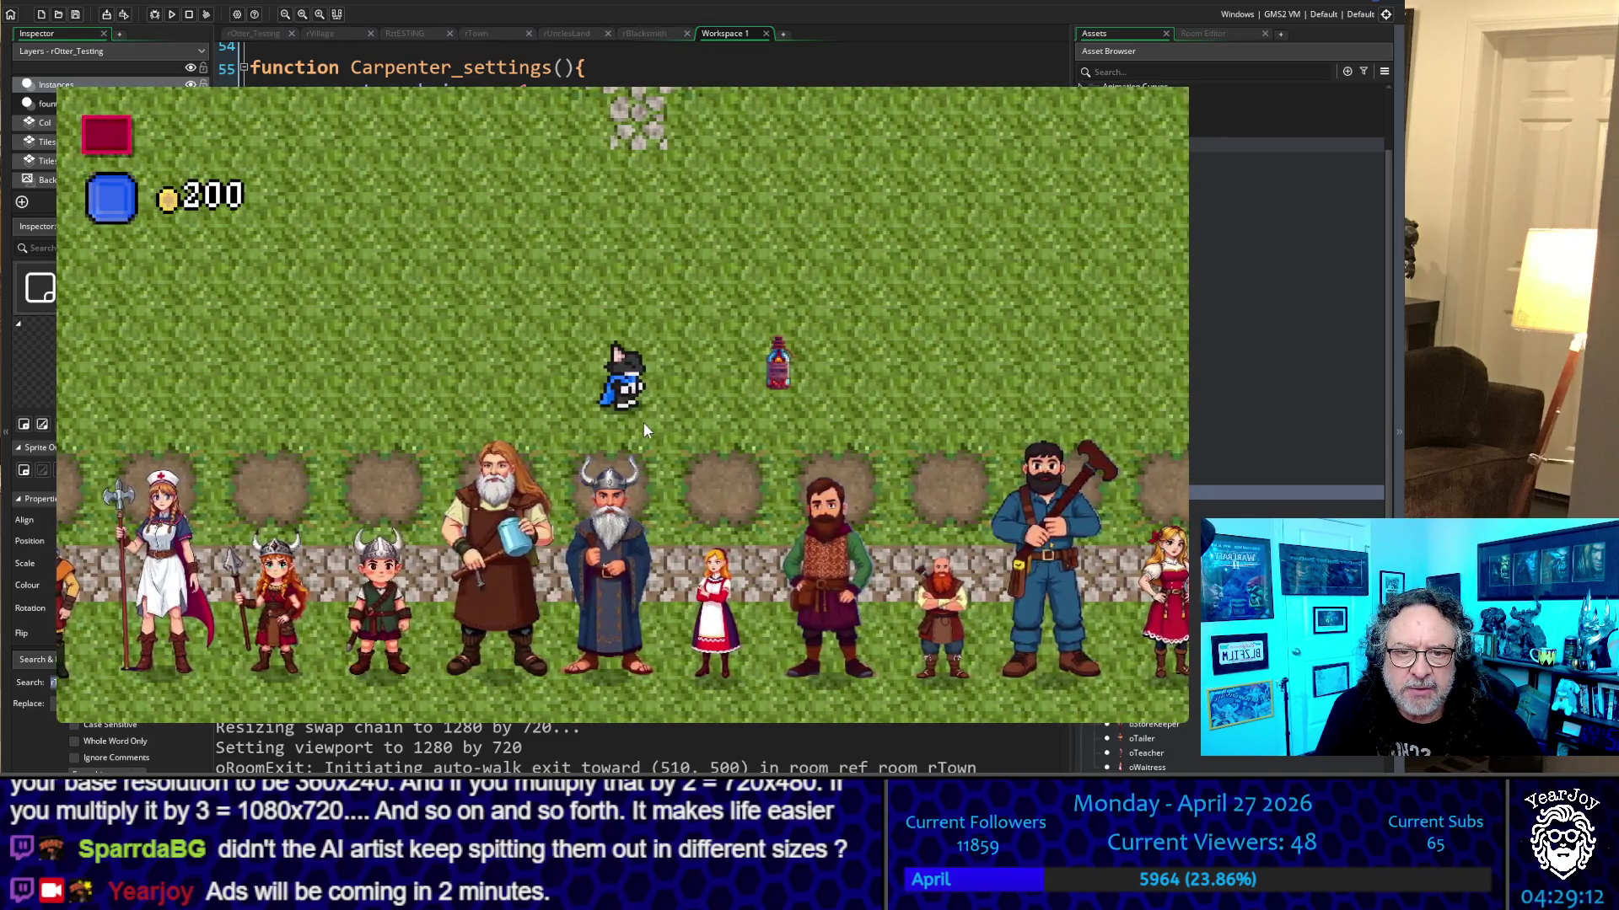
{"action": "key", "text": "Left"}
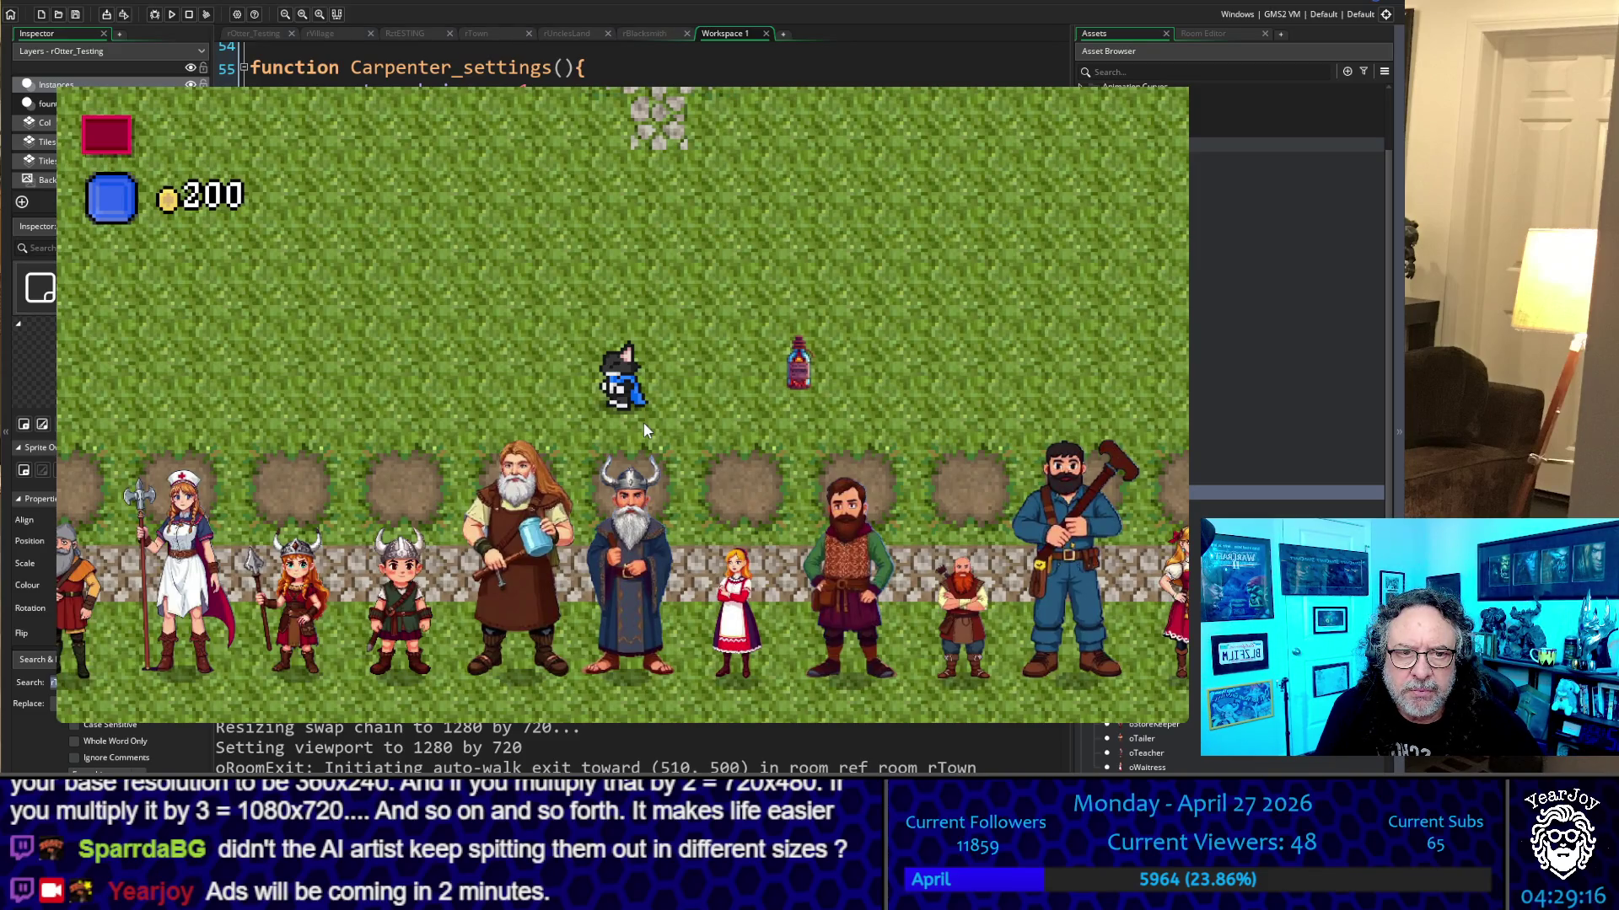
{"action": "key", "text": "Right"}
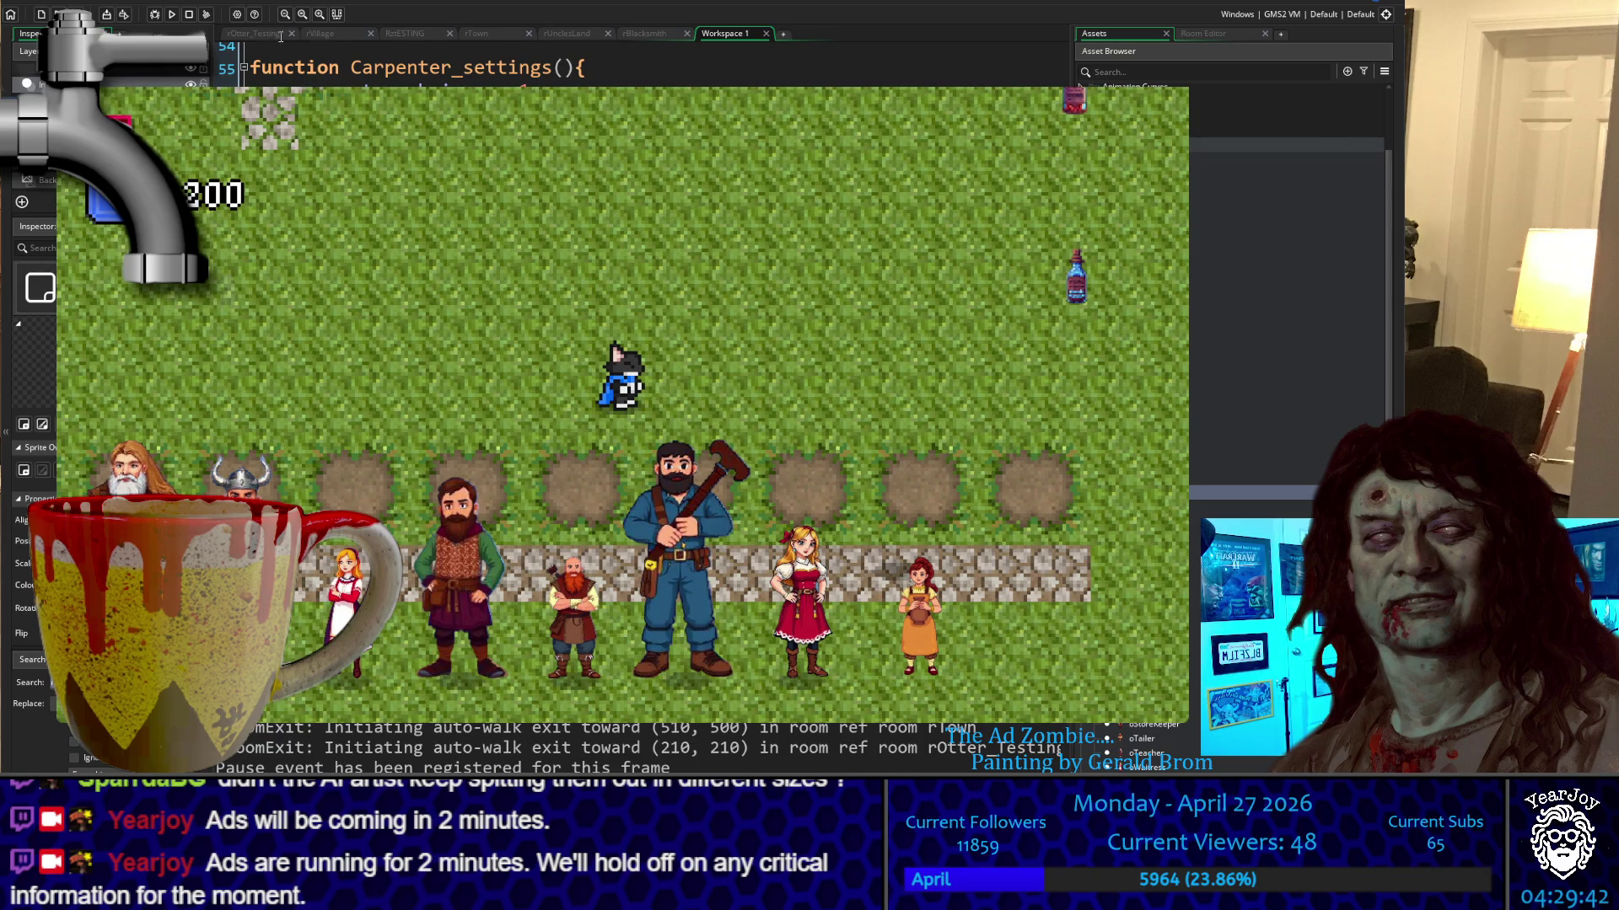
Stop the running game and scroll up to the oCarpenter Create event calling Carpenter_settings()
{"action": "left_click", "coordinate": [3, 3]}
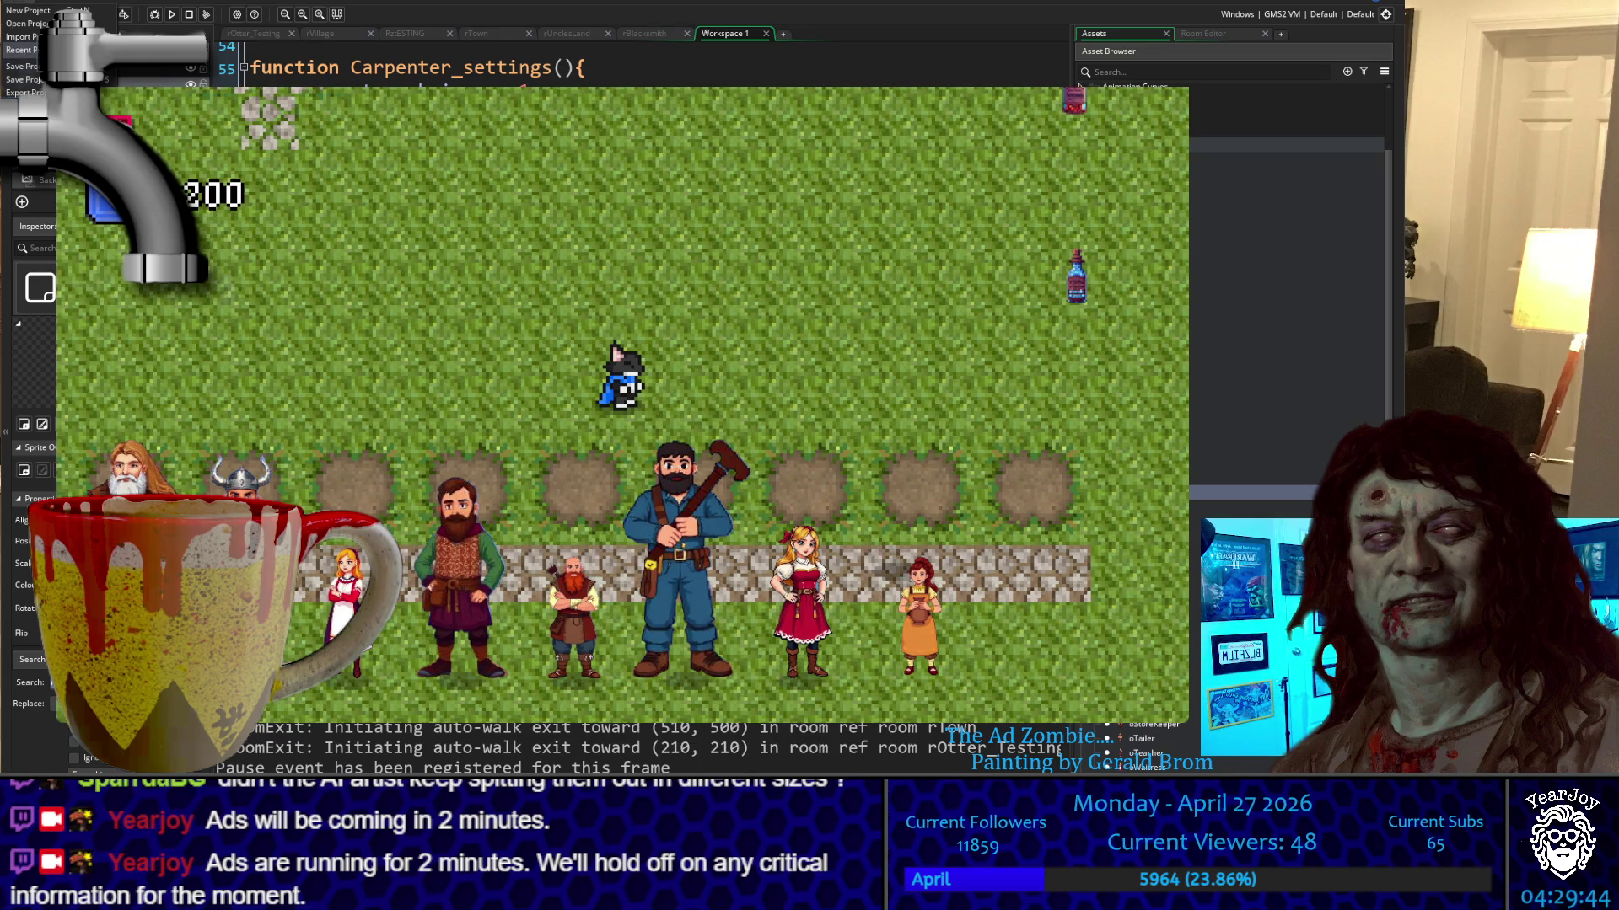
{"action": "key", "text": "Escape"}
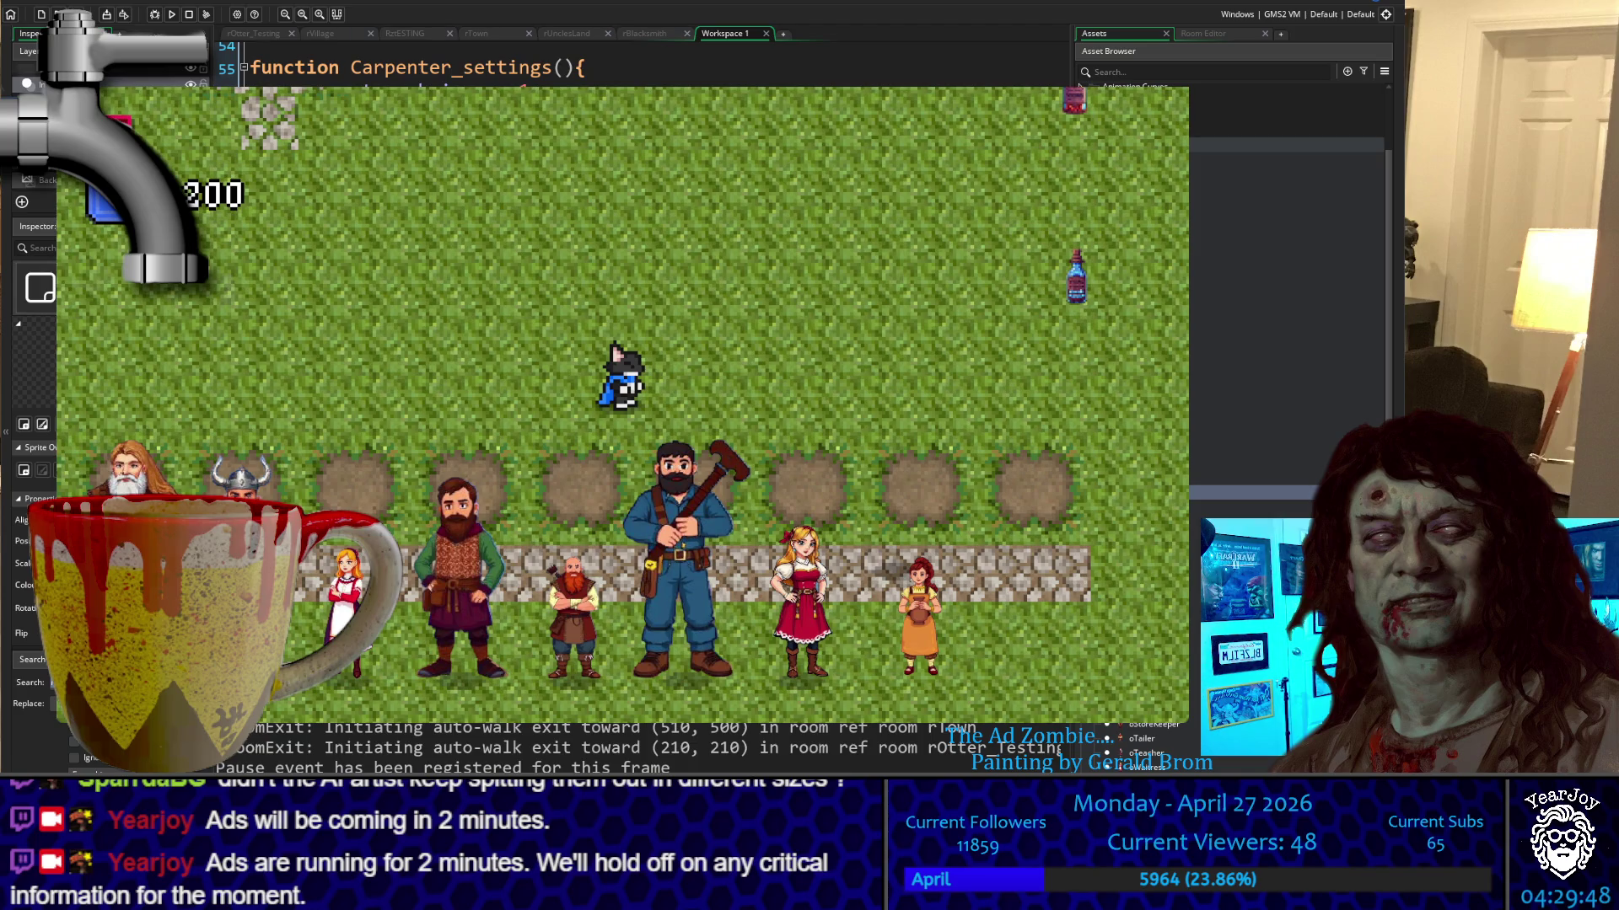
{"action": "key", "text": "Escape"}
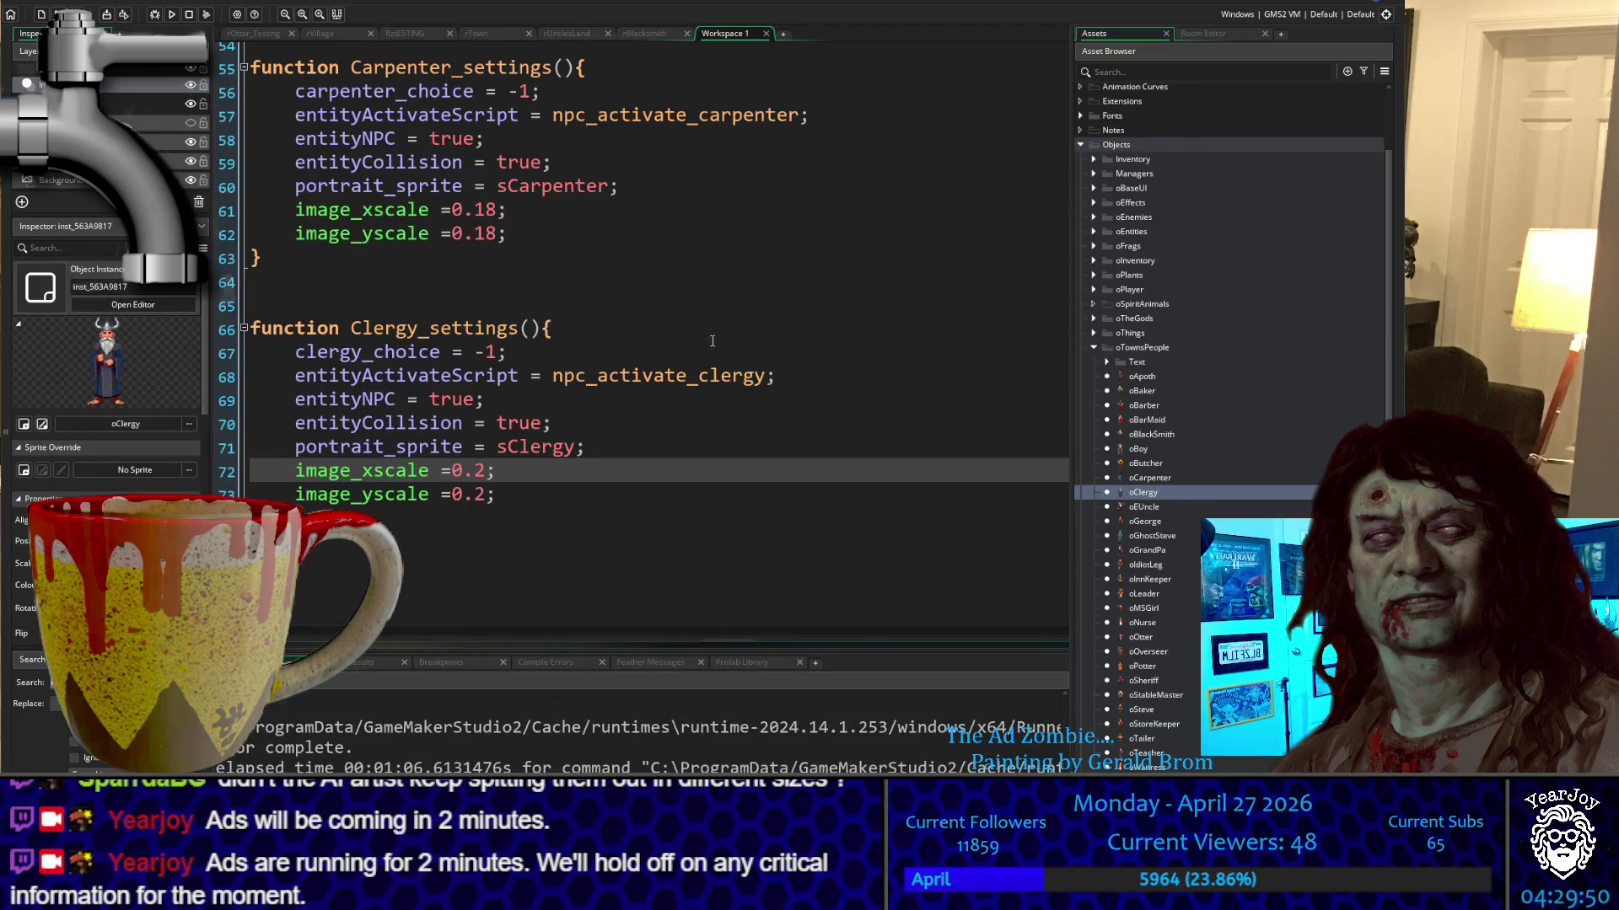
{"action": "scroll", "coordinate": [536, 298], "scroll_direction": "up", "scroll_amount": 15}
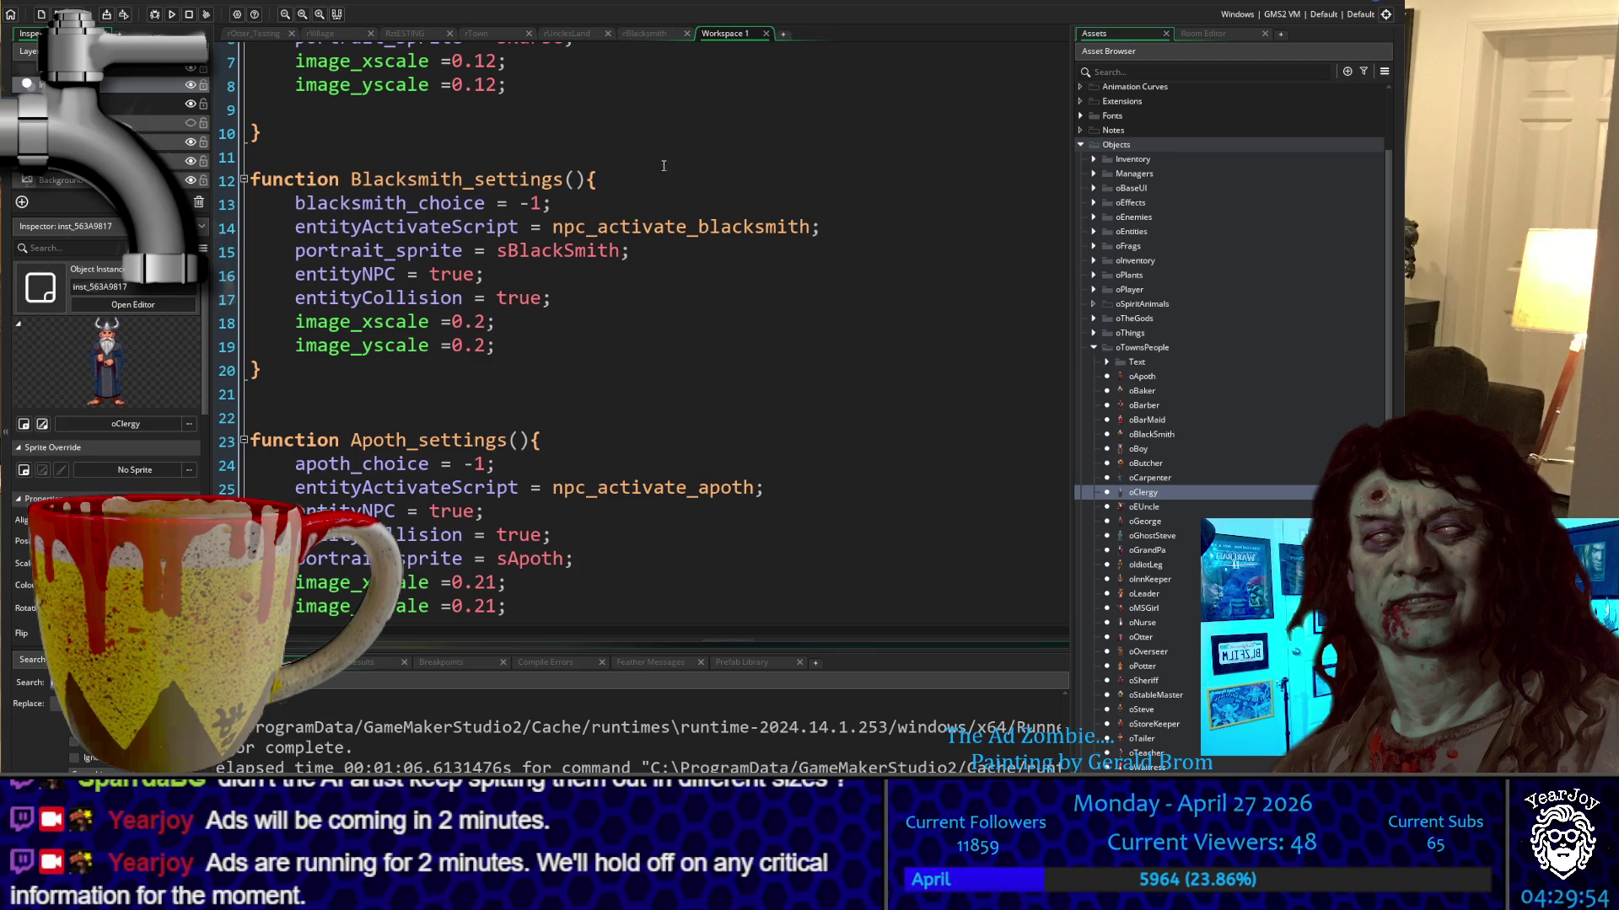
{"action": "scroll", "coordinate": [458, 350], "scroll_direction": "up", "scroll_amount": 2, "text": "ctrl"}
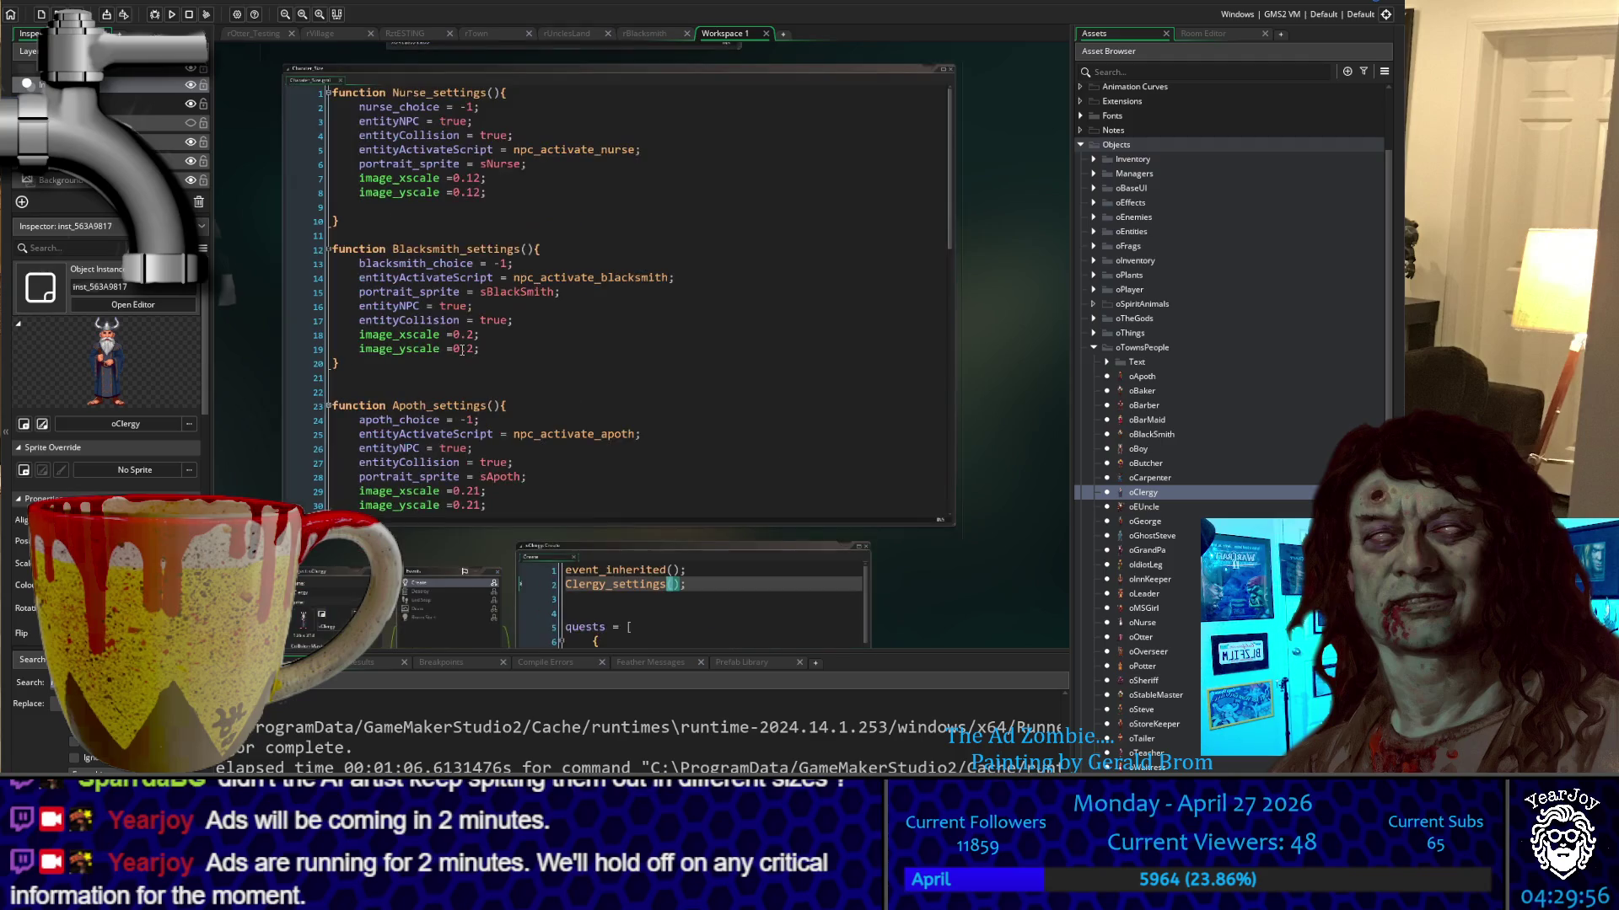
{"action": "scroll", "coordinate": [358, 371], "scroll_direction": "up", "scroll_amount": 5}
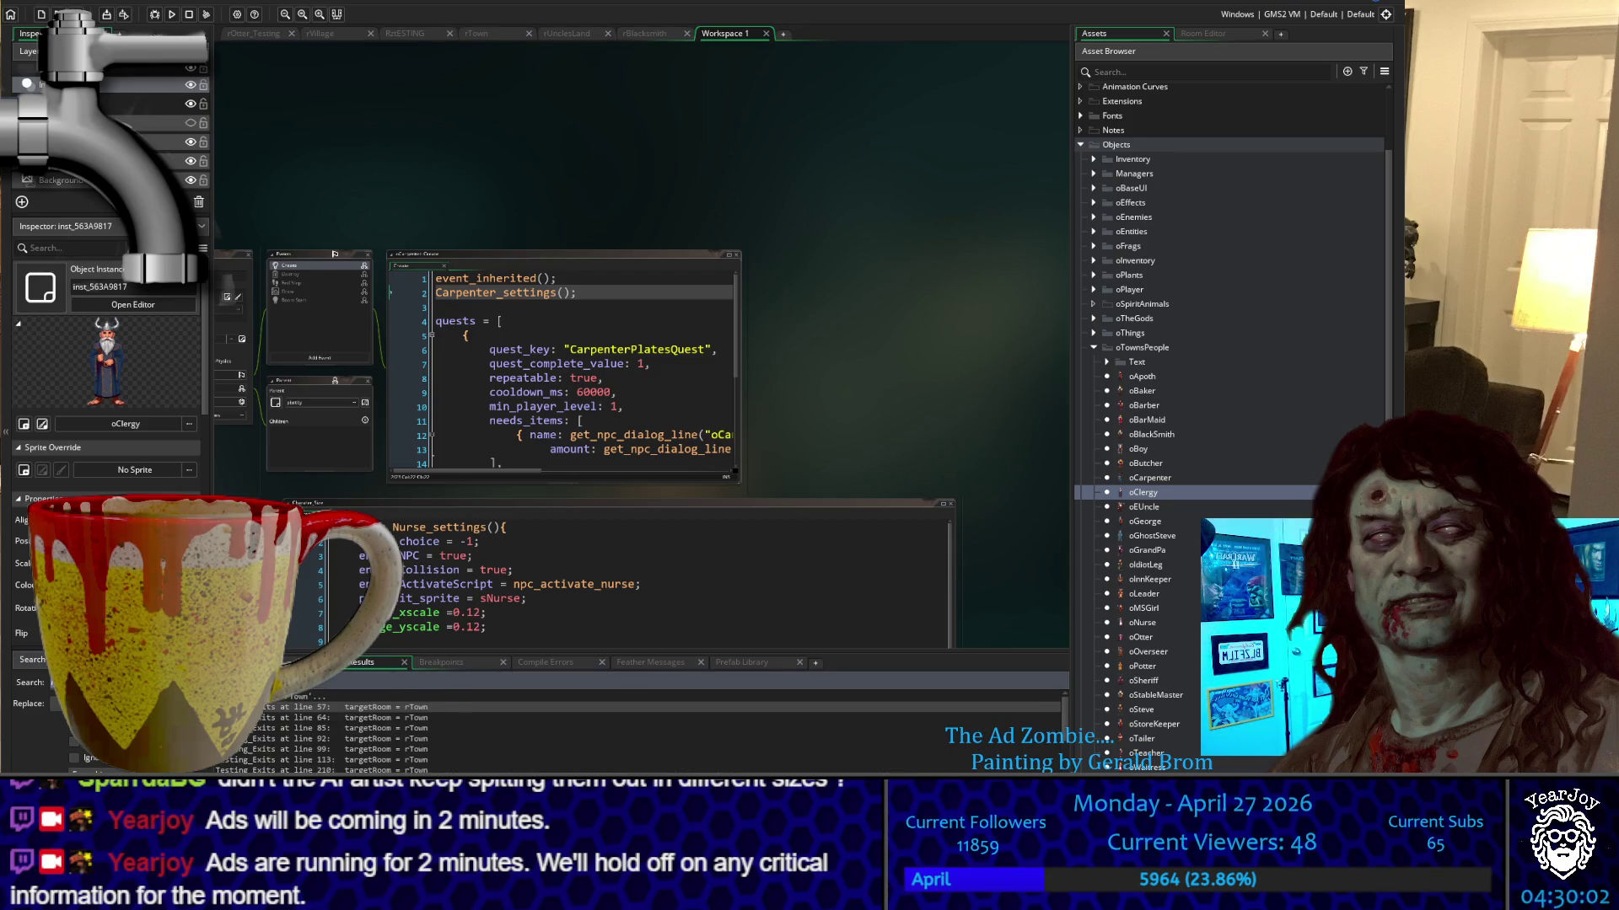
Open MACROS.gml from the rTown search result and find the NEWGAME macro block
{"action": "double_click", "coordinate": [320, 765]}
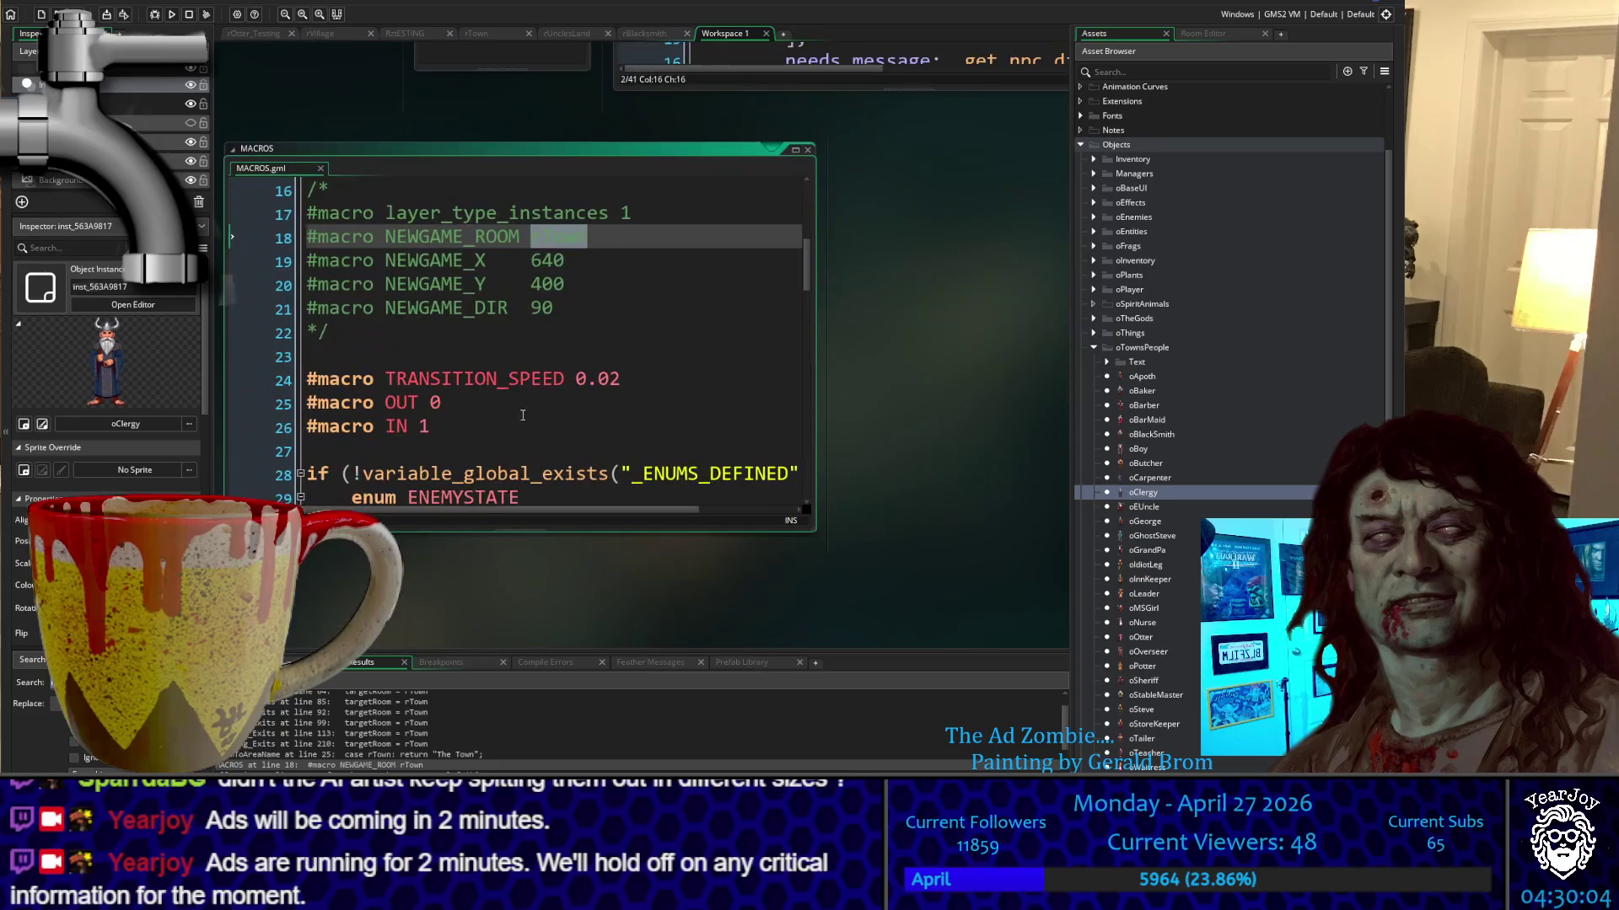
{"action": "scroll", "coordinate": [578, 347], "scroll_direction": "down", "scroll_amount": 2}
{"action": "scroll", "coordinate": [578, 347], "scroll_direction": "up", "scroll_amount": 2}
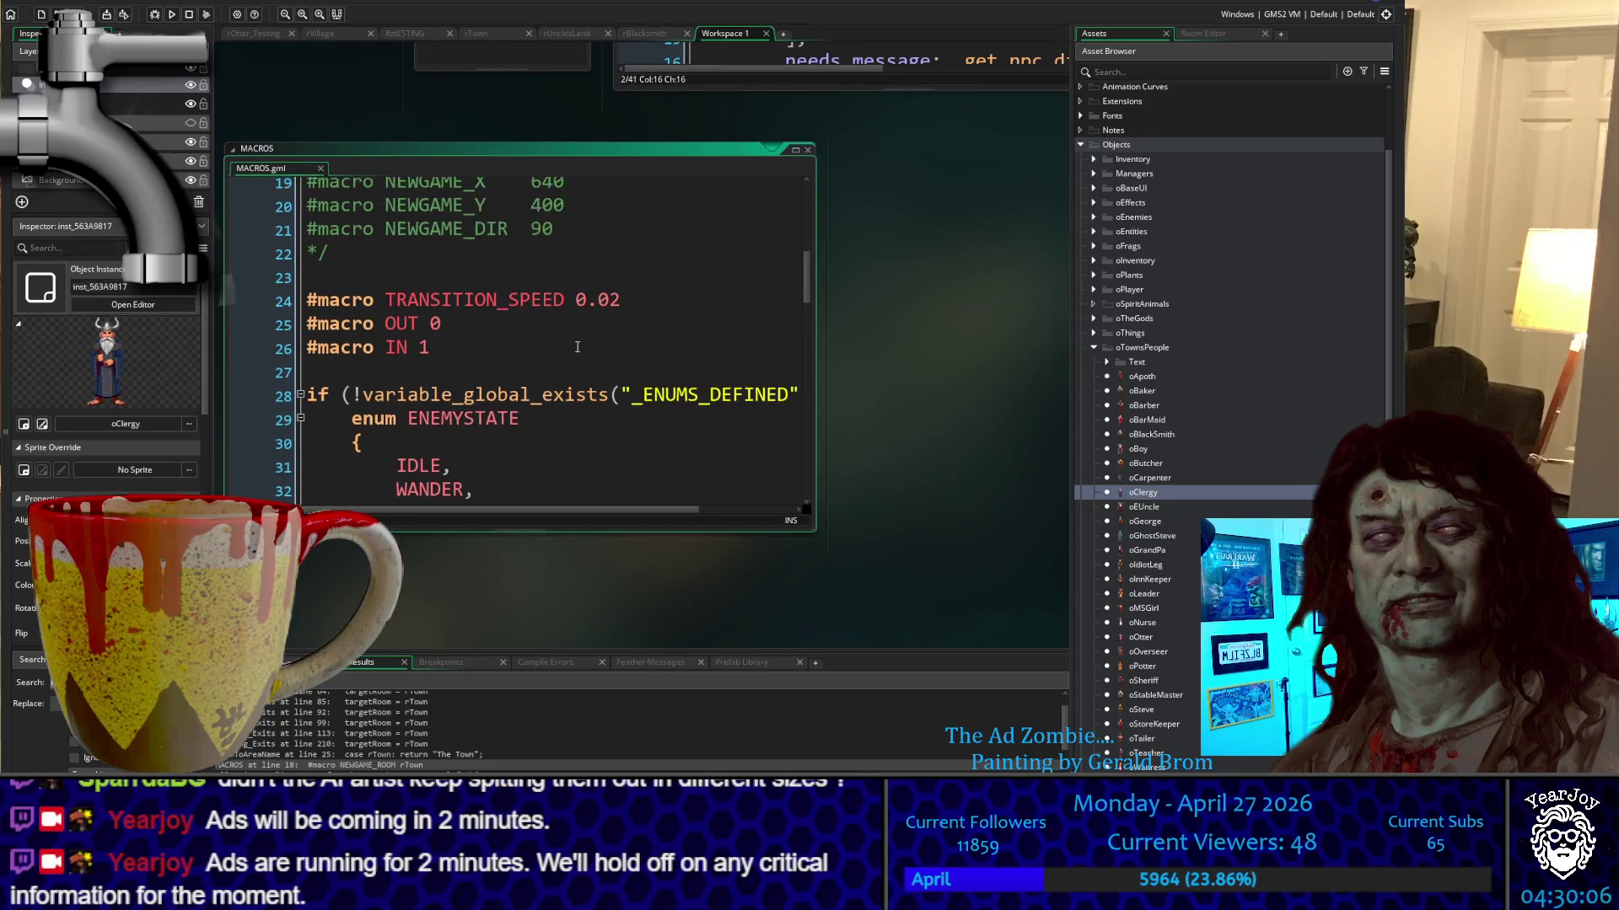
{"action": "scroll", "coordinate": [578, 346], "scroll_direction": "up", "scroll_amount": 5}
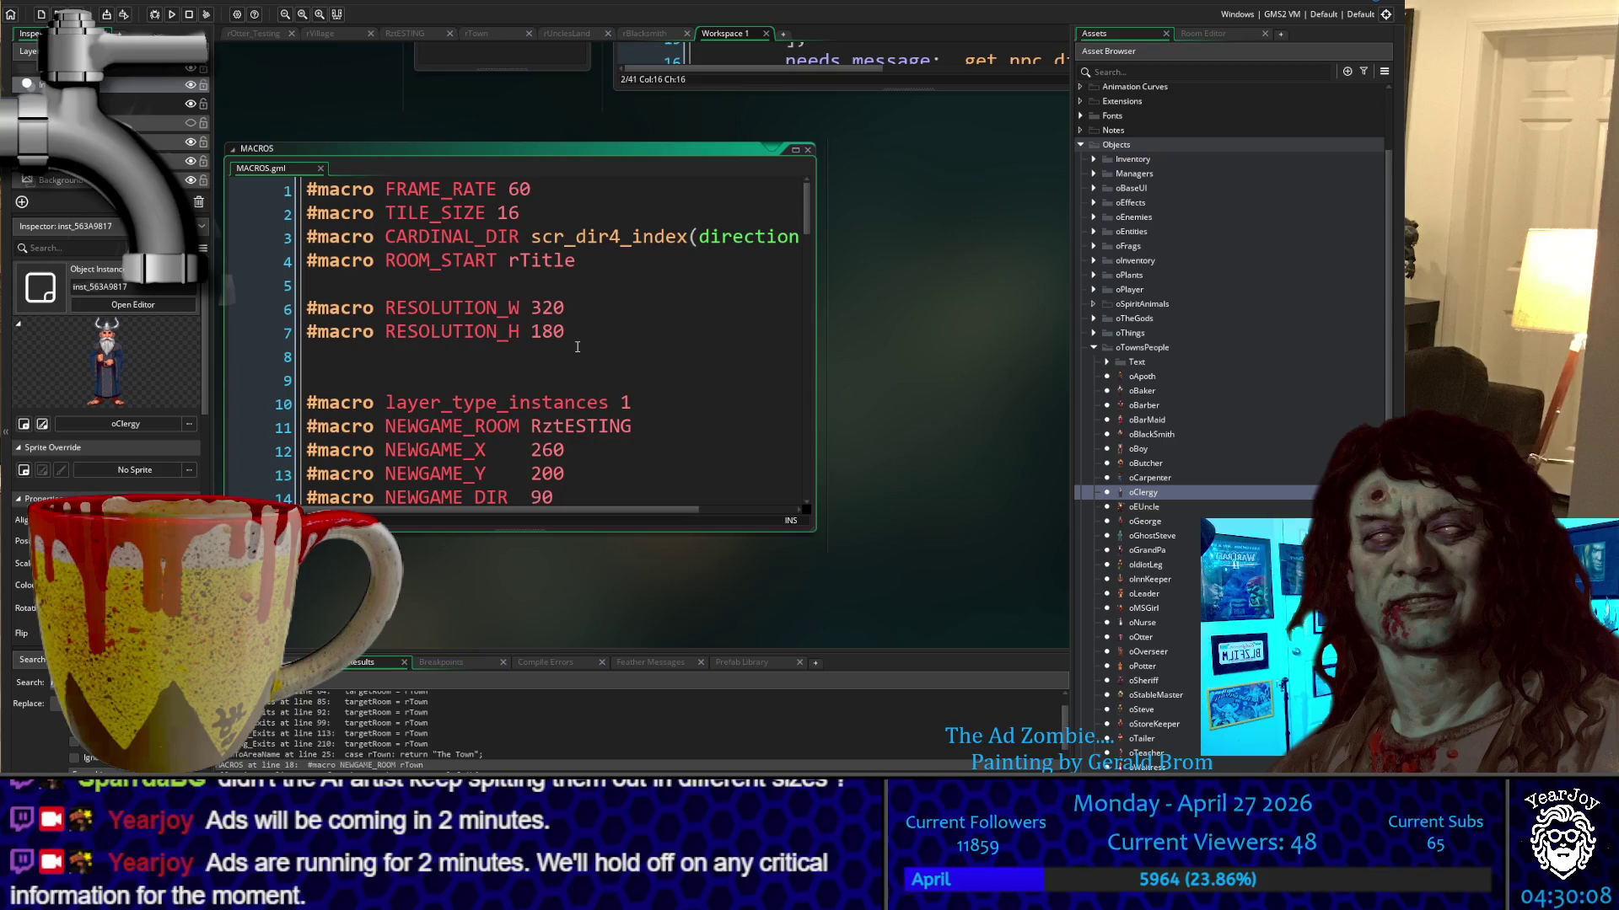
{"action": "scroll", "coordinate": [518, 337], "scroll_direction": "down", "scroll_amount": 2}
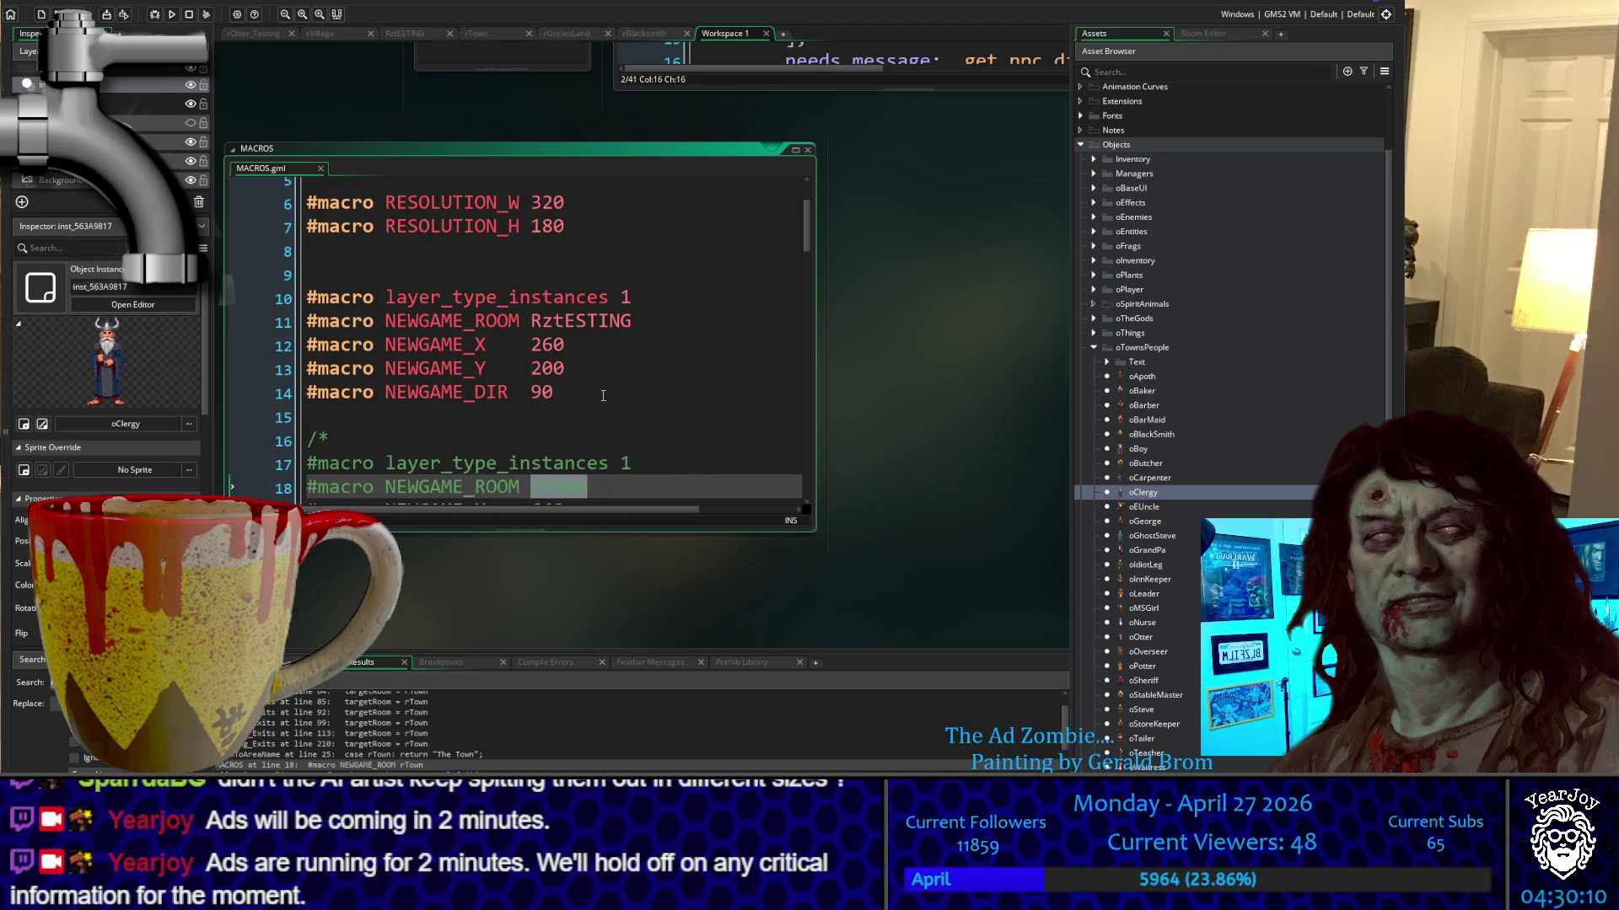
Duplicate the NEWGAME macro block next to the original
{"action": "mouse_move", "coordinate": [553, 393]}
{"action": "left_mouse_down"}
{"action": "mouse_move", "coordinate": [304, 369]}
{"action": "mouse_move", "coordinate": [258, 273]}
{"action": "mouse_move", "coordinate": [256, 296]}
{"action": "left_mouse_up"}
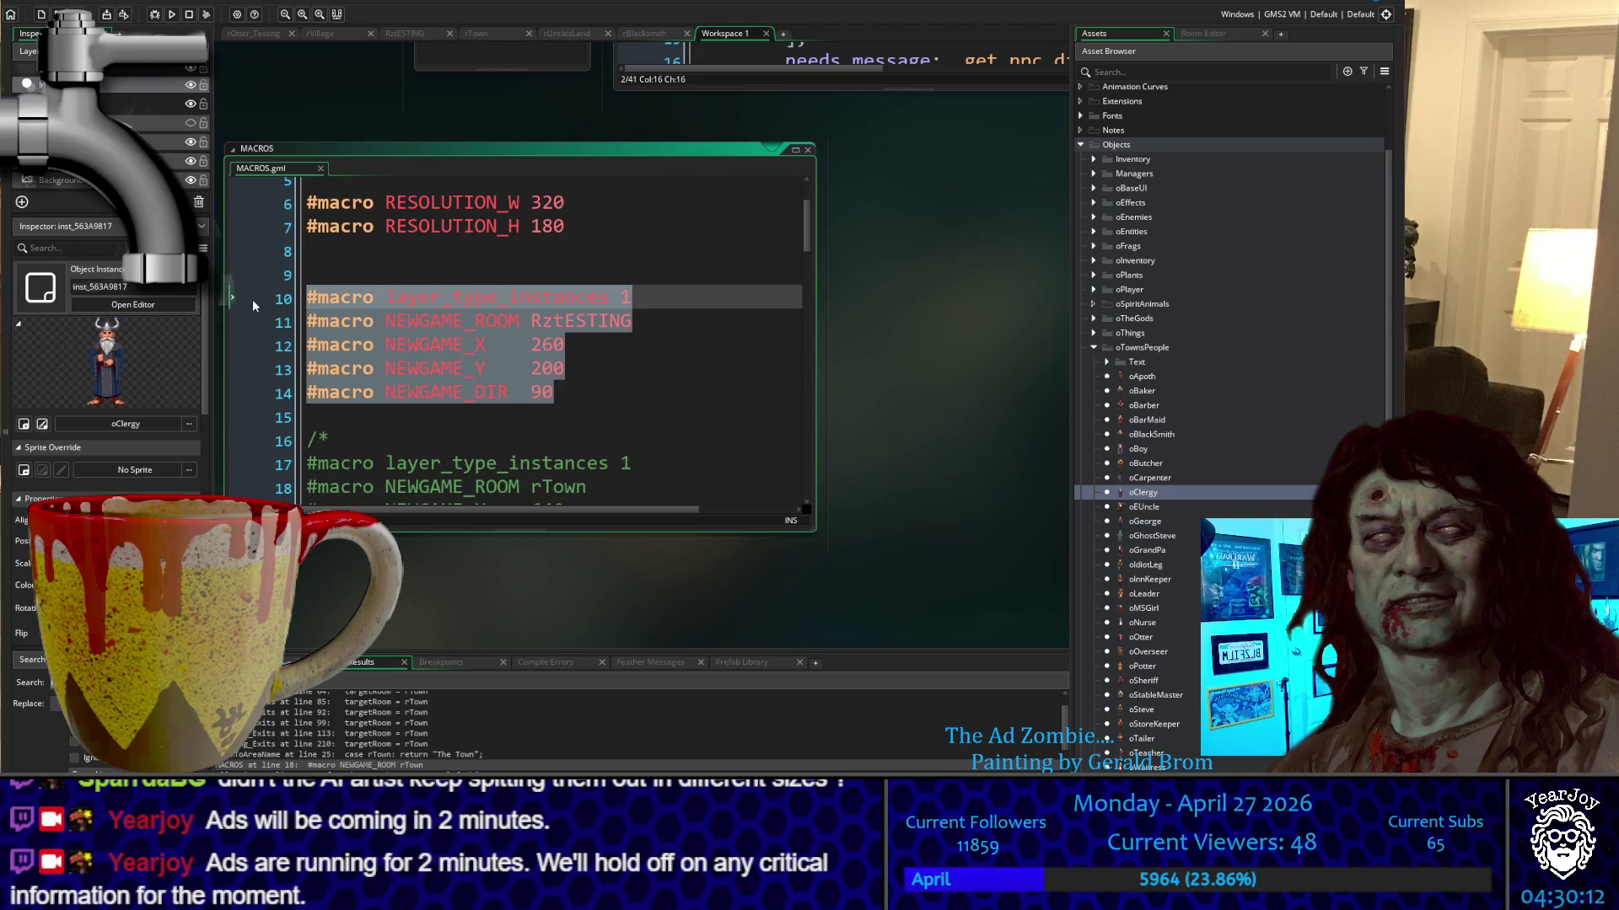
{"action": "key", "text": "Down"}
{"action": "key", "text": "Down"}
{"action": "key", "text": "Up"}
{"action": "key", "text": "Up"}
{"action": "key", "text": "Up"}
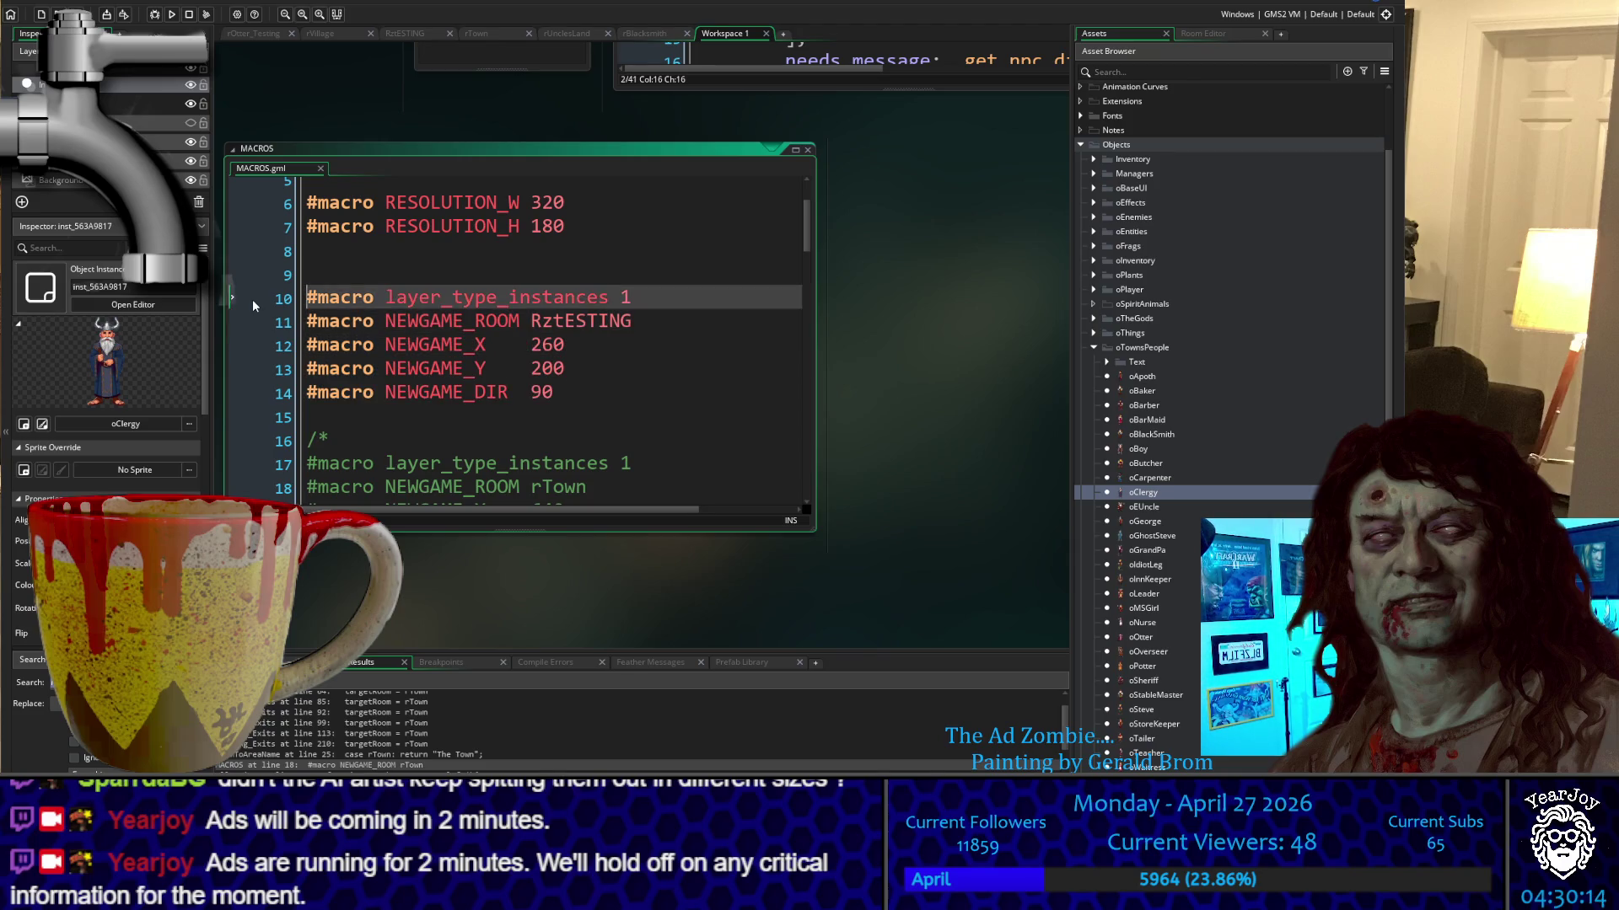
{"action": "key", "text": "Return"}
{"action": "key", "text": "Return"}
{"action": "key", "text": "Return"}
{"action": "key", "text": "Up"}
{"action": "key", "text": "Up"}
{"action": "key", "text": "Up"}
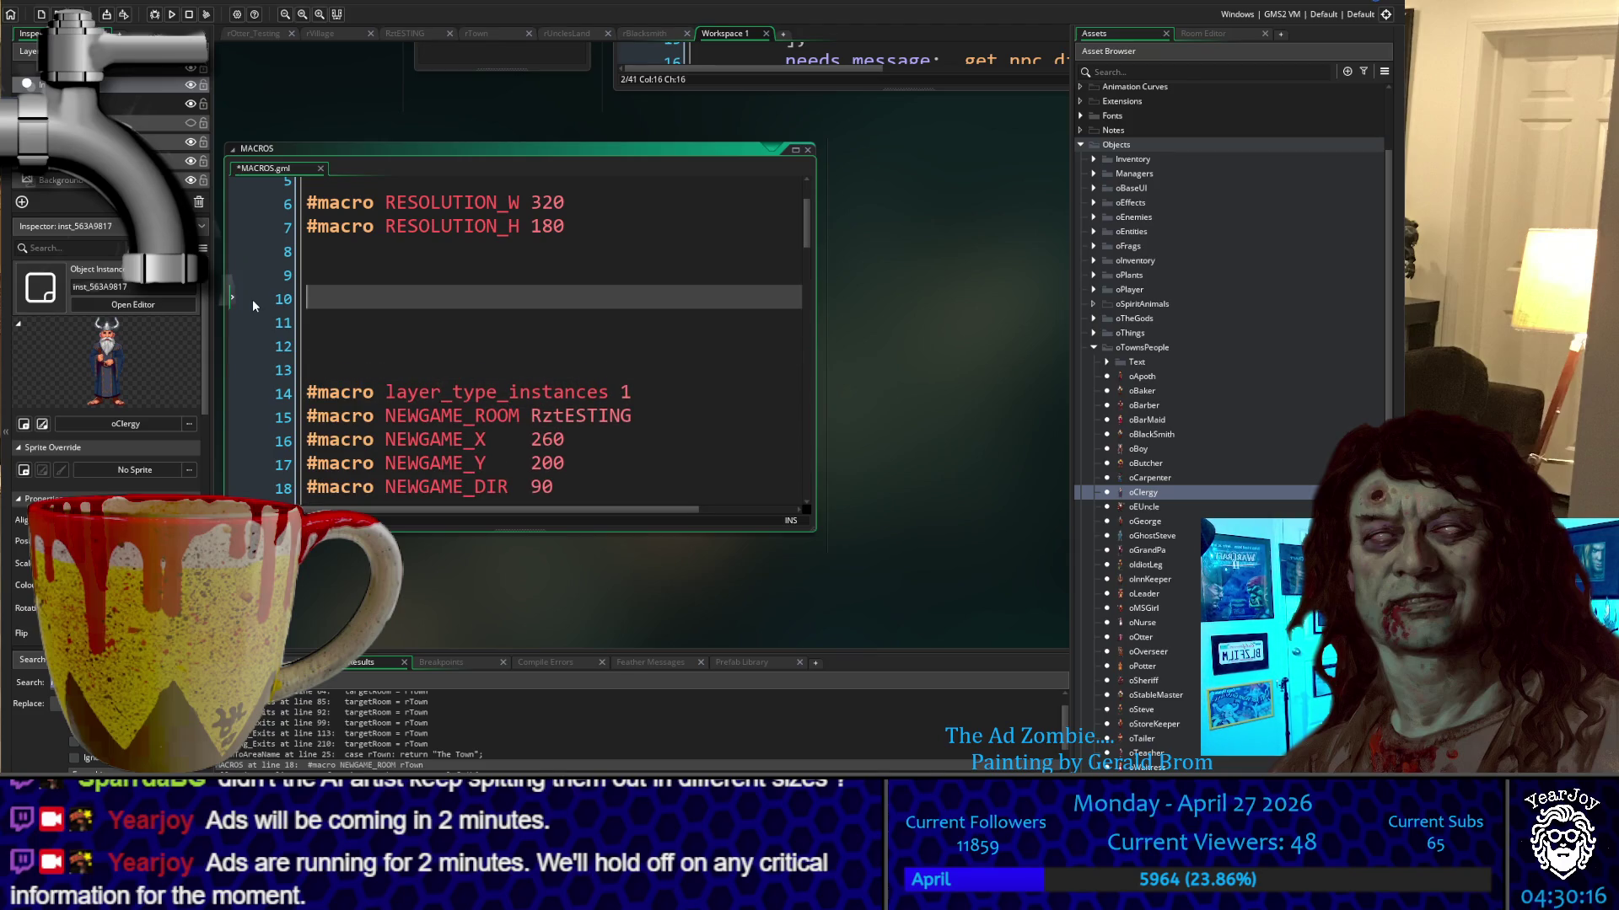
{"action": "key", "text": "Delete"}
{"action": "key", "text": "Delete"}
{"action": "key", "text": "Delete"}
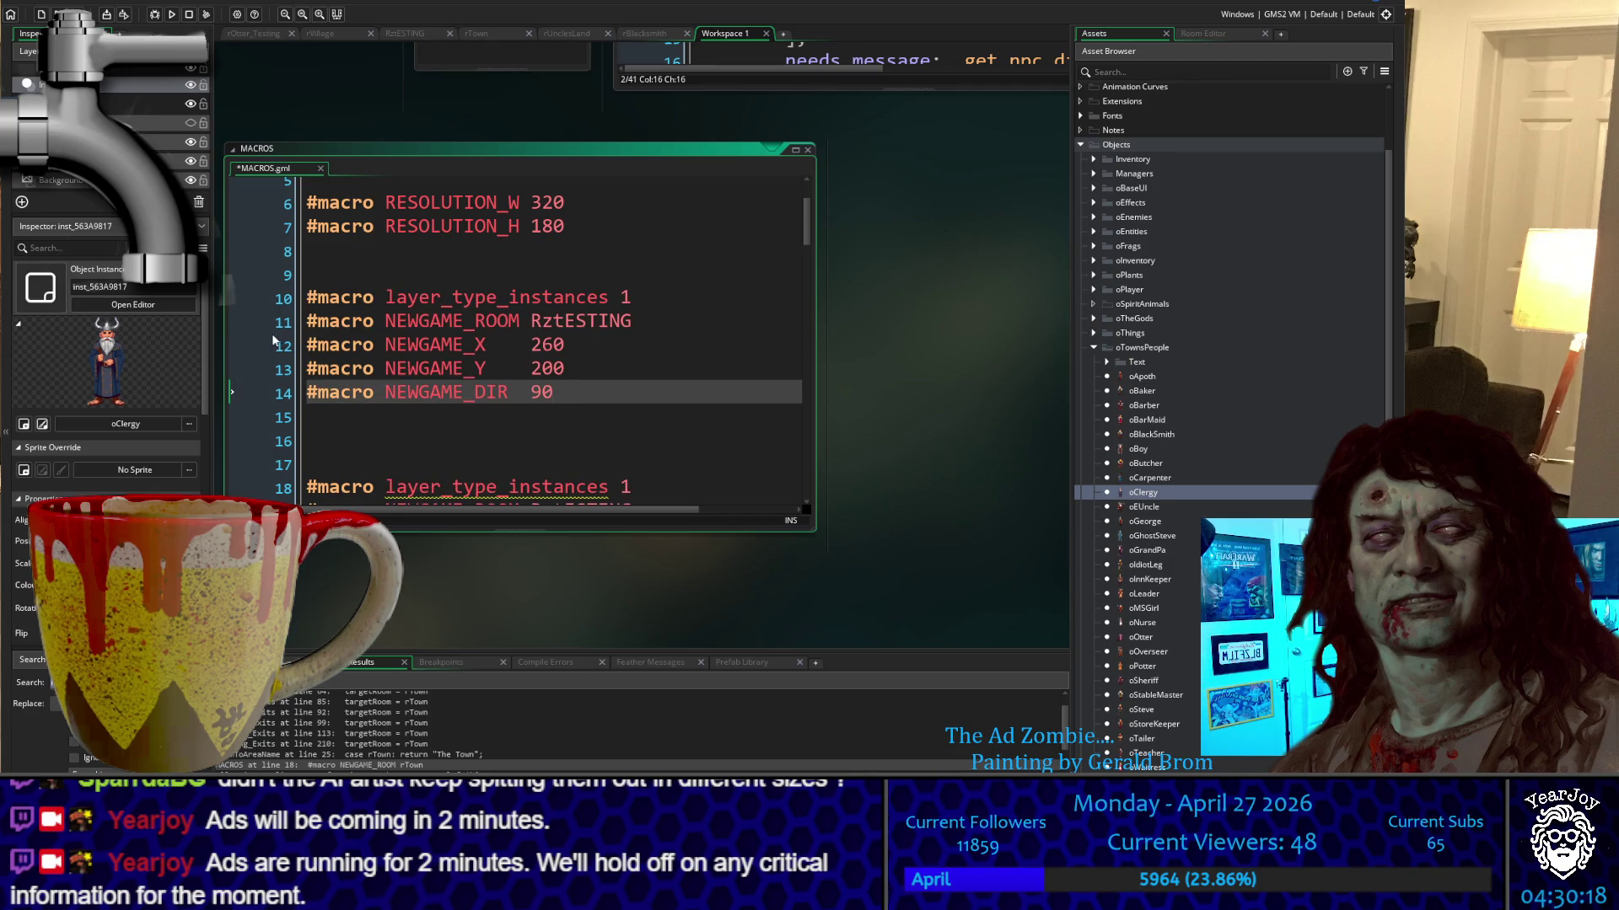
{"action": "scroll", "coordinate": [351, 295], "scroll_direction": "down", "scroll_amount": 2}
Wrap the duplicate block in /* */ comments, keeping RztESTING at 260, 200 active
{"action": "left_click", "coordinate": [360, 340]}
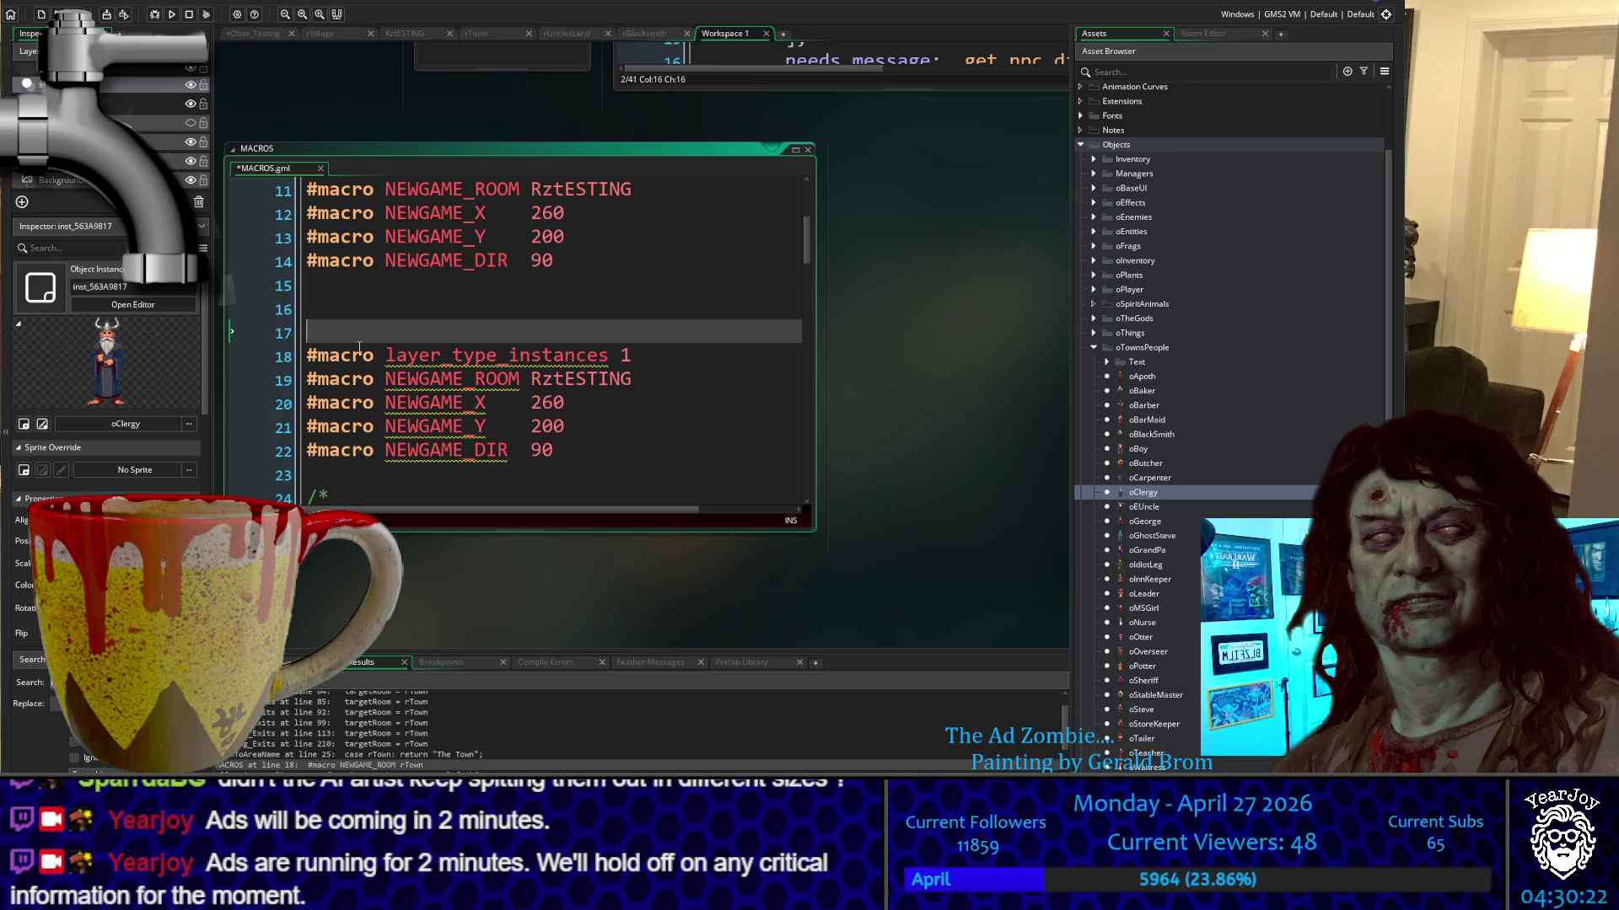
{"action": "type", "text": "/*"}
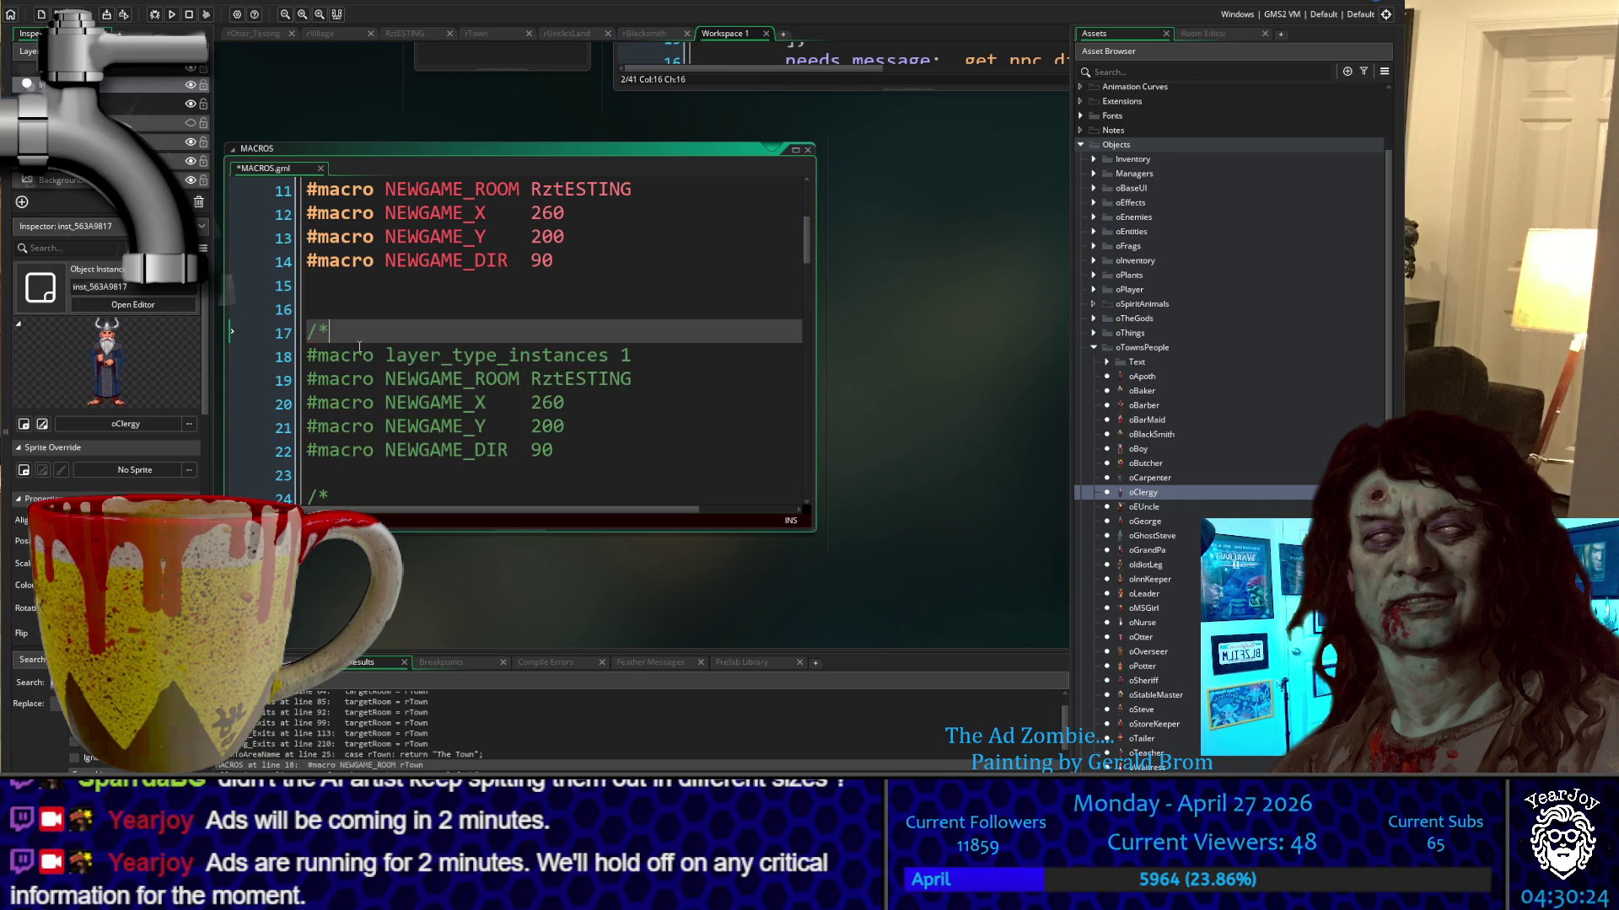
{"action": "key", "text": "Down"}
{"action": "key", "text": "Down"}
{"action": "key", "text": "Down"}
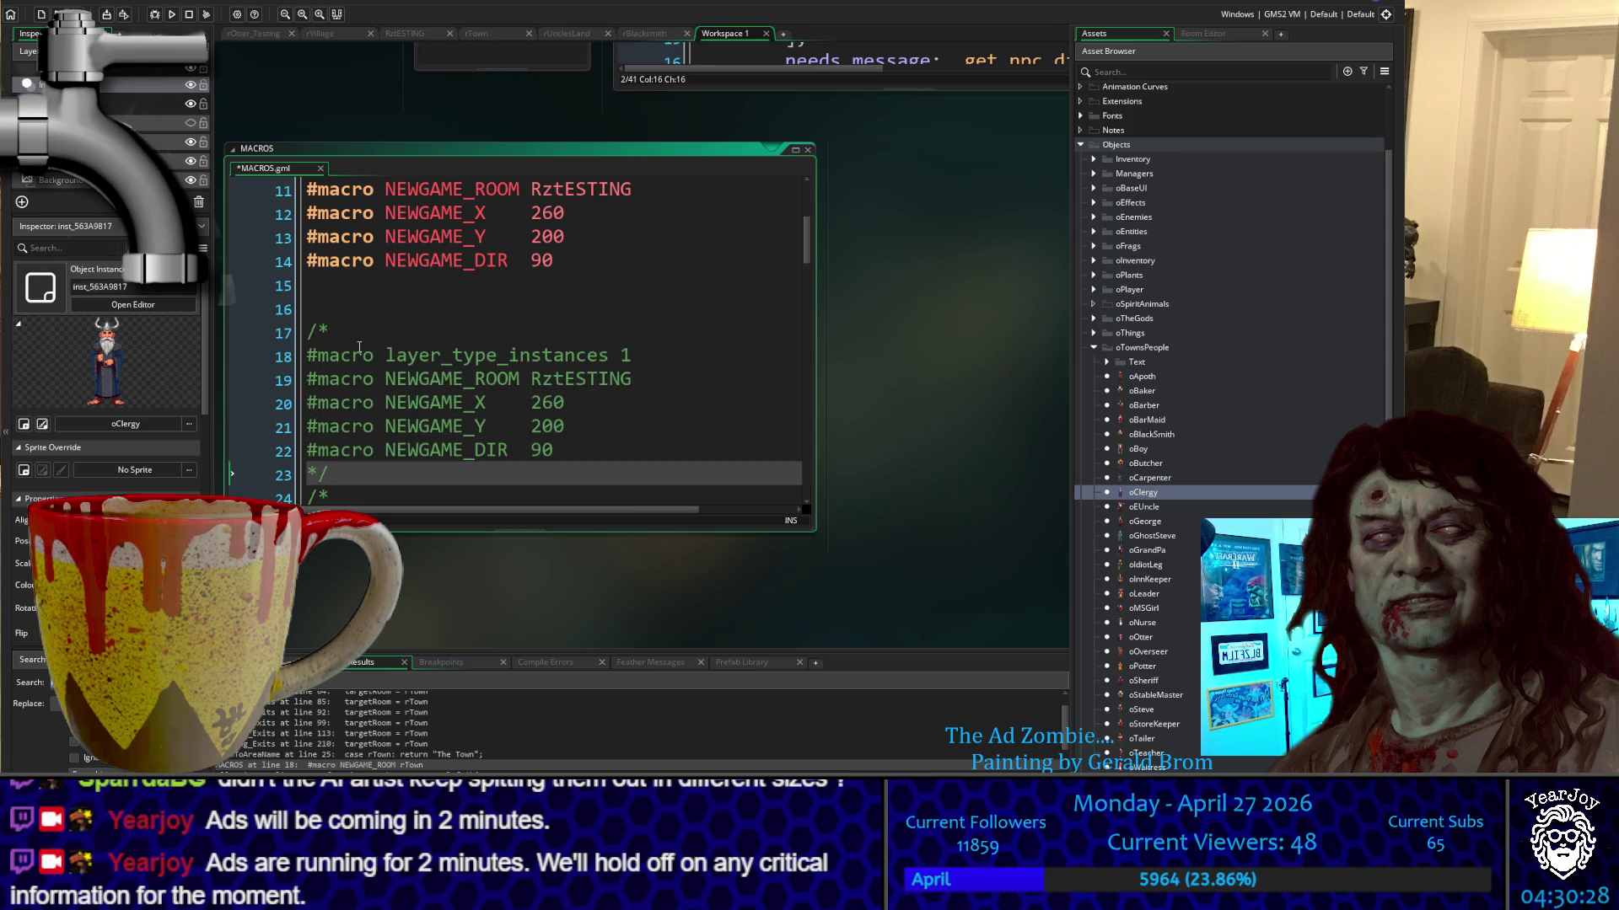
{"action": "scroll", "coordinate": [380, 333], "scroll_direction": "down", "scroll_amount": 4}
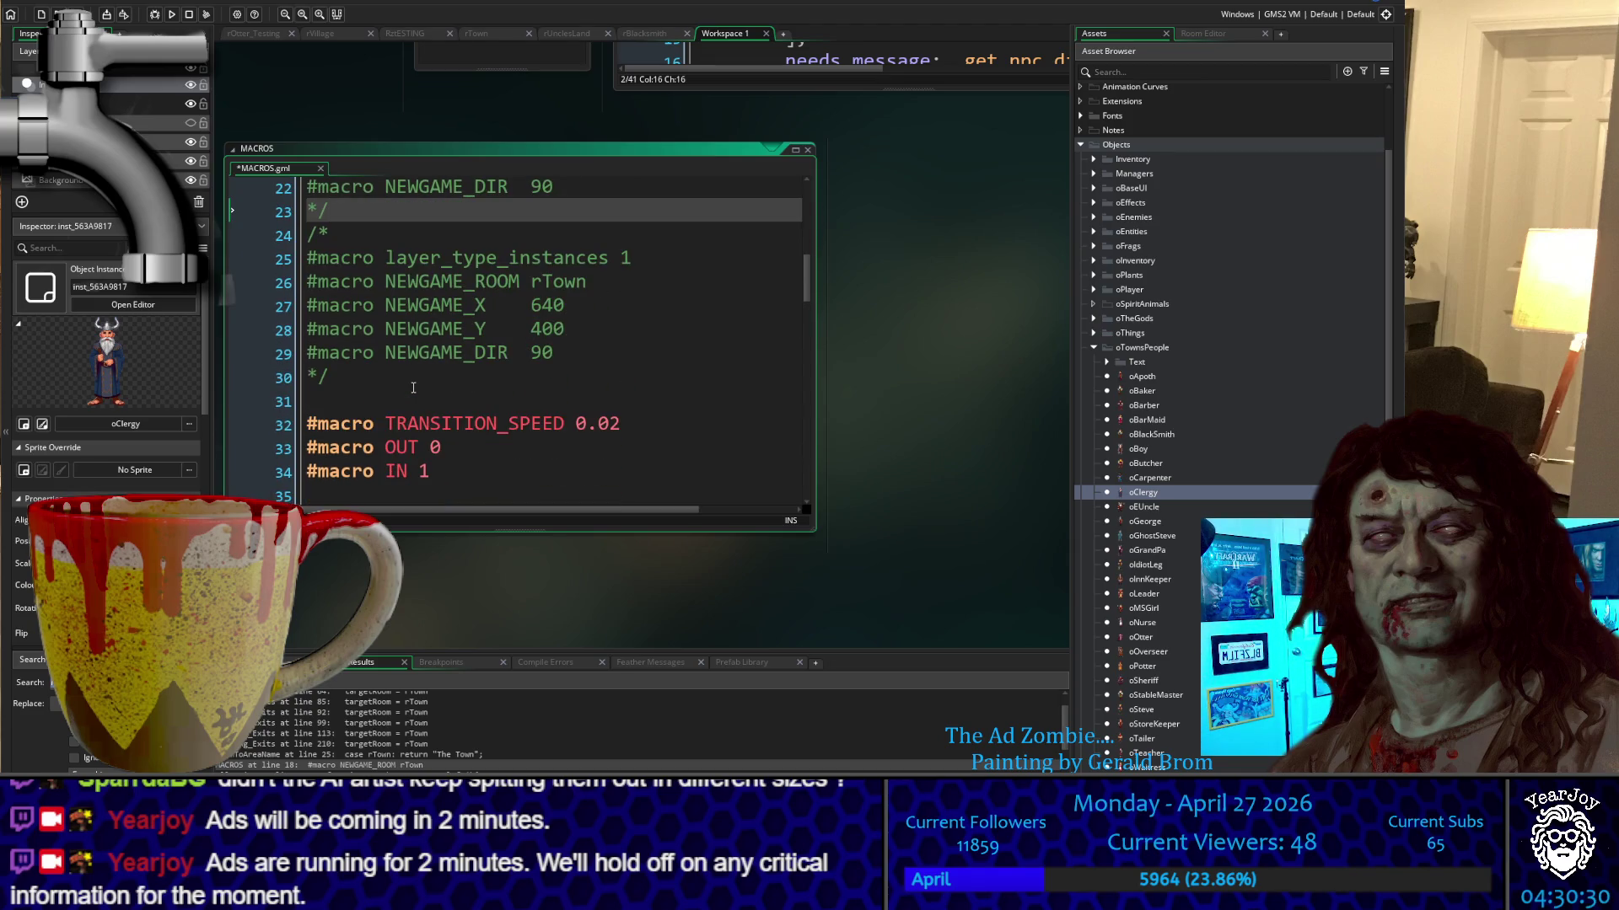
{"action": "scroll", "coordinate": [412, 389], "scroll_direction": "up", "scroll_amount": 3}
{"action": "scroll", "coordinate": [412, 389], "scroll_direction": "up", "scroll_amount": 2}
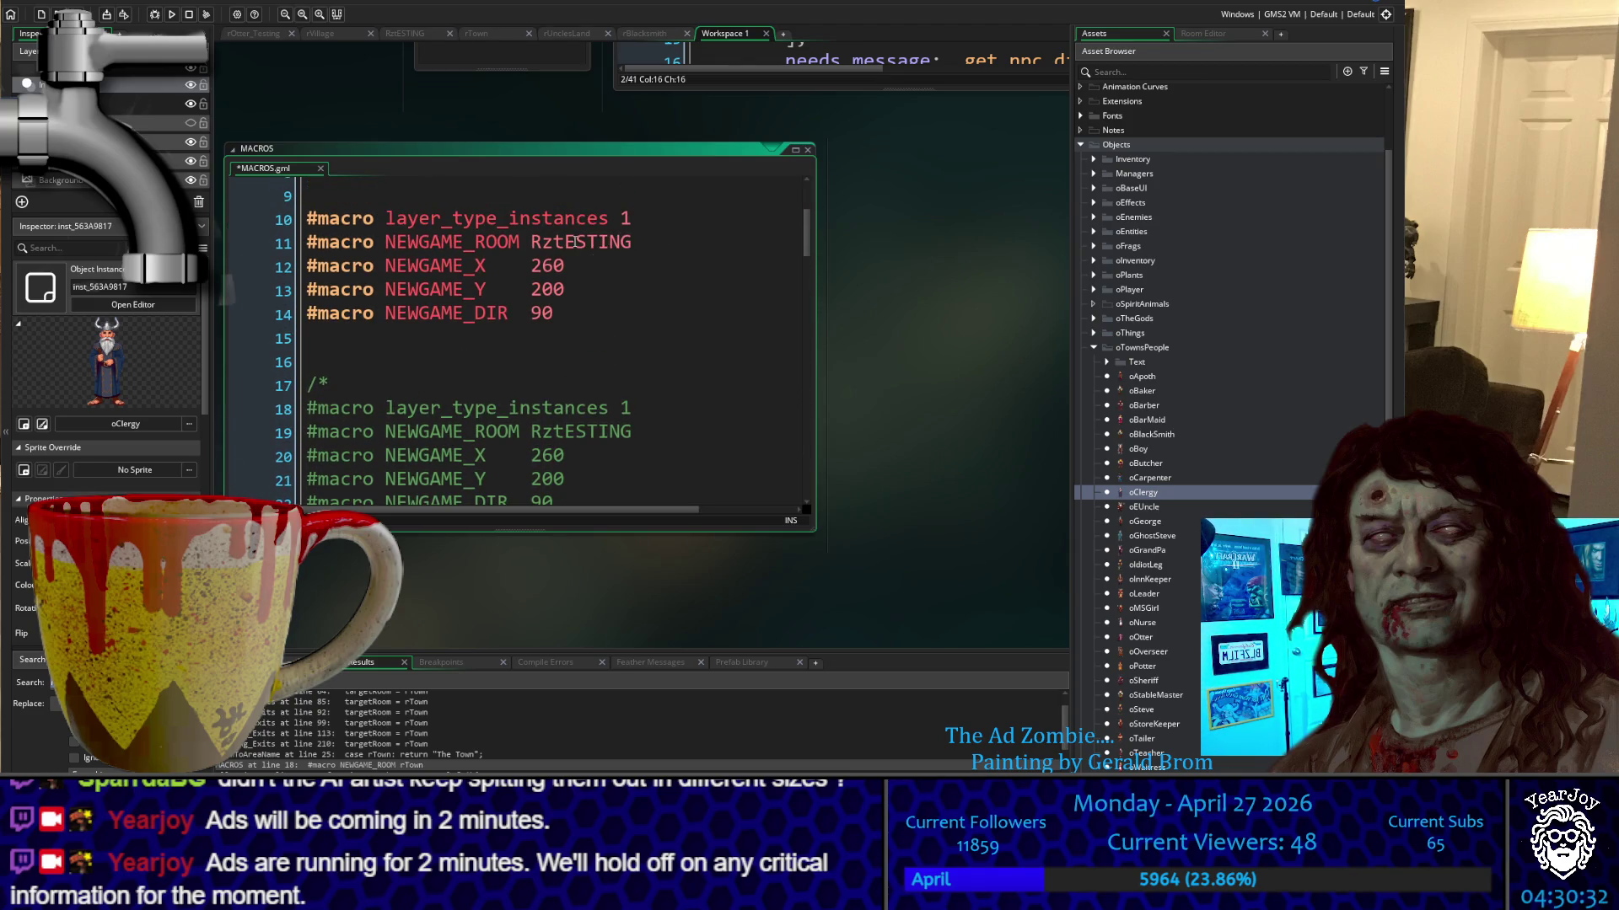
Switch to the rOtter_Testing room and expand the Rooms and Base folders in the assets list
{"action": "left_click", "coordinate": [253, 33]}
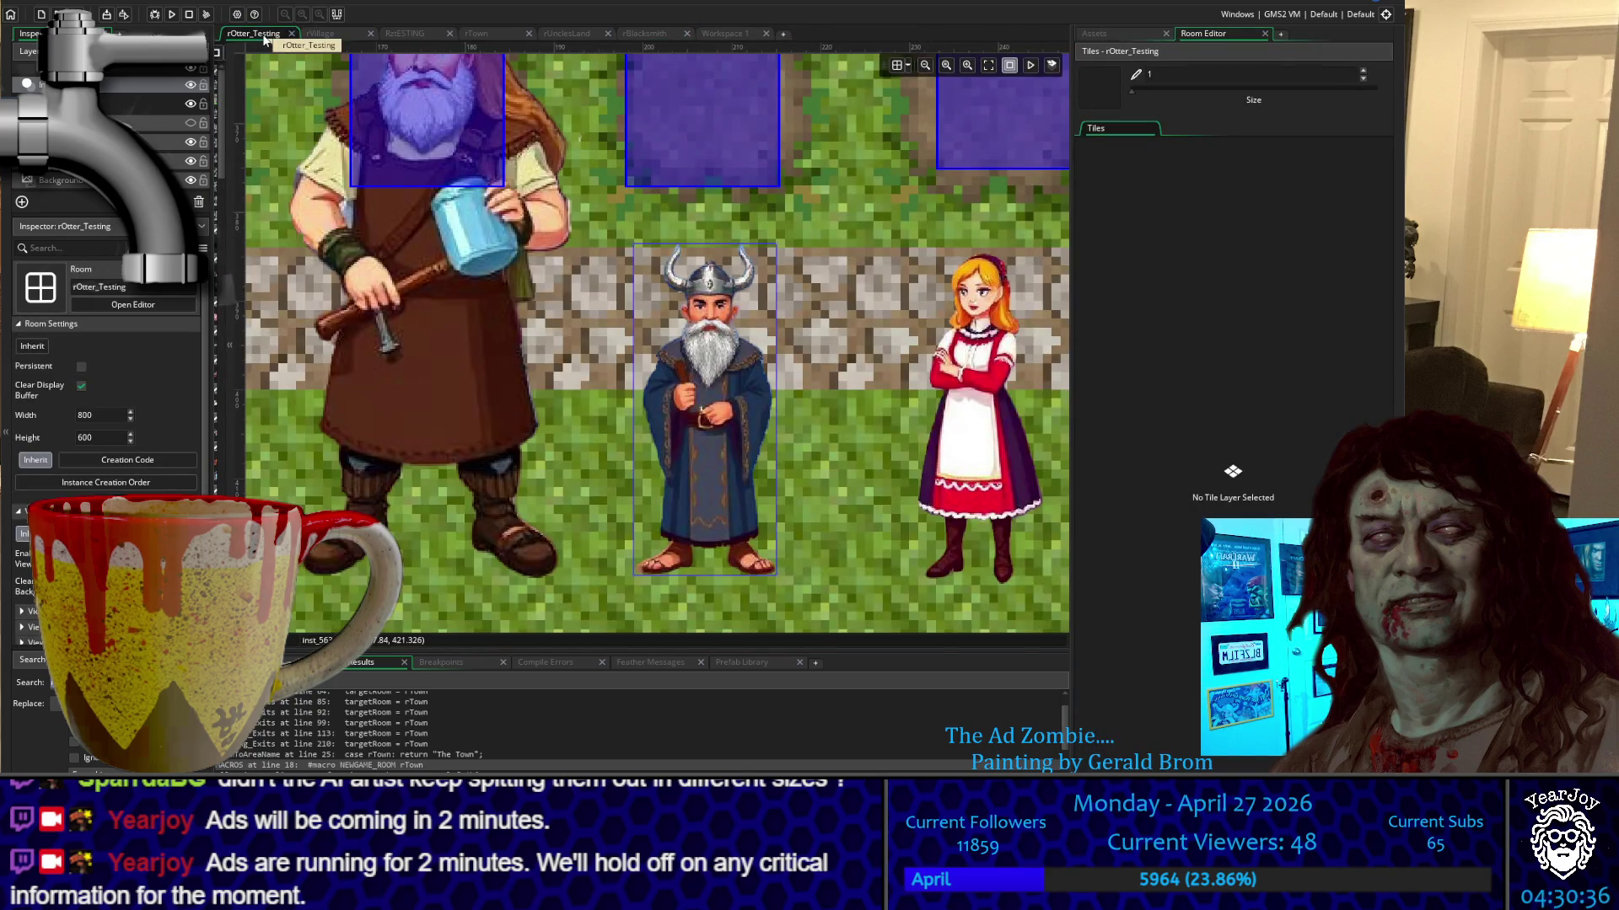
{"action": "left_click", "coordinate": [1122, 33]}
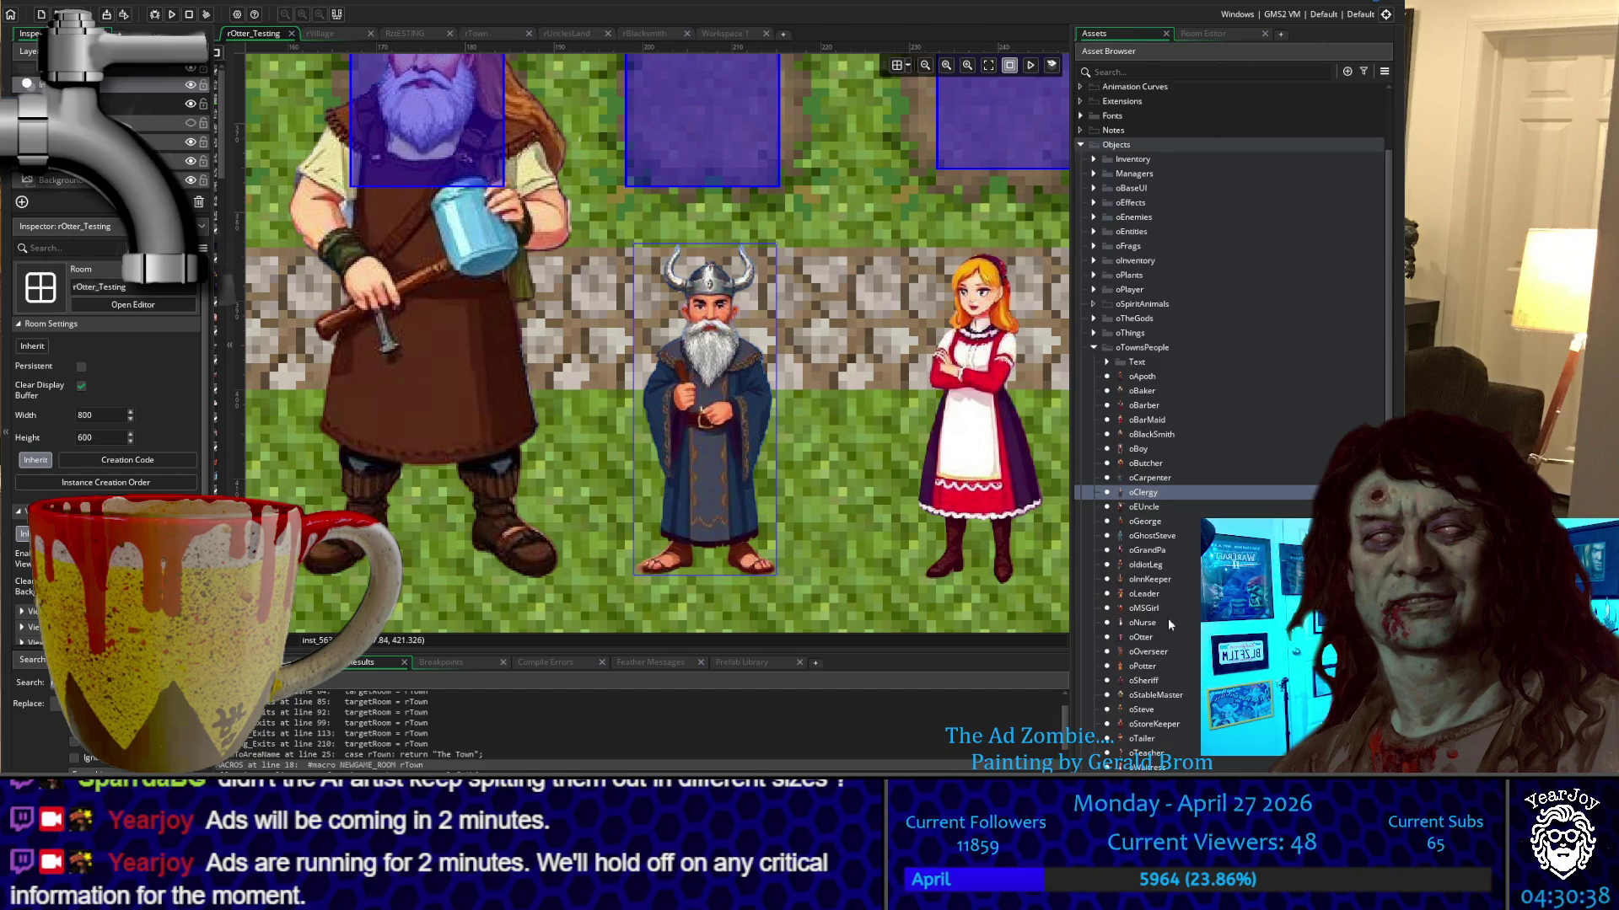
{"action": "scroll", "coordinate": [1167, 619], "scroll_direction": "down", "scroll_amount": 10}
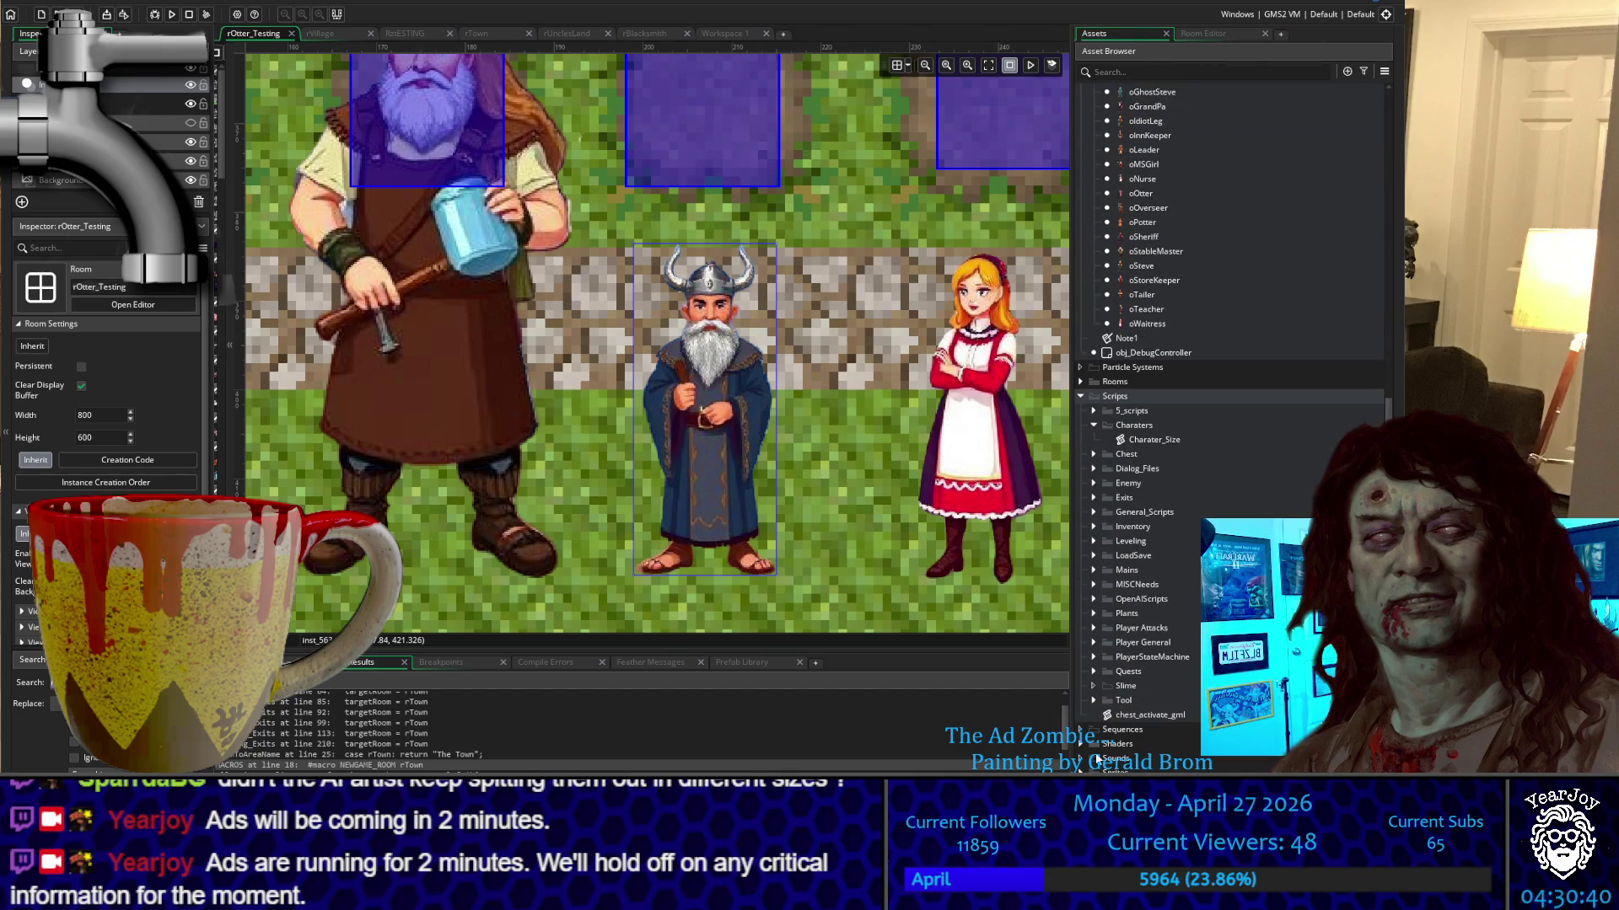
{"action": "left_click", "coordinate": [1081, 383]}
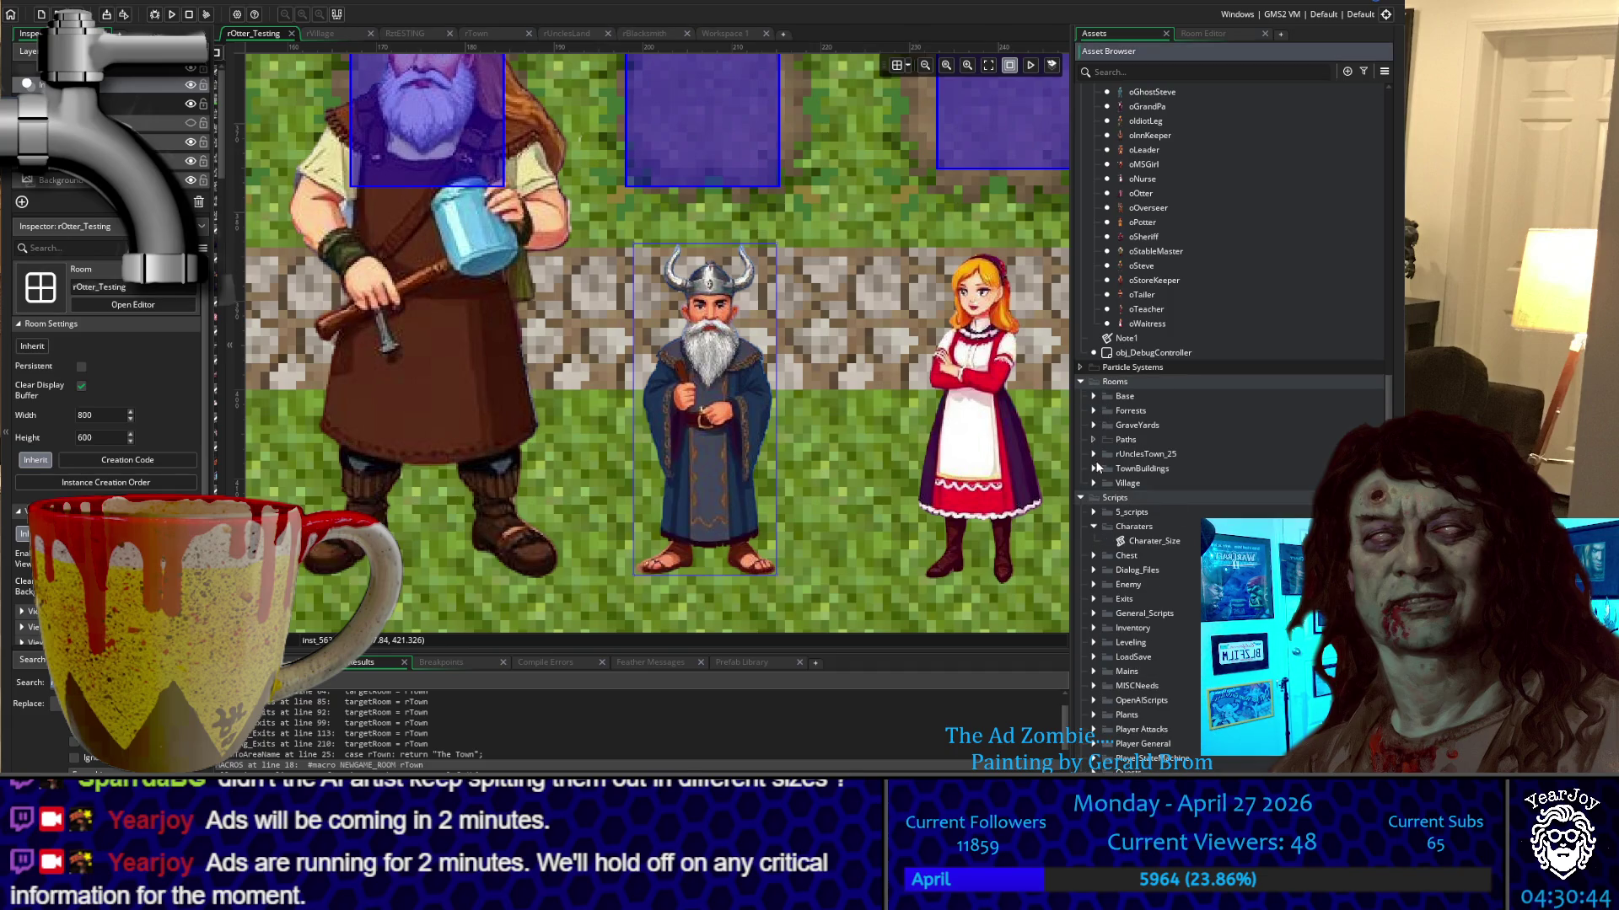
{"action": "left_click", "coordinate": [1092, 396]}
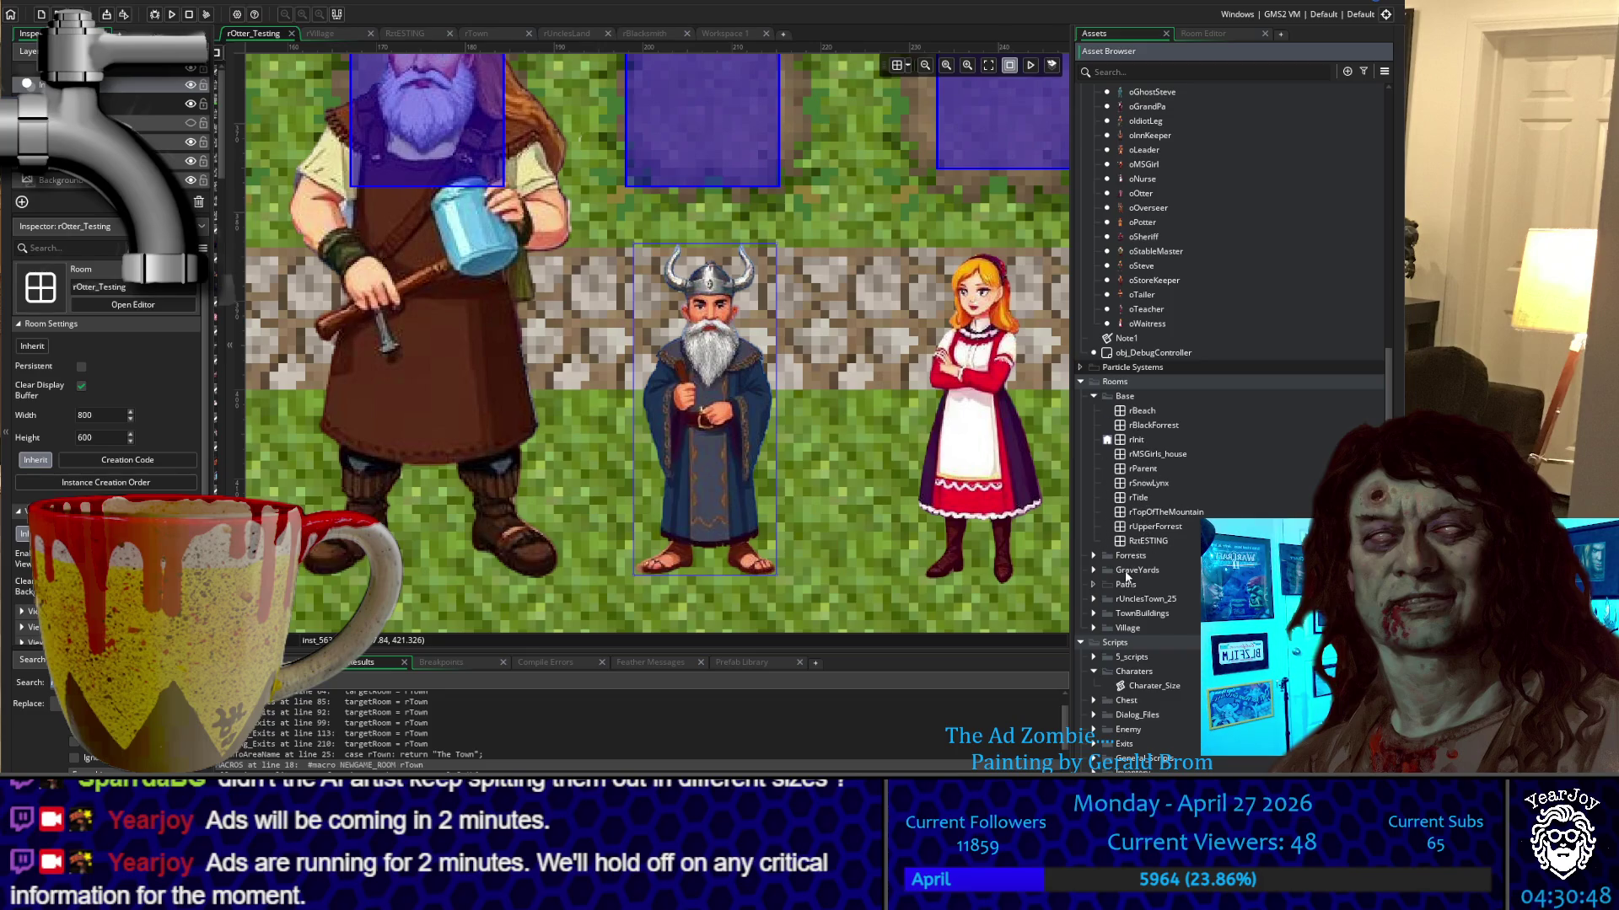
Expand the Forrests, GraveYards, rUnclesTown_25, TownBuildings, Village, Barracks and Mines room folders
{"action": "left_click", "coordinate": [1093, 555]}
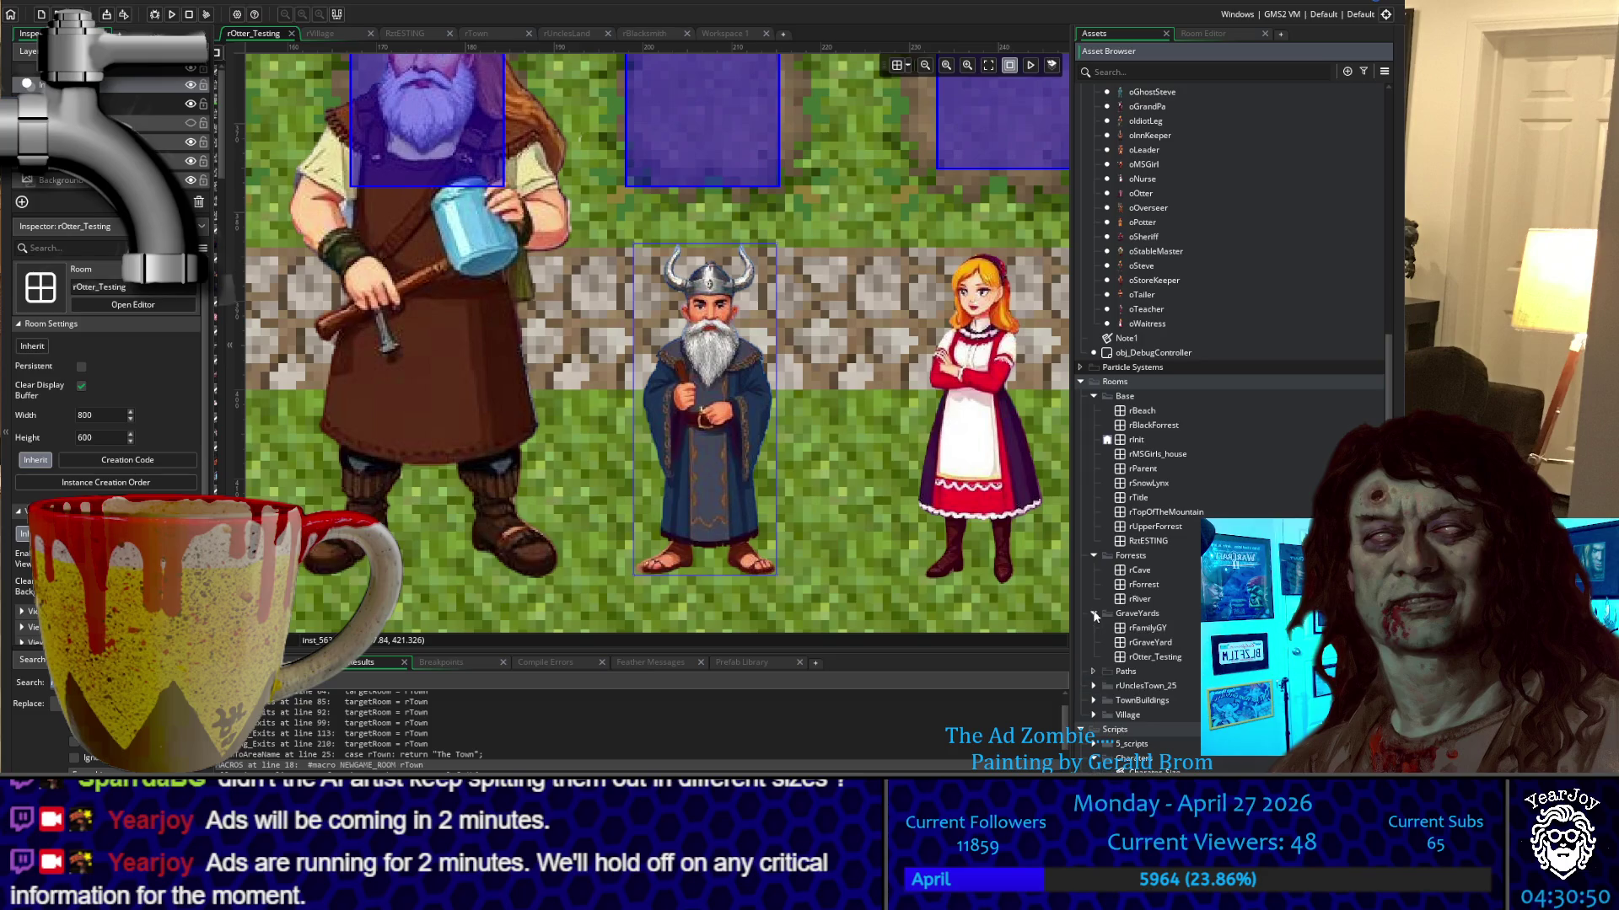
{"action": "left_click", "coordinate": [1094, 614]}
{"action": "scroll", "coordinate": [1091, 573], "scroll_direction": "down", "scroll_amount": 4}
{"action": "left_click", "coordinate": [1093, 527]}
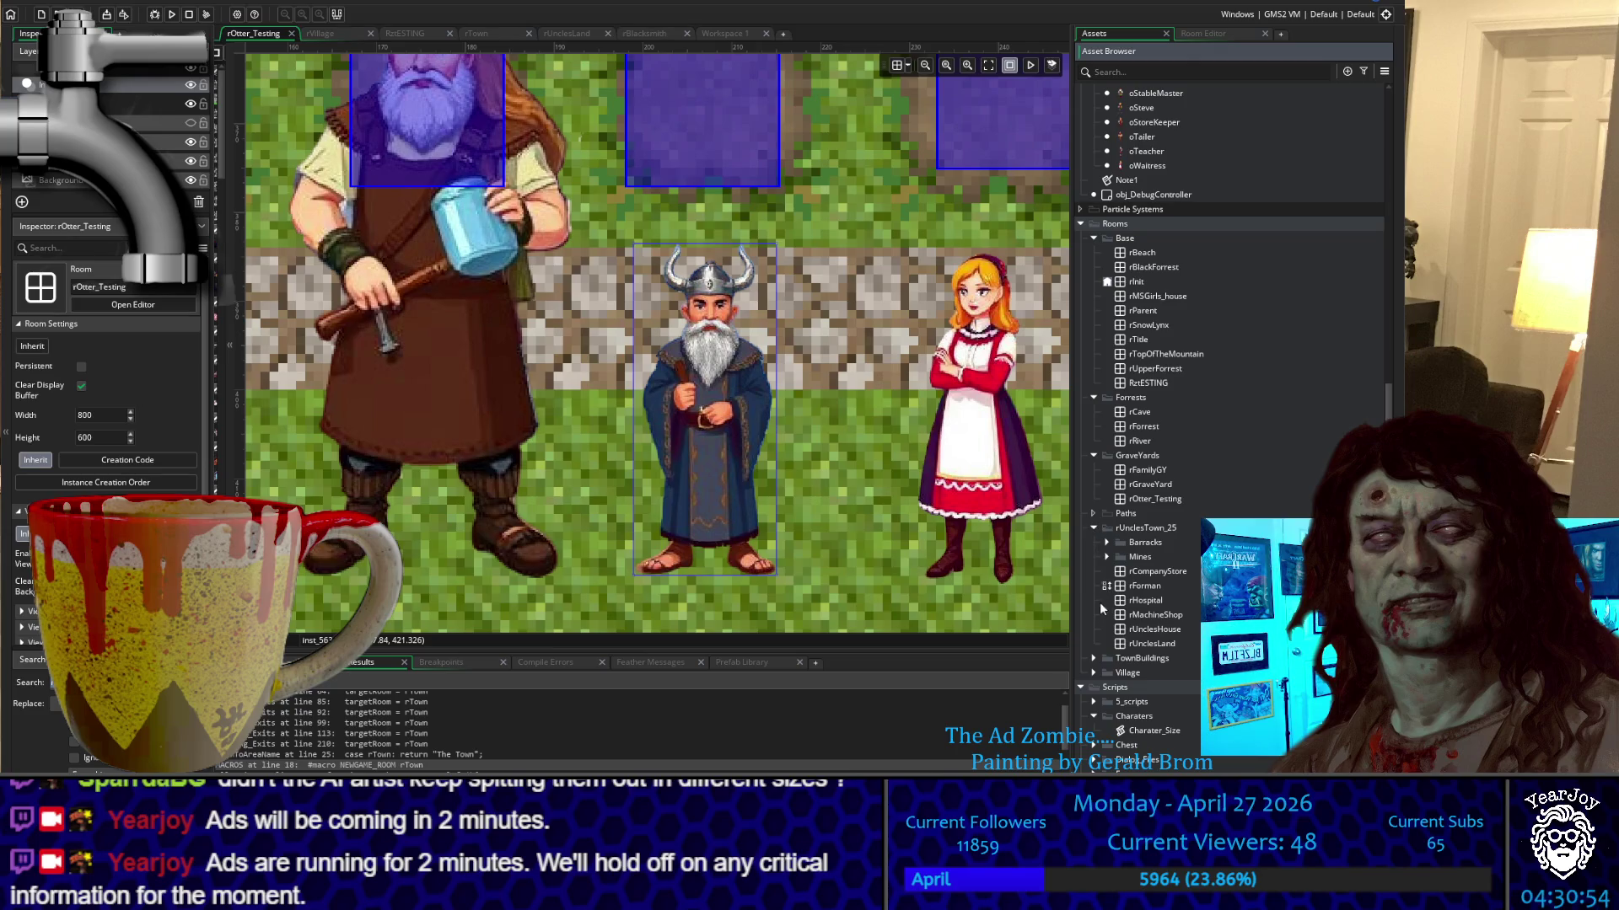
{"action": "left_click", "coordinate": [1094, 658]}
{"action": "scroll", "coordinate": [1097, 656], "scroll_direction": "down", "scroll_amount": 3}
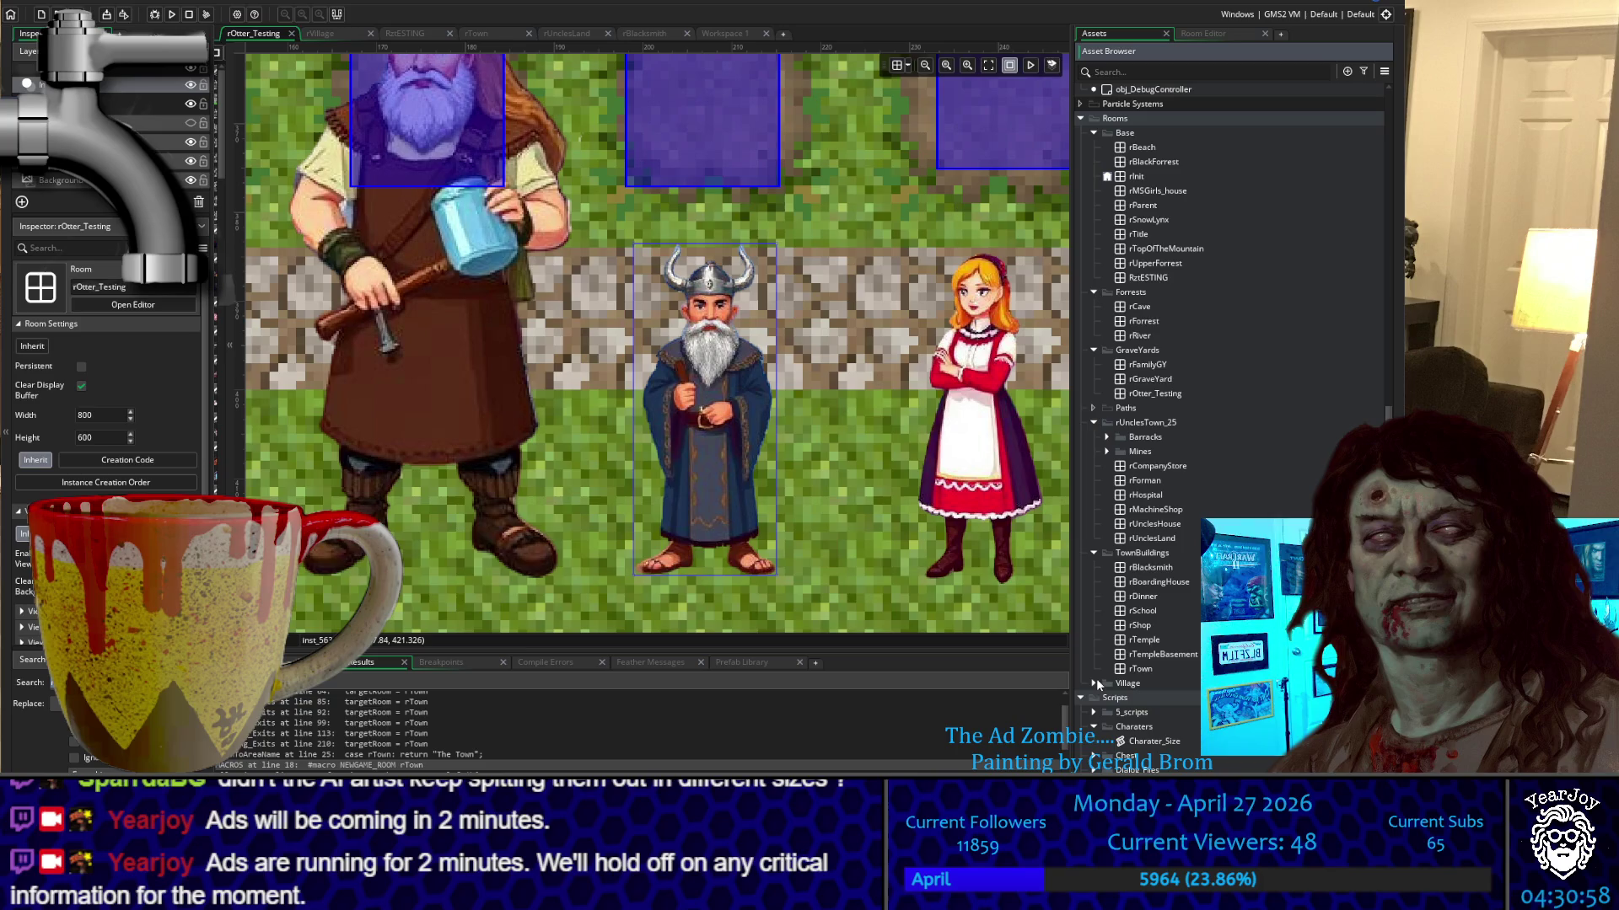
{"action": "left_click", "coordinate": [1094, 682]}
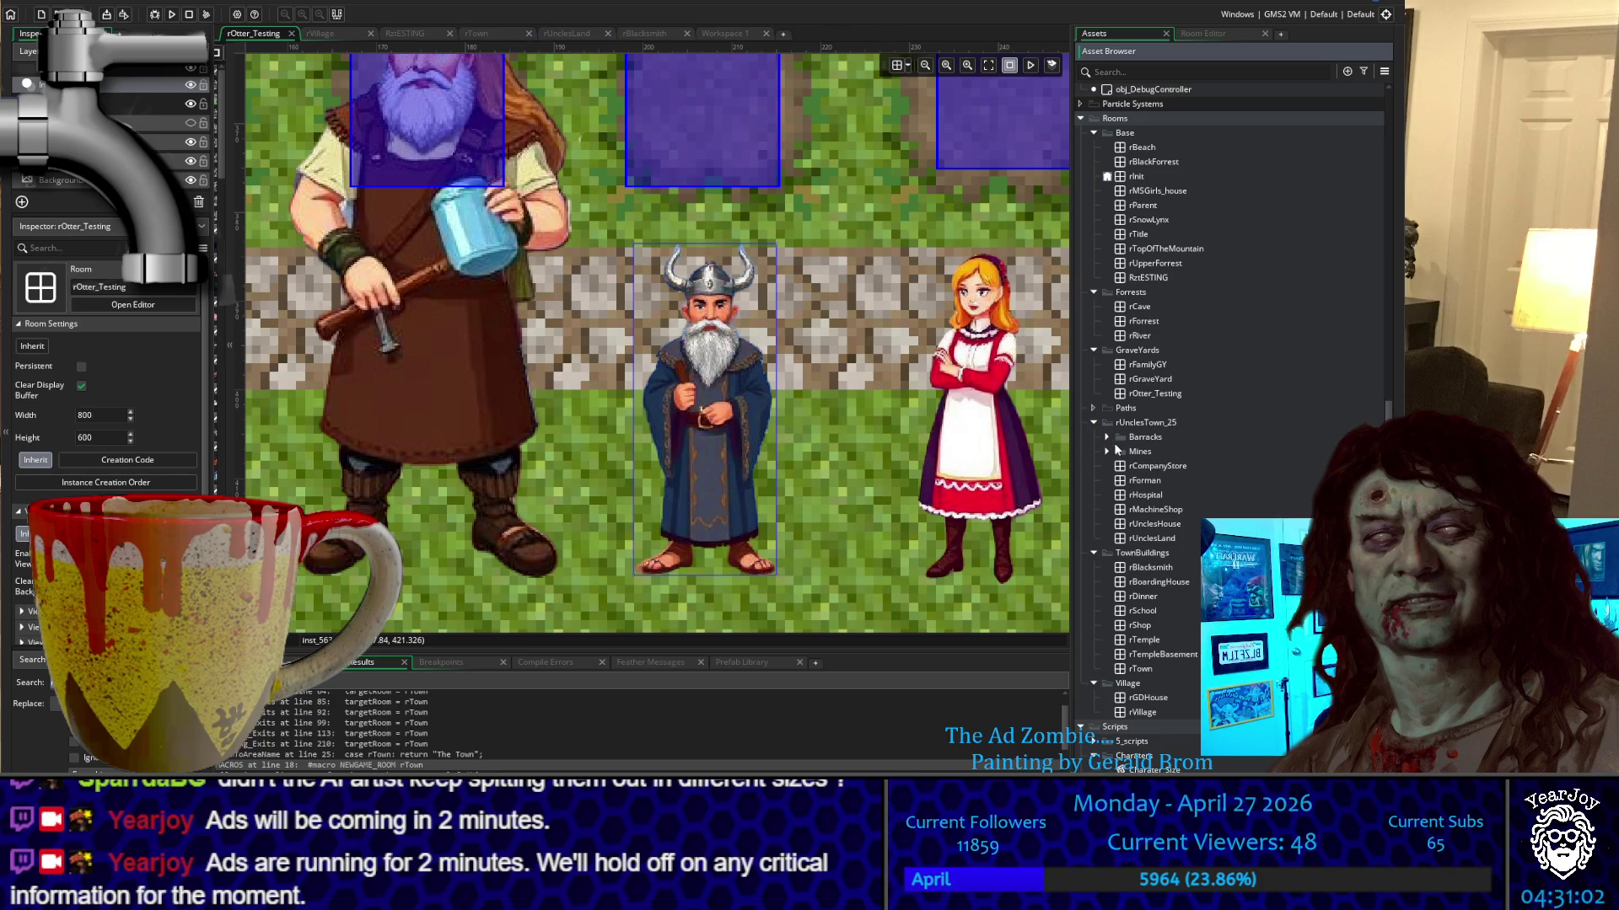
{"action": "left_click", "coordinate": [1107, 438]}
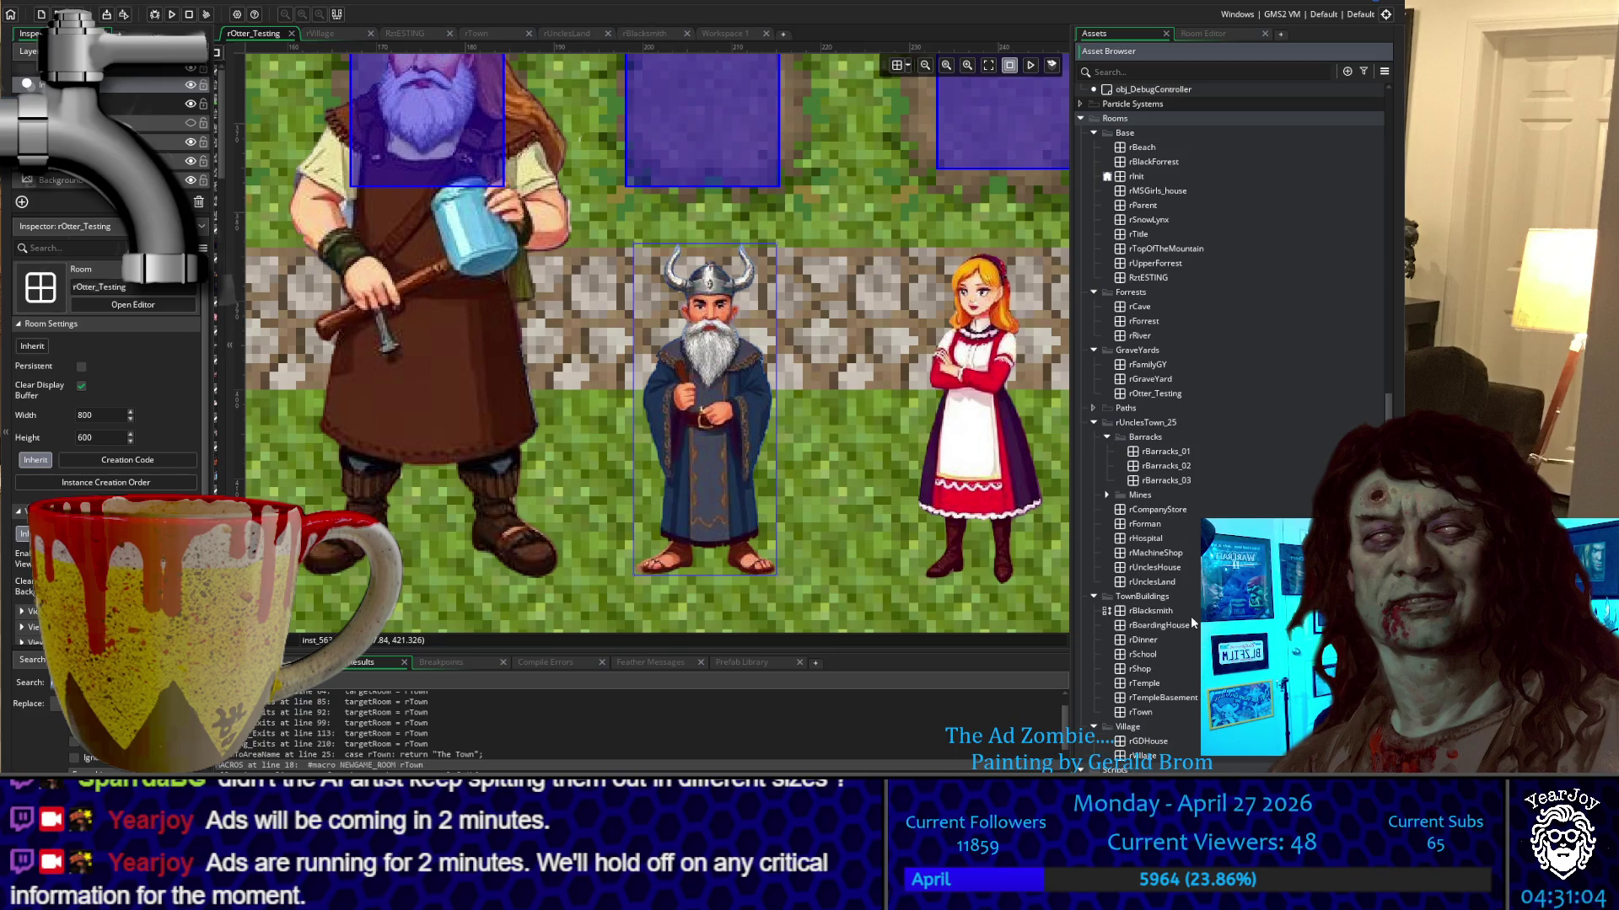
{"action": "left_click", "coordinate": [1105, 496]}
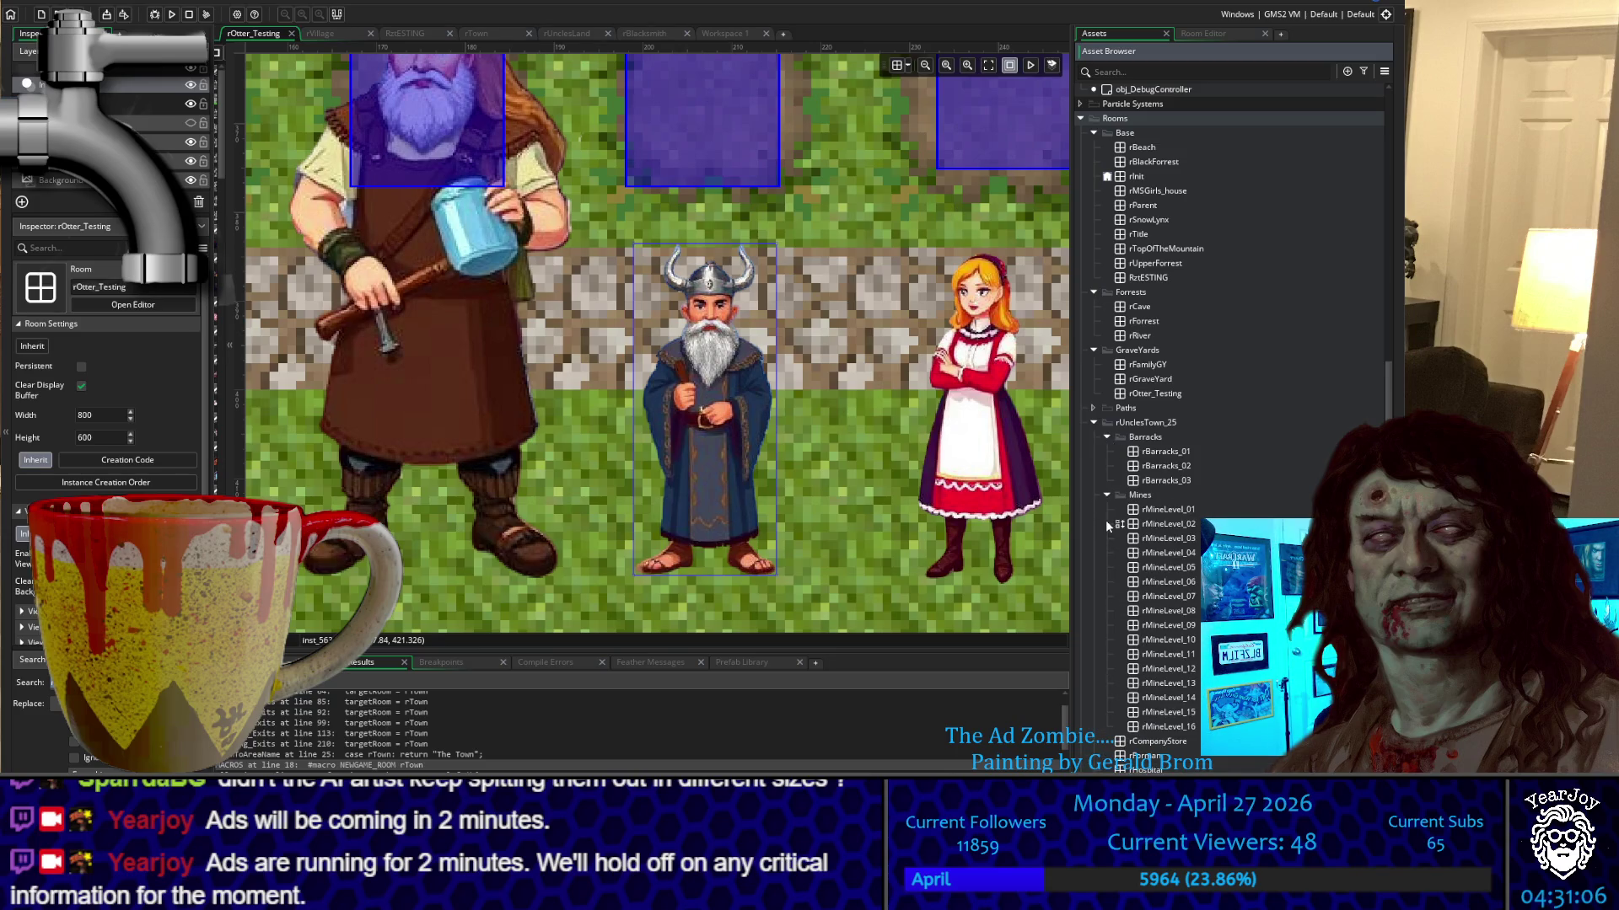
Scroll the enlarged asset list to locate rOtter_Testing among the room folders
{"action": "scroll", "coordinate": [1106, 521], "scroll_direction": "up", "scroll_amount": 4}
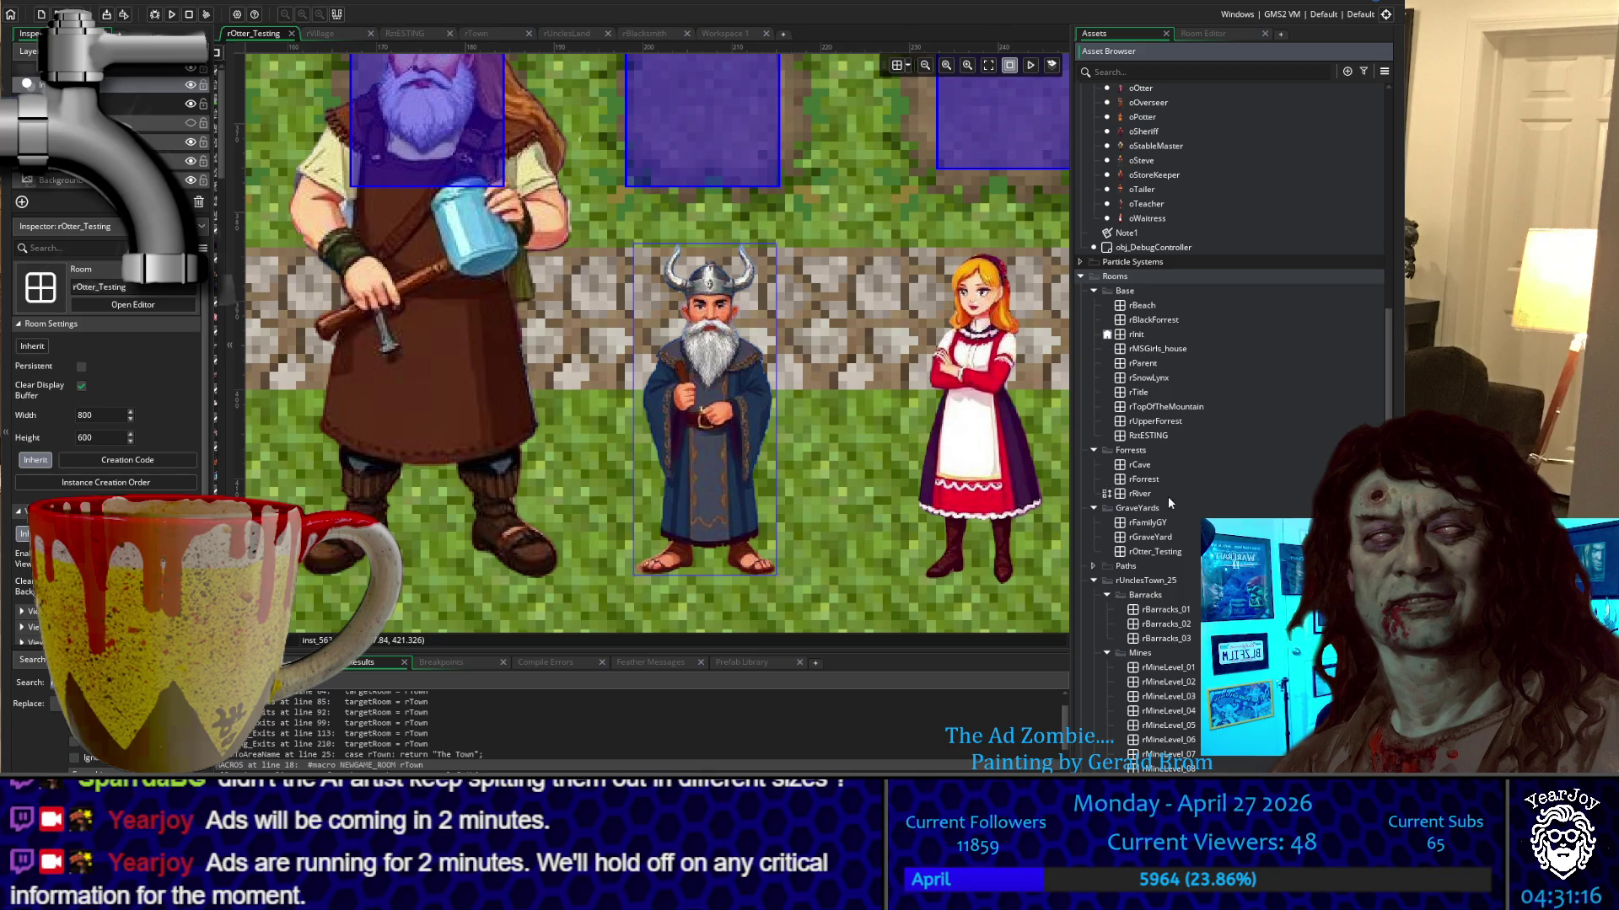
{"action": "scroll", "coordinate": [1221, 469], "scroll_direction": "up", "scroll_amount": 3}
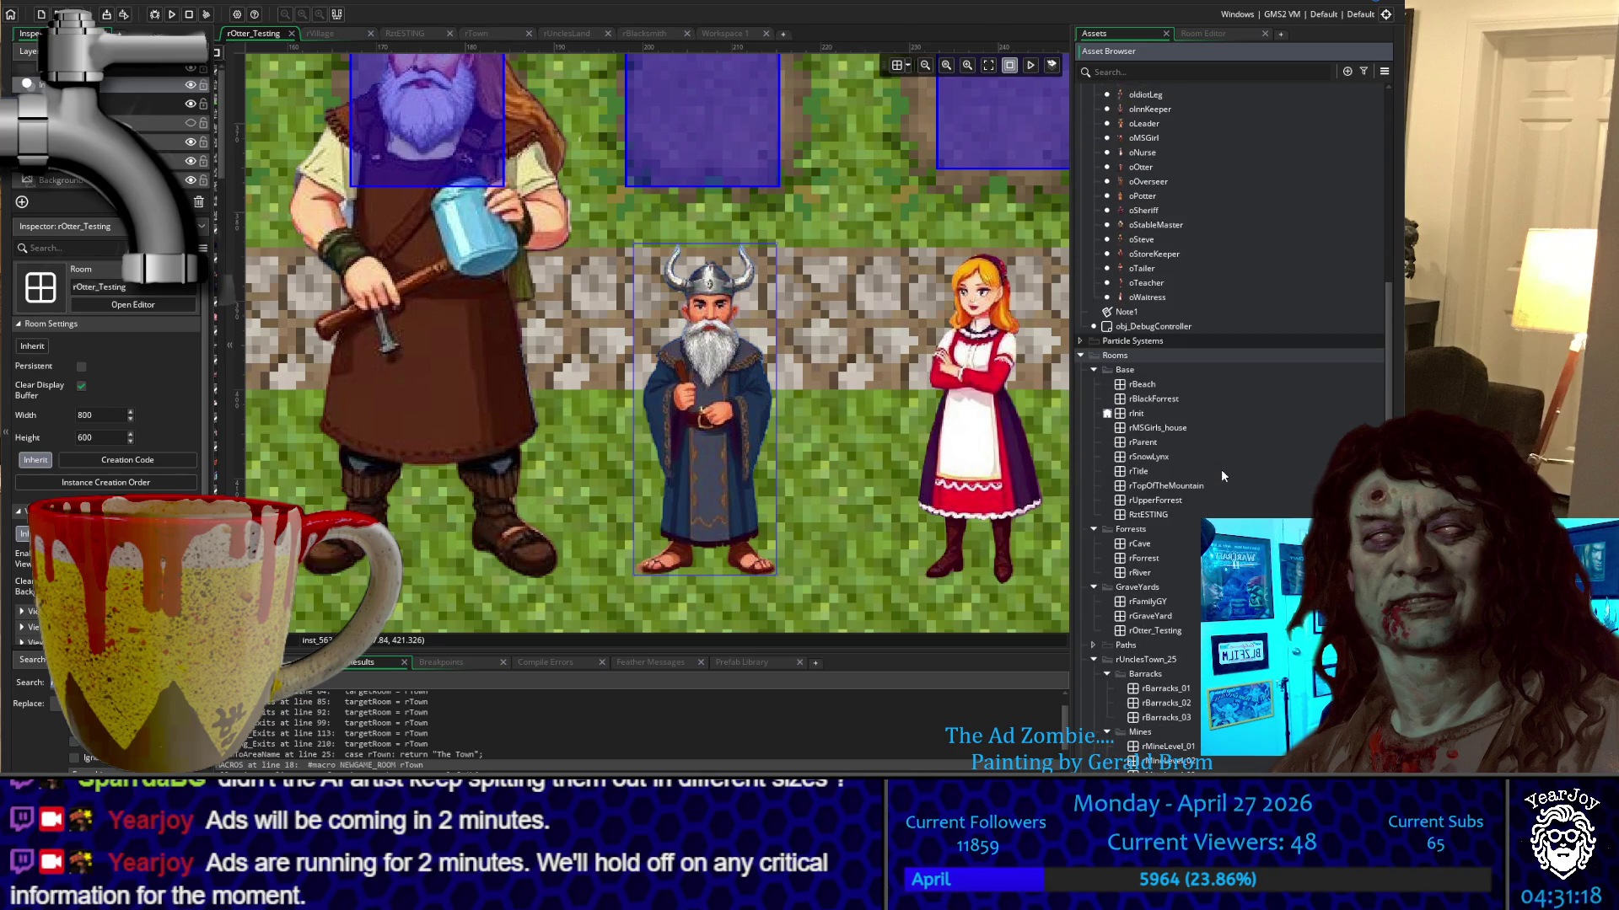
{"action": "scroll", "coordinate": [1129, 528], "scroll_direction": "up", "scroll_amount": 3, "text": "ctrl"}
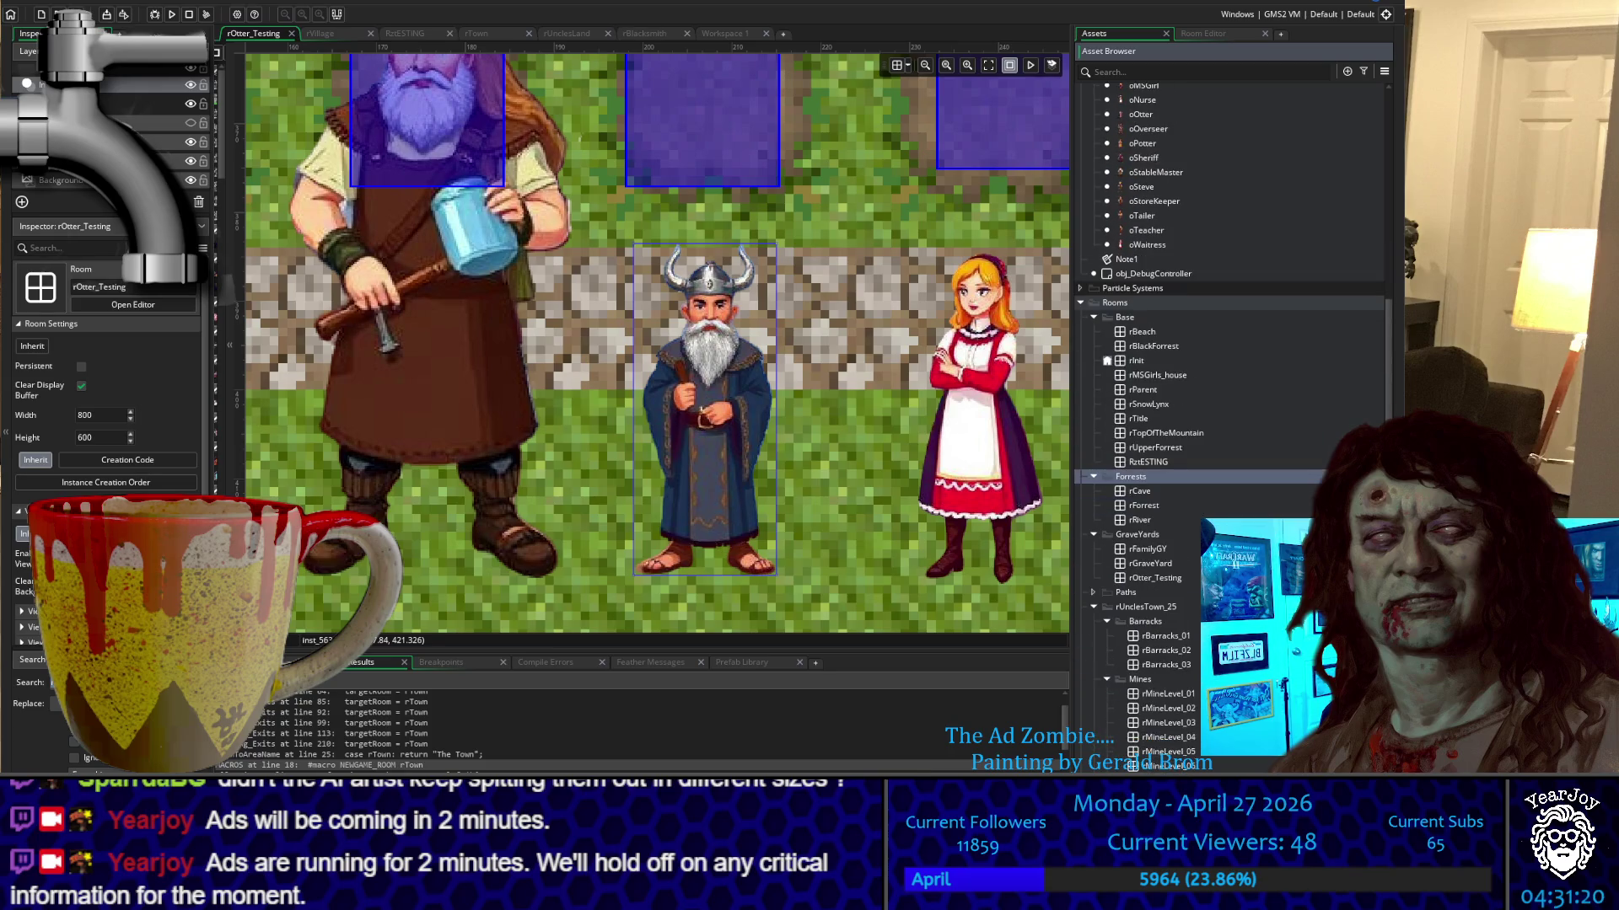
{"action": "scroll", "coordinate": [1130, 528], "scroll_direction": "up", "scroll_amount": 4, "text": "ctrl"}
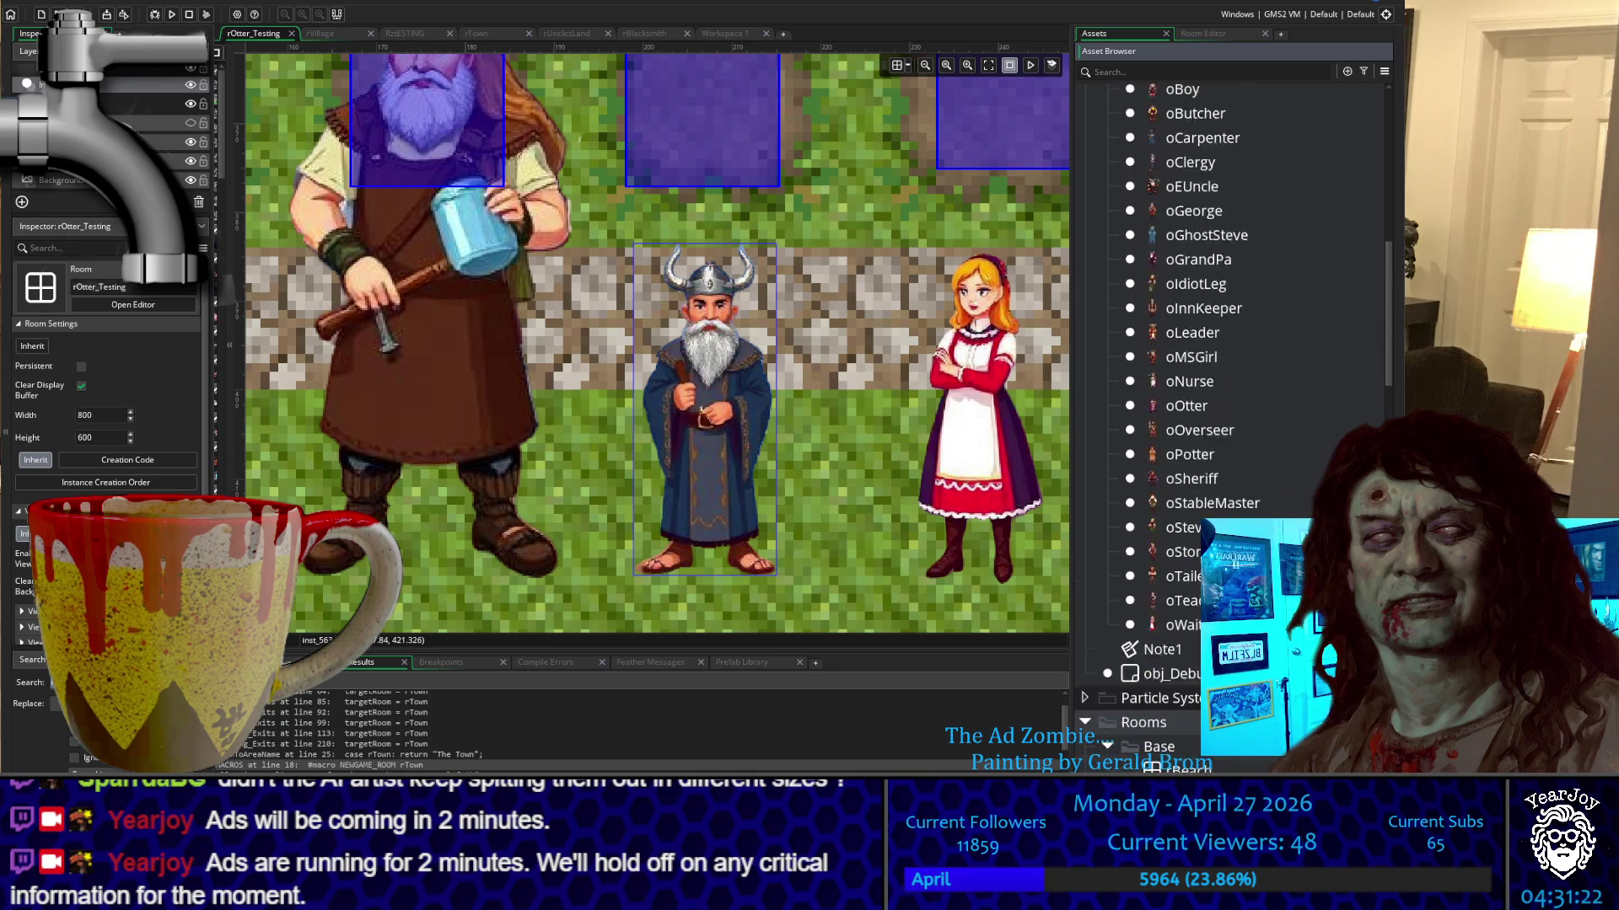
{"action": "scroll", "coordinate": [1131, 528], "scroll_direction": "down", "scroll_amount": 3}
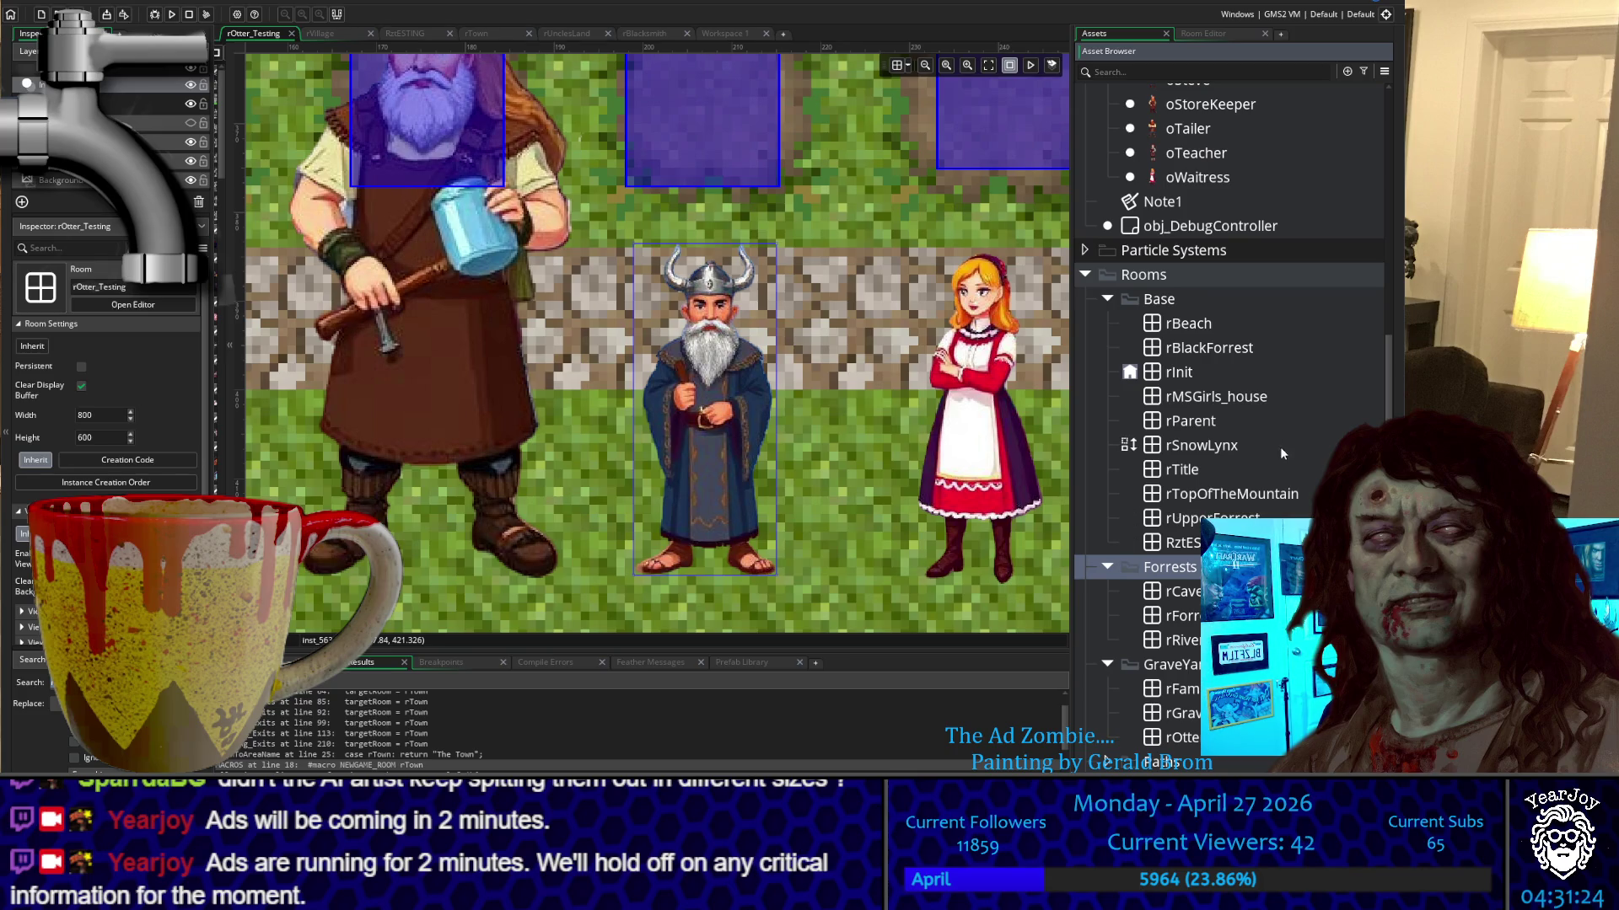
{"action": "scroll", "coordinate": [1276, 437], "scroll_direction": "down", "scroll_amount": 1}
{"action": "scroll", "coordinate": [1277, 438], "scroll_direction": "down", "scroll_amount": 2}
{"action": "scroll", "coordinate": [1274, 499], "scroll_direction": "down", "scroll_amount": 2}
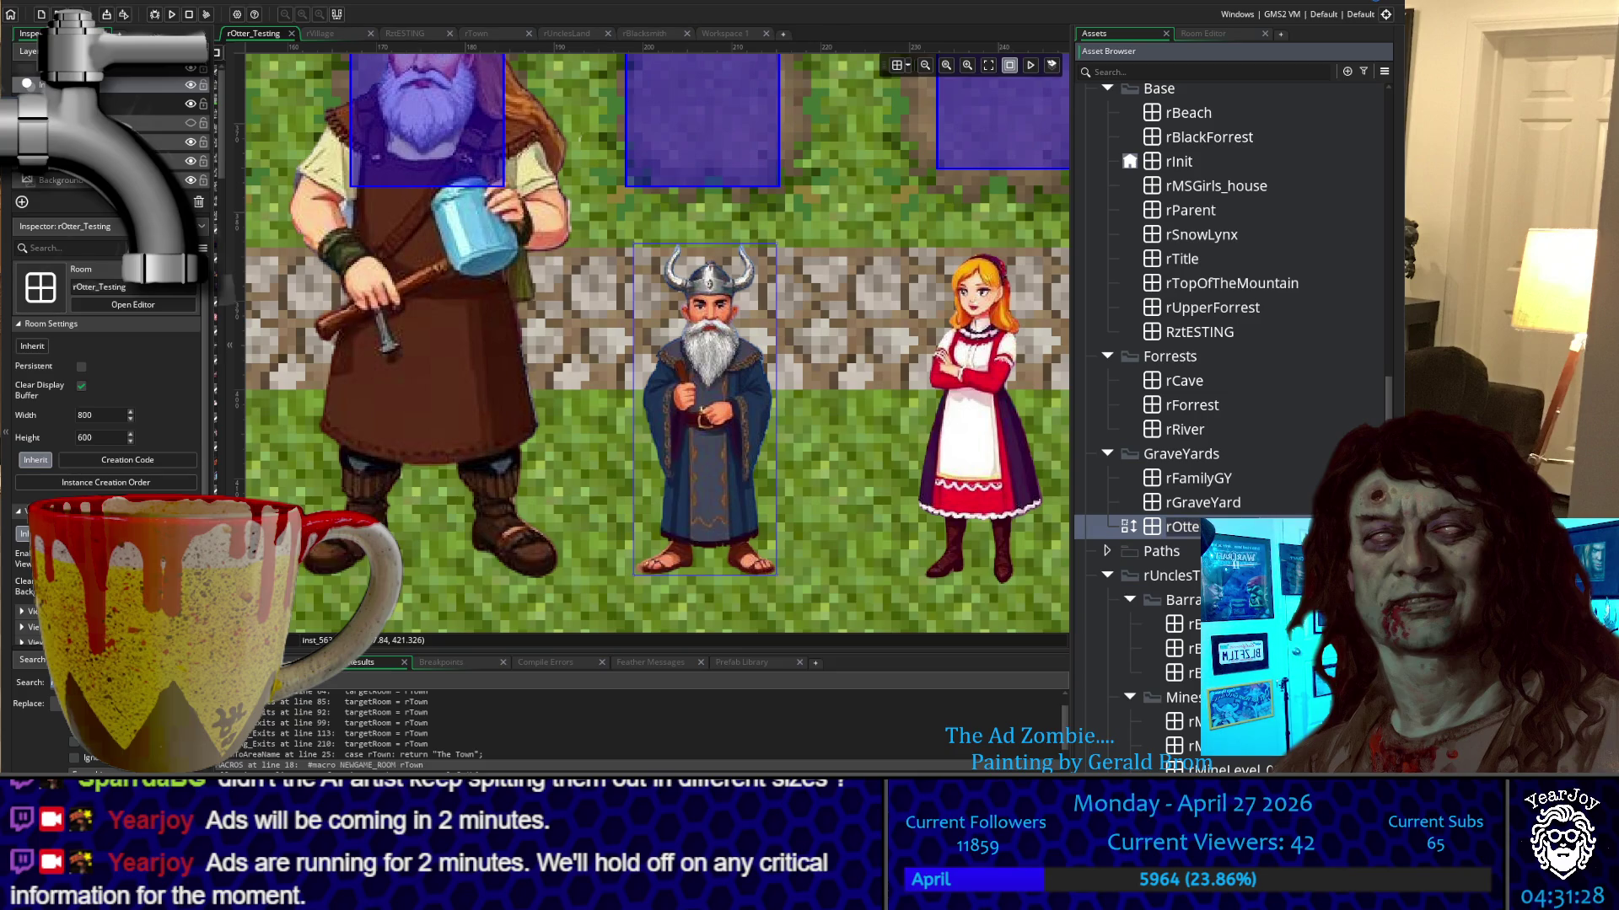
Replace RztESTING with rOtter_Testing in the NEWGAME_ROOM macro and save MACROS.gml
{"action": "left_click", "coordinate": [717, 38]}
{"action": "double_click", "coordinate": [647, 242]}
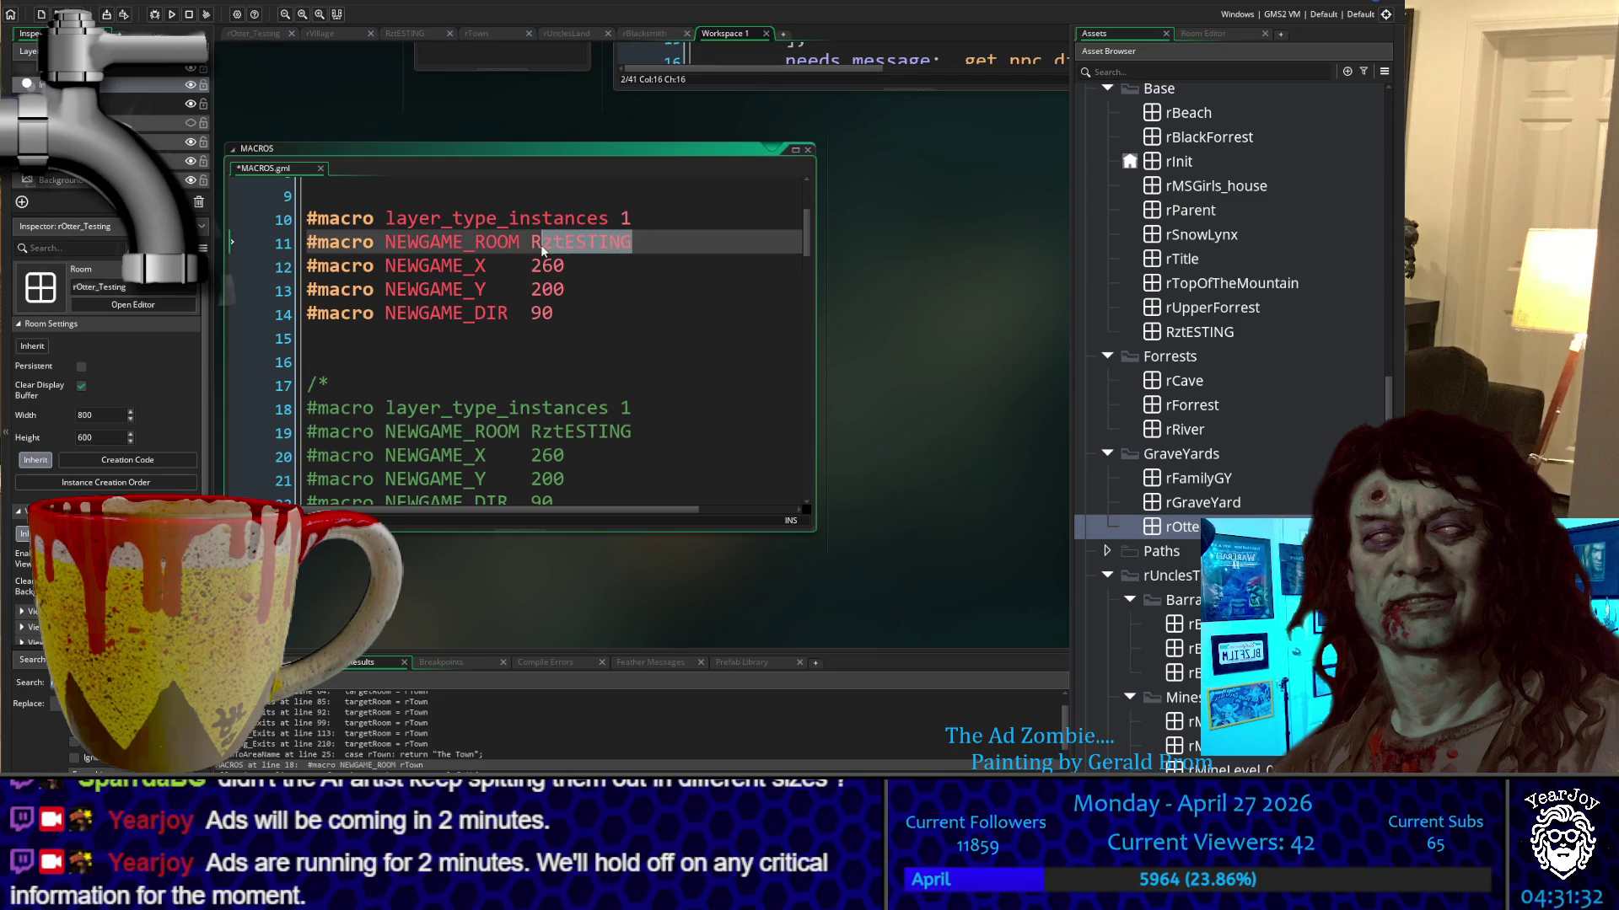
{"action": "type", "text": "rOtter_Testing"}
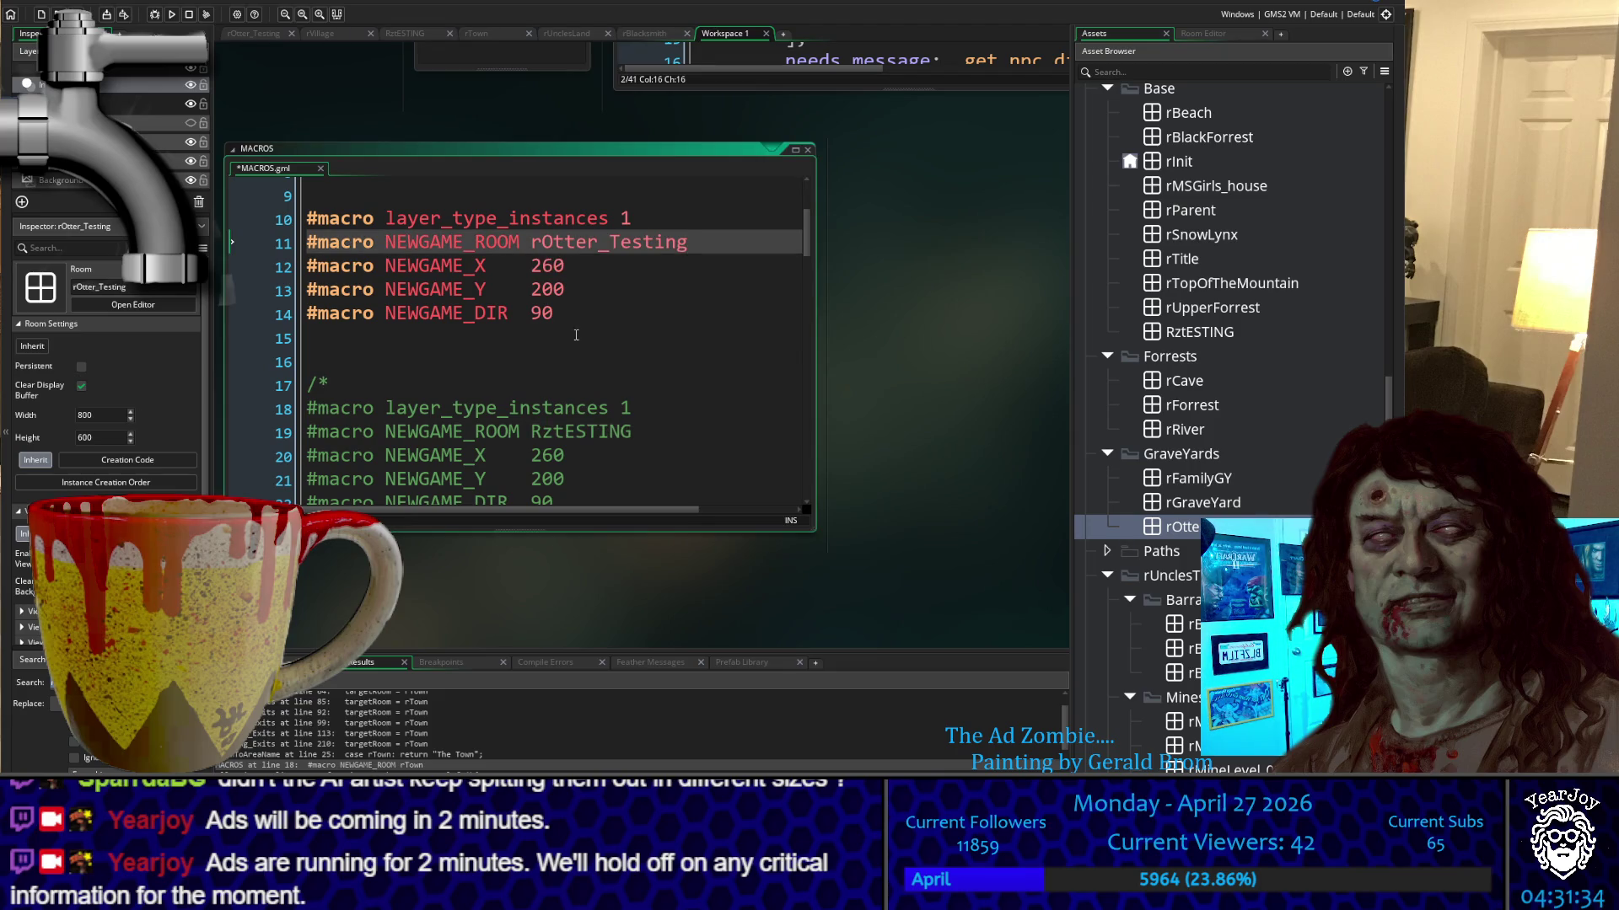
{"action": "left_click", "coordinate": [576, 336]}
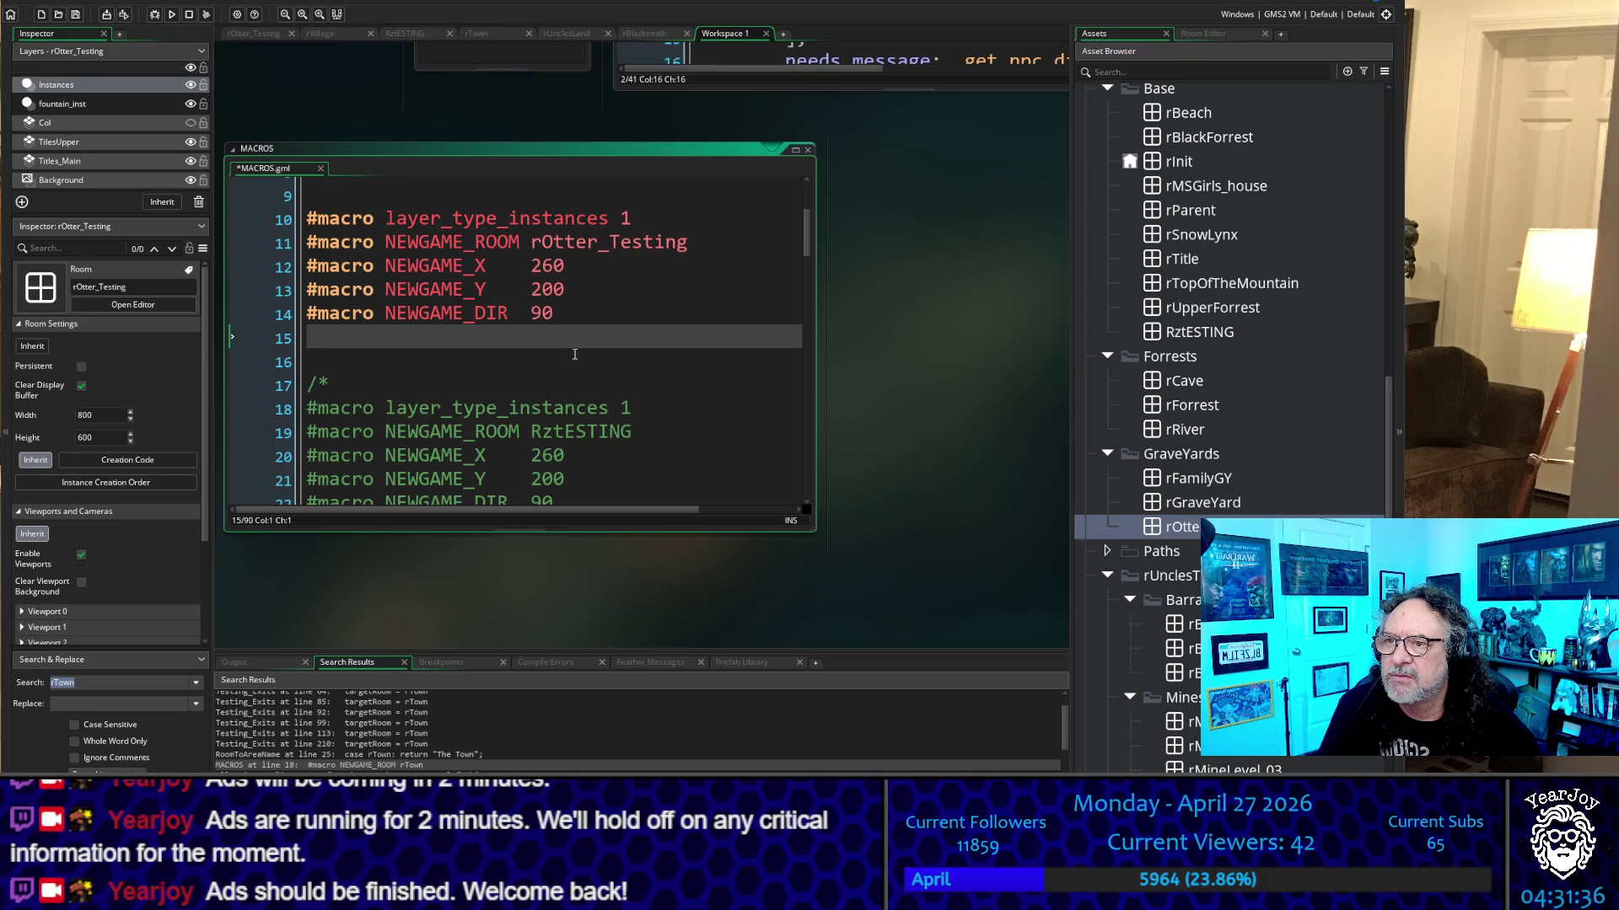
{"action": "key", "text": "ctrl+s"}
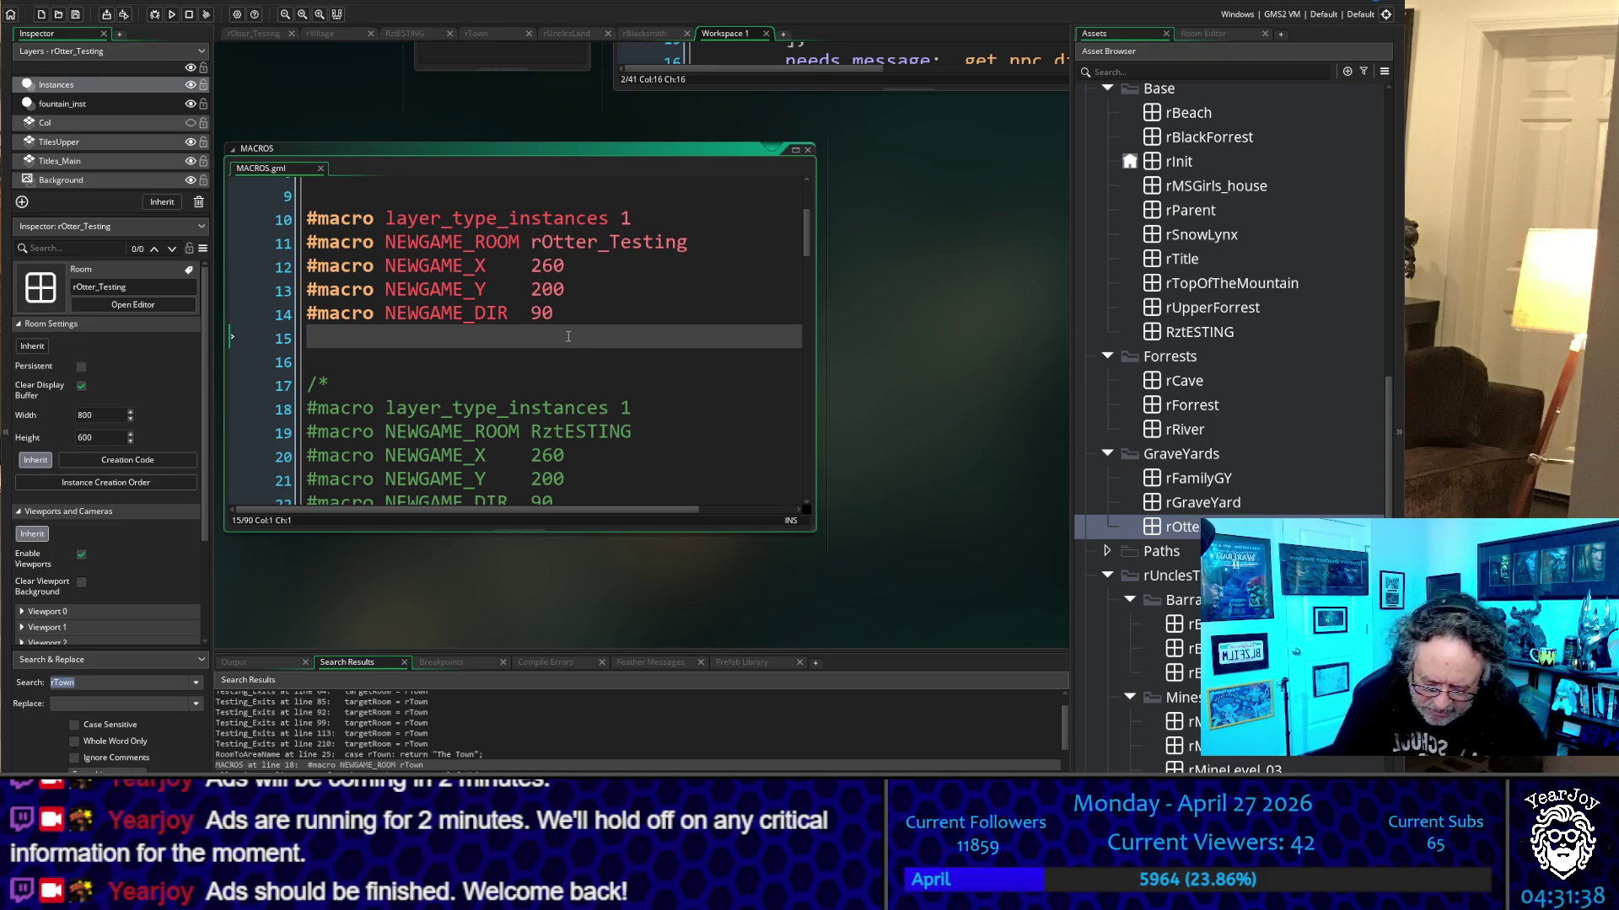
Run the game, start a new game, and walk the otter down toward the NPC row
{"action": "key", "text": "F5"}
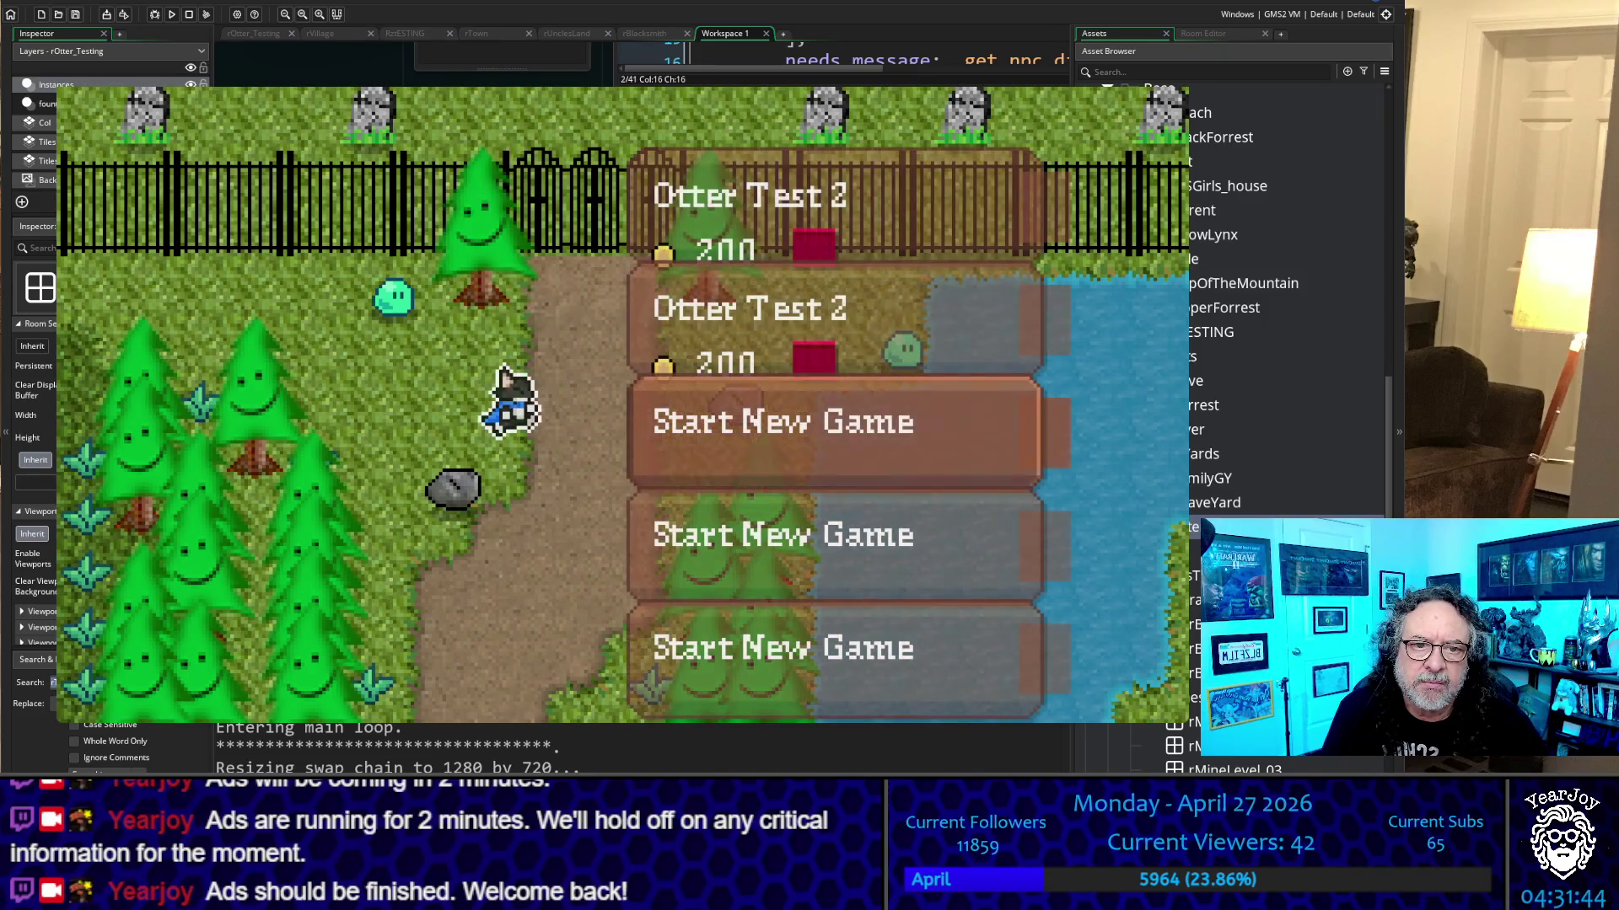
{"action": "key", "text": "Return"}
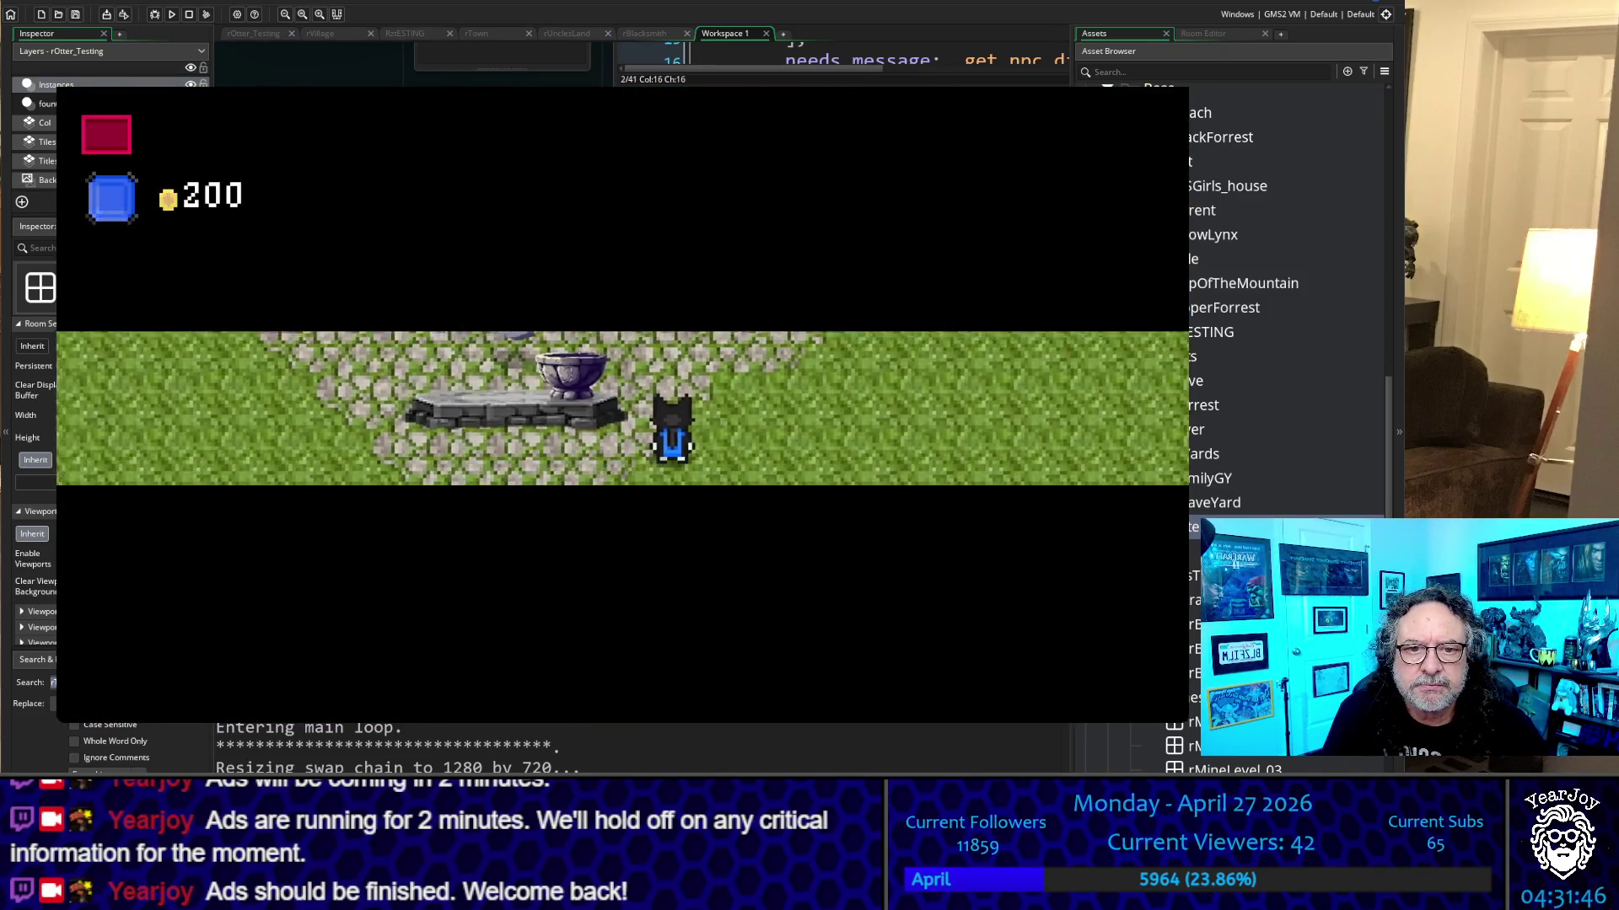
{"action": "key", "text": "Left"}
{"action": "key", "text": "Down"}
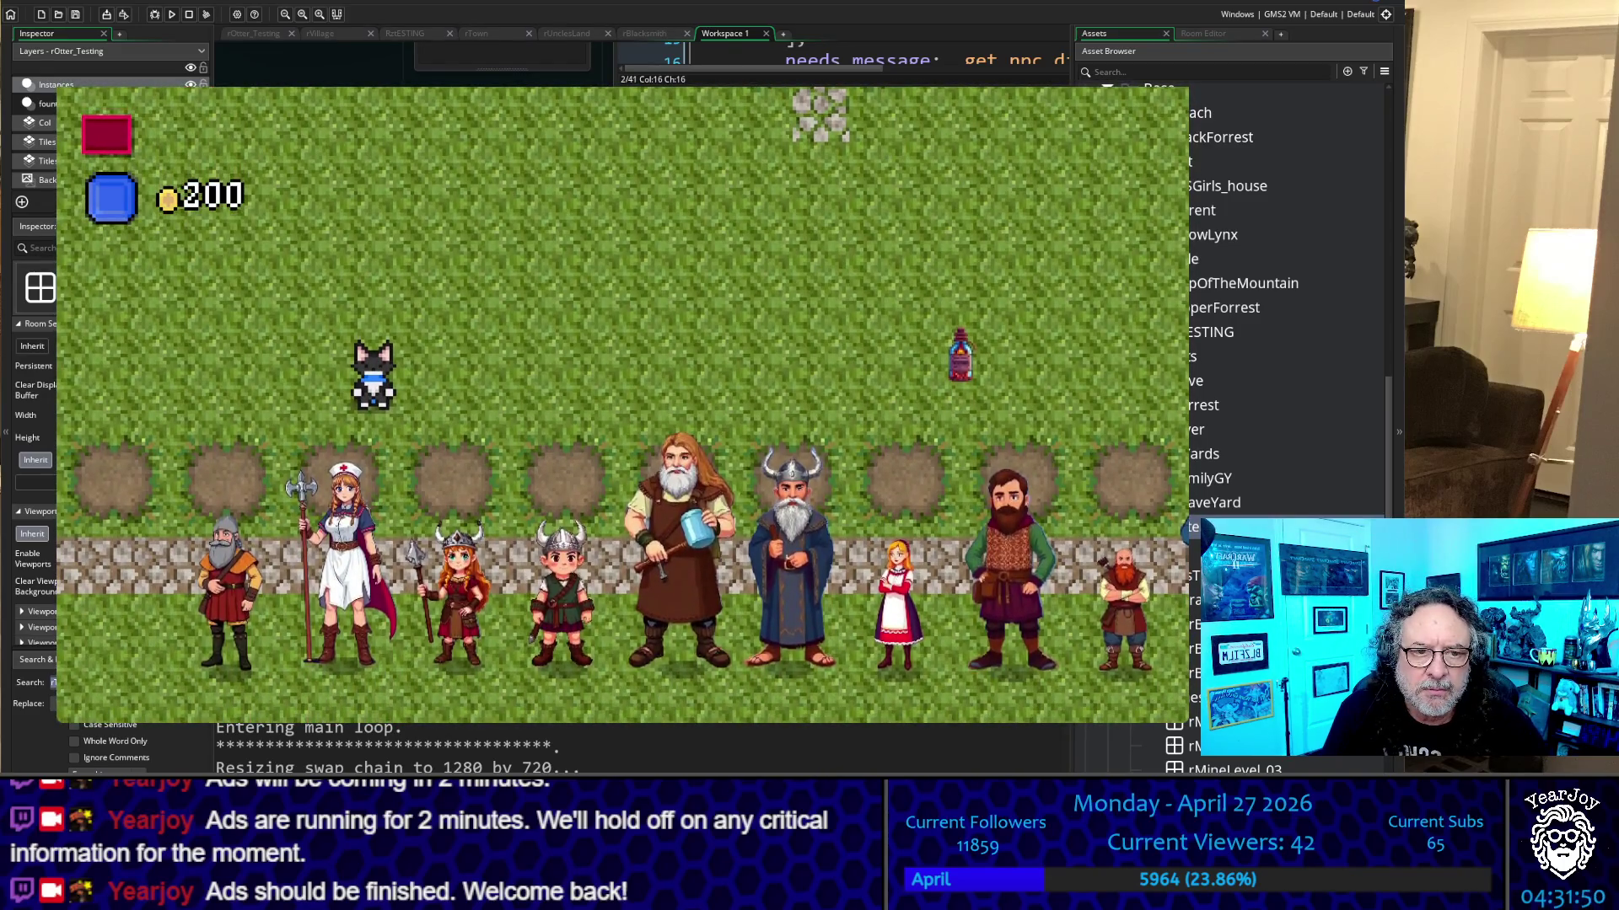
Walk the otter left and right along the NPC row to compare their sizes
{"action": "key", "text": "Right"}
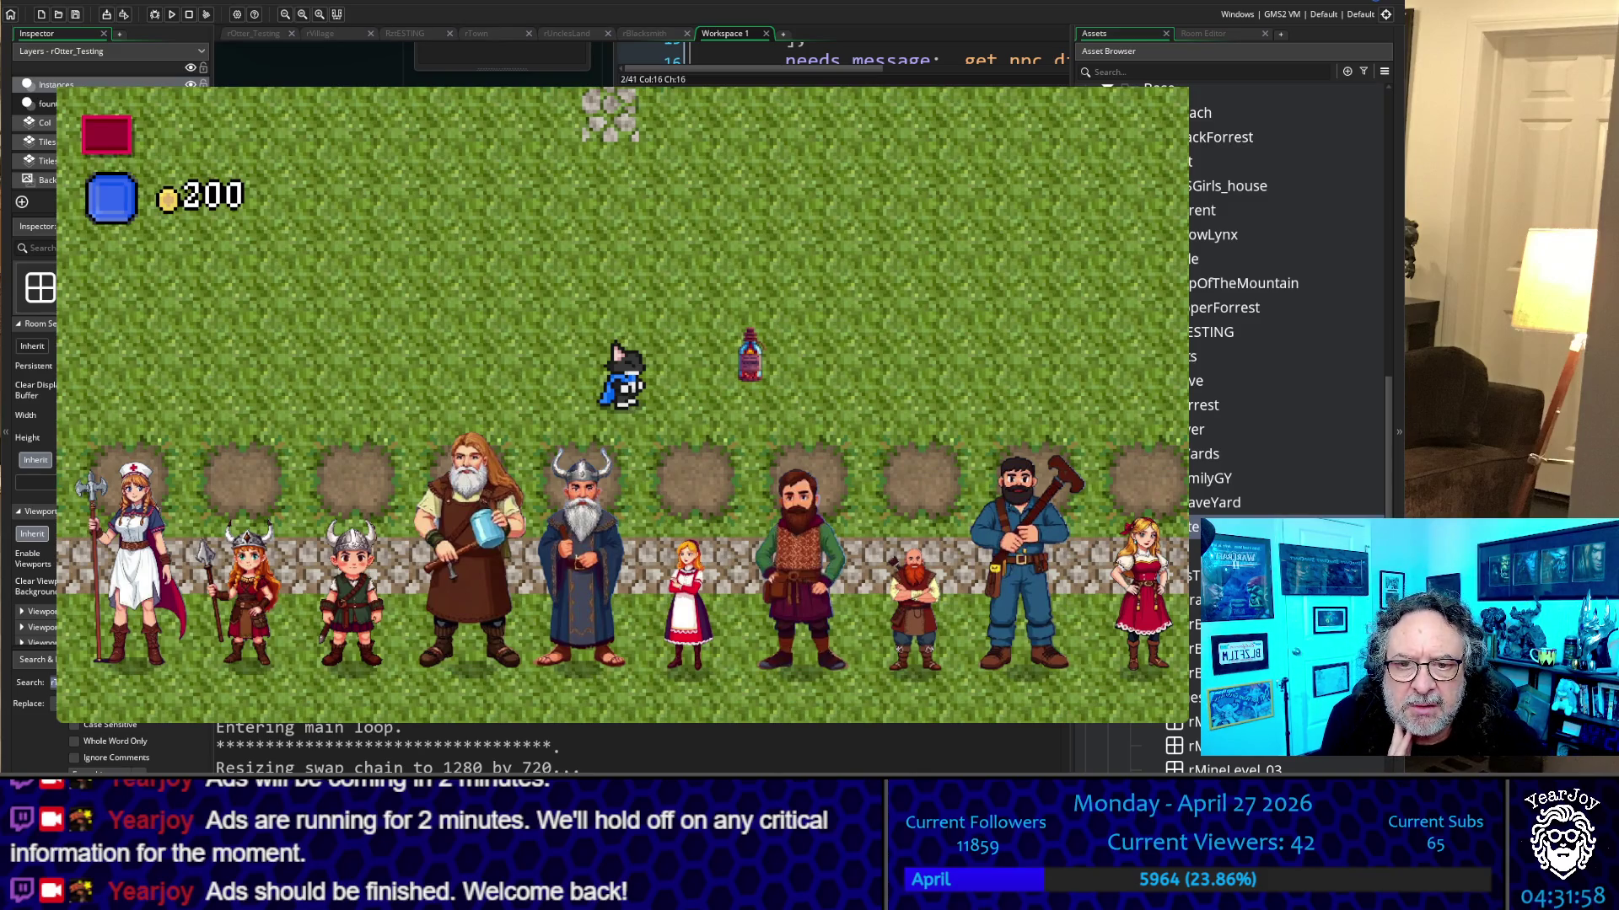
{"action": "key", "text": "Left"}
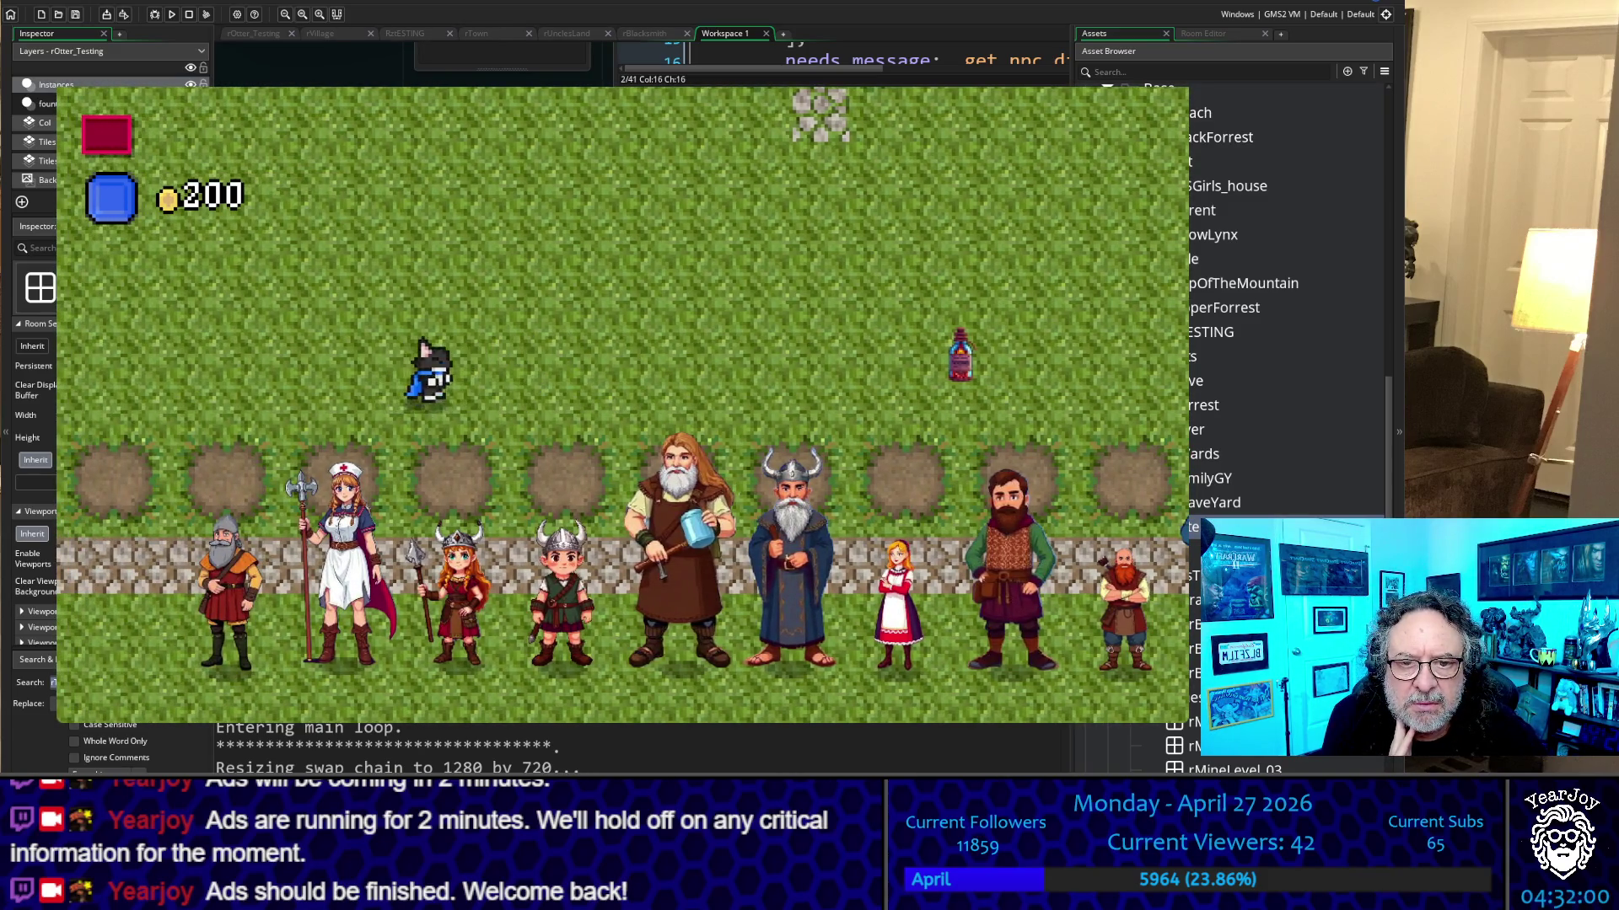
{"action": "key", "text": "Right"}
{"action": "key", "text": "Right"}
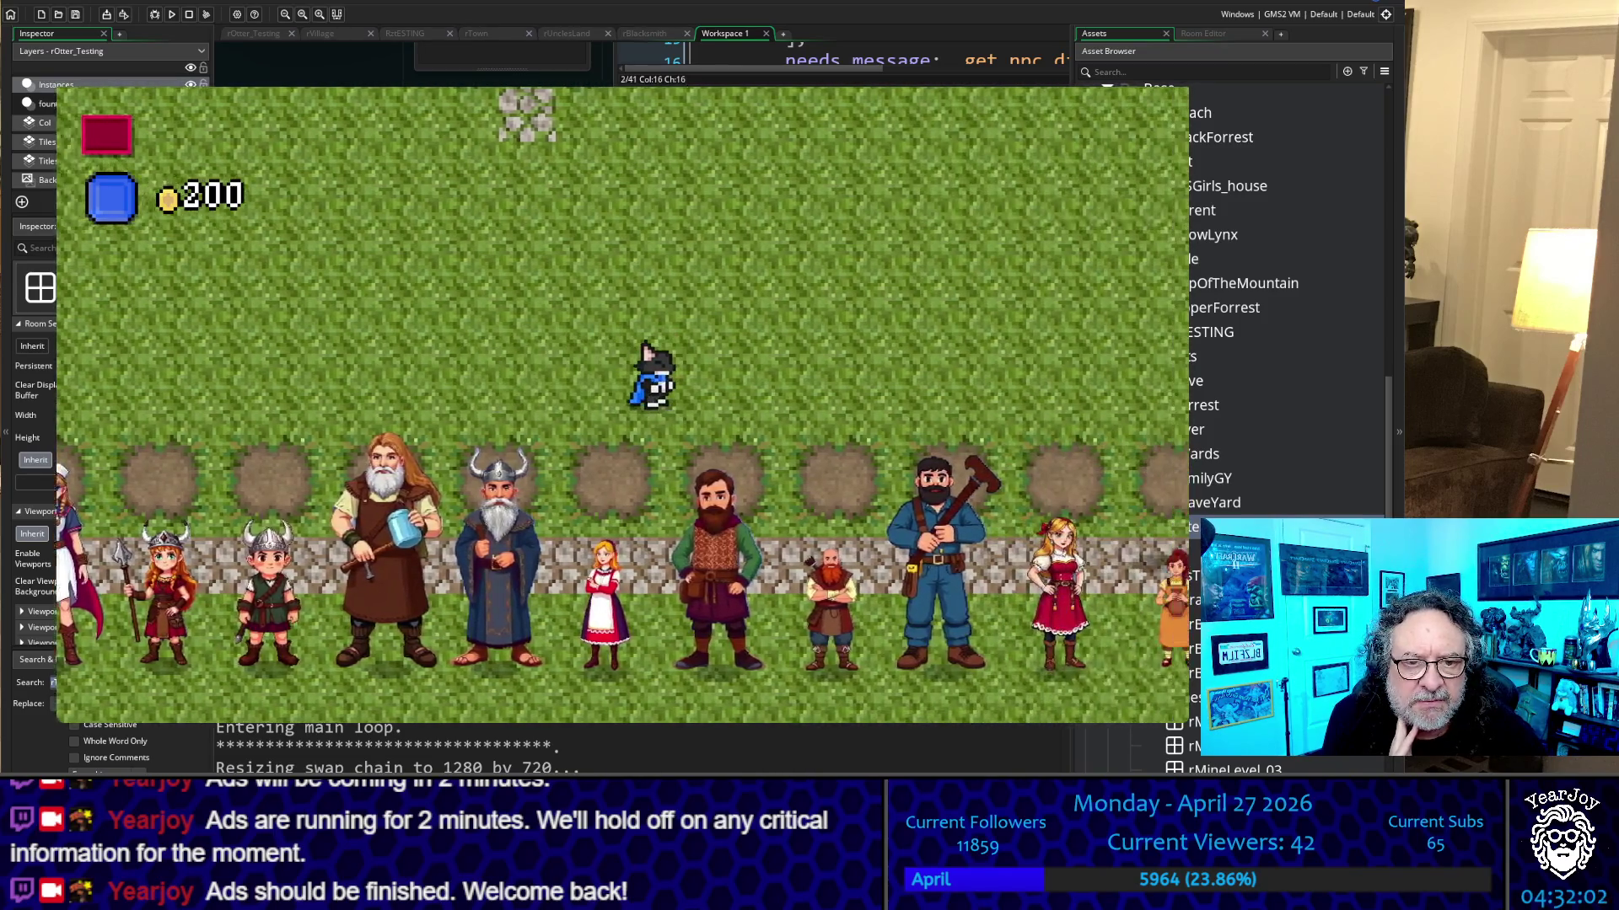
{"action": "key", "text": "Left"}
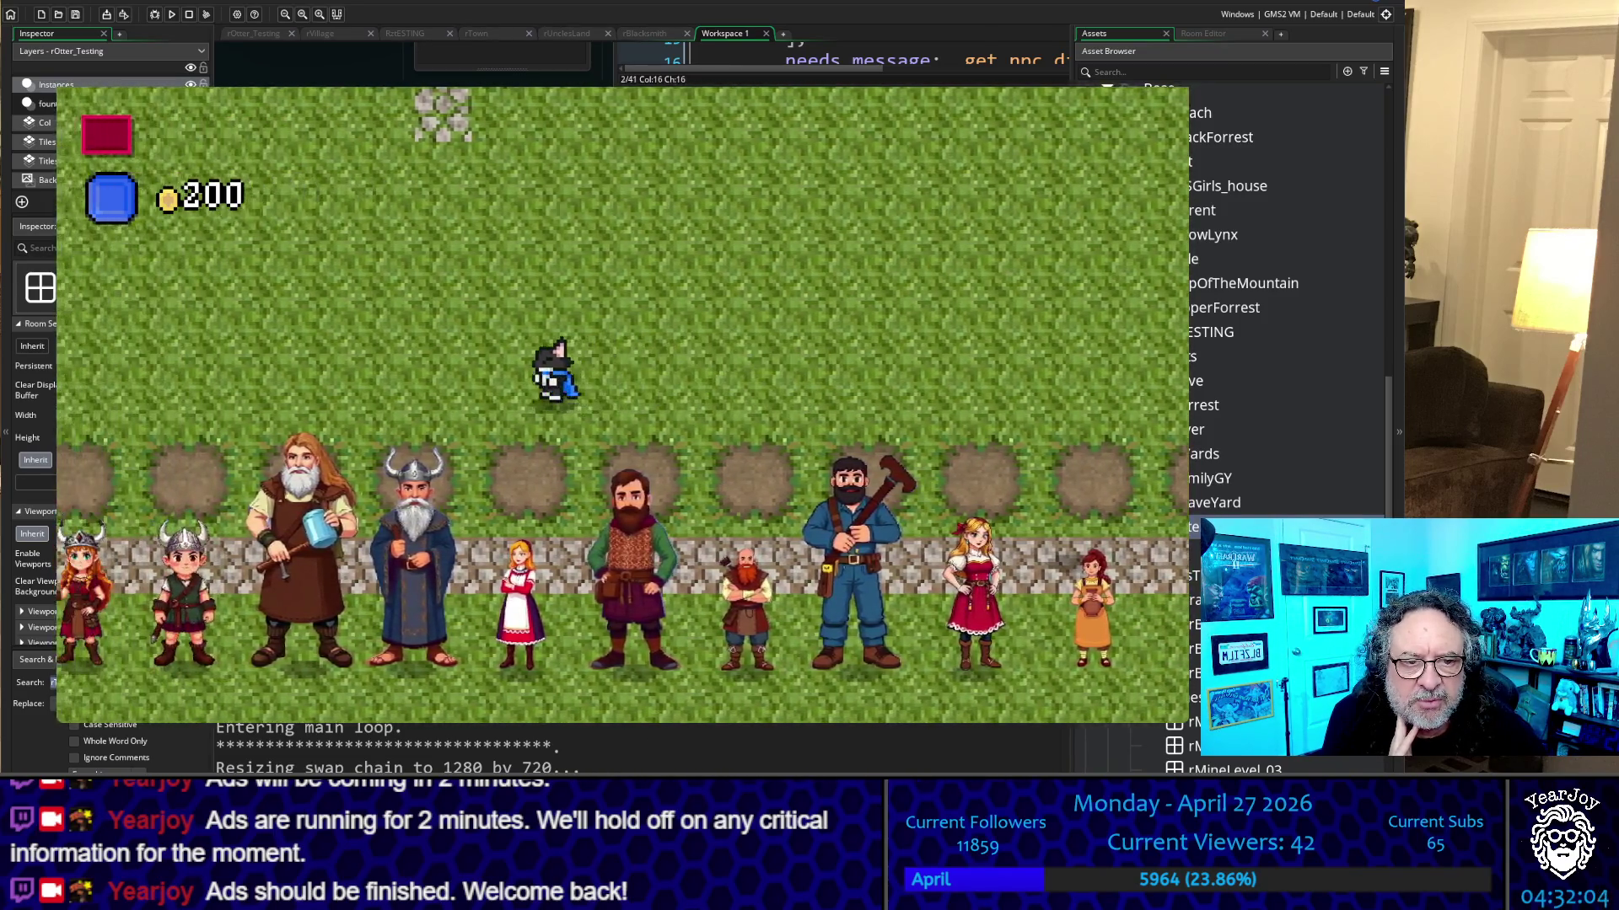
{"action": "key", "text": "Left"}
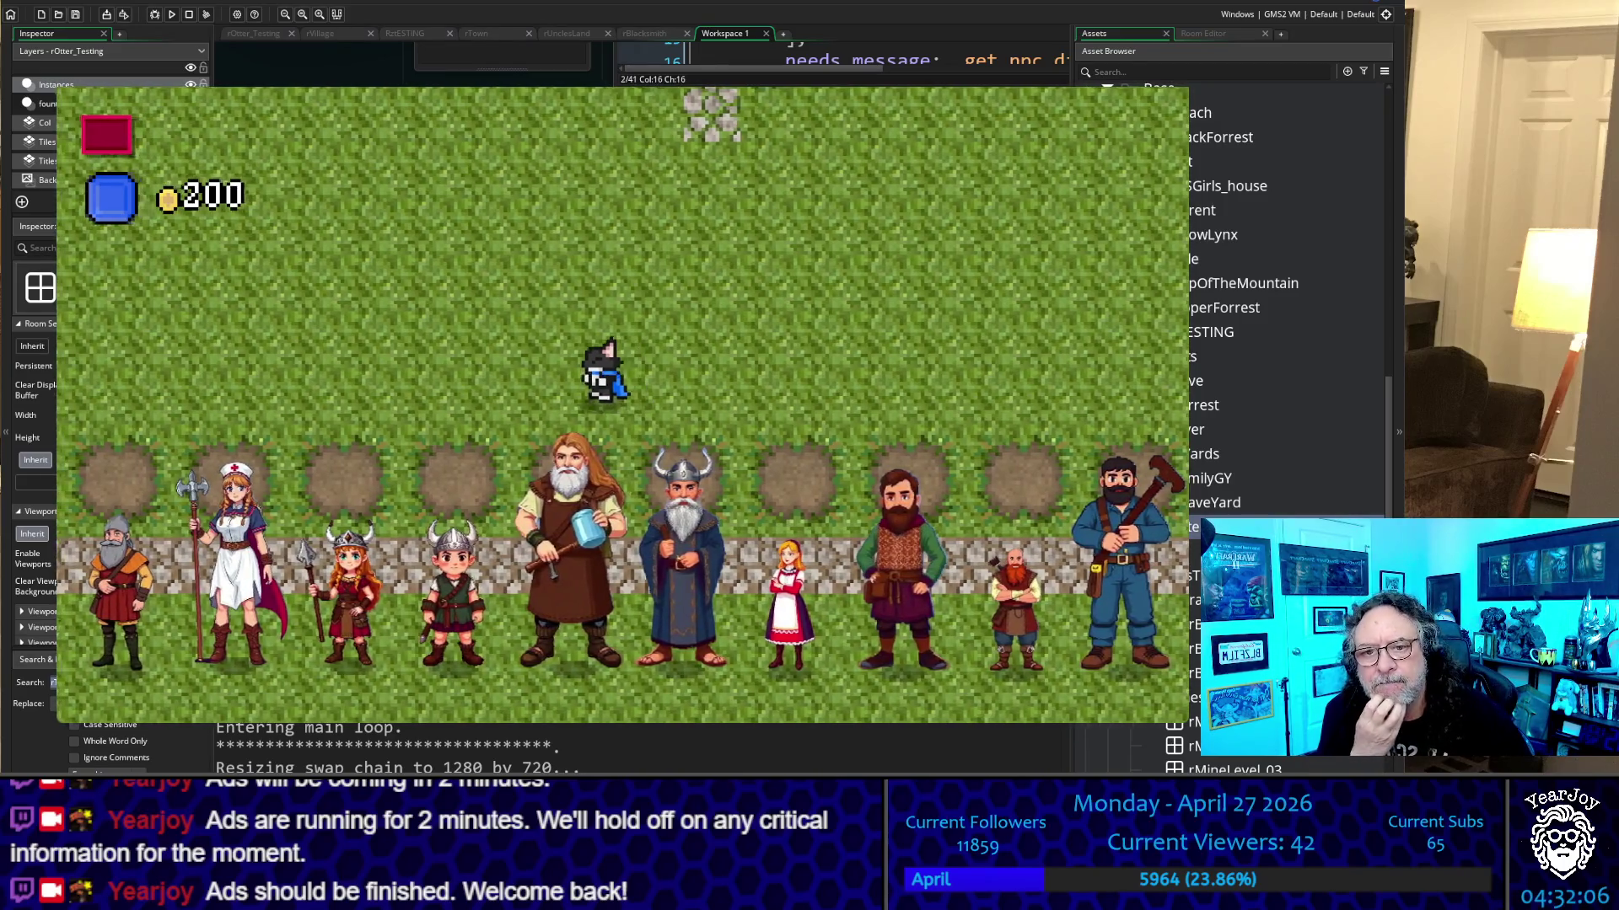
{"action": "key", "text": "Right"}
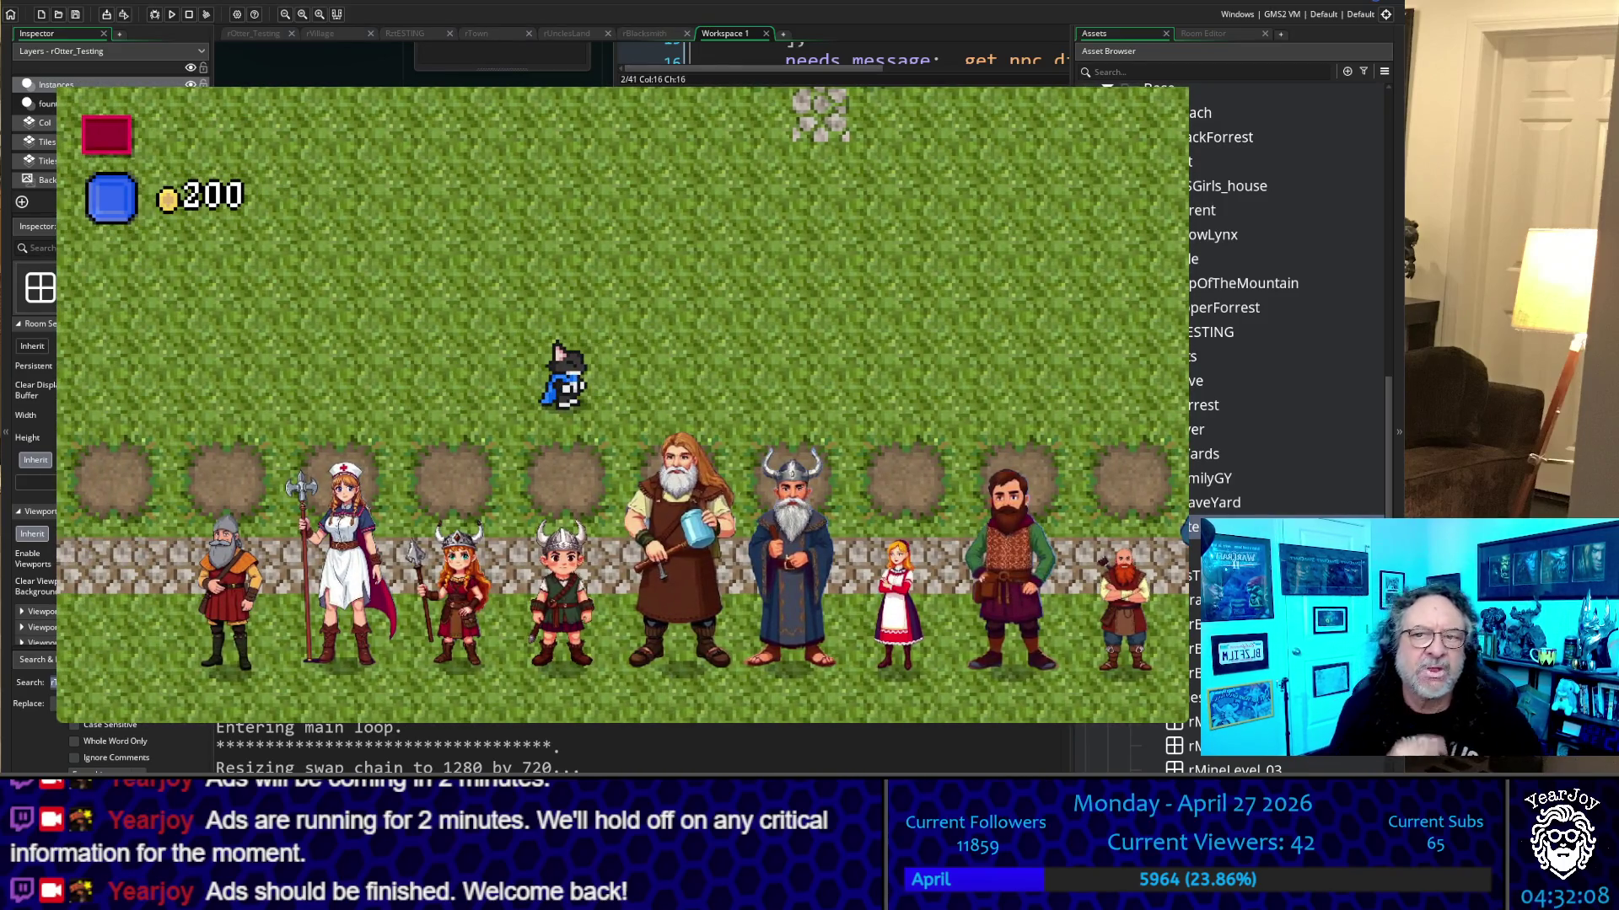
Close the running game and the MACROS code window
{"action": "left_click", "coordinate": [1174, 88]}
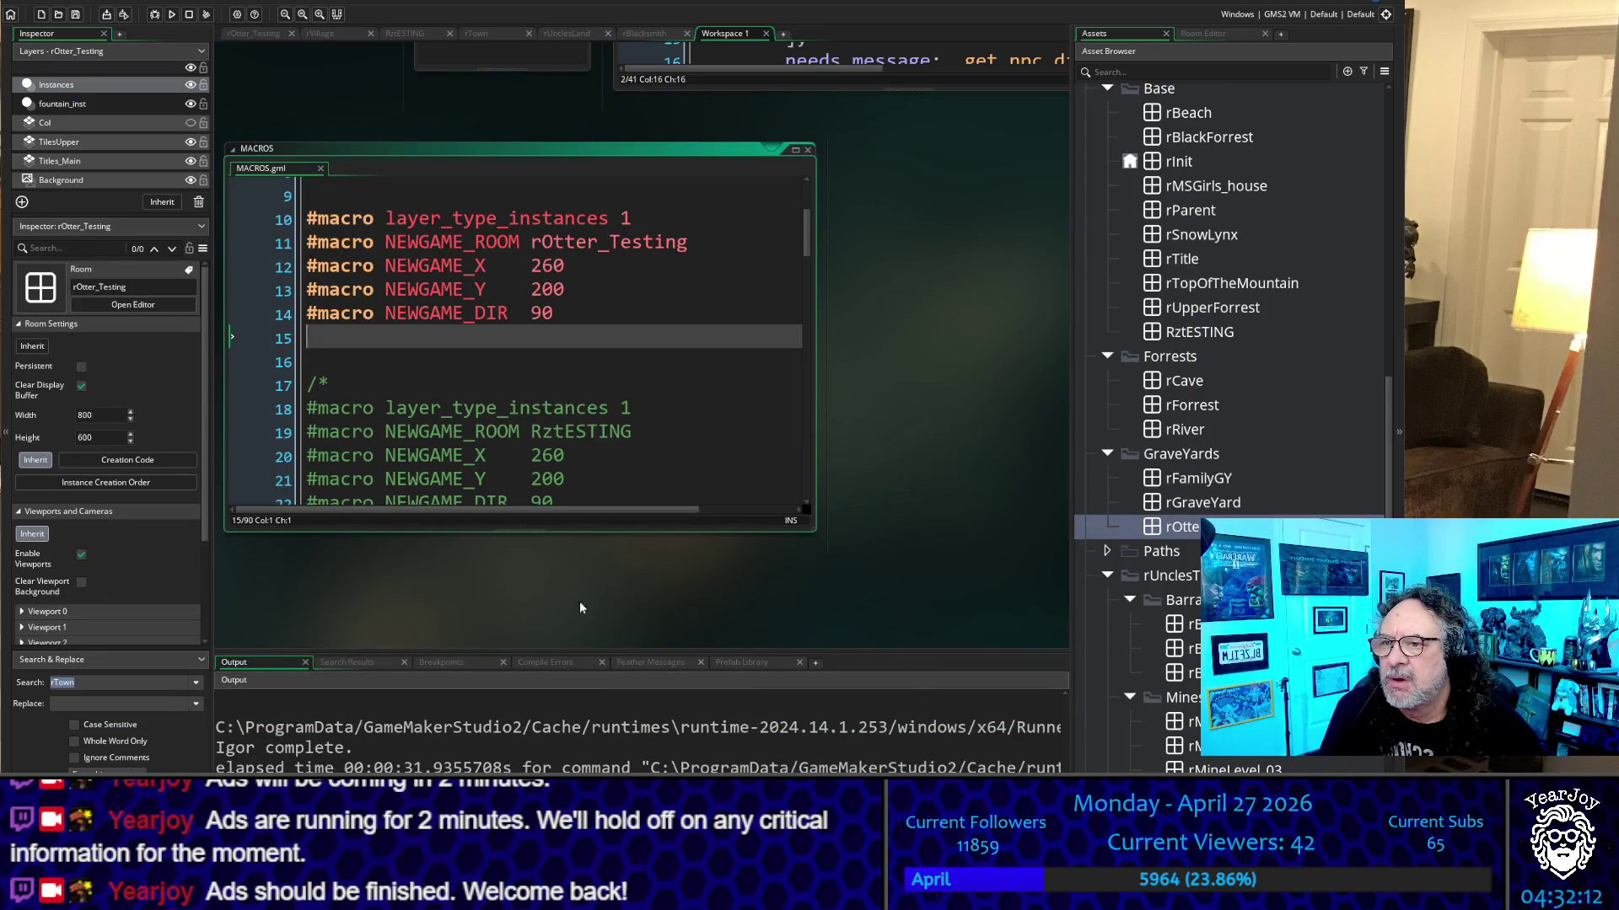
{"action": "left_click", "coordinate": [530, 585]}
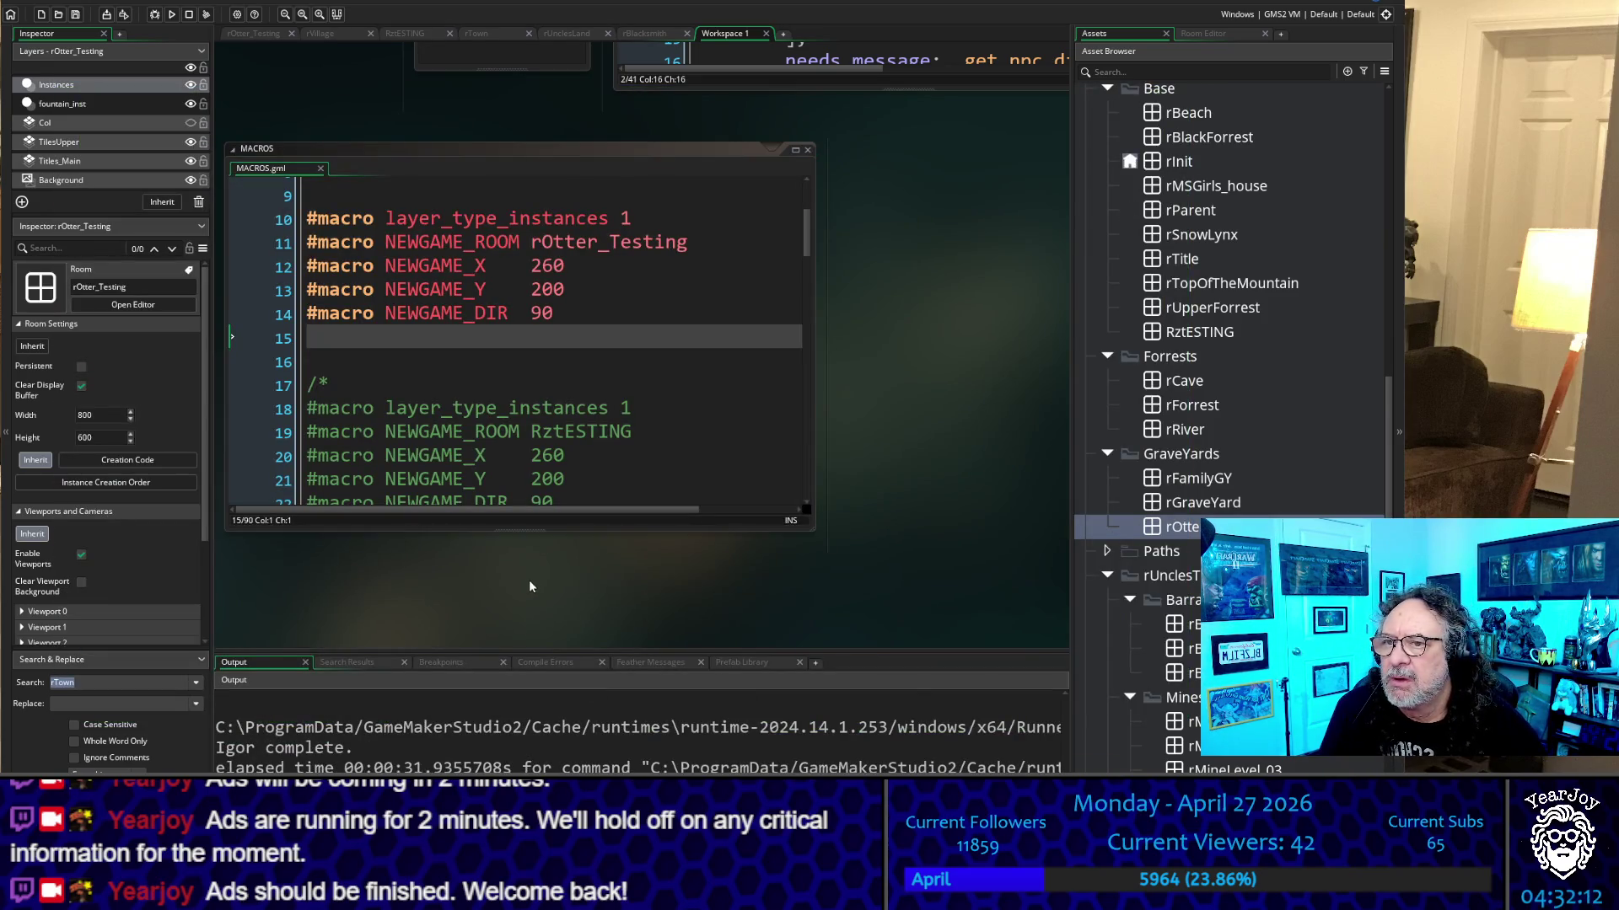
{"action": "left_click", "coordinate": [807, 149]}
{"action": "scroll", "coordinate": [552, 386], "scroll_direction": "down", "scroll_amount": 3}
{"action": "scroll", "coordinate": [639, 389], "scroll_direction": "down", "scroll_amount": 2}
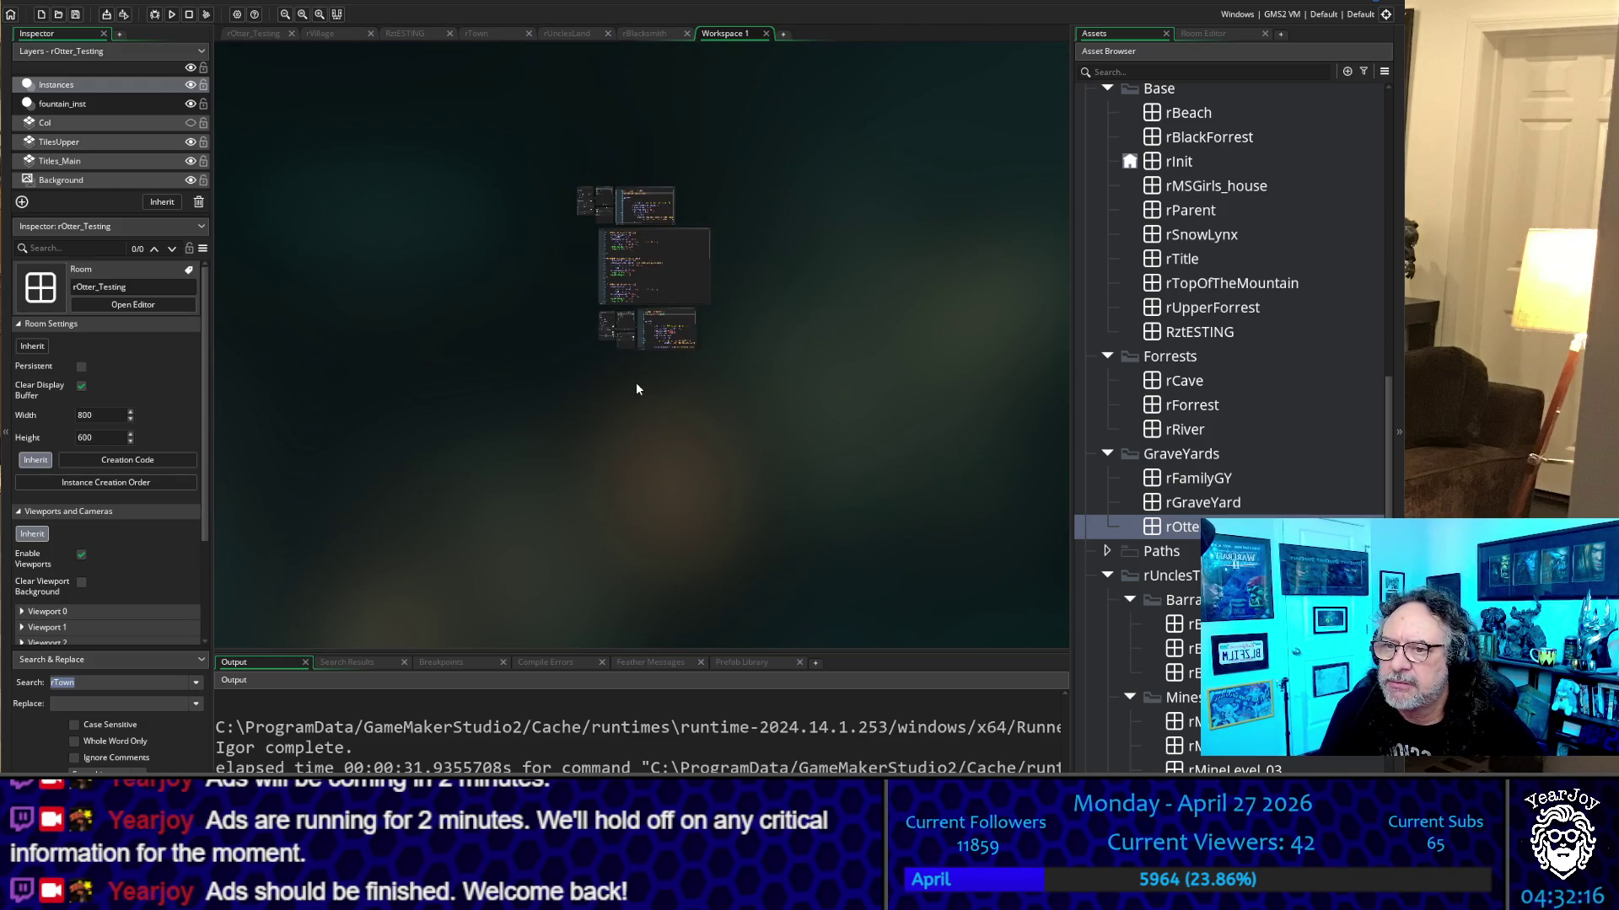
{"action": "scroll", "coordinate": [632, 185], "scroll_direction": "up", "scroll_amount": 6}
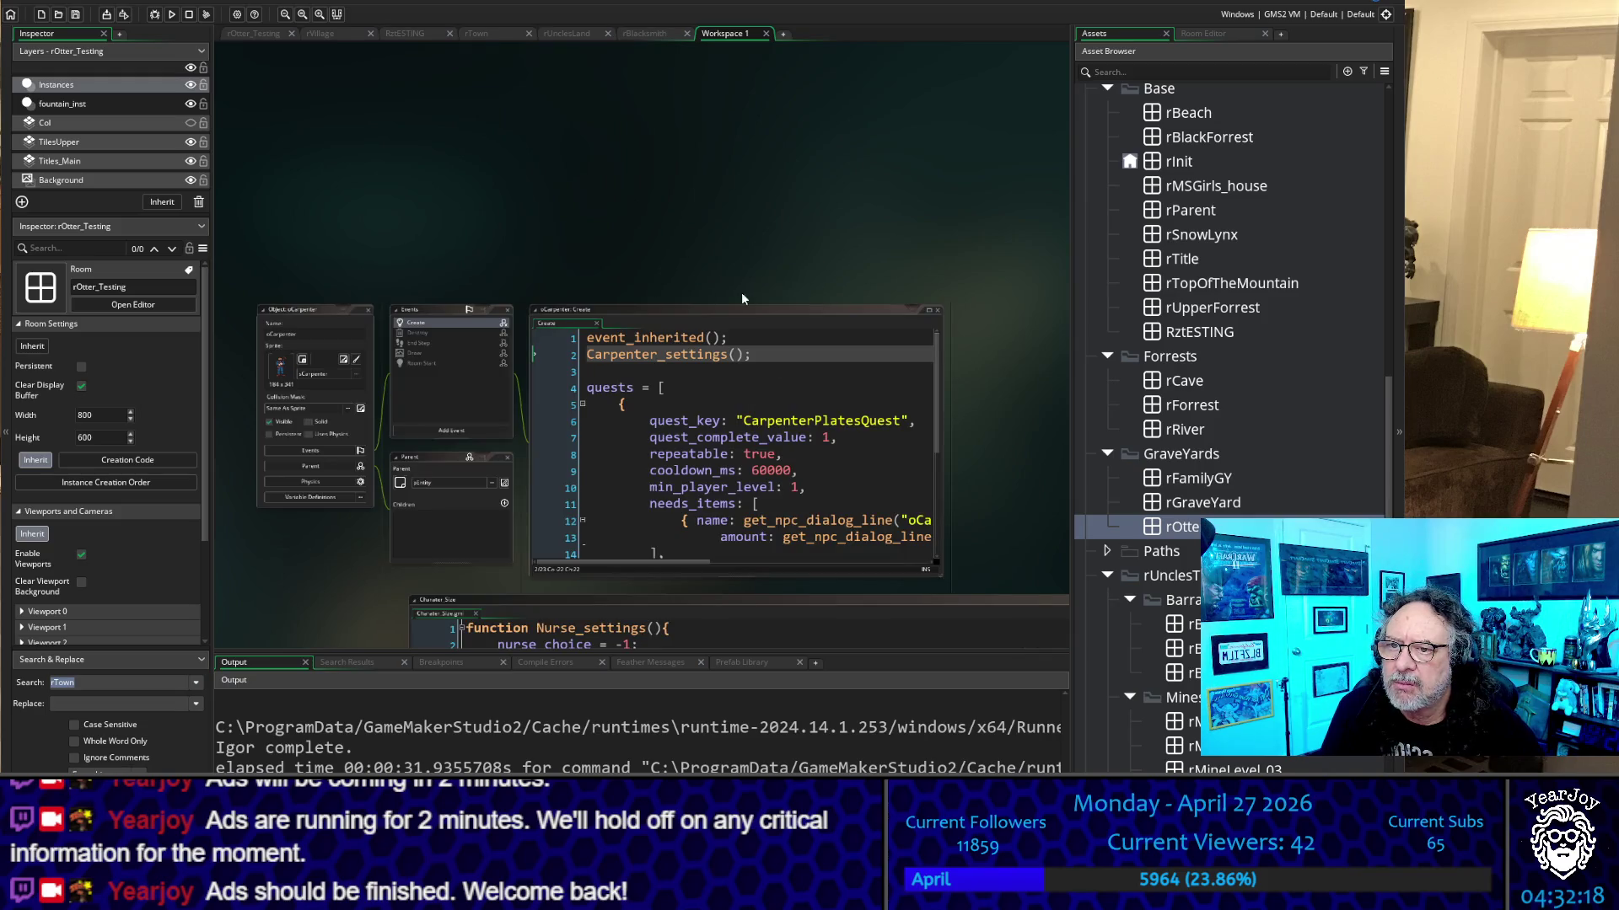
Close the oCarpenter and oClergy object windows, revealing Apoth_settings() with 0.21 scale
{"action": "left_click", "coordinate": [366, 310]}
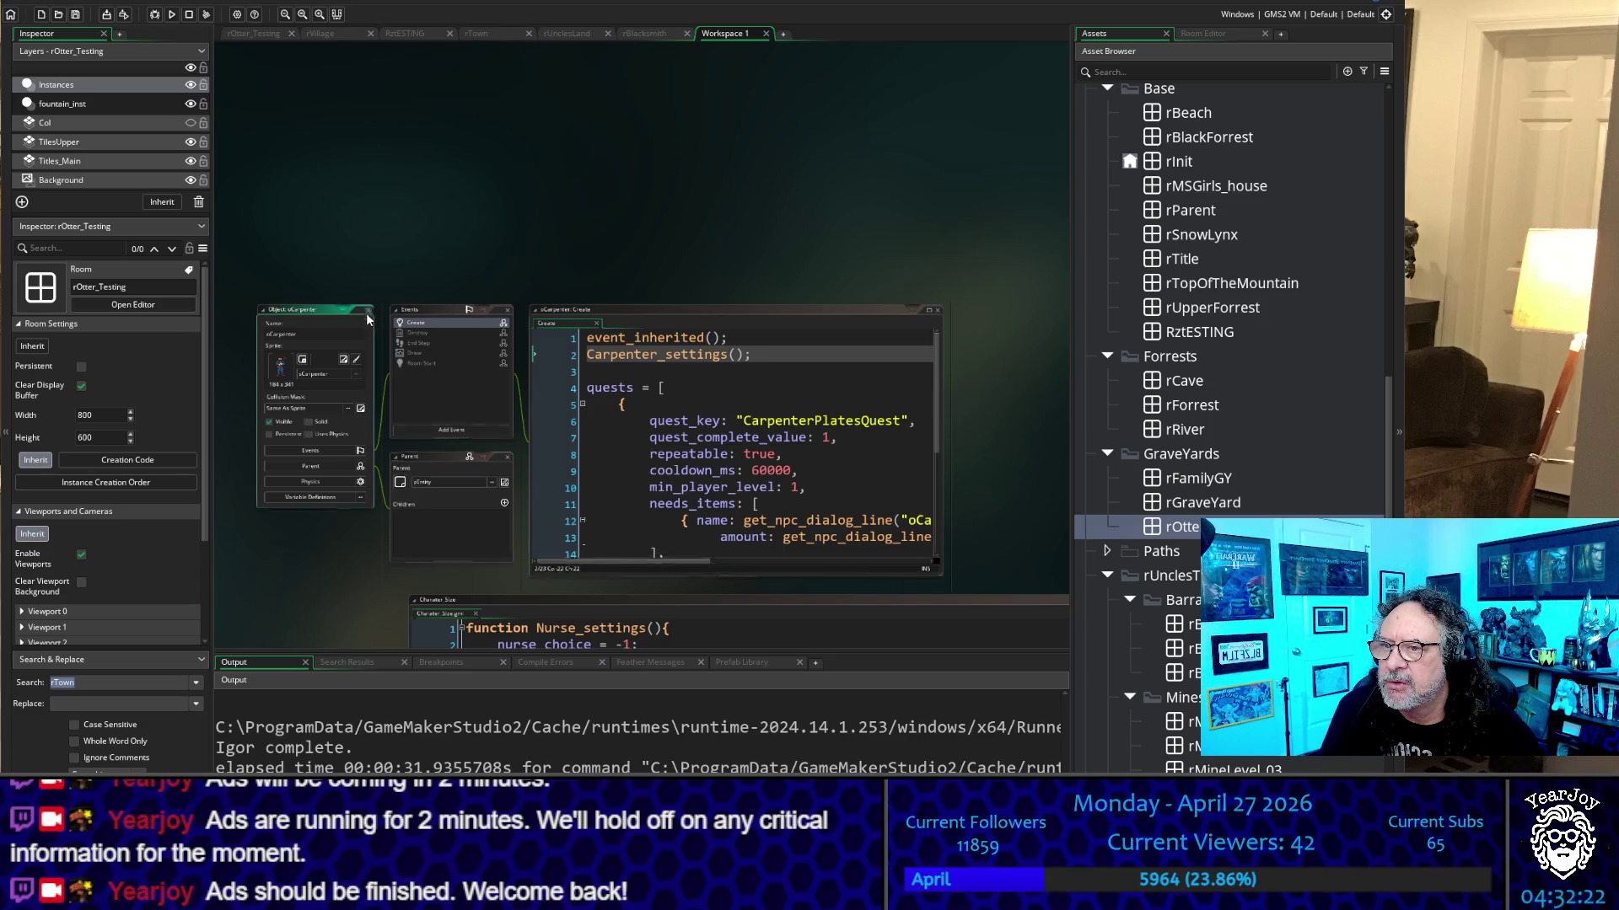
{"action": "scroll", "coordinate": [325, 469], "scroll_direction": "down", "scroll_amount": 8}
{"action": "scroll", "coordinate": [344, 413], "scroll_direction": "down", "scroll_amount": 4}
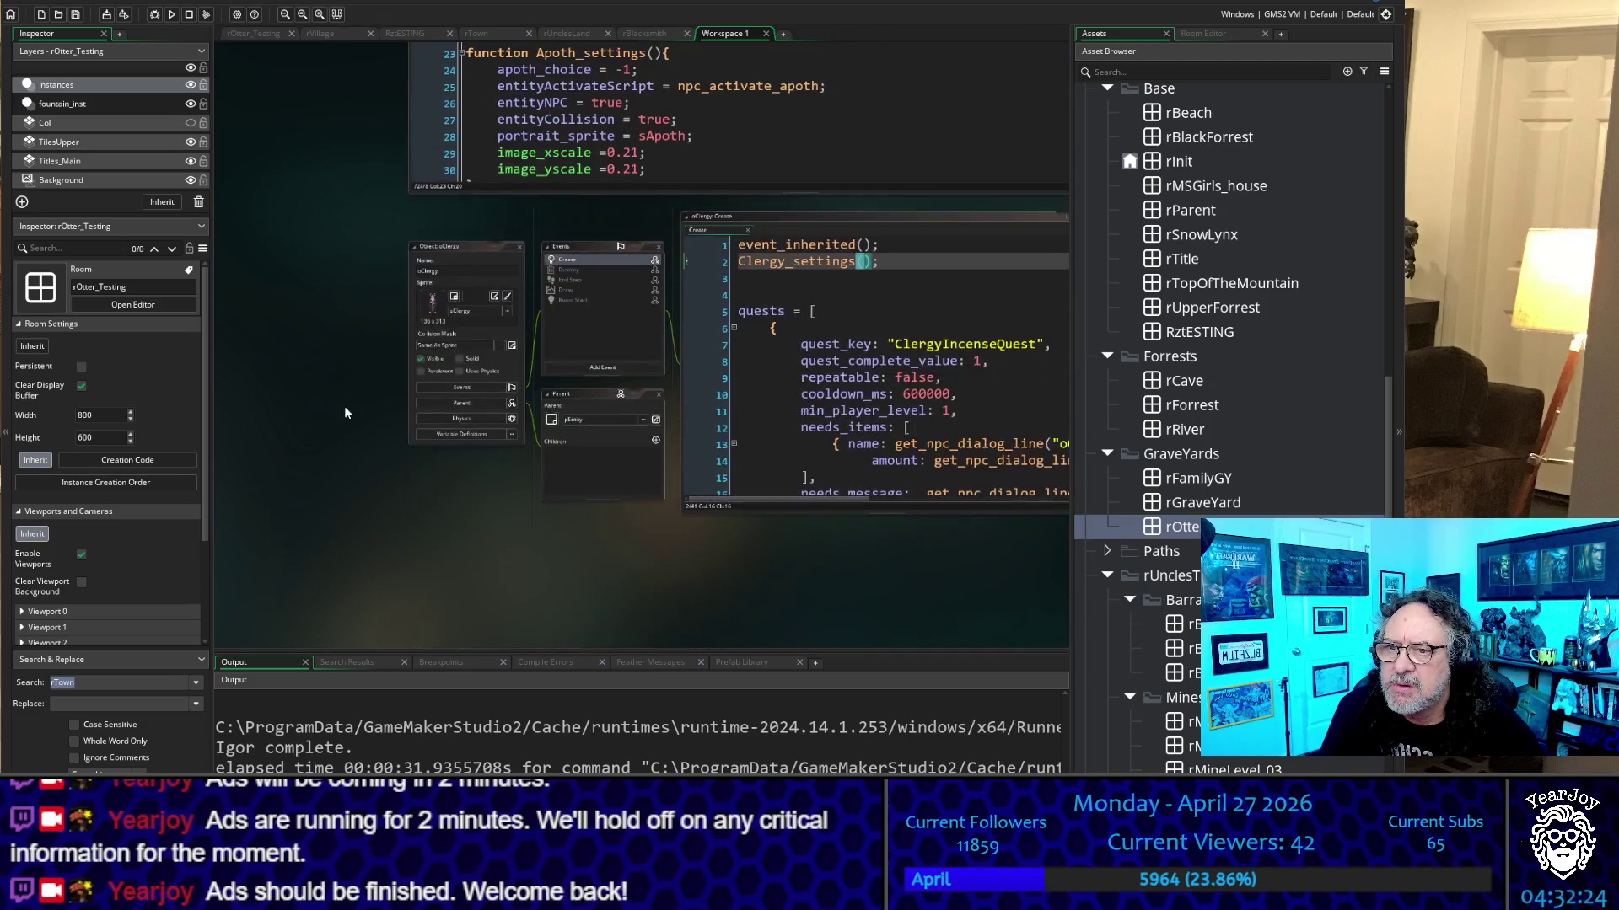
{"action": "key", "text": "Down"}
{"action": "key", "text": "Down"}
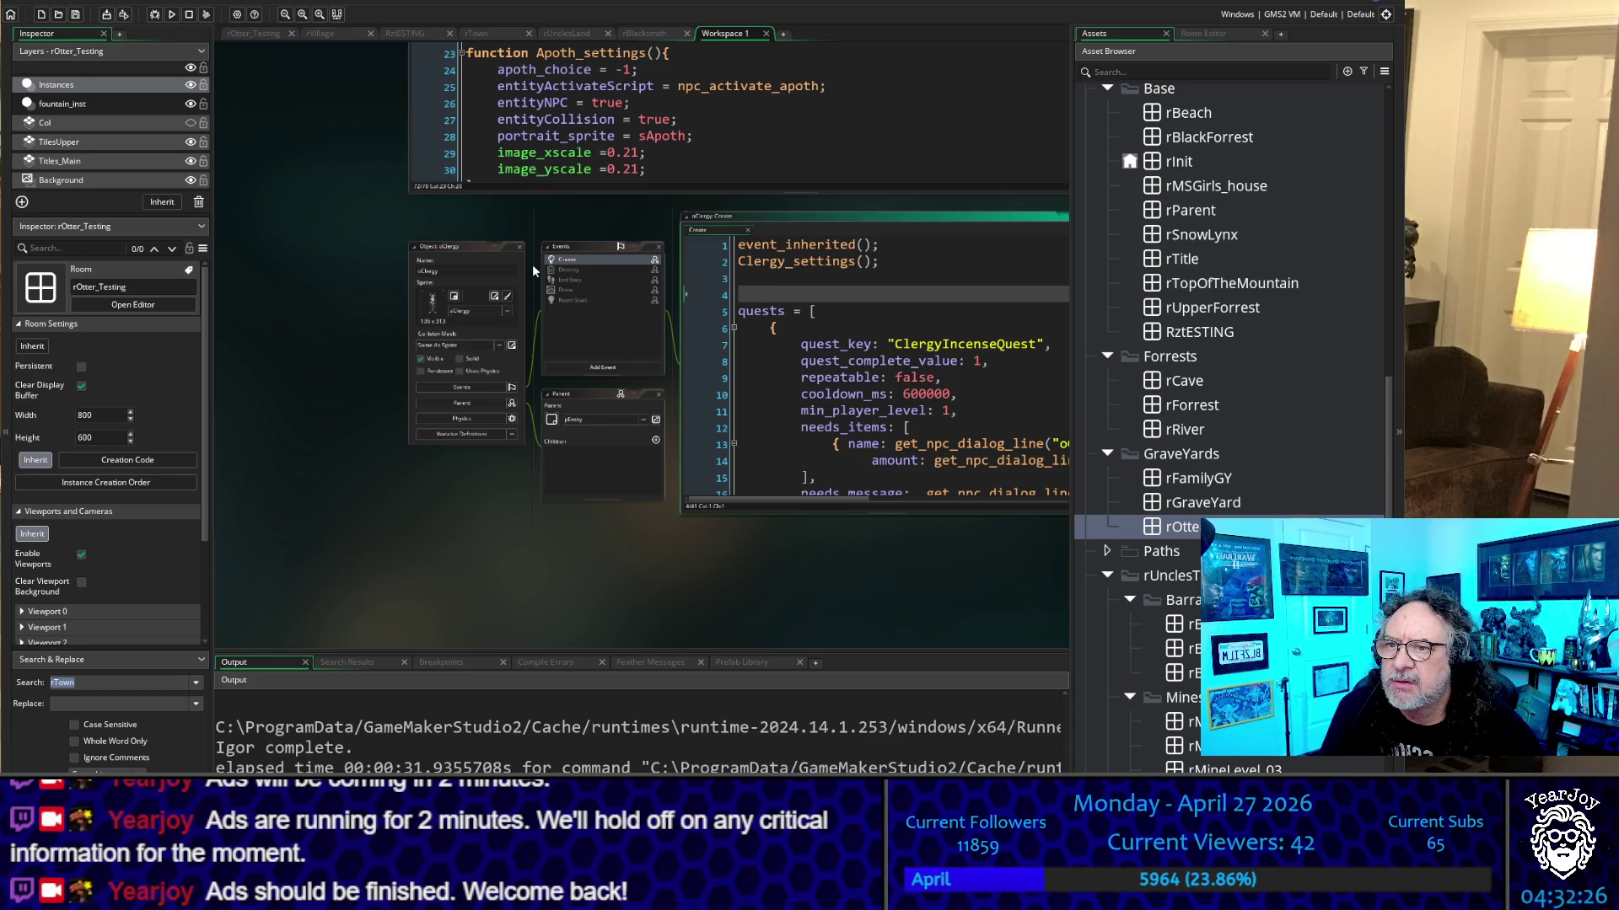
{"action": "left_click", "coordinate": [517, 247]}
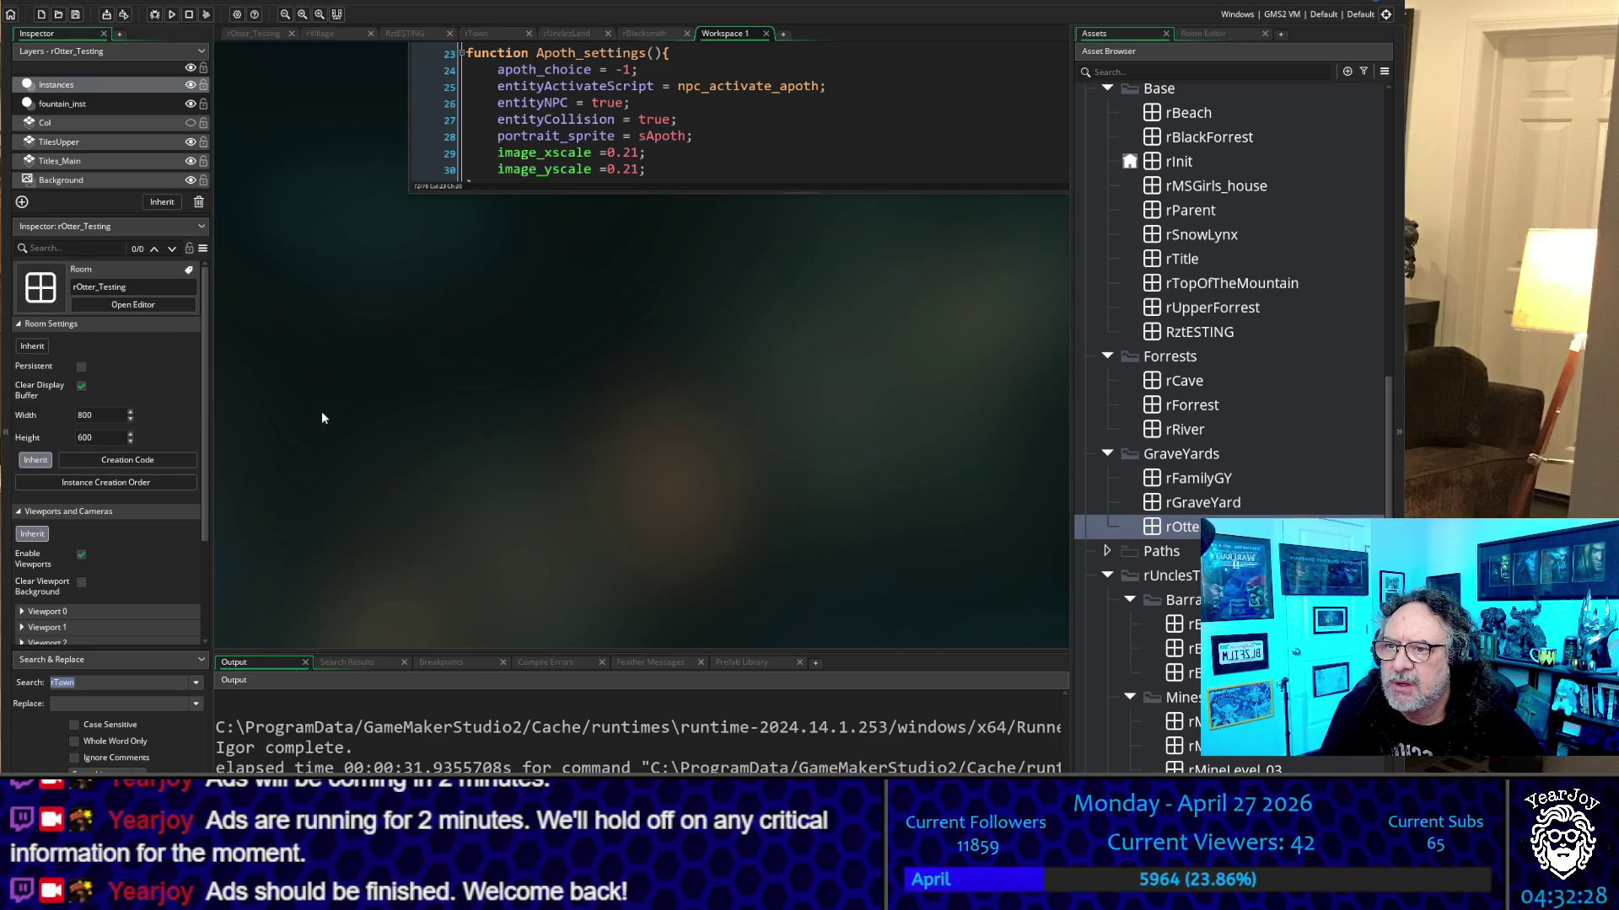
Scroll the Character Size script to Nurse_settings at 0.12 and Blacksmith_settings at 0.2
{"action": "scroll", "coordinate": [367, 411], "scroll_direction": "up", "scroll_amount": 2}
{"action": "scroll", "coordinate": [367, 411], "scroll_direction": "up", "scroll_amount": 3}
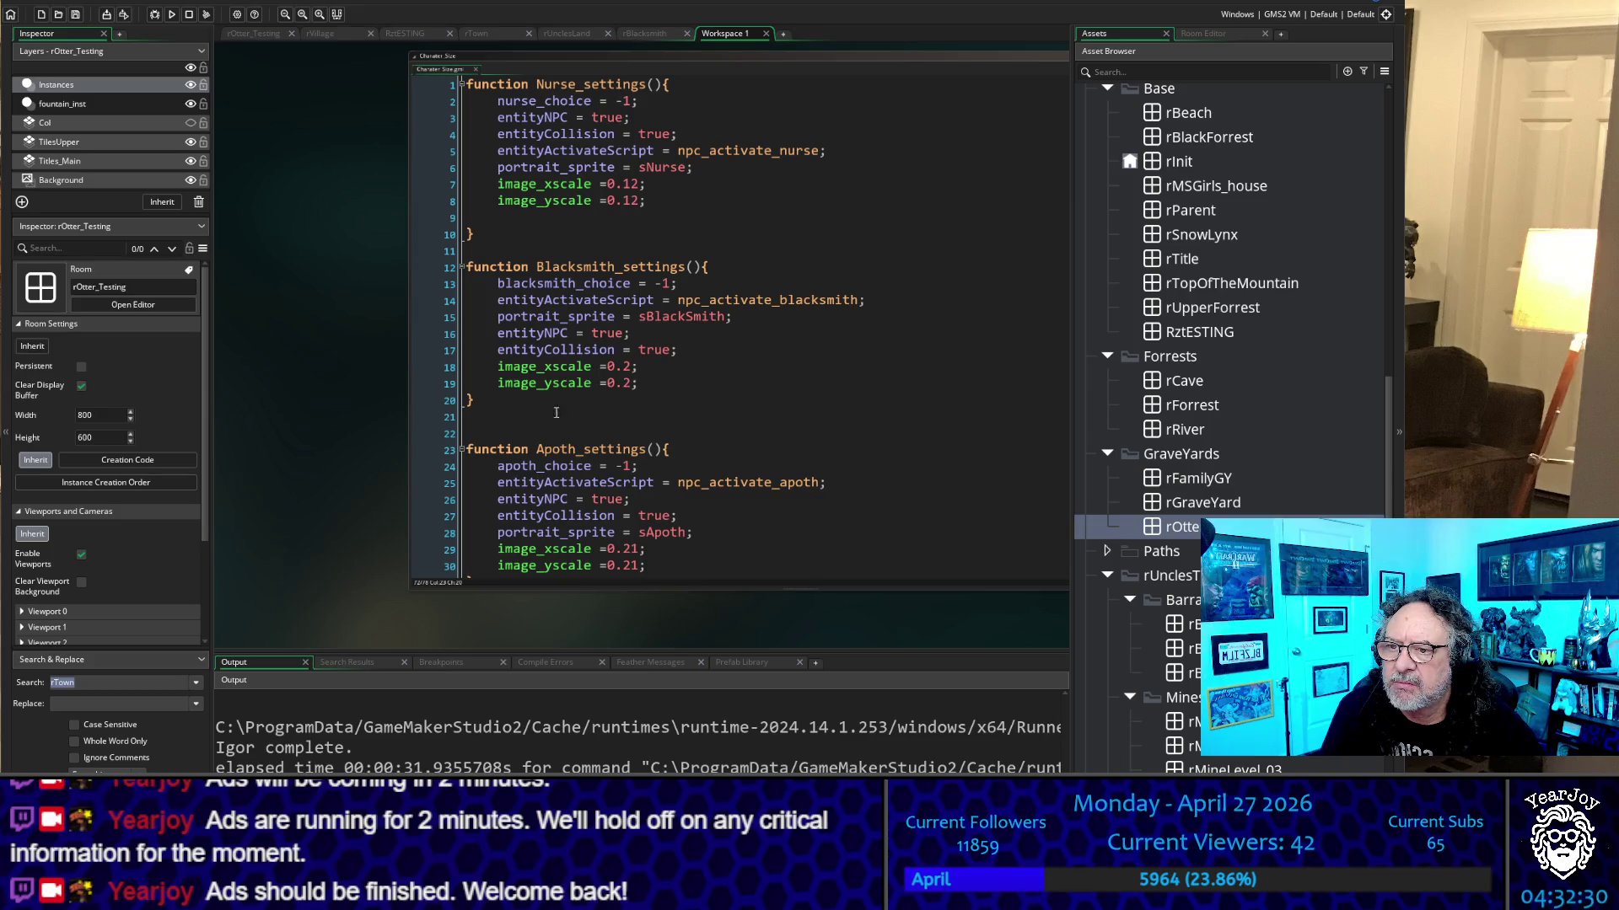
{"action": "scroll", "coordinate": [548, 414], "scroll_direction": "up", "scroll_amount": 1}
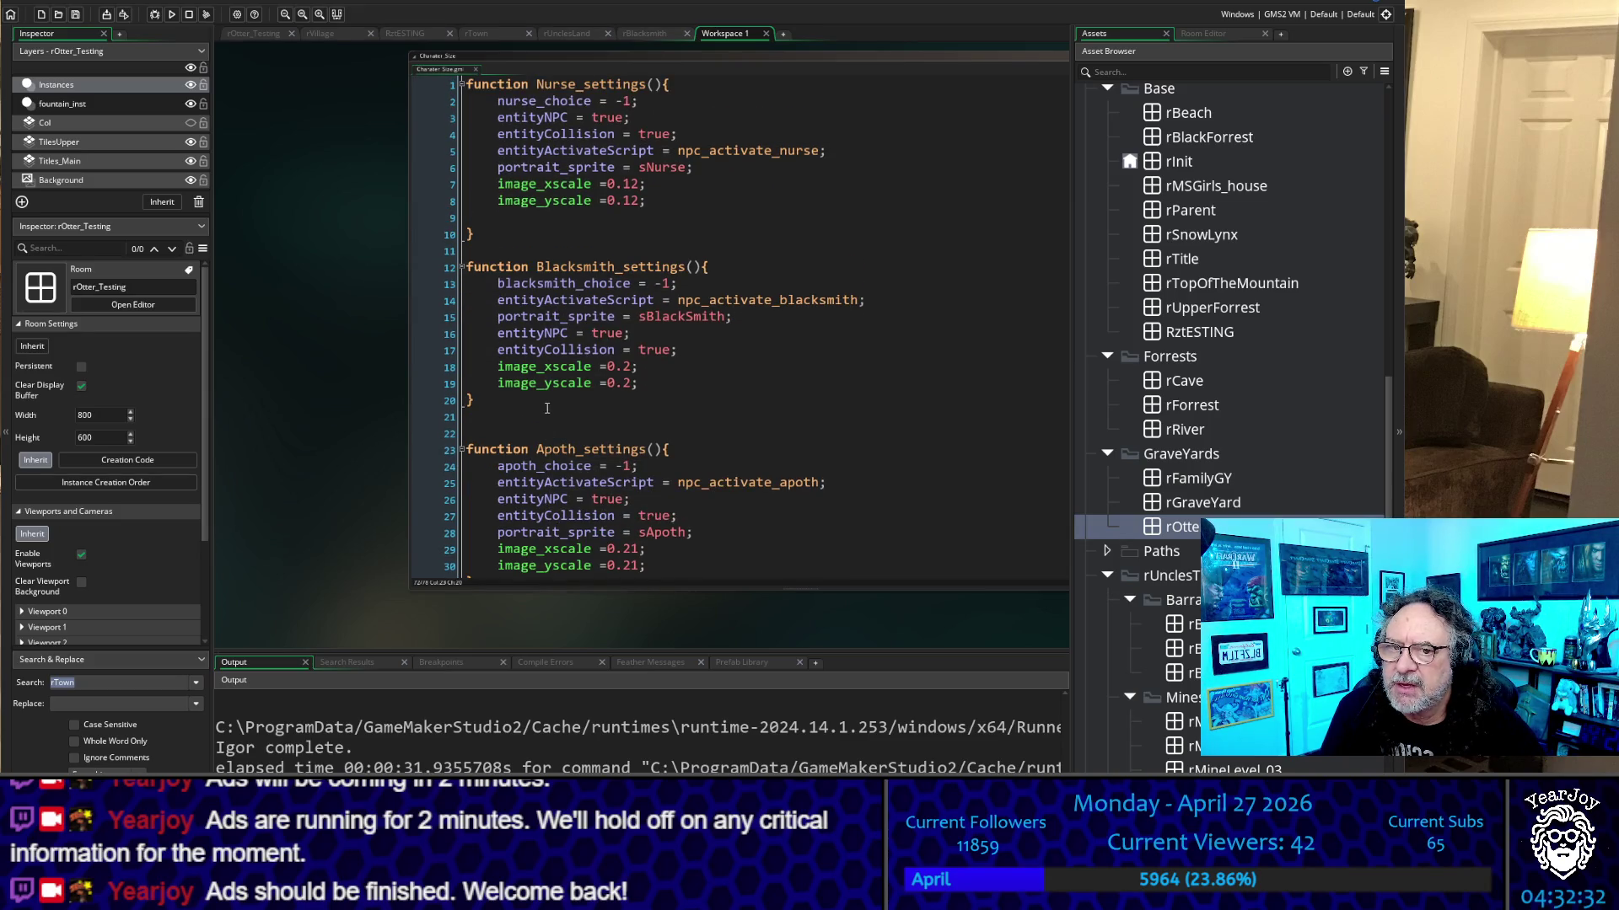
{"action": "scroll", "coordinate": [547, 408], "scroll_direction": "down", "scroll_amount": 2}
{"action": "scroll", "coordinate": [1252, 482], "scroll_direction": "down", "scroll_amount": 15}
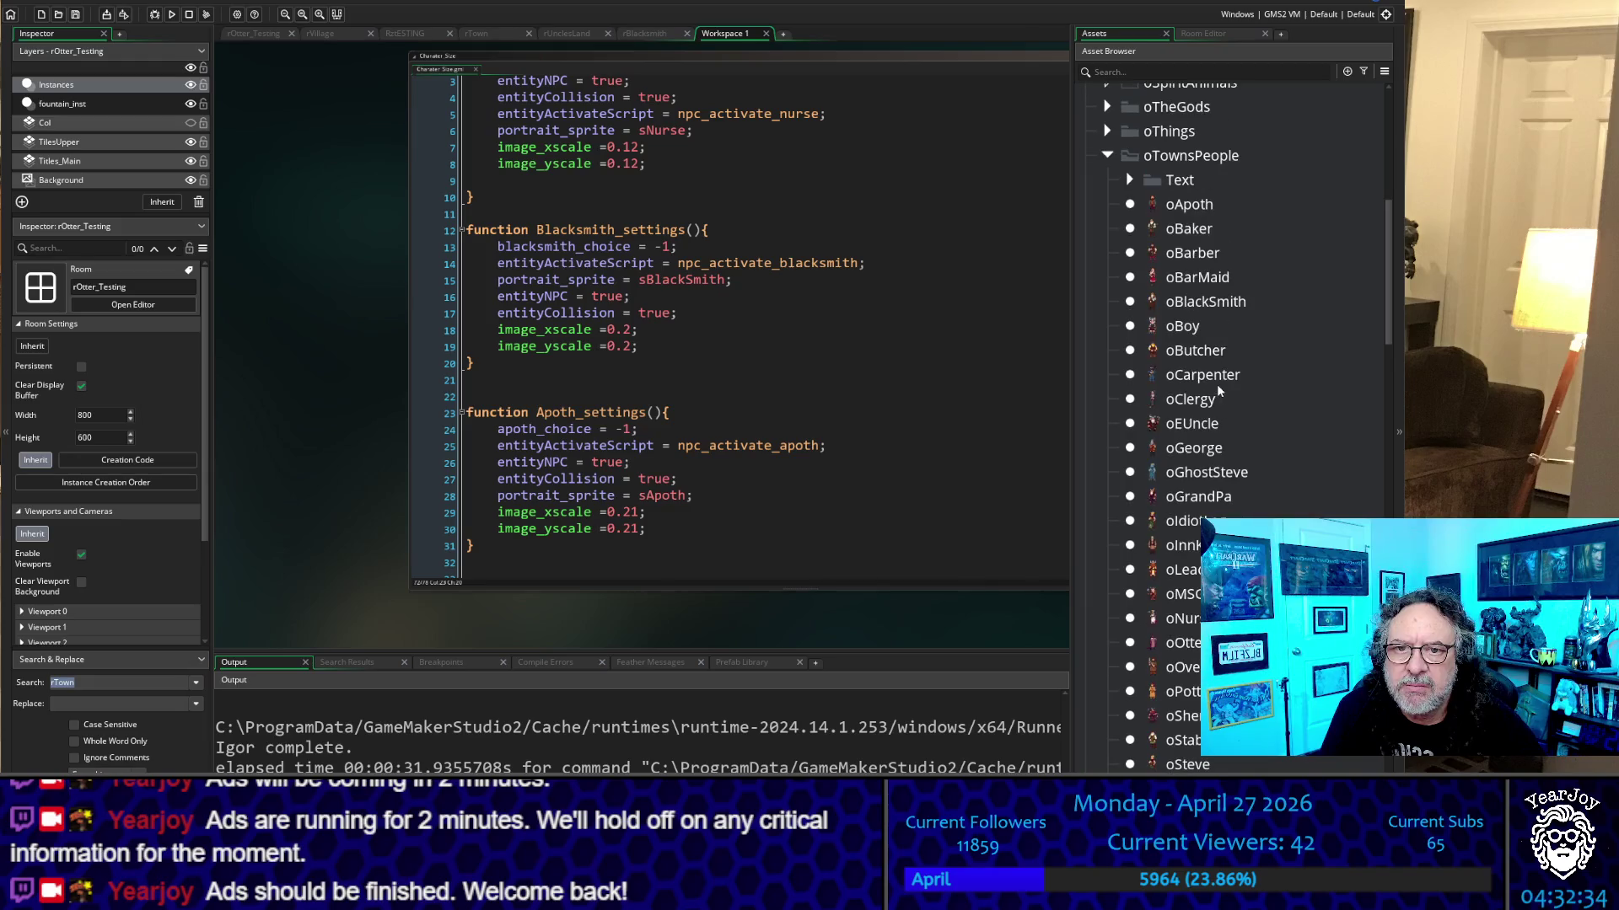
{"action": "scroll", "coordinate": [1243, 394], "scroll_direction": "up", "scroll_amount": 1}
Preview oClergy, oCarpenter and oEUncle in the Asset Browser, then select oGeorge
{"action": "left_click", "coordinate": [1214, 429]}
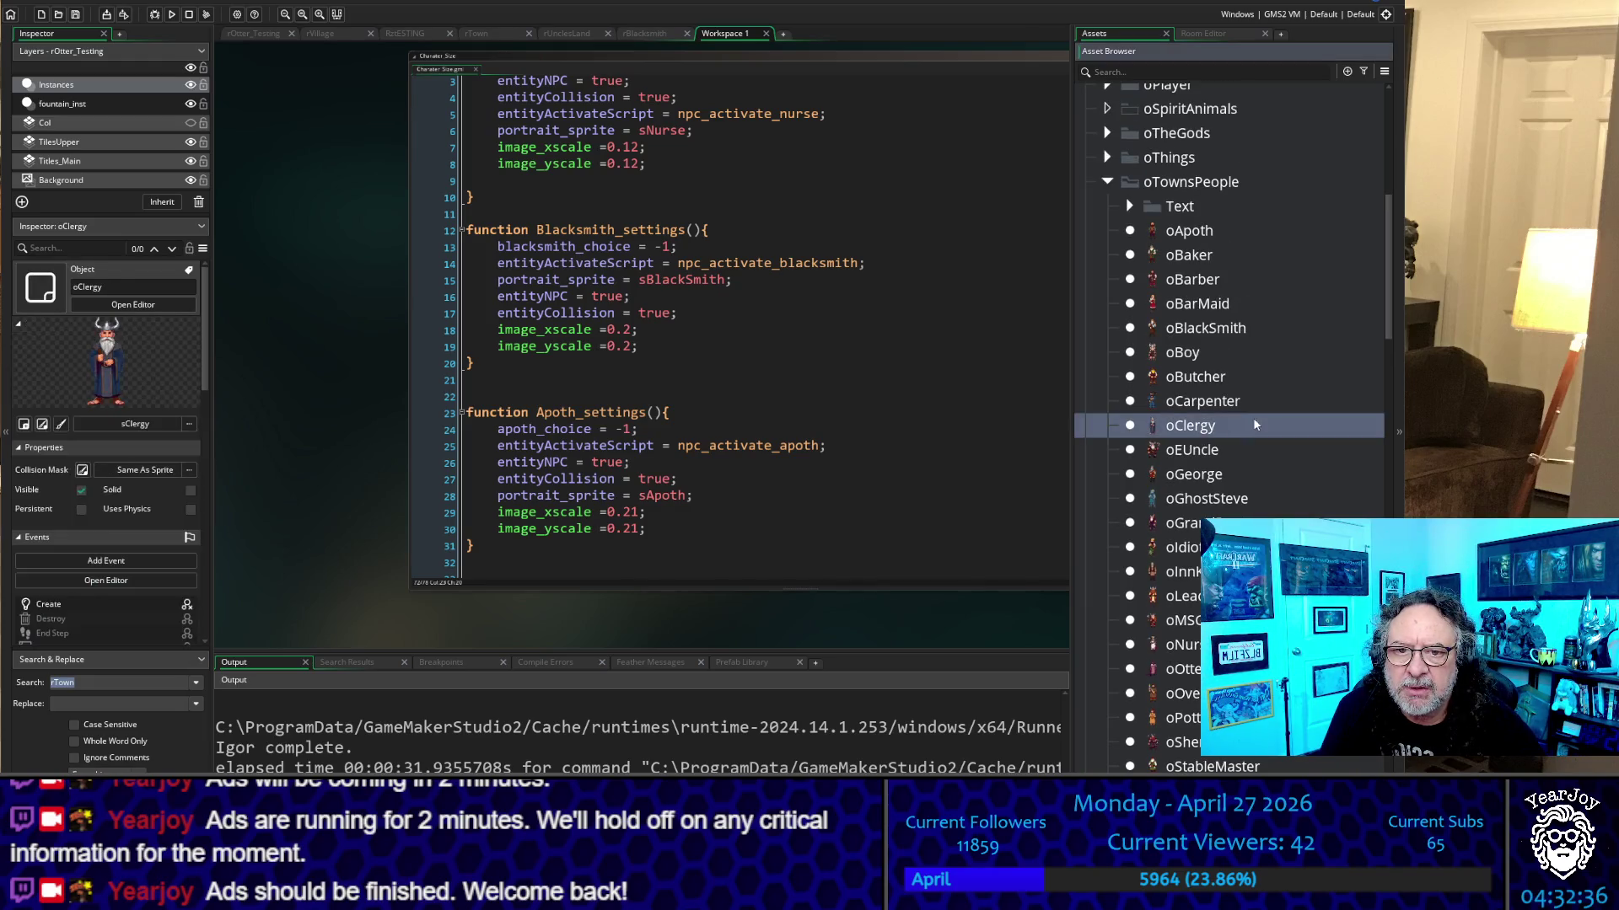
{"action": "left_click", "coordinate": [1231, 402]}
{"action": "left_click", "coordinate": [1200, 435]}
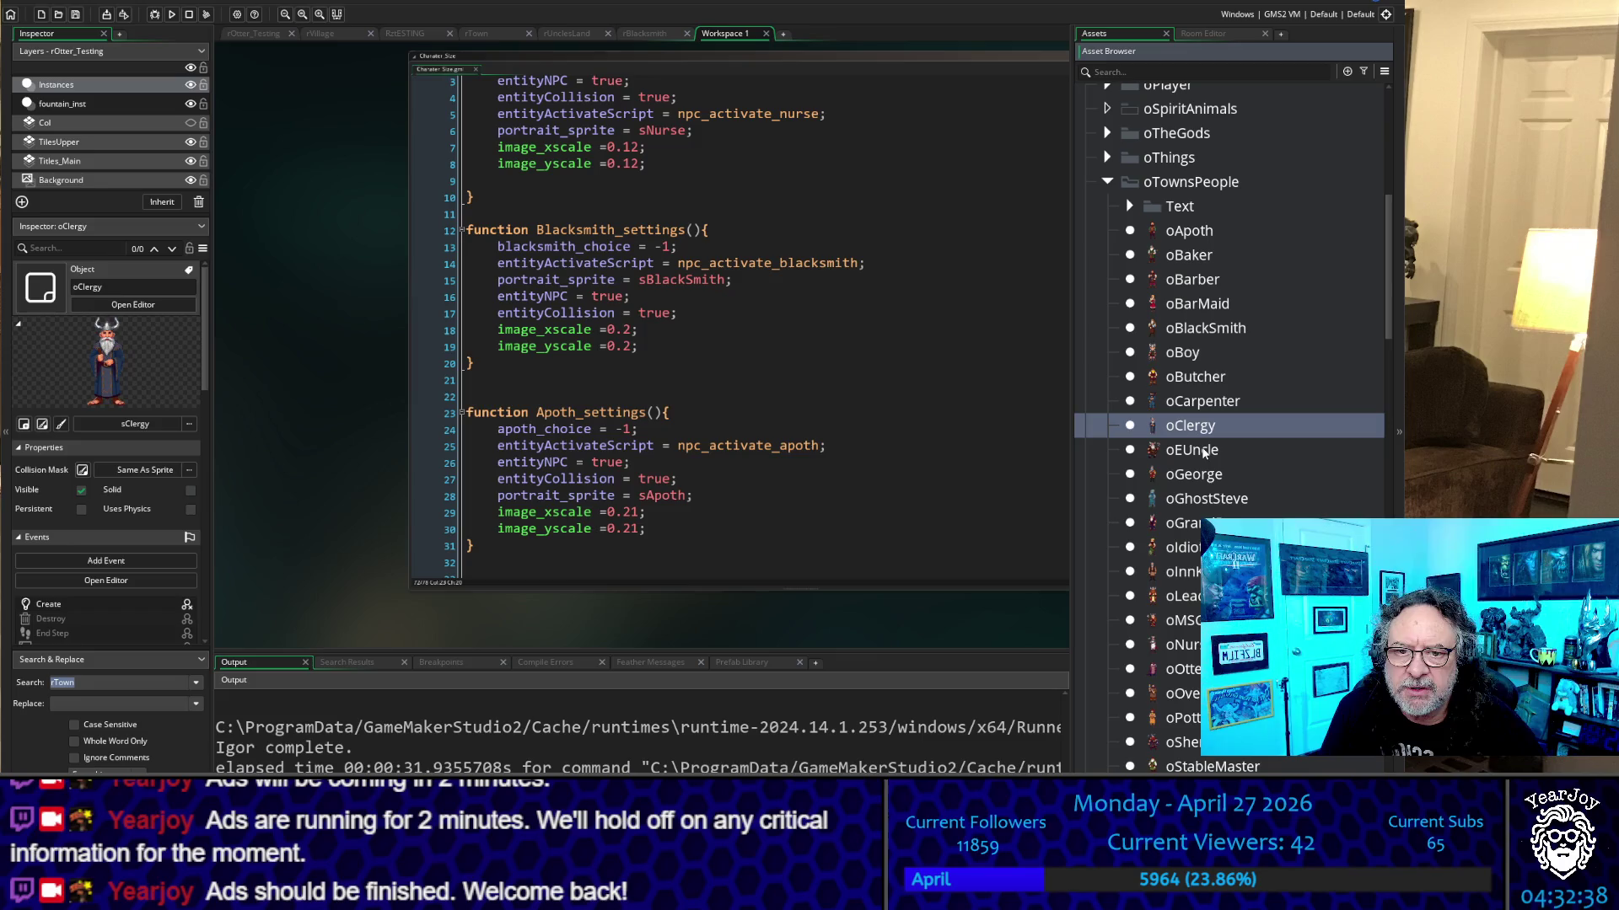
{"action": "left_click", "coordinate": [1203, 451]}
{"action": "left_click", "coordinate": [1214, 477]}
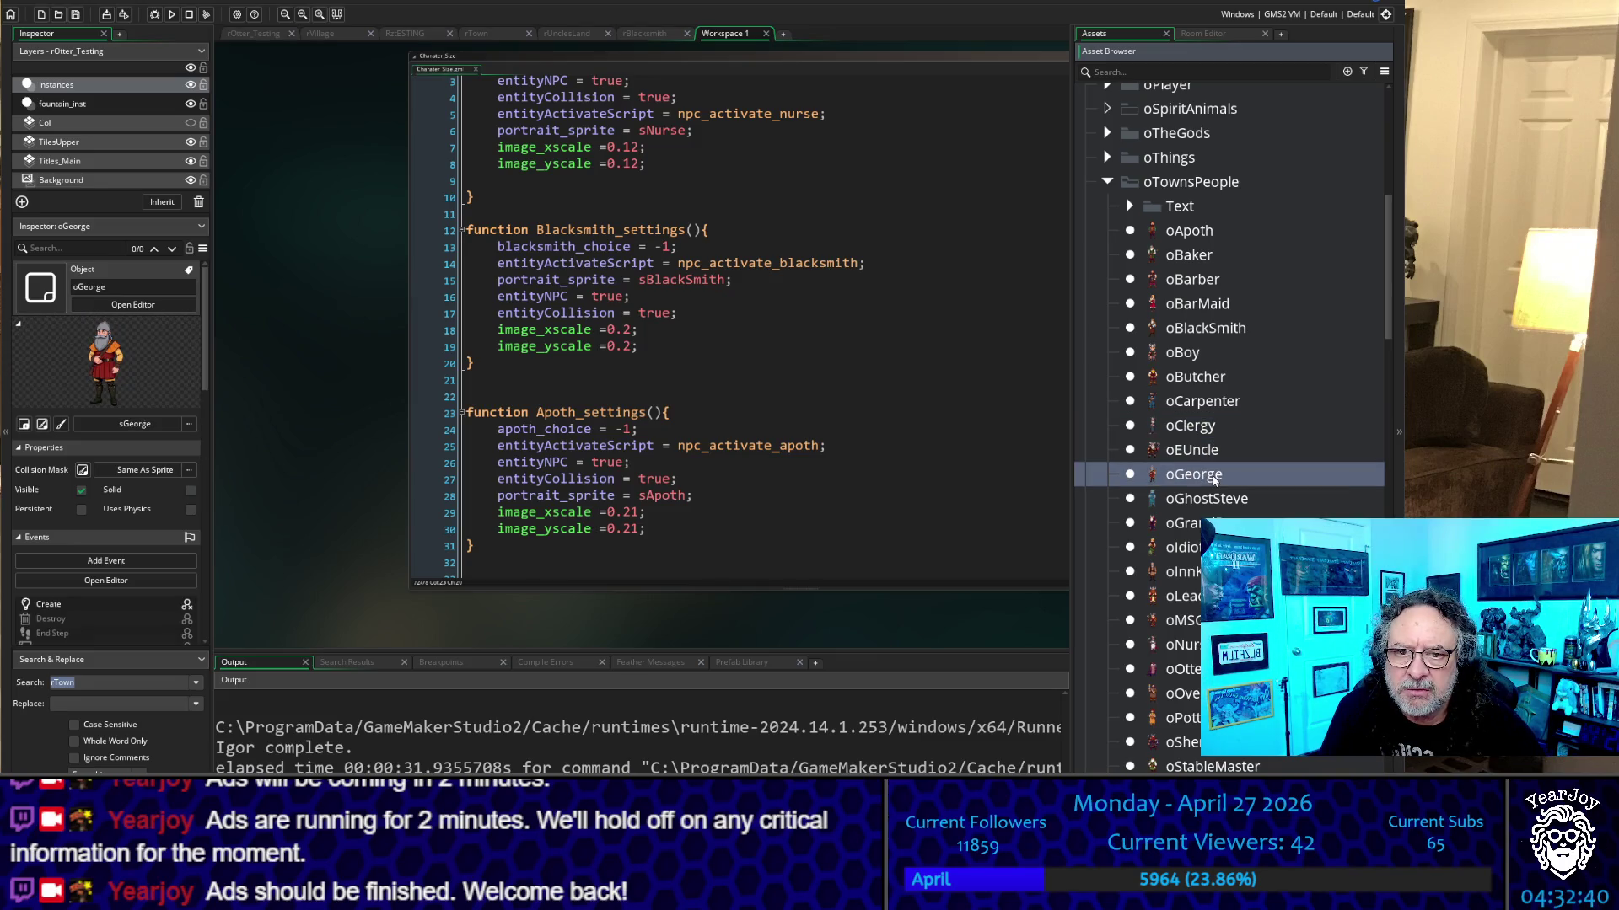
Move oGeorge's four Create-event setting lines into the script below Clergy_settings
{"action": "double_click", "coordinate": [1214, 477]}
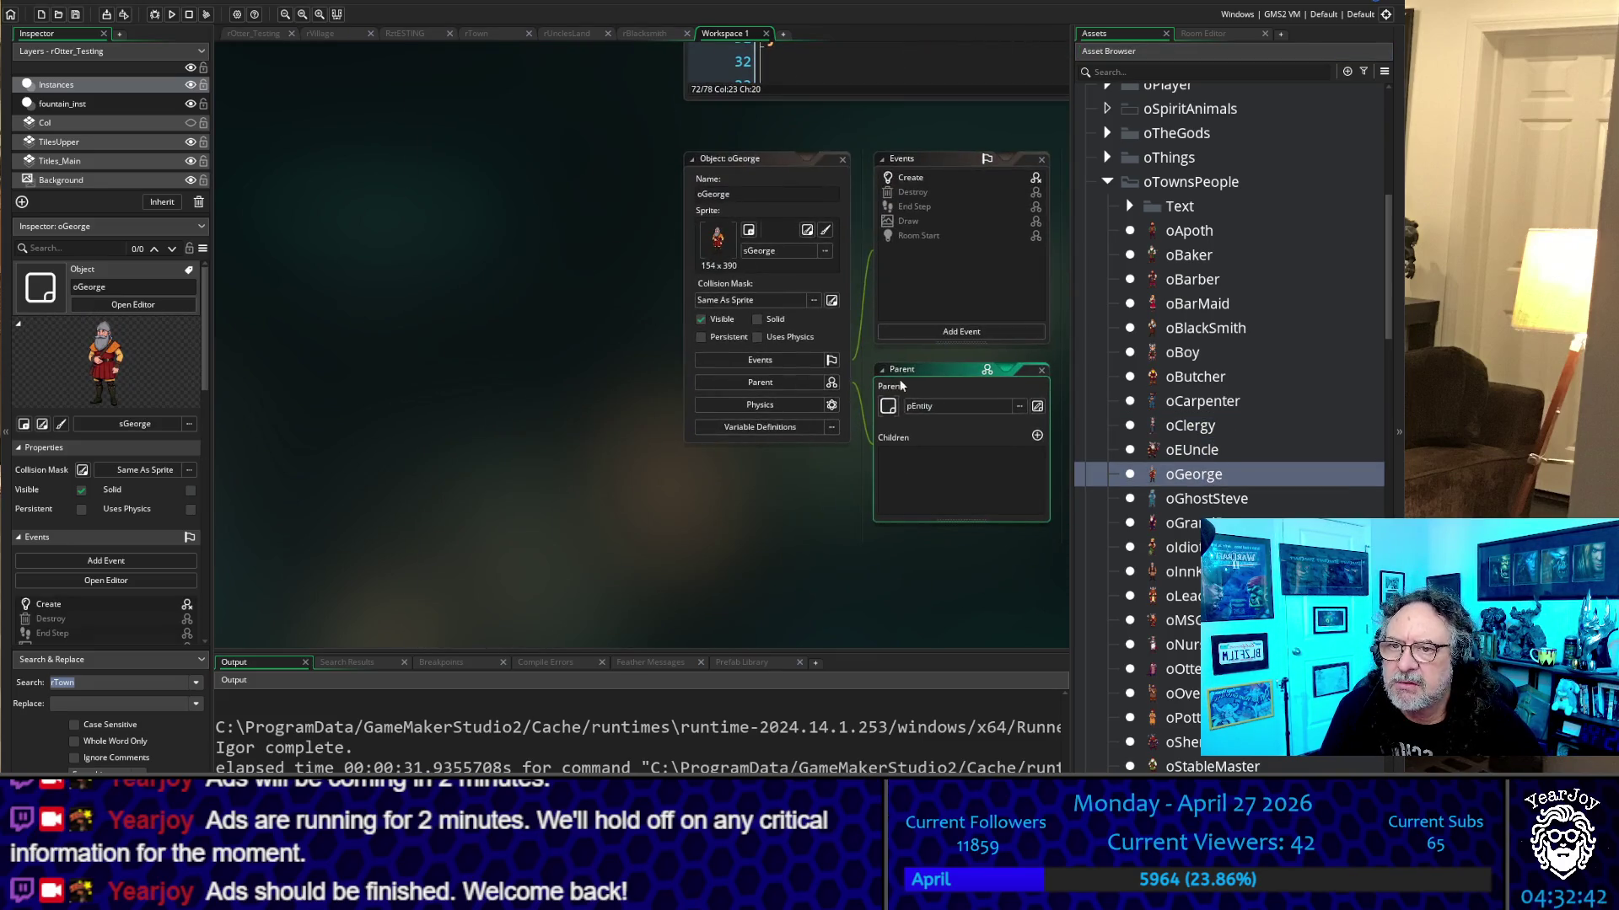
{"action": "left_click", "coordinate": [903, 180]}
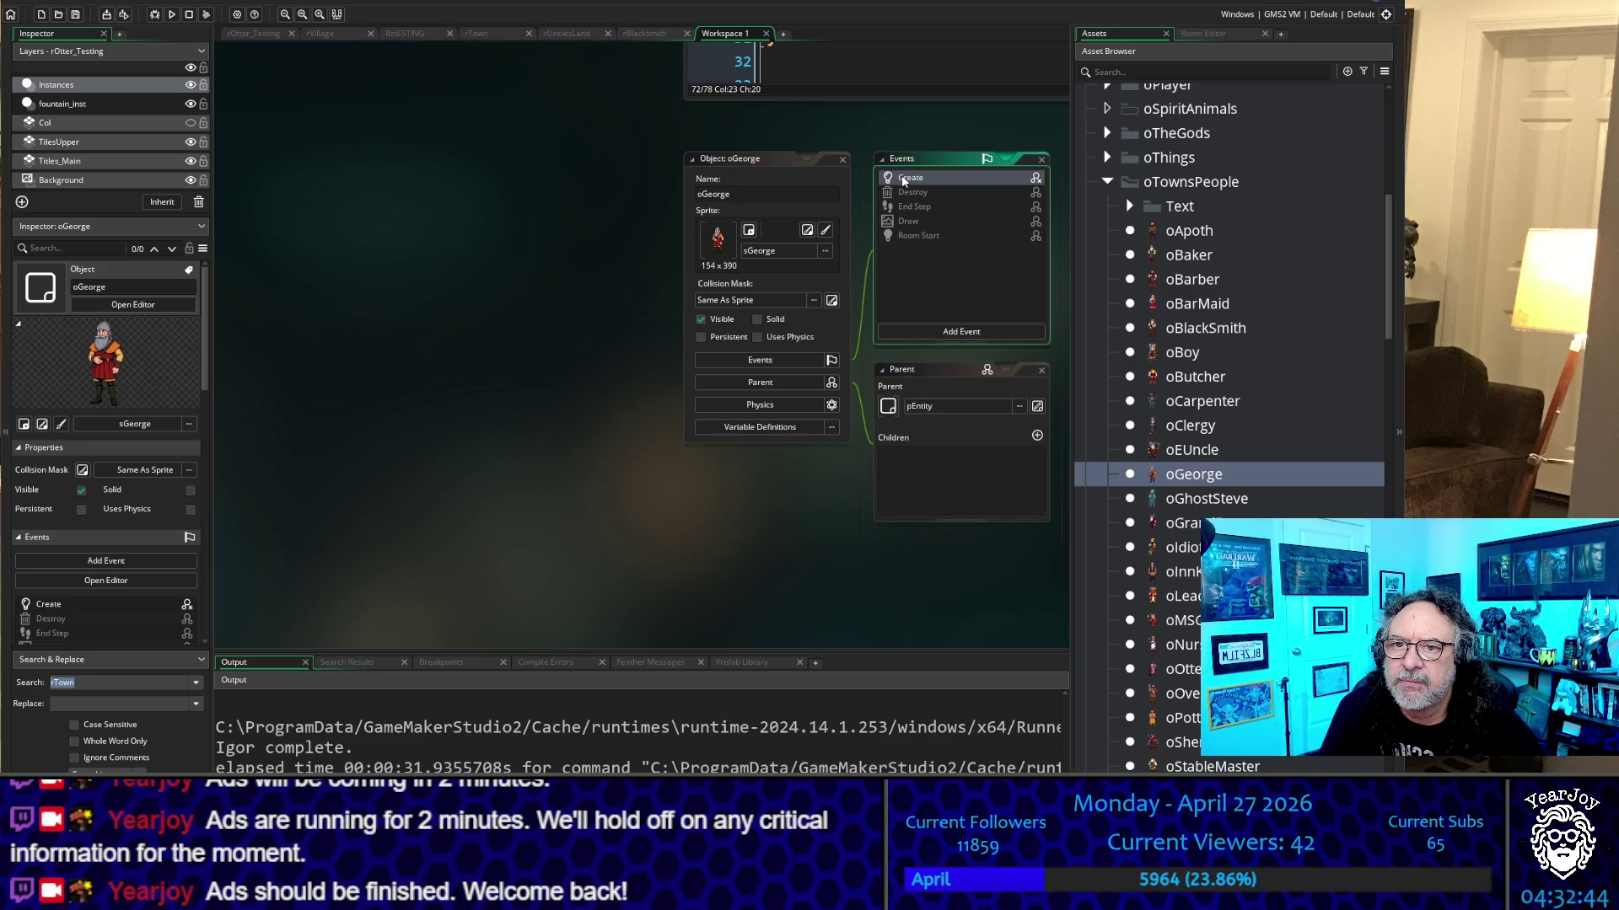
{"action": "double_click", "coordinate": [903, 179]}
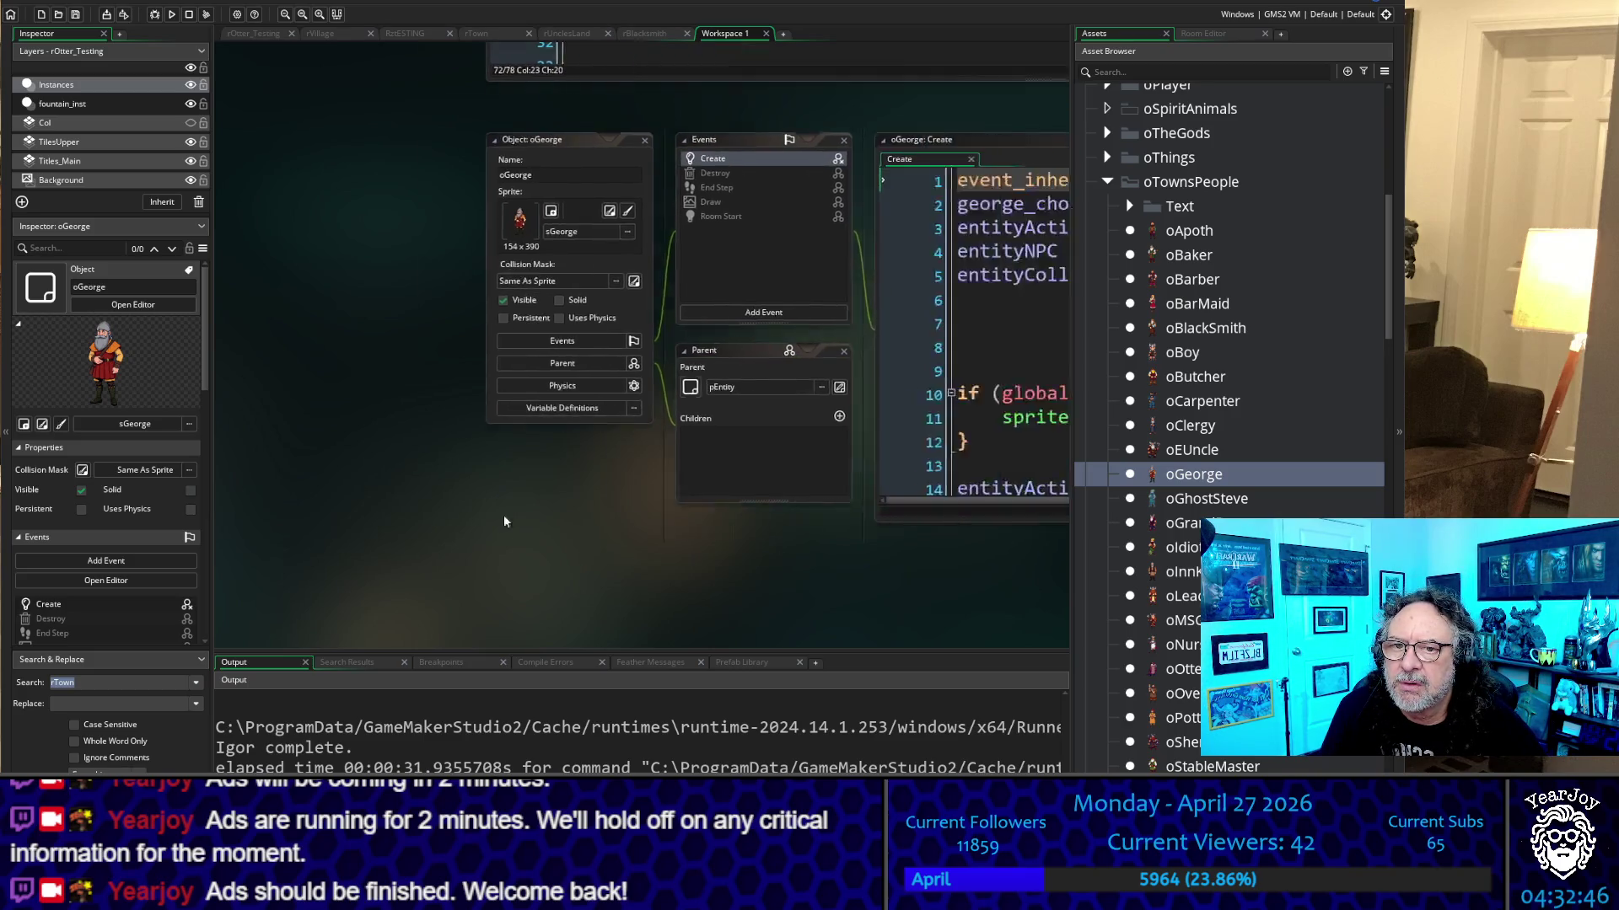
{"action": "mouse_move", "coordinate": [963, 317]}
{"action": "left_mouse_down"}
{"action": "mouse_move", "coordinate": [712, 314]}
{"action": "mouse_move", "coordinate": [641, 242]}
{"action": "left_mouse_up"}
{"action": "key", "text": "ctrl+c"}
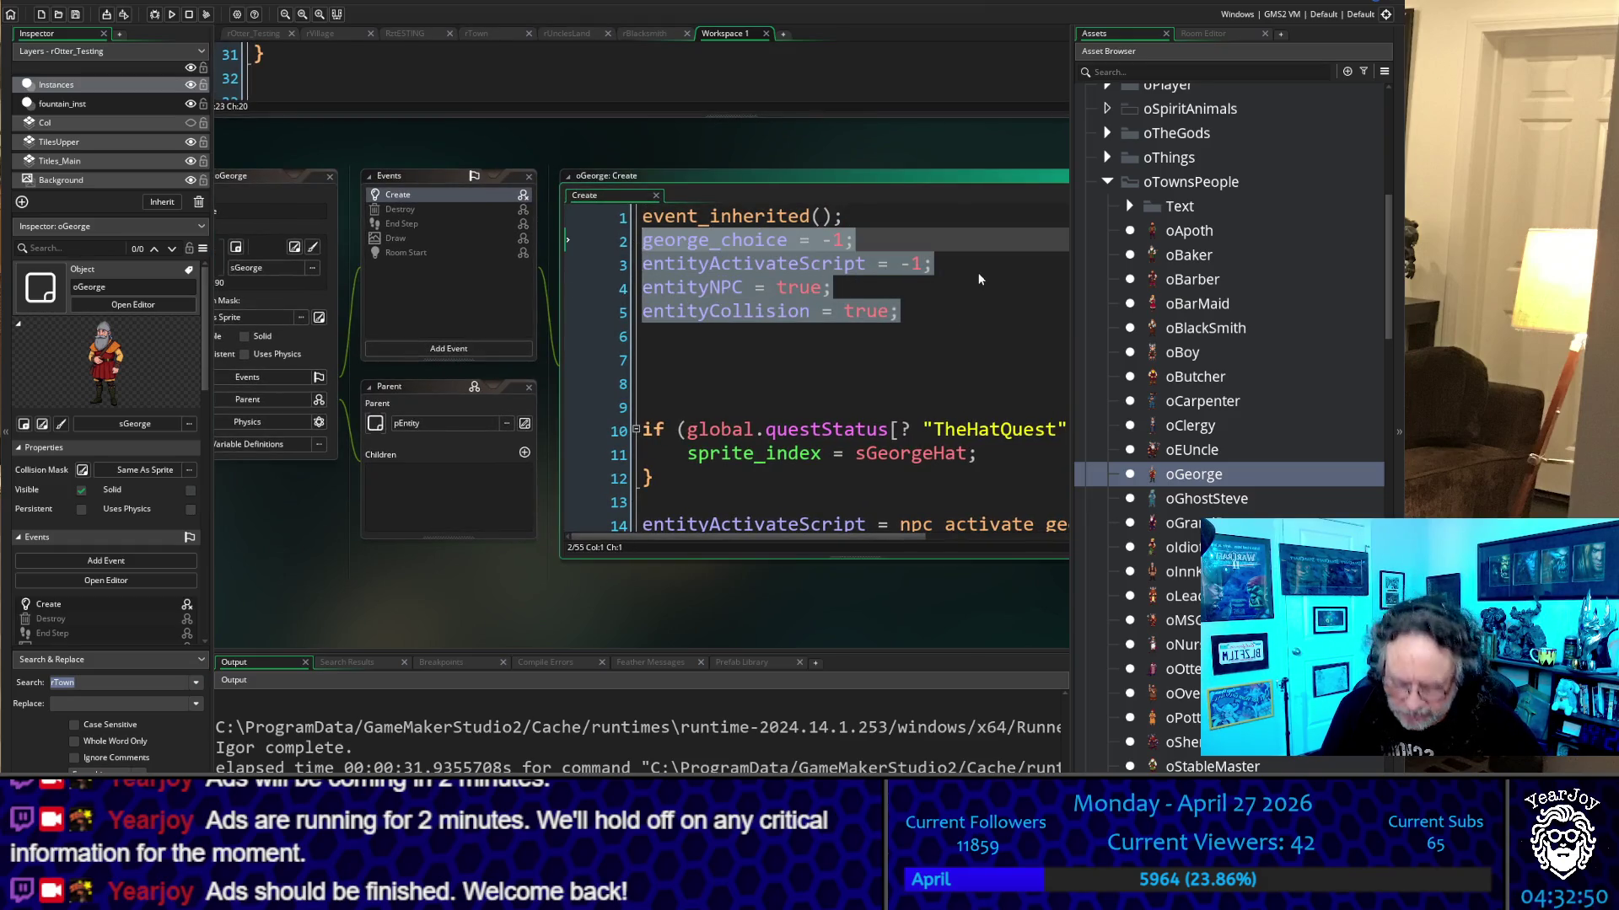
{"action": "scroll", "coordinate": [588, 151], "scroll_direction": "up", "scroll_amount": 5}
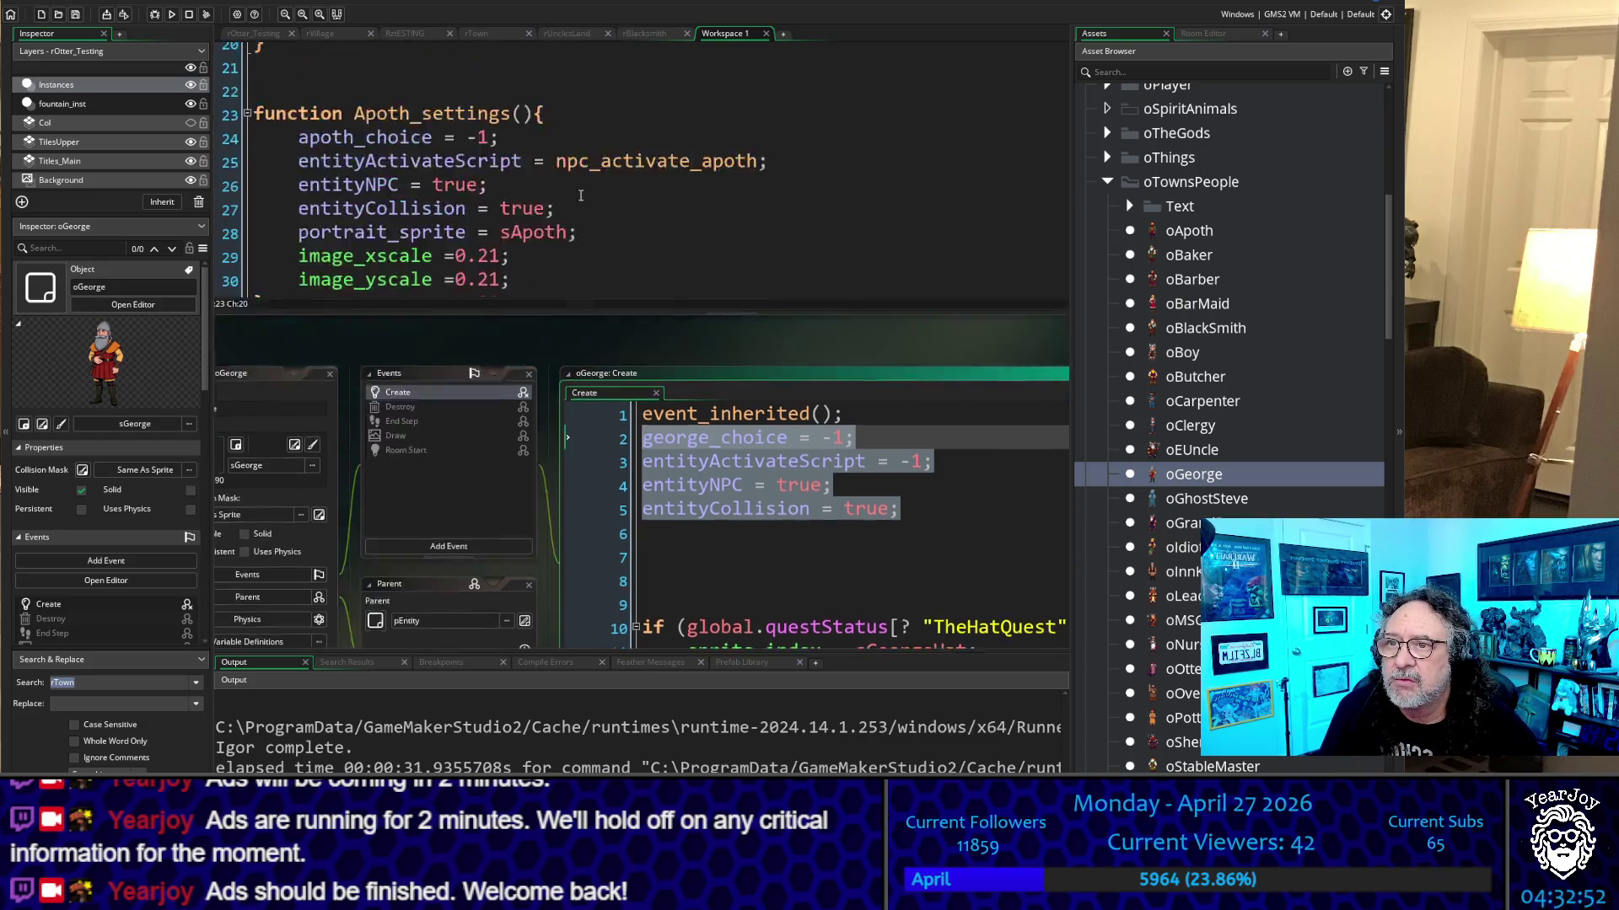
{"action": "scroll", "coordinate": [587, 169], "scroll_direction": "down", "scroll_amount": 15}
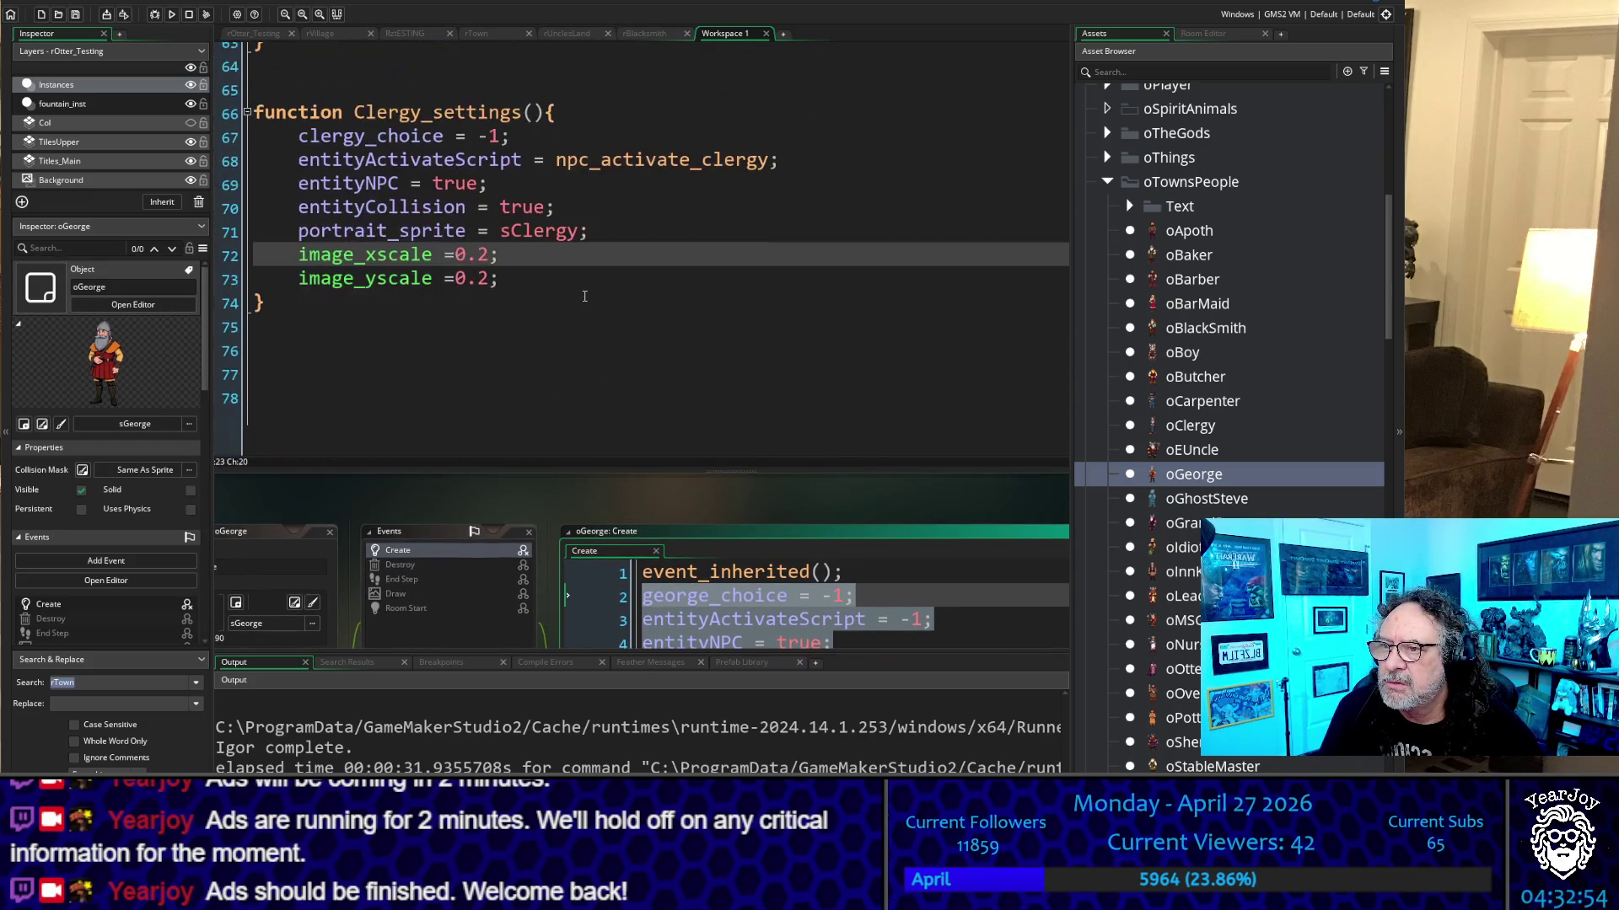
{"action": "left_click", "coordinate": [436, 396]}
{"action": "key", "text": "ctrl+v"}
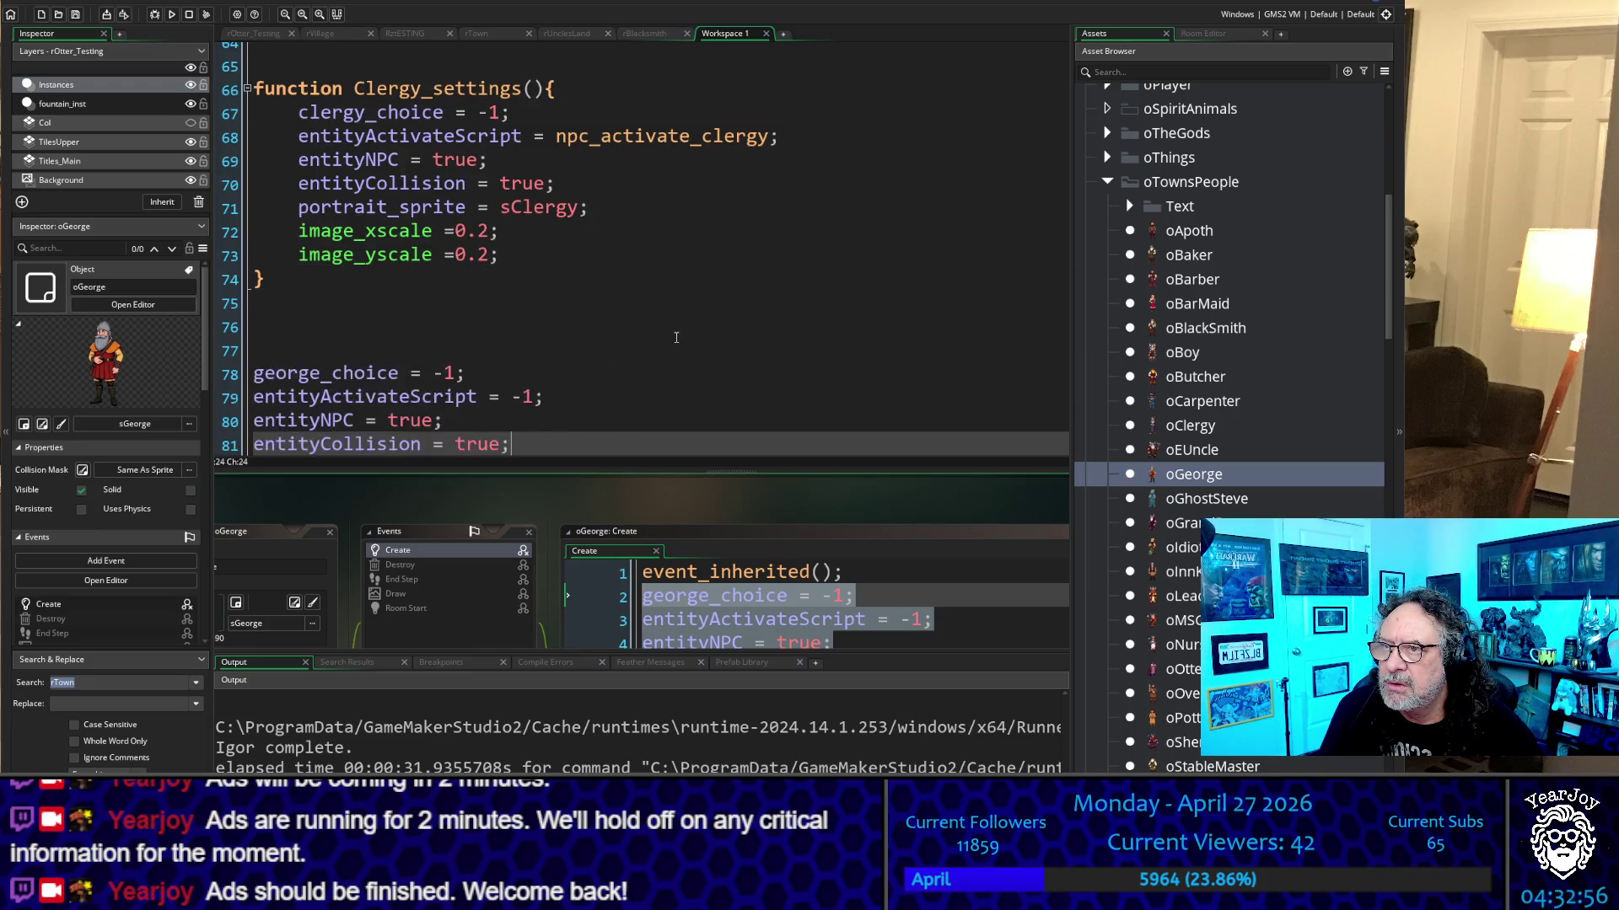
Wrap the pasted lines in a new George_settings() function with an indented body
{"action": "left_click_drag", "start_coordinate": [600, 92], "coordinate": [253, 89]}
{"action": "key", "text": "ctrl+c"}
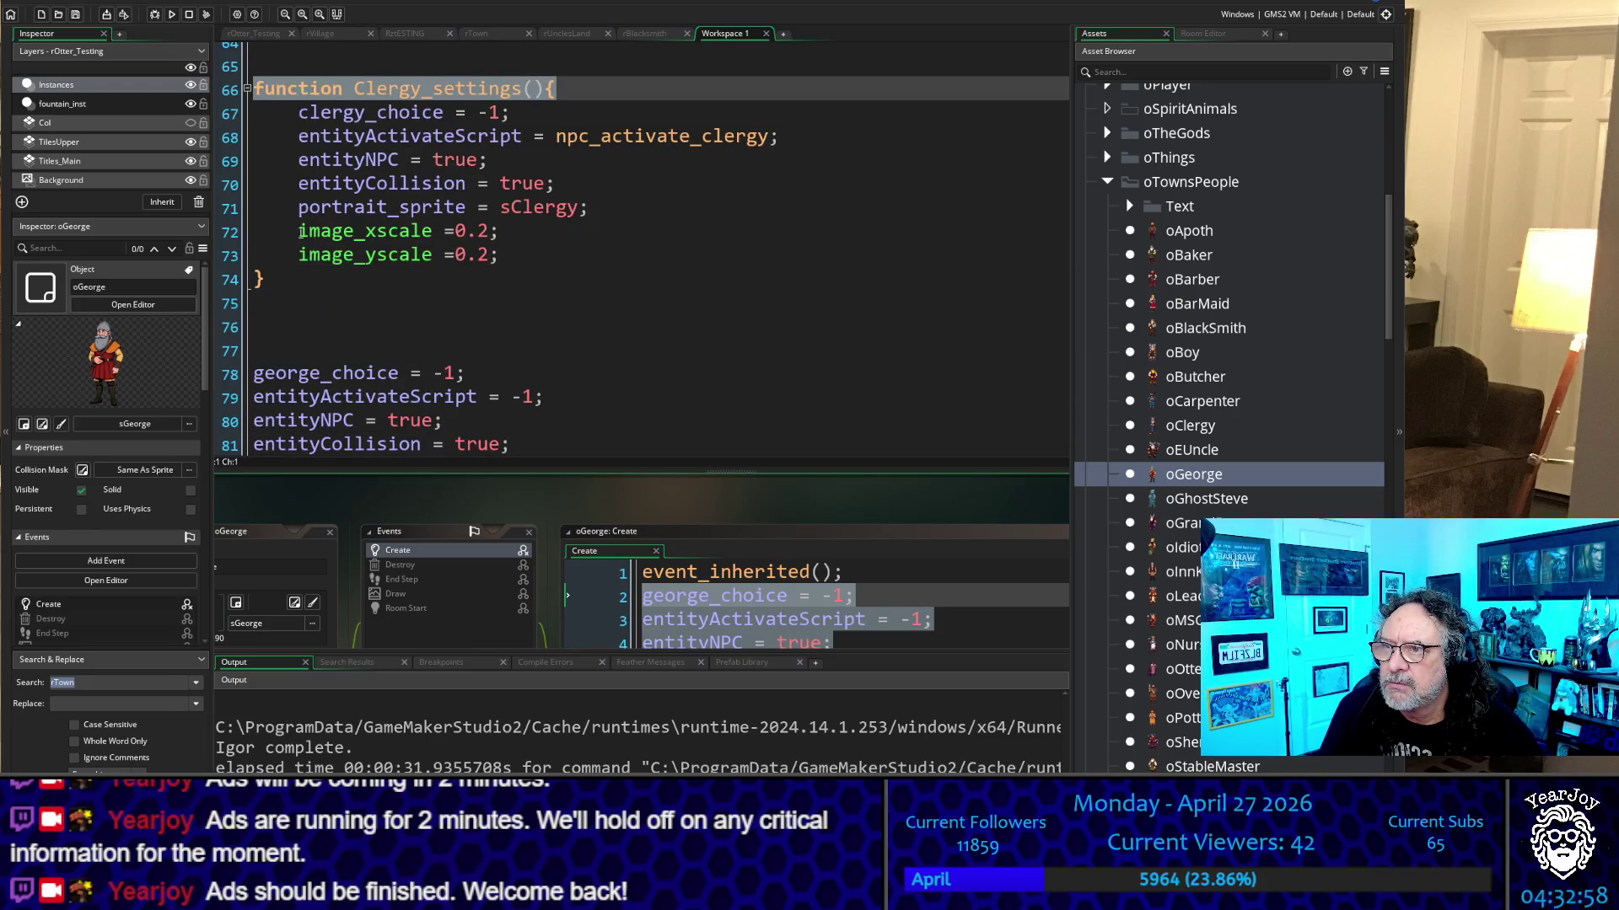
{"action": "left_click", "coordinate": [306, 349]}
{"action": "key", "text": "ctrl+v"}
{"action": "left_click_drag", "start_coordinate": [354, 349], "coordinate": [420, 356]}
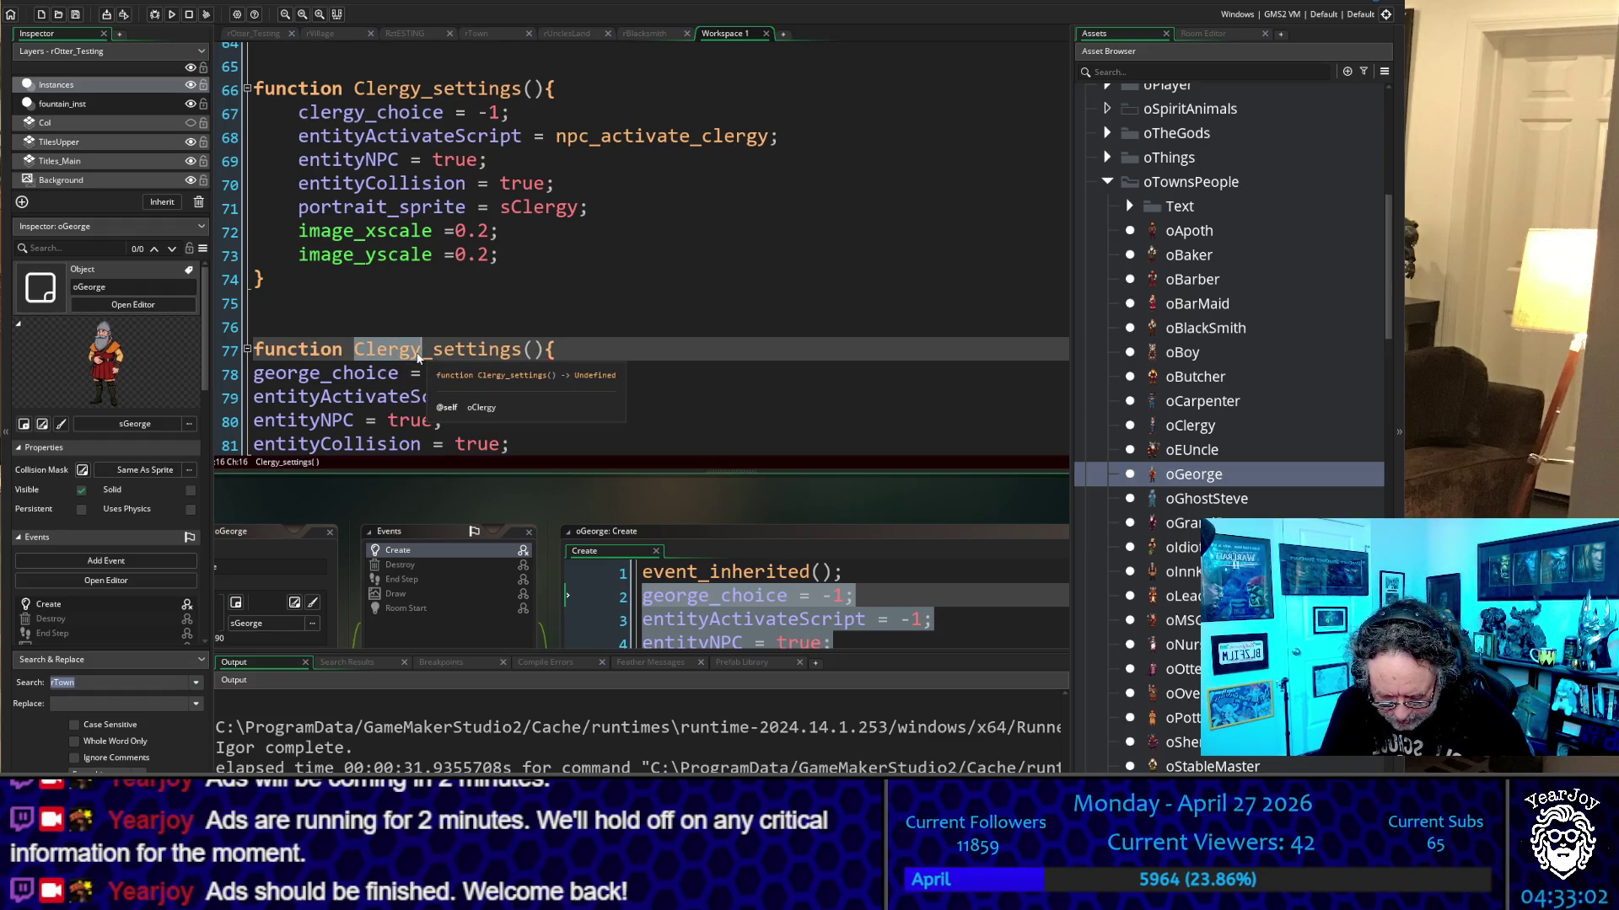
{"action": "type", "text": "George"}
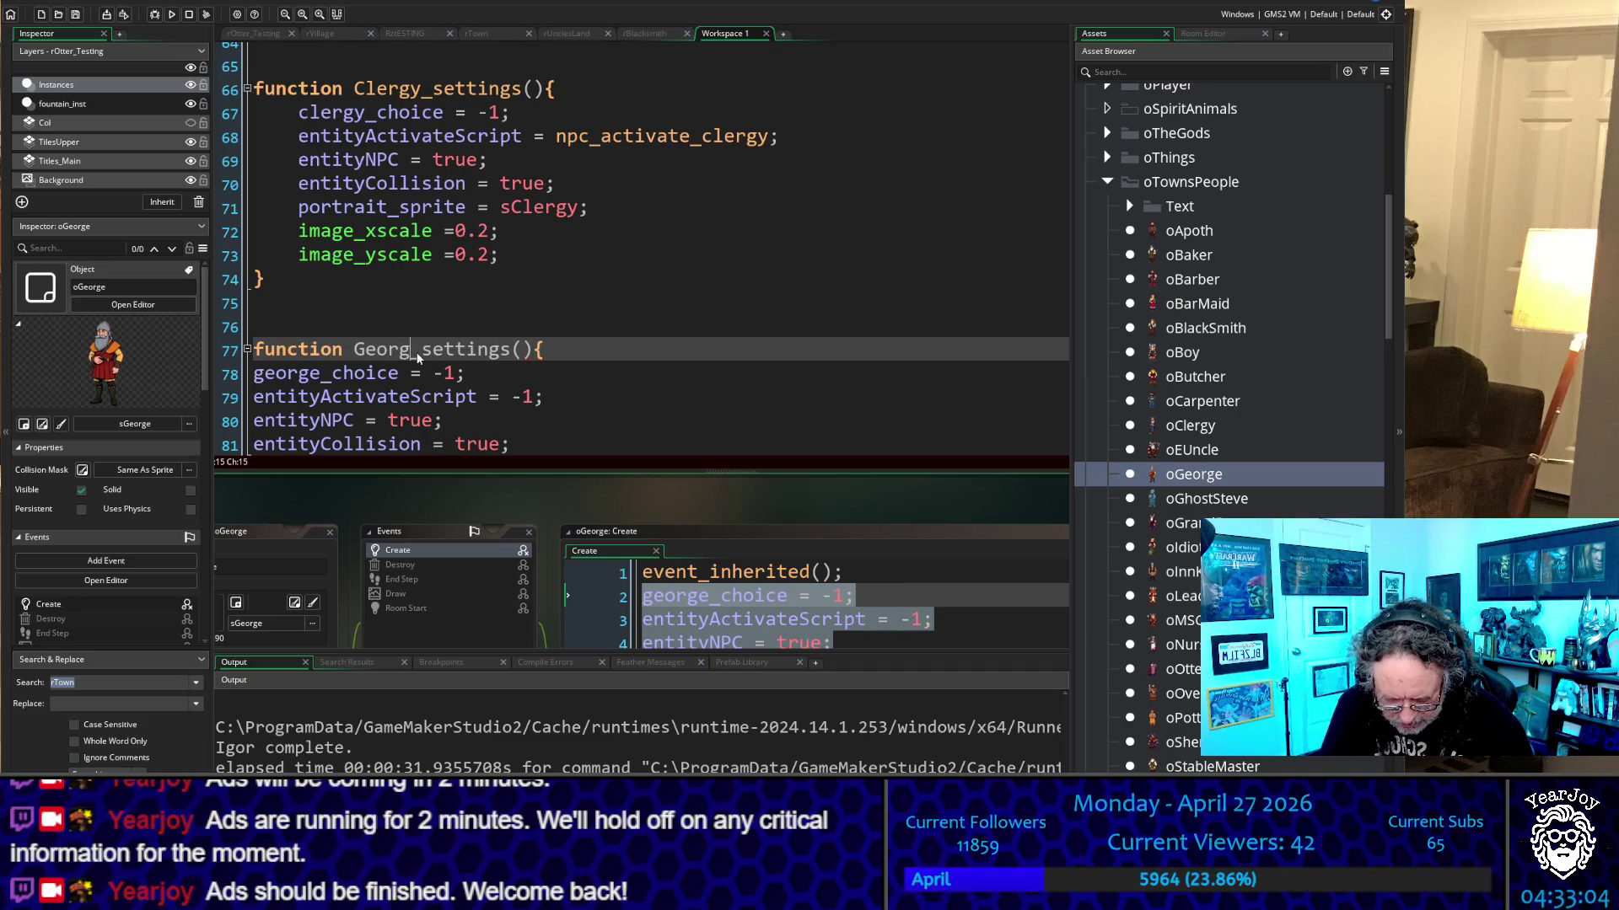
{"action": "scroll", "coordinate": [487, 253], "scroll_direction": "down", "scroll_amount": 1}
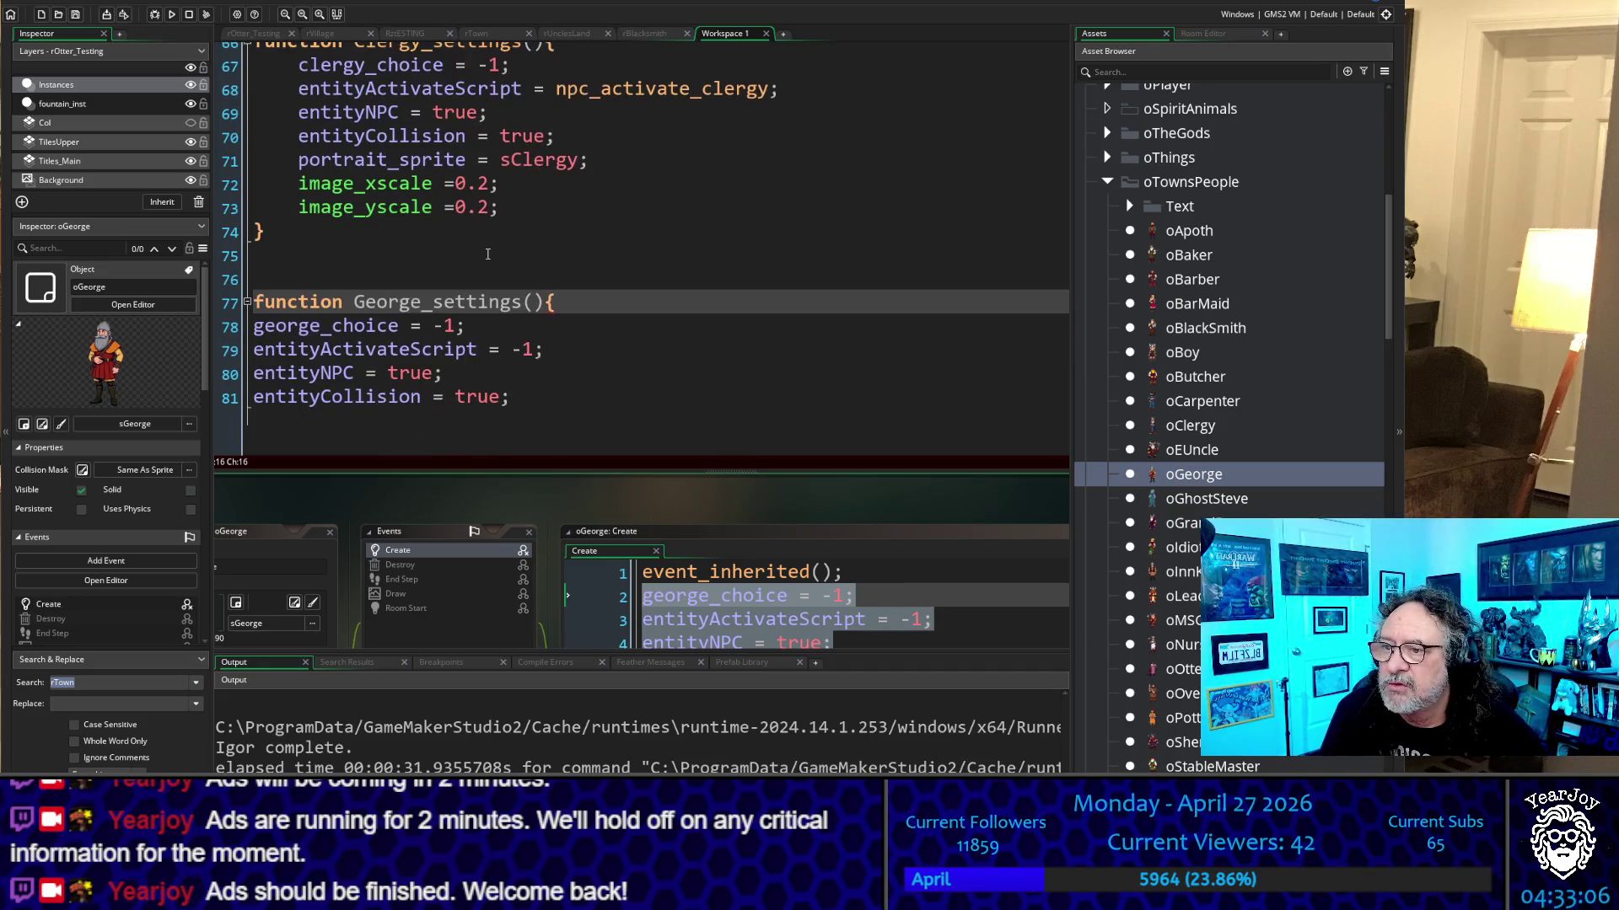
{"action": "mouse_move", "coordinate": [510, 397]}
{"action": "left_mouse_down"}
{"action": "mouse_move", "coordinate": [253, 373]}
{"action": "mouse_move", "coordinate": [233, 334]}
{"action": "left_mouse_up"}
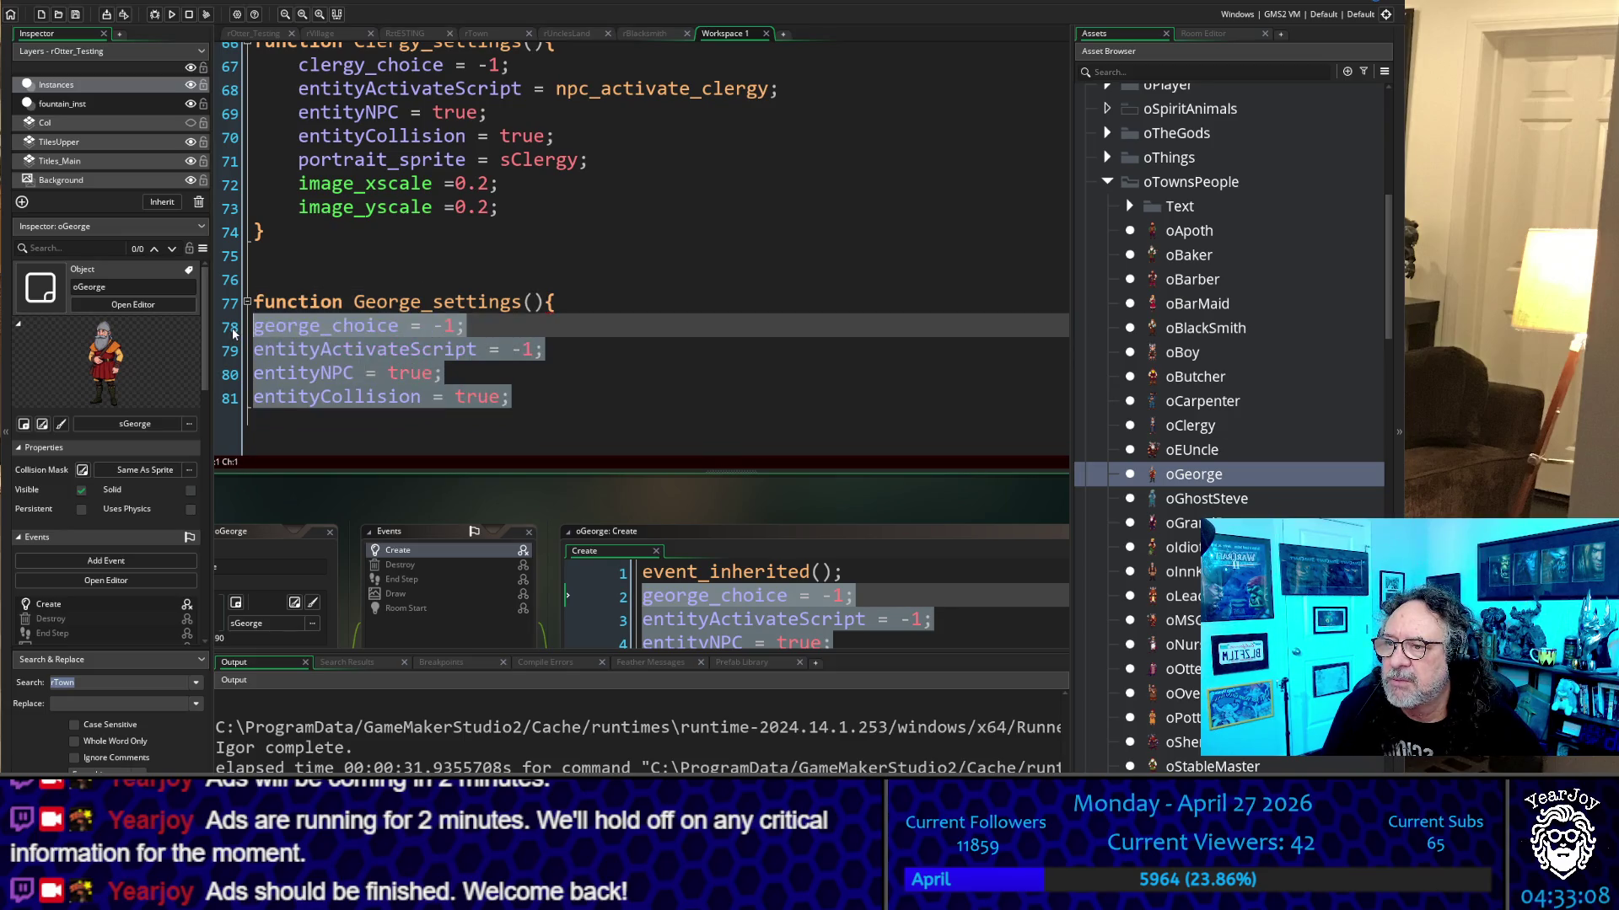
{"action": "key", "text": "Tab"}
{"action": "left_click", "coordinate": [653, 389]}
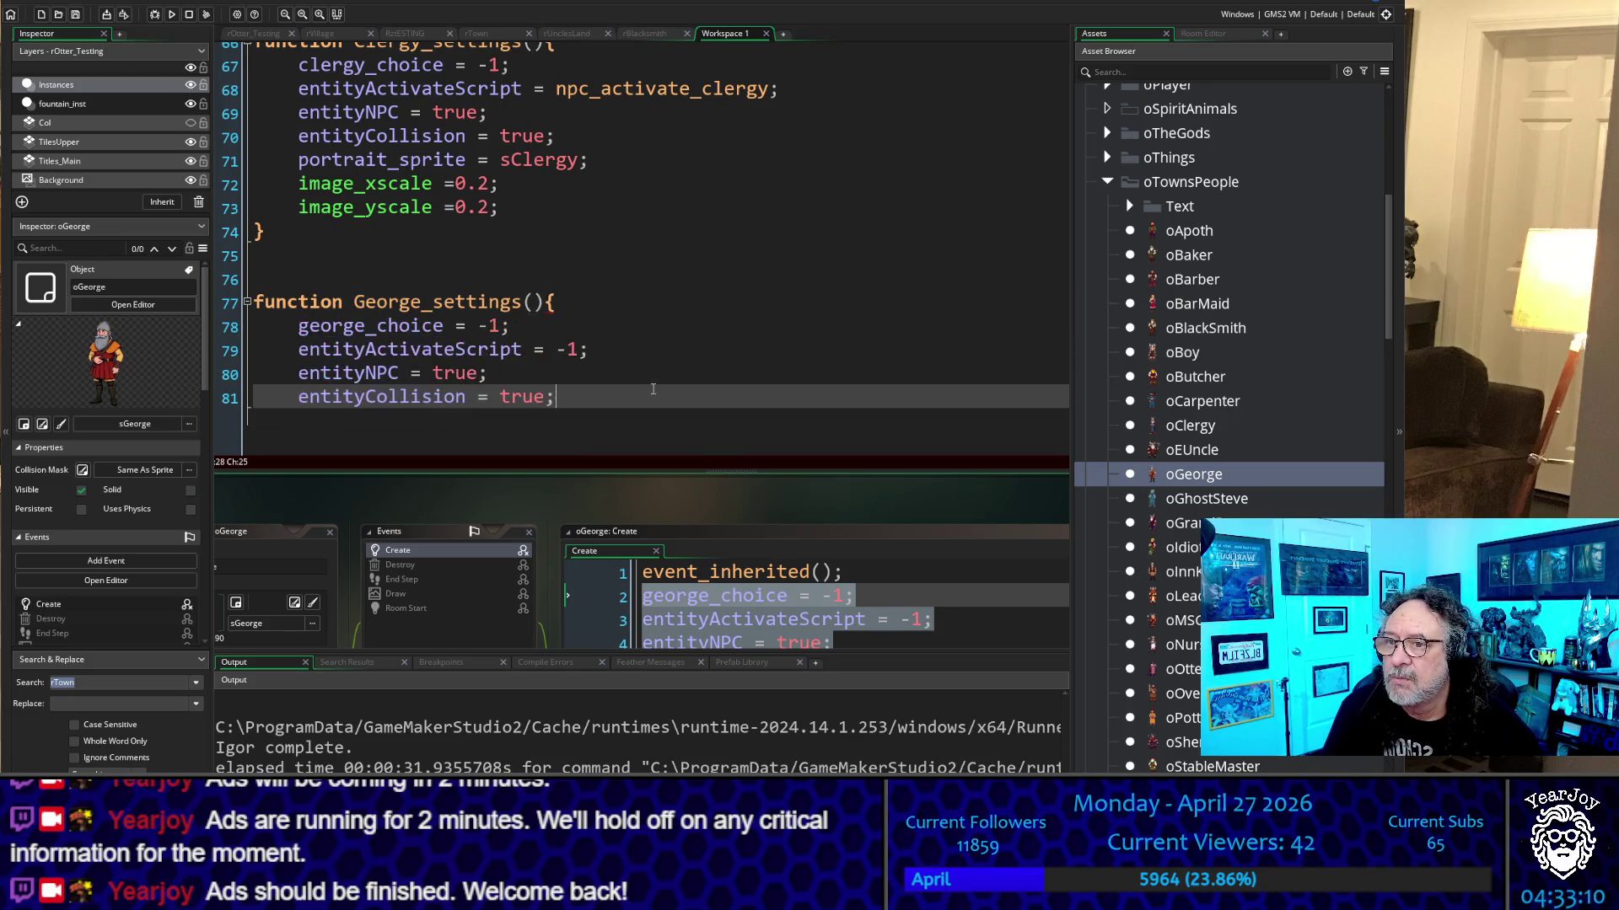
Finish George_settings with image_xscale and image_yscale of 0.2 and a closing brace
{"action": "left_click_drag", "start_coordinate": [397, 233], "coordinate": [253, 182]}
{"action": "key", "text": "ctrl+c"}
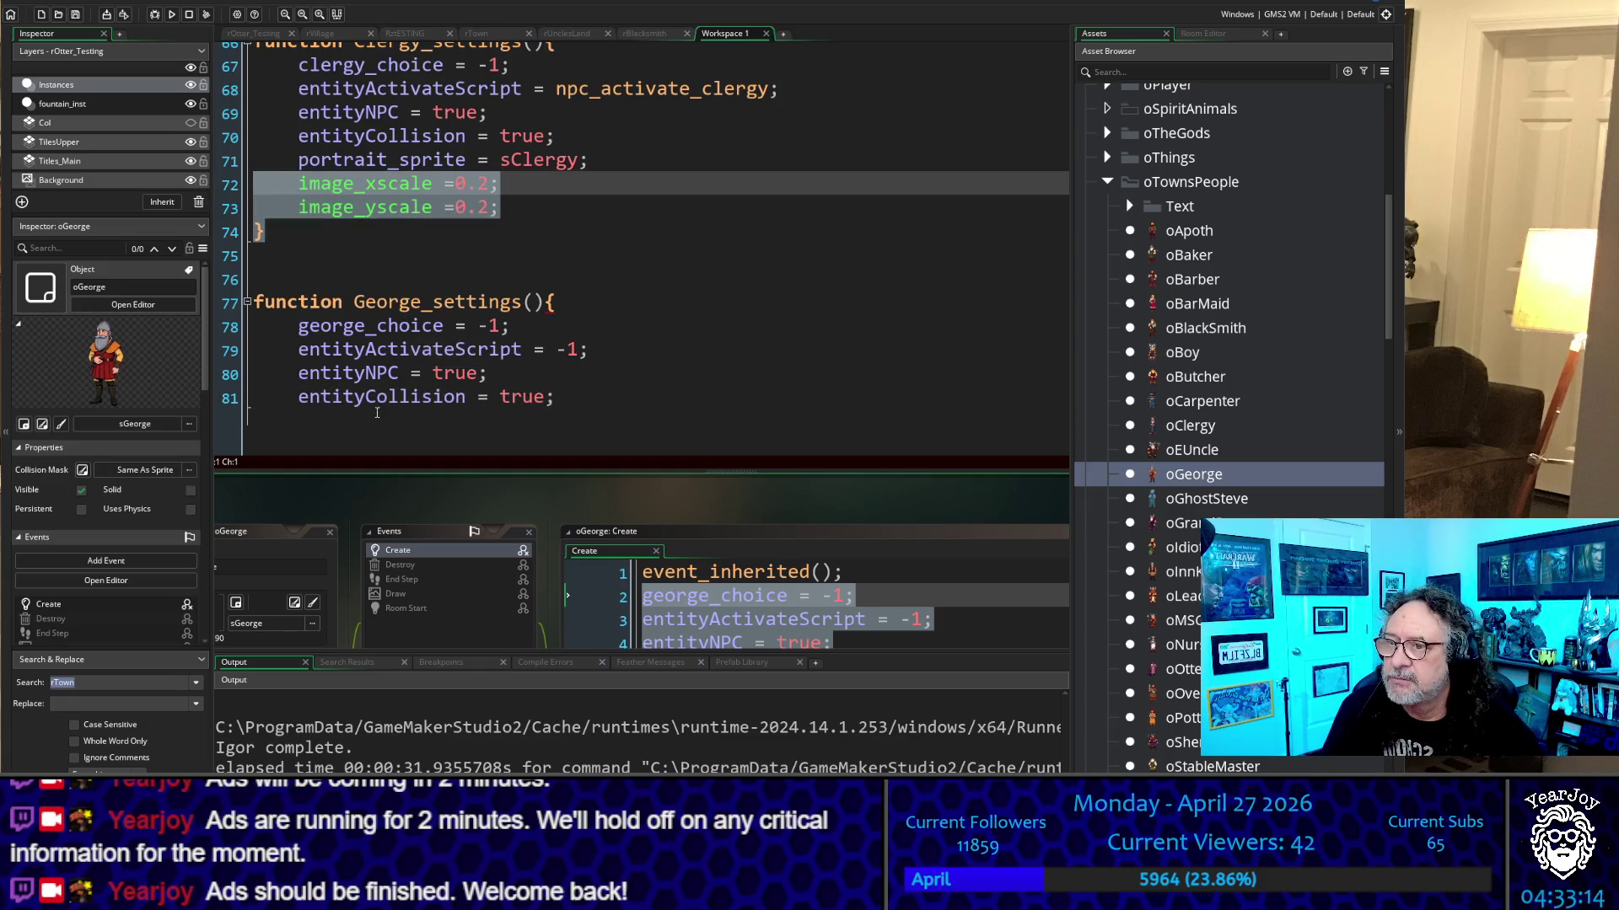
{"action": "left_click", "coordinate": [336, 418]}
{"action": "left_click", "coordinate": [539, 403]}
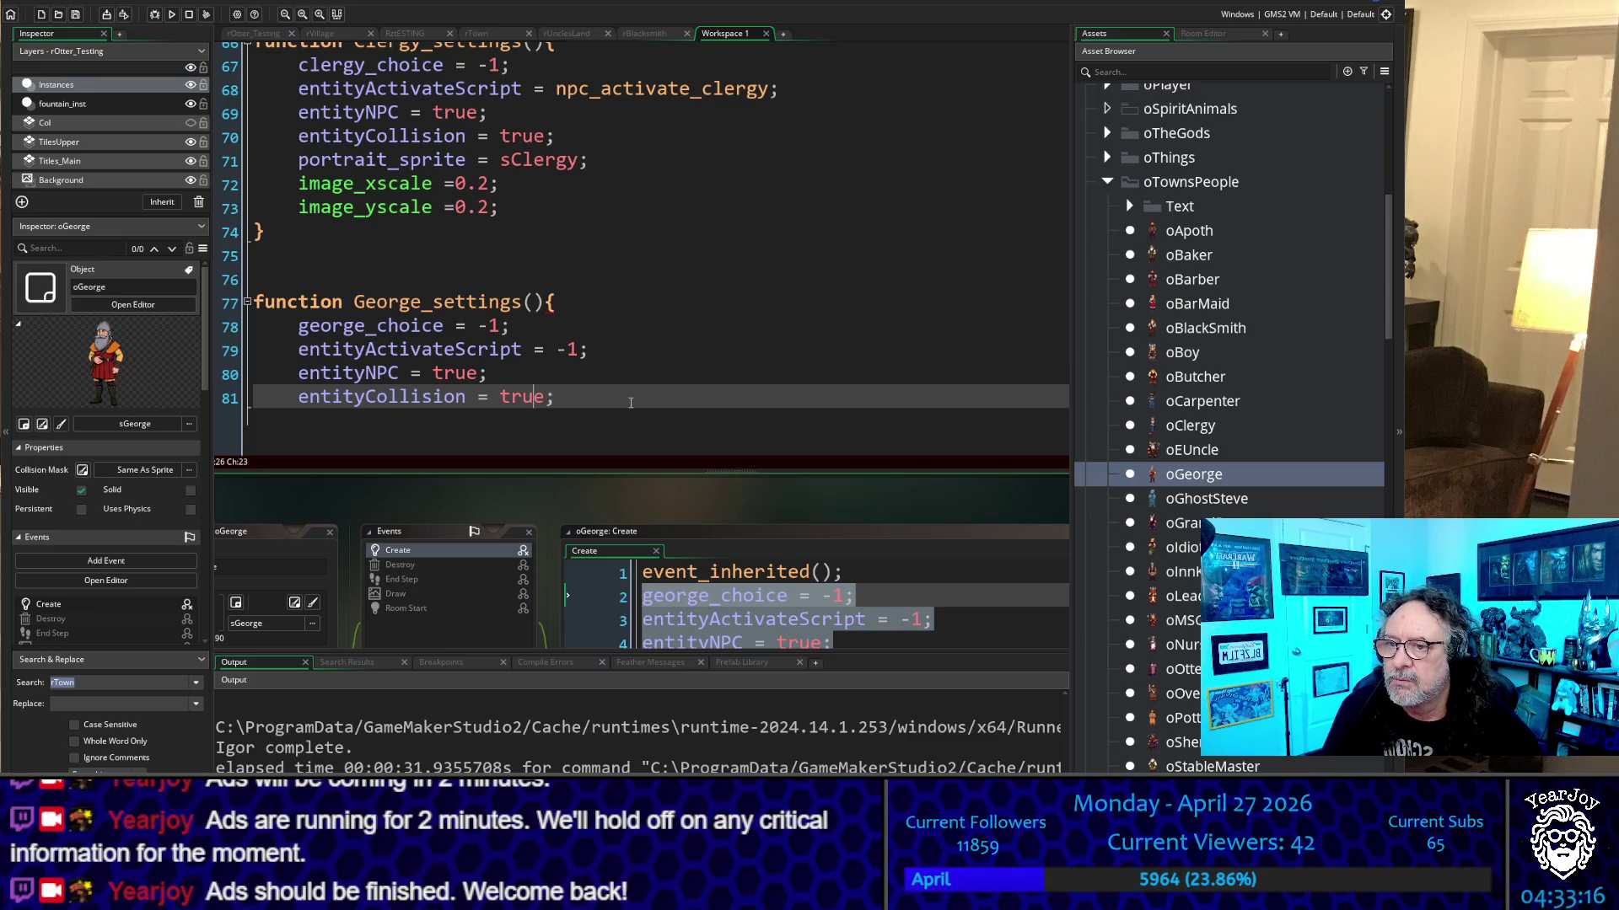
{"action": "key", "text": "Return"}
{"action": "key", "text": "ctrl+v"}
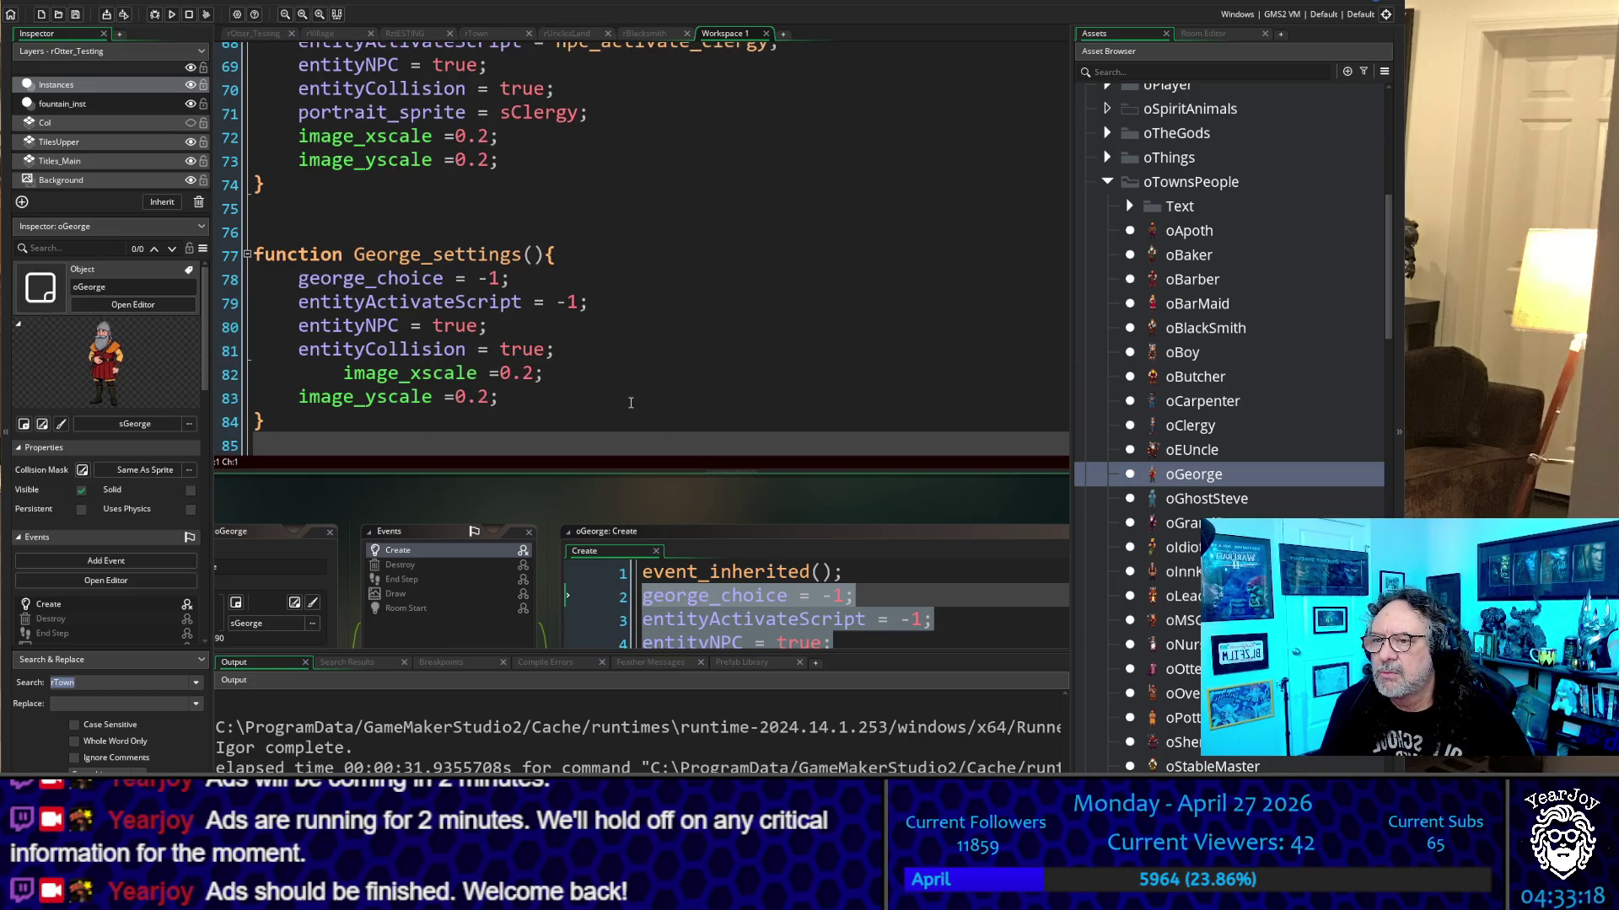
{"action": "key", "text": "Up"}
{"action": "key", "text": "shift+Tab"}
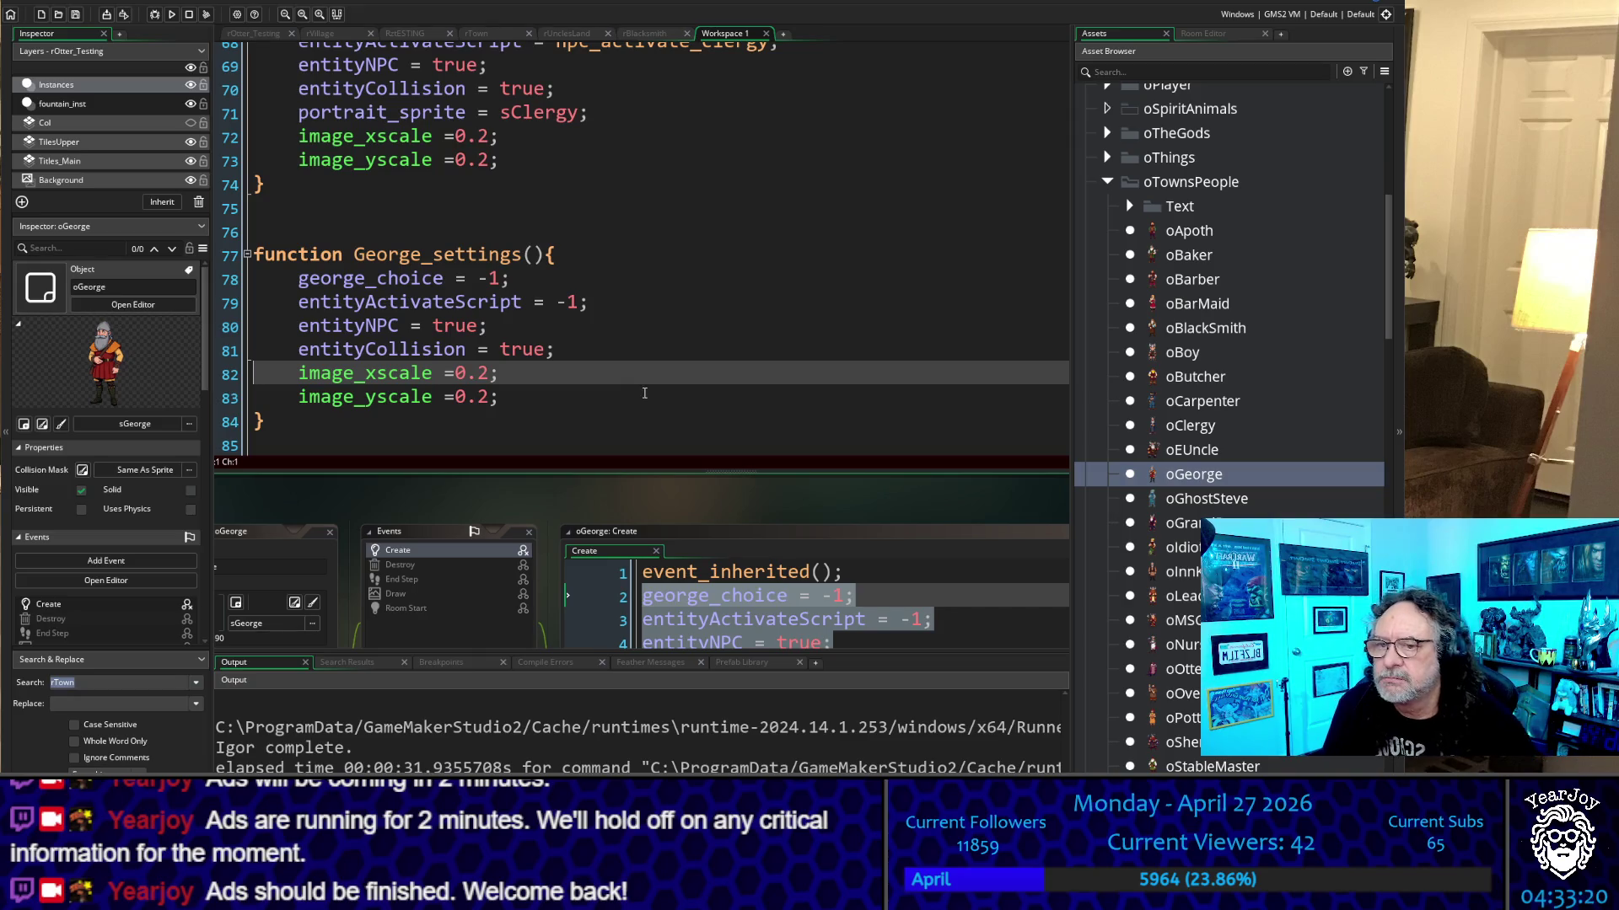
Replace oGeorge's old Create setting lines with a George_settings(); call
{"action": "left_click_drag", "start_coordinate": [816, 490], "coordinate": [816, 450]}
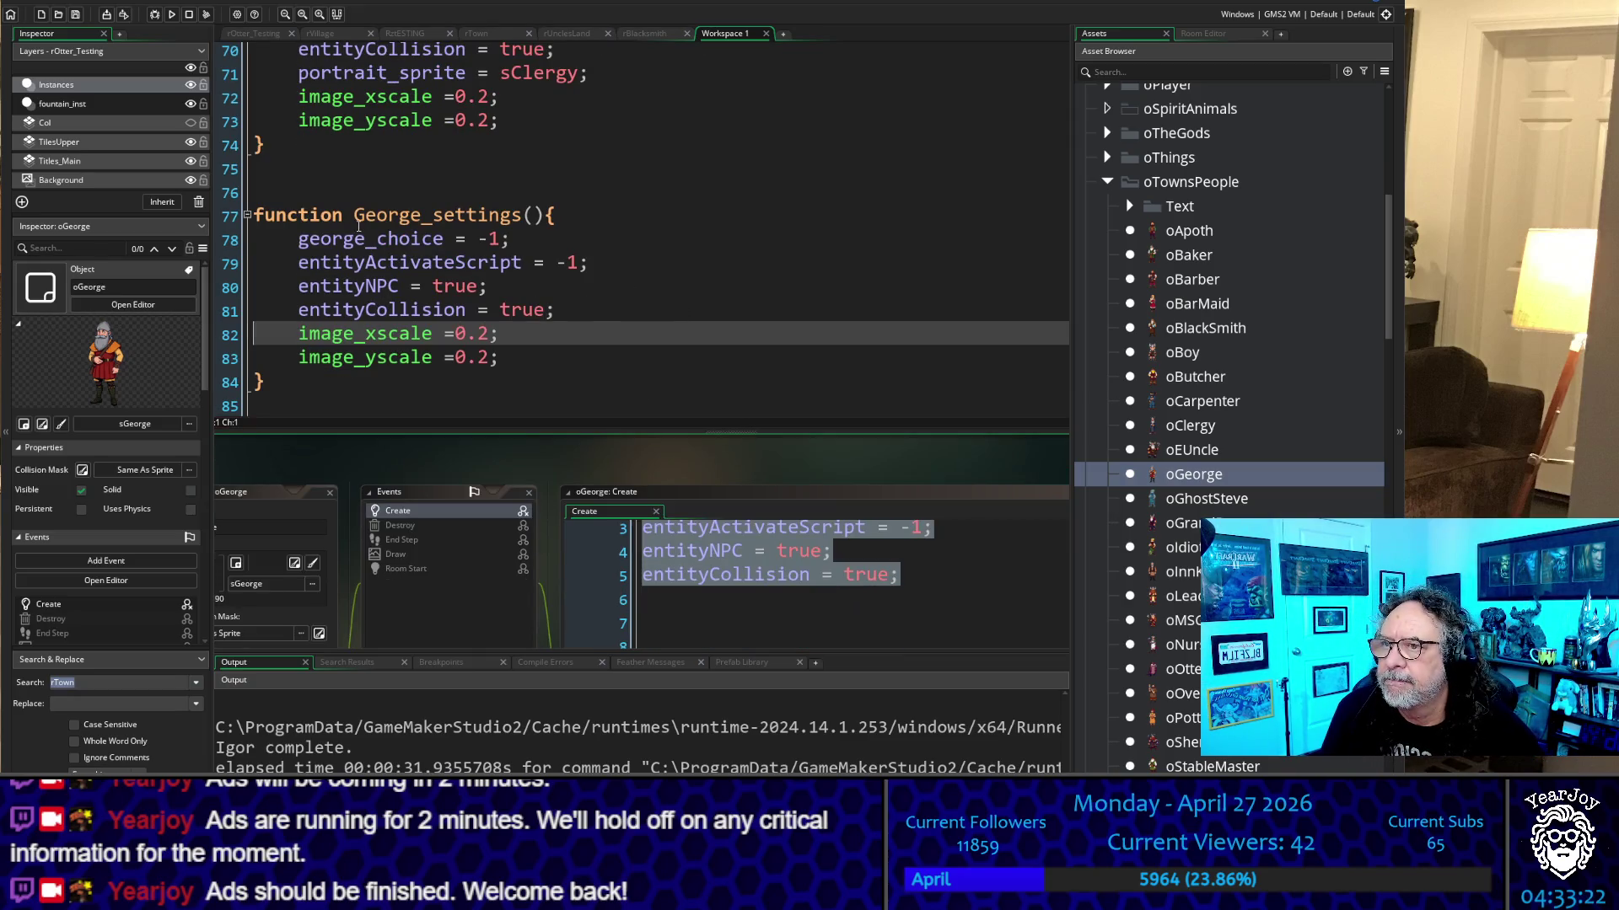
{"action": "left_click", "coordinate": [354, 215]}
{"action": "left_click_drag", "start_coordinate": [354, 215], "coordinate": [549, 213]}
{"action": "key", "text": "ctrl+c"}
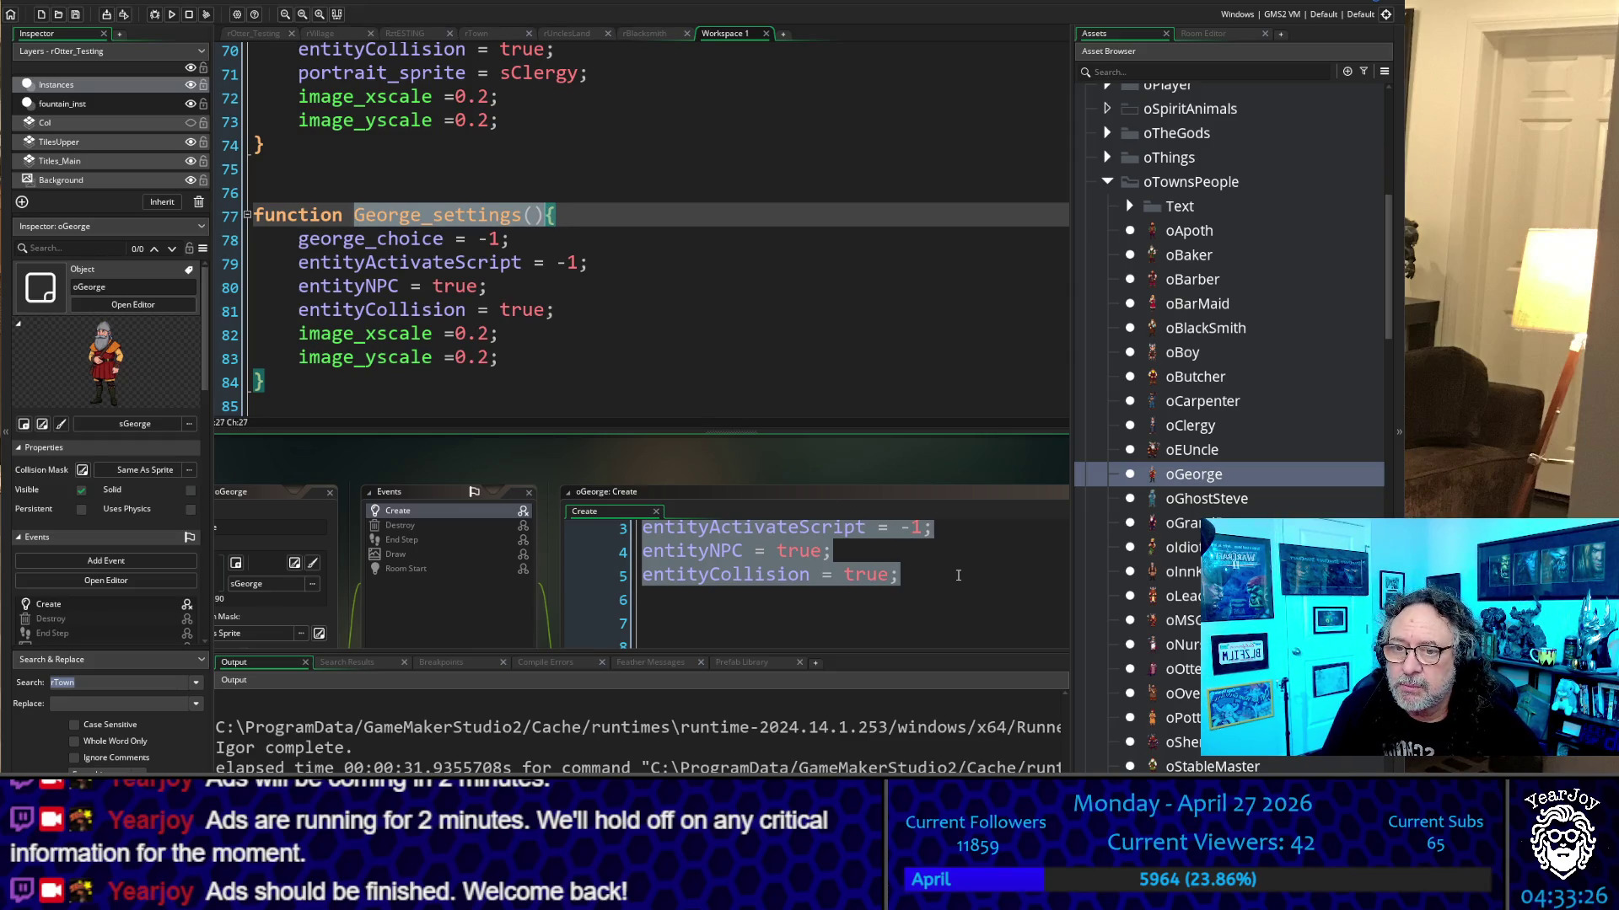
{"action": "left_click", "coordinate": [926, 585]}
{"action": "scroll", "coordinate": [926, 587], "scroll_direction": "up", "scroll_amount": 1}
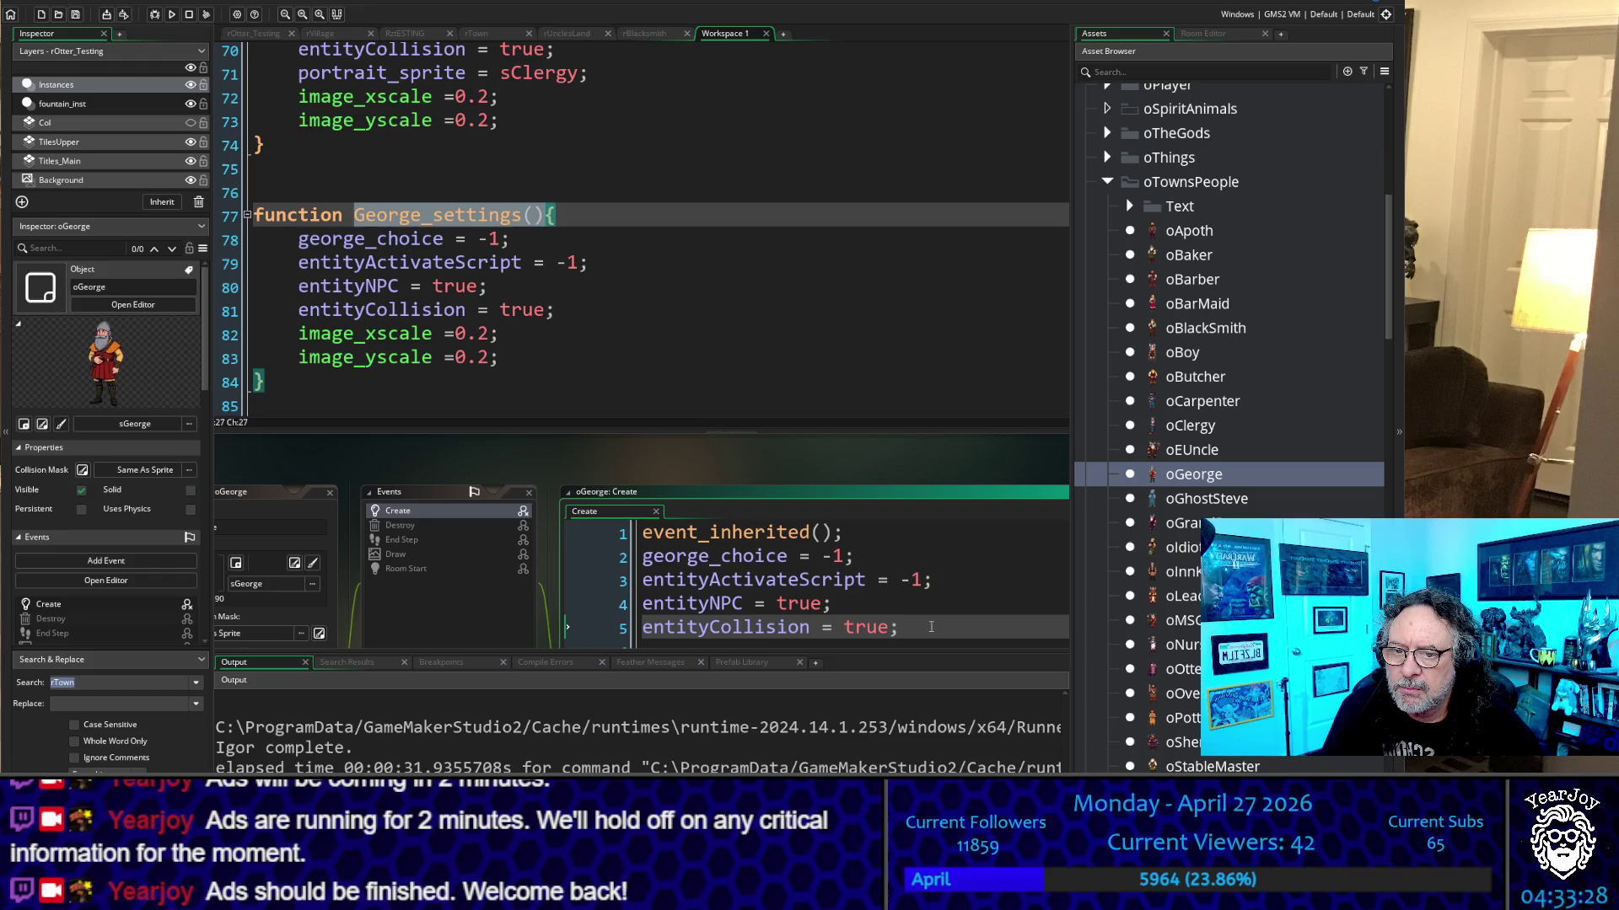
{"action": "left_click_drag", "start_coordinate": [883, 625], "coordinate": [660, 560]}
{"action": "key", "text": "ctrl+v"}
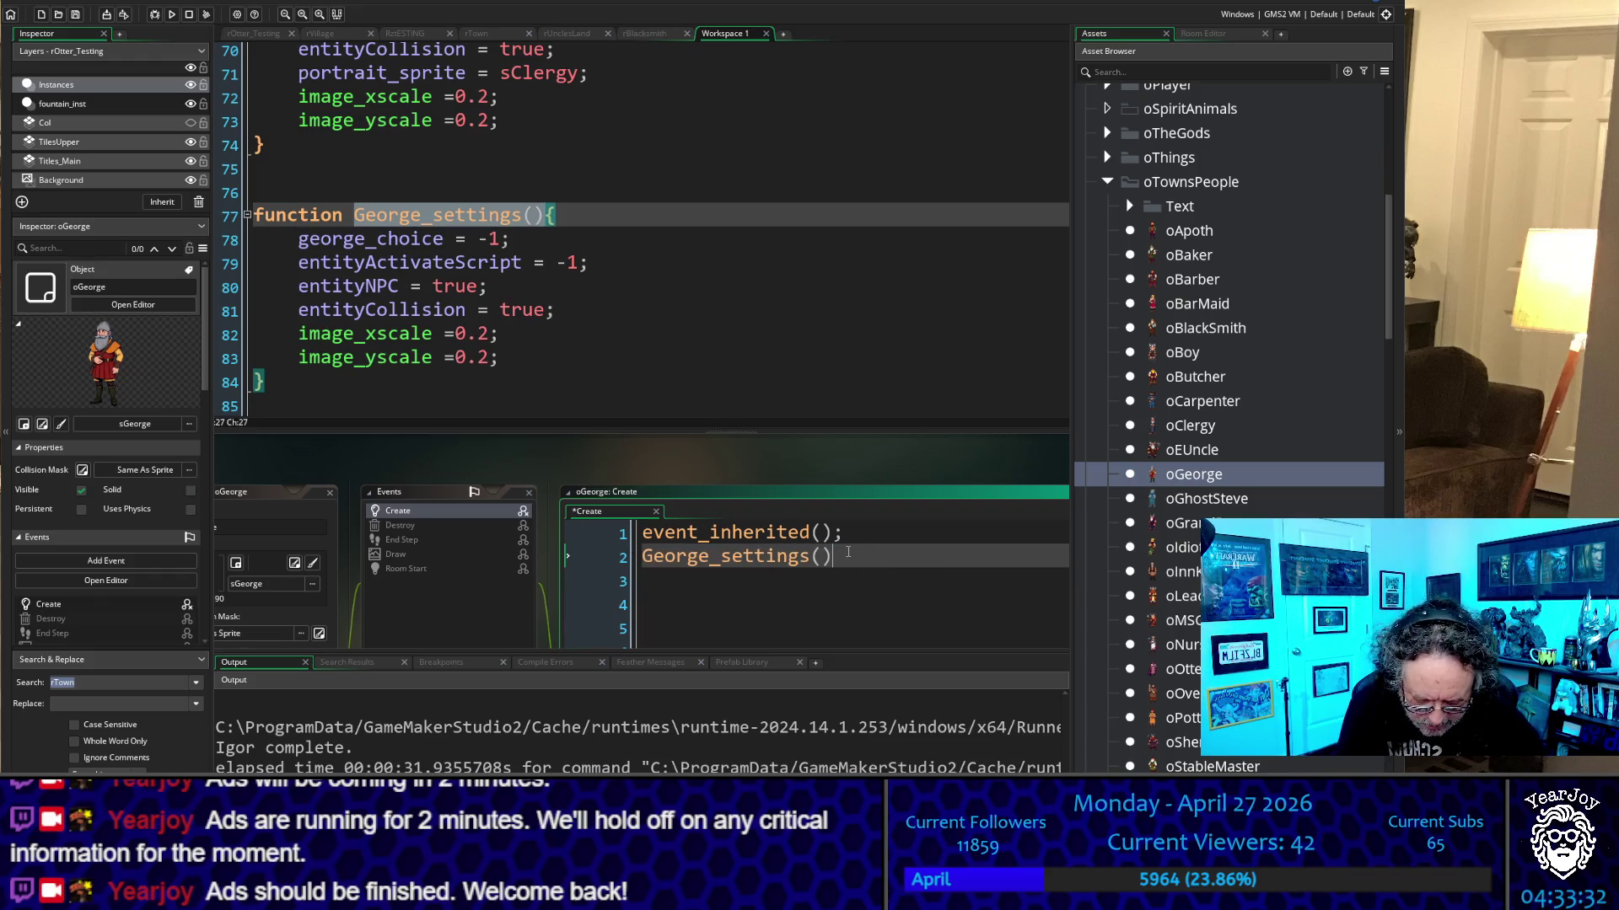
{"action": "type", "text": ";"}
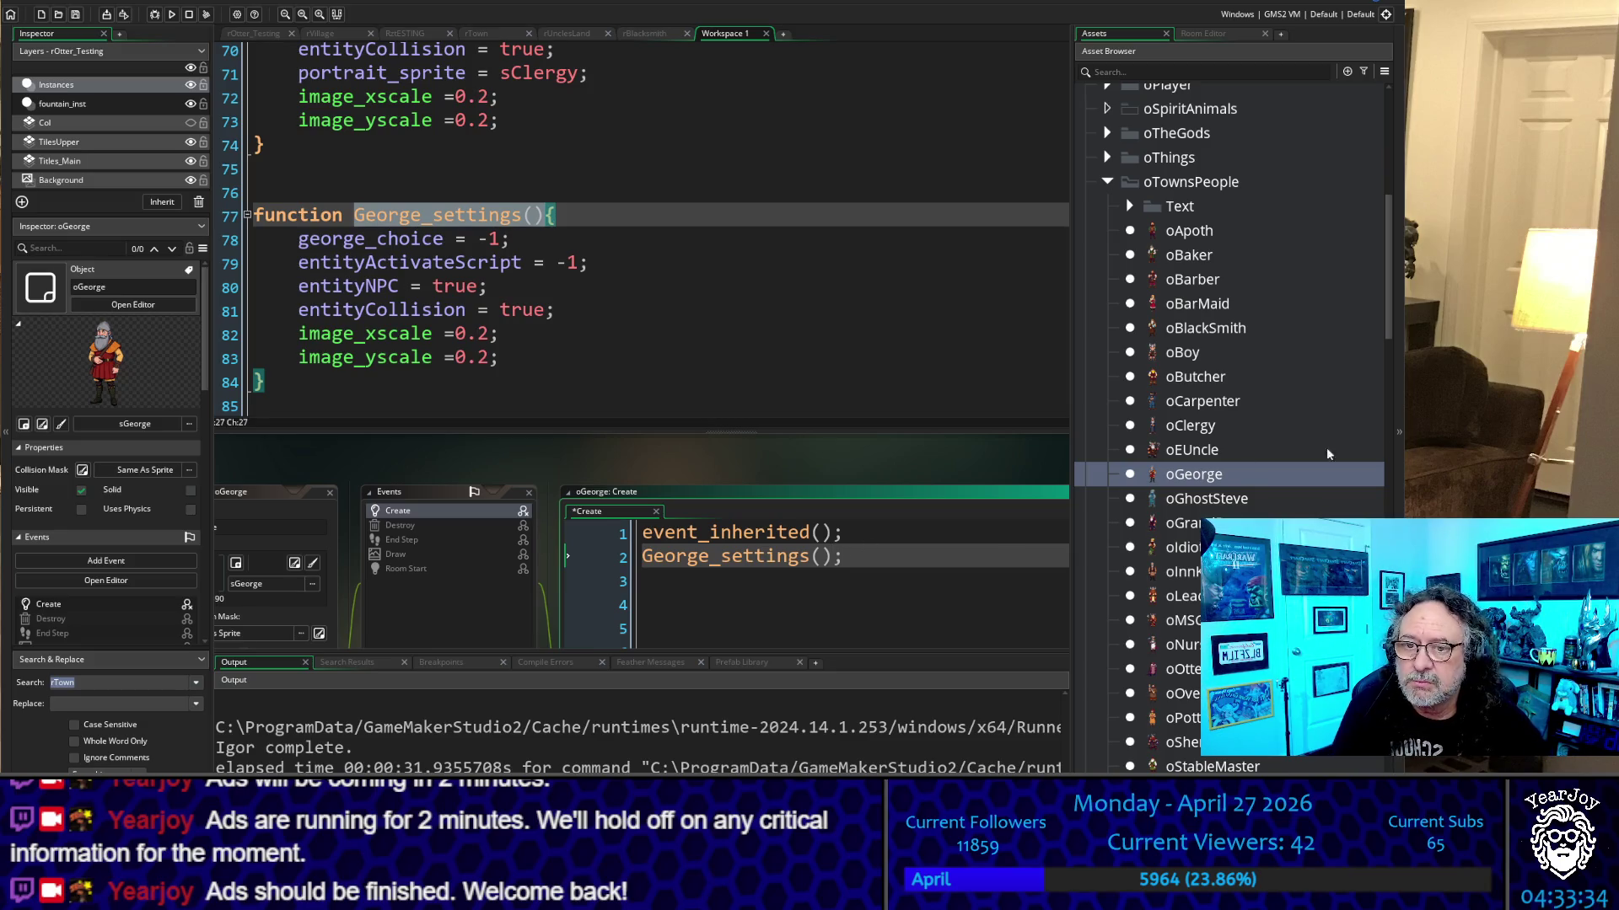
{"action": "left_click", "coordinate": [1235, 504]}
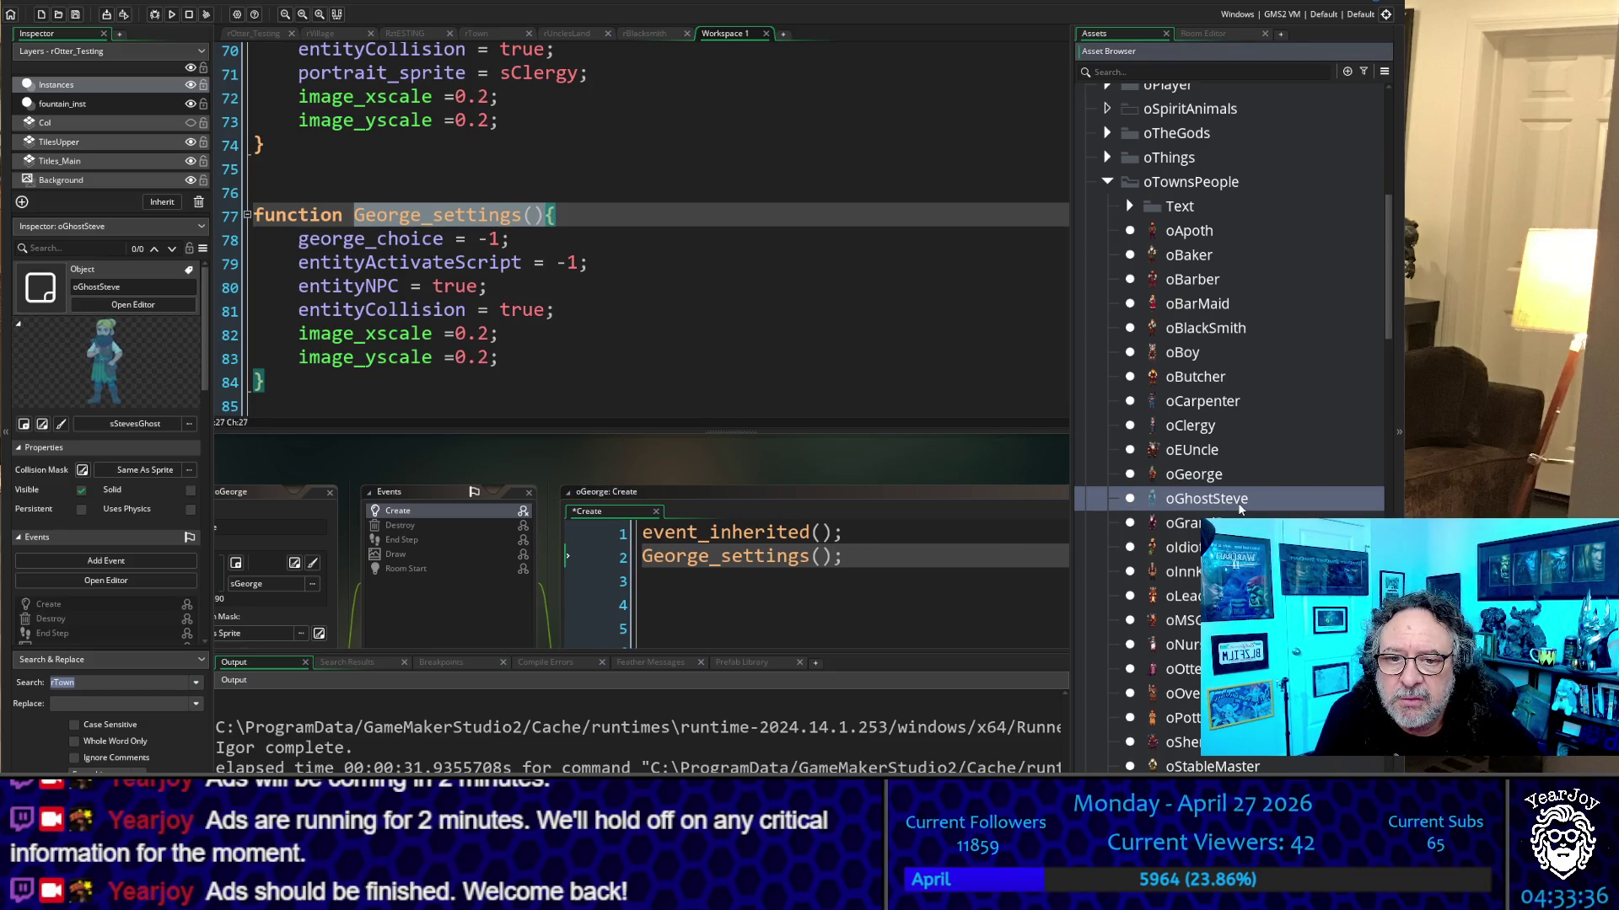
Copy the three NPC setting lines from oIdiotLeg's Create event, then return to oGeorge's editor
{"action": "left_click", "coordinate": [1235, 523]}
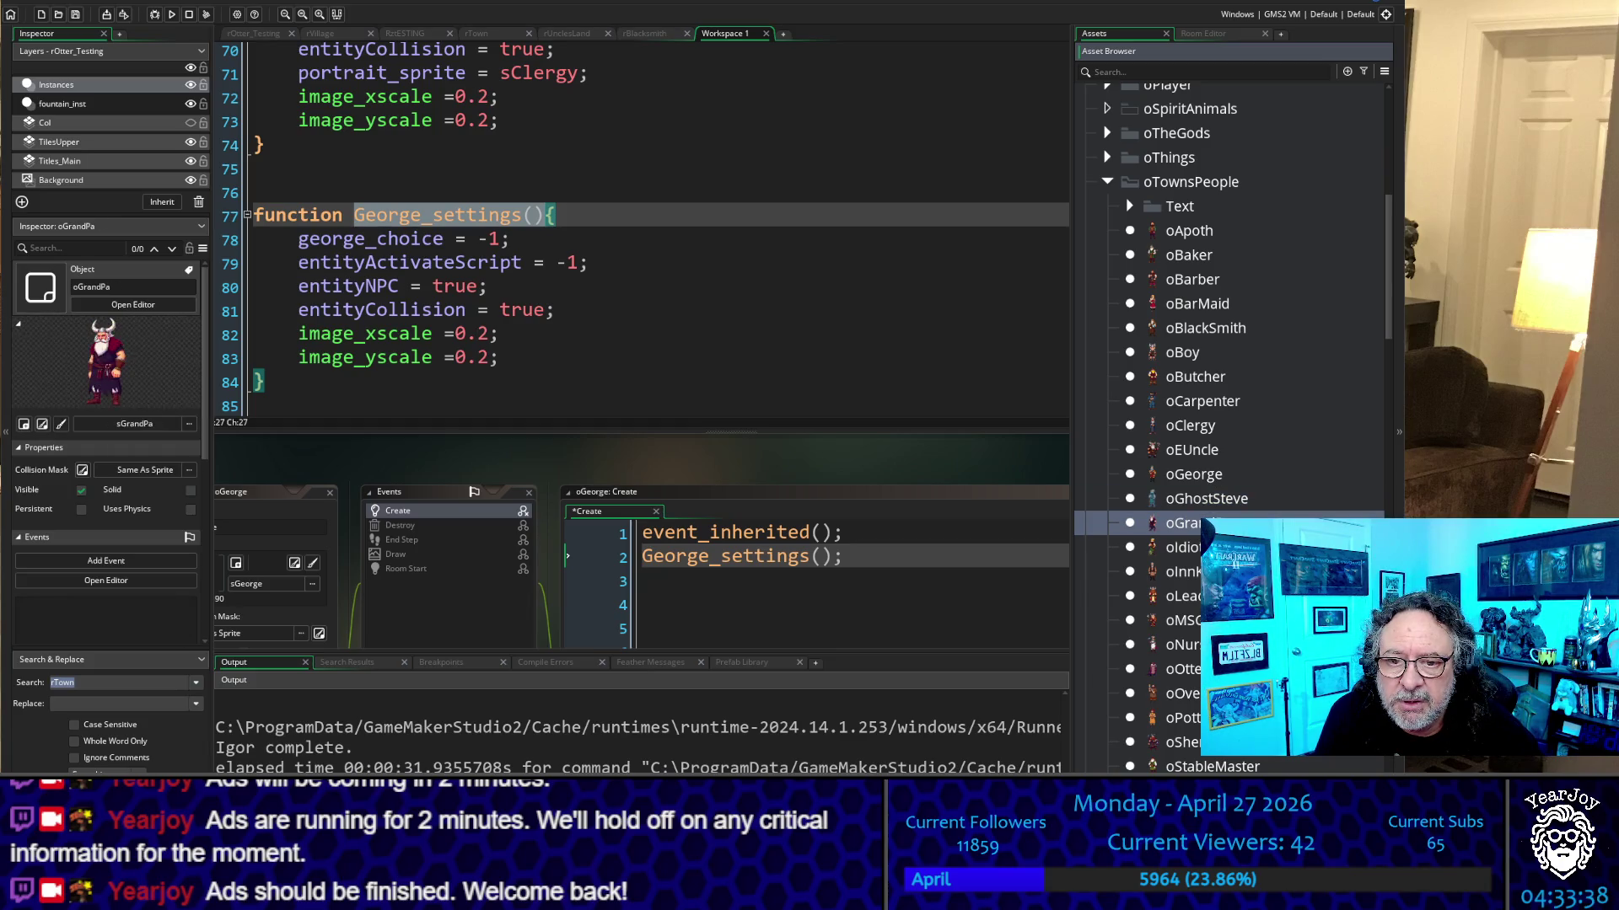
{"action": "left_click", "coordinate": [1235, 548]}
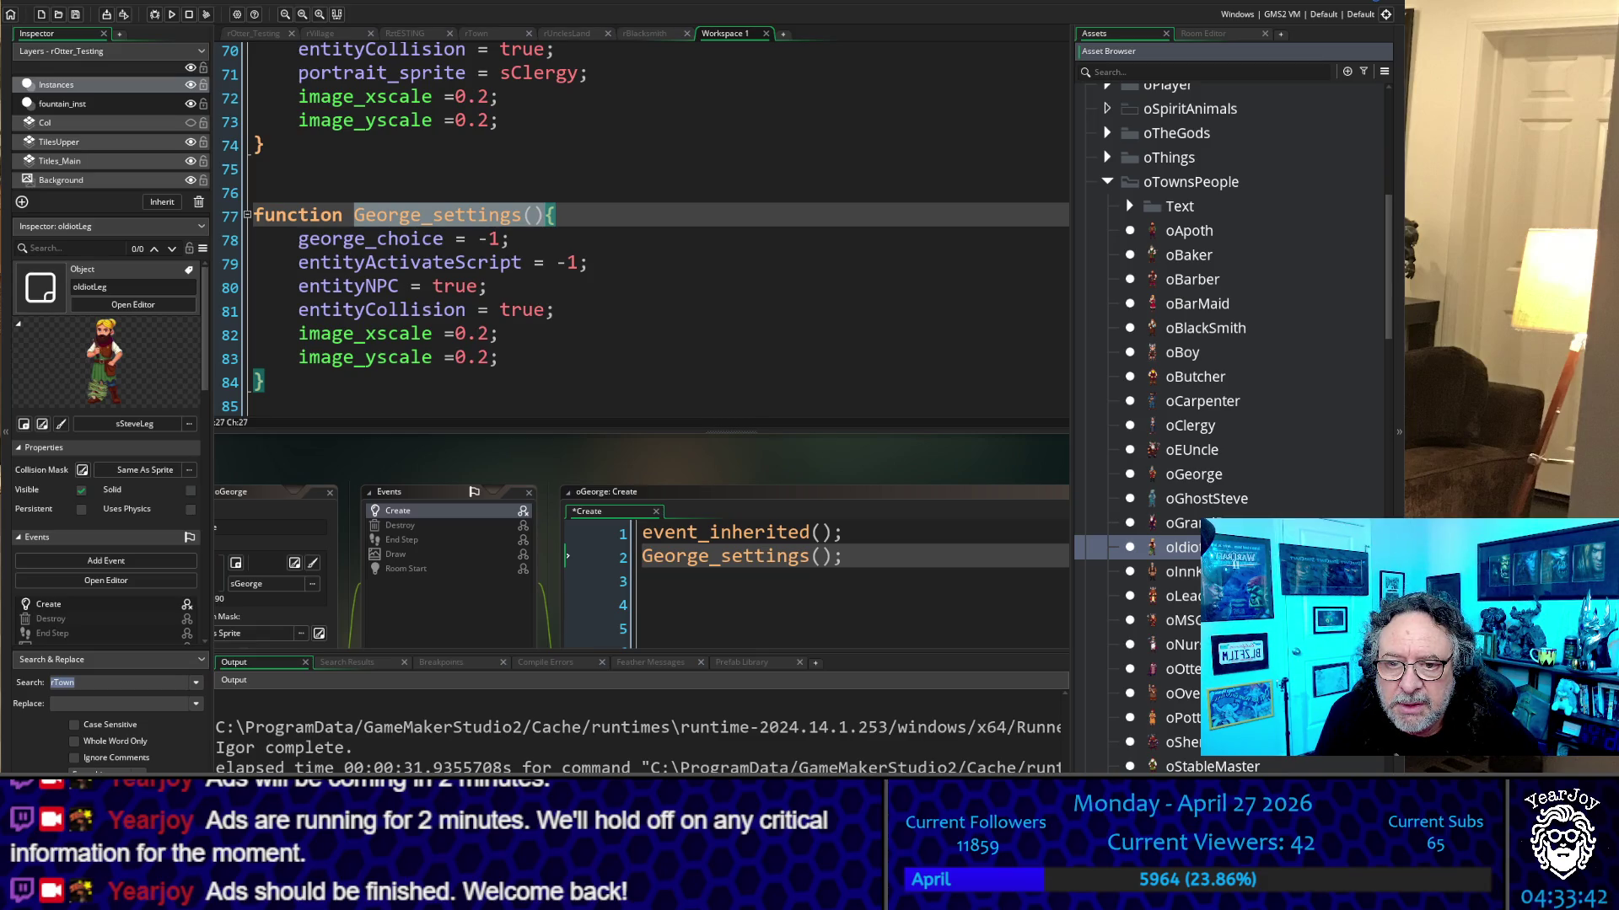
{"action": "double_click", "coordinate": [1235, 547]}
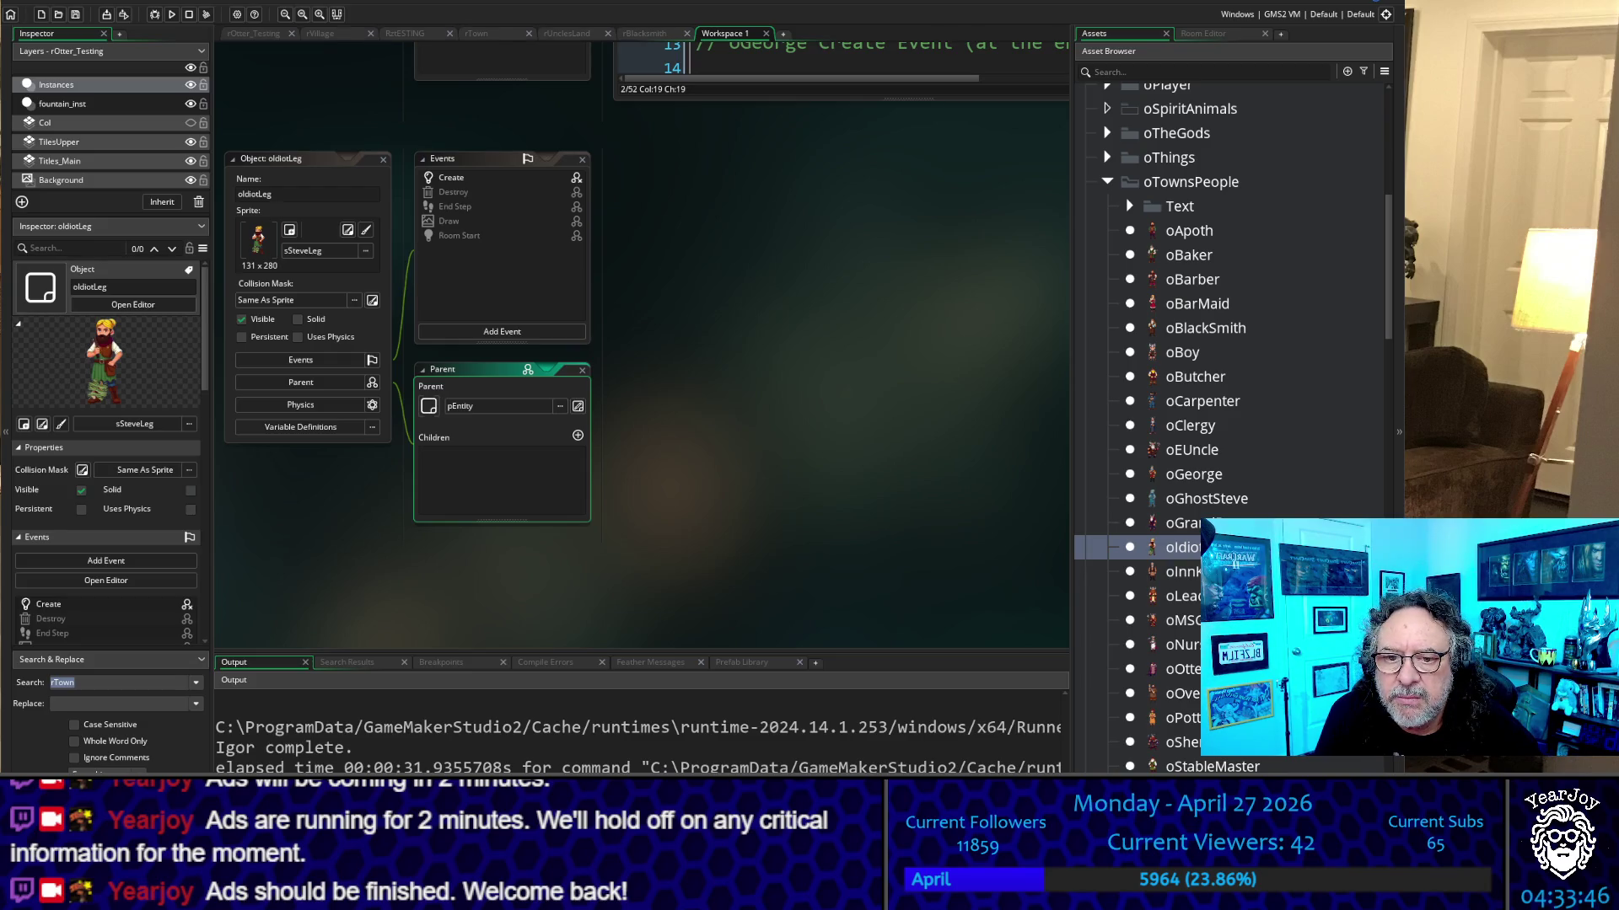
{"action": "double_click", "coordinate": [451, 178]}
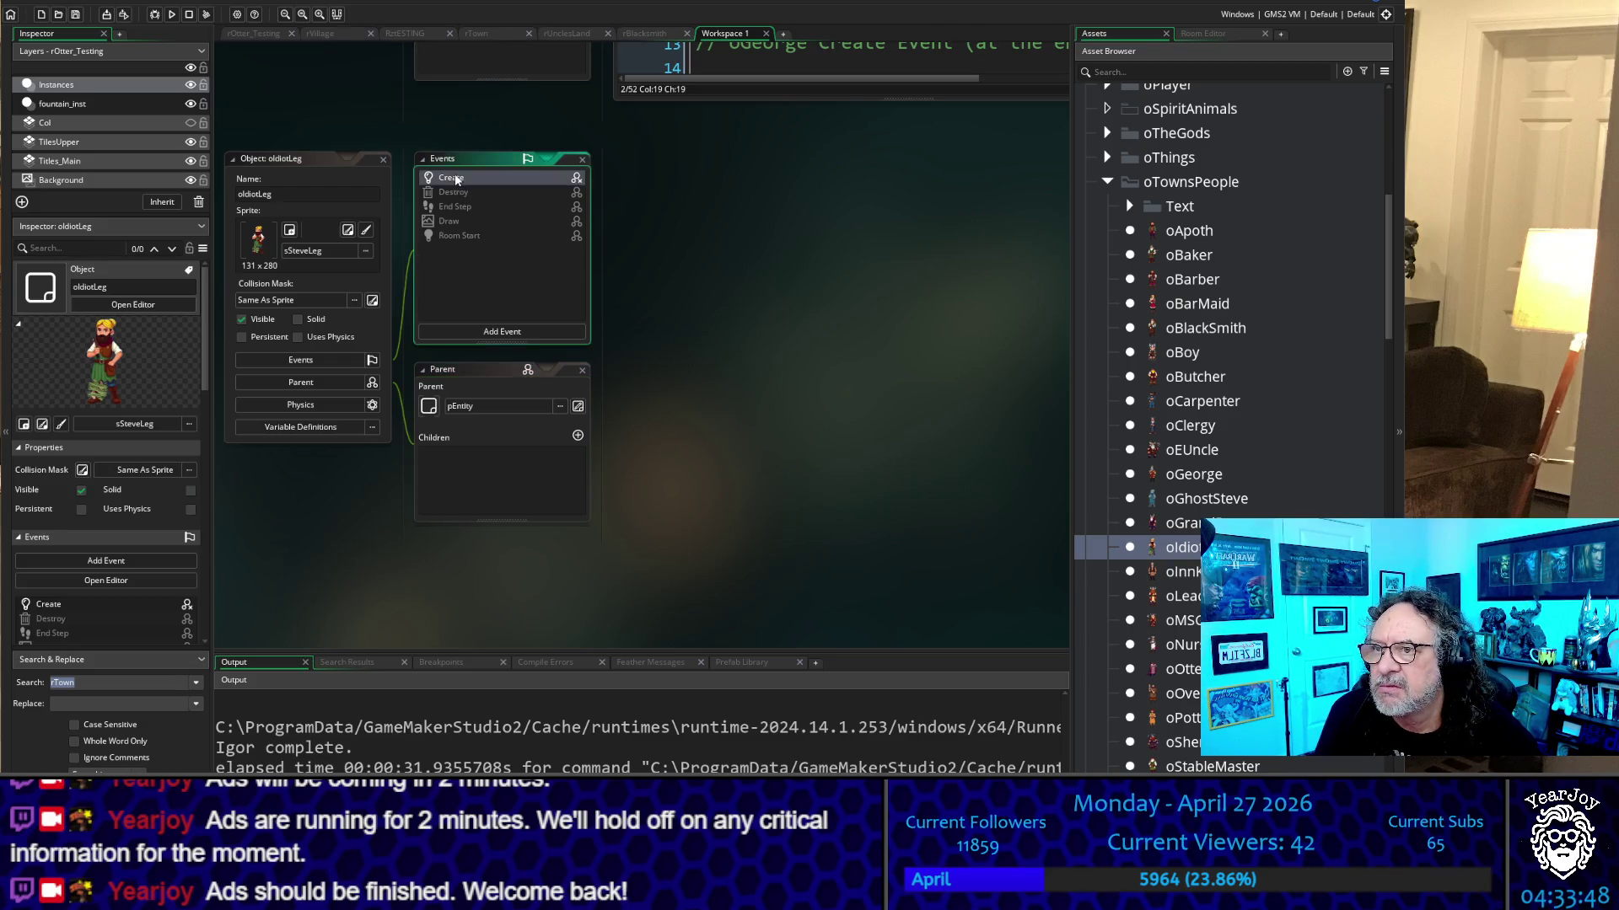
{"action": "mouse_move", "coordinate": [1037, 313]}
{"action": "left_mouse_down"}
{"action": "mouse_move", "coordinate": [843, 295]}
{"action": "mouse_move", "coordinate": [657, 246]}
{"action": "left_mouse_up"}
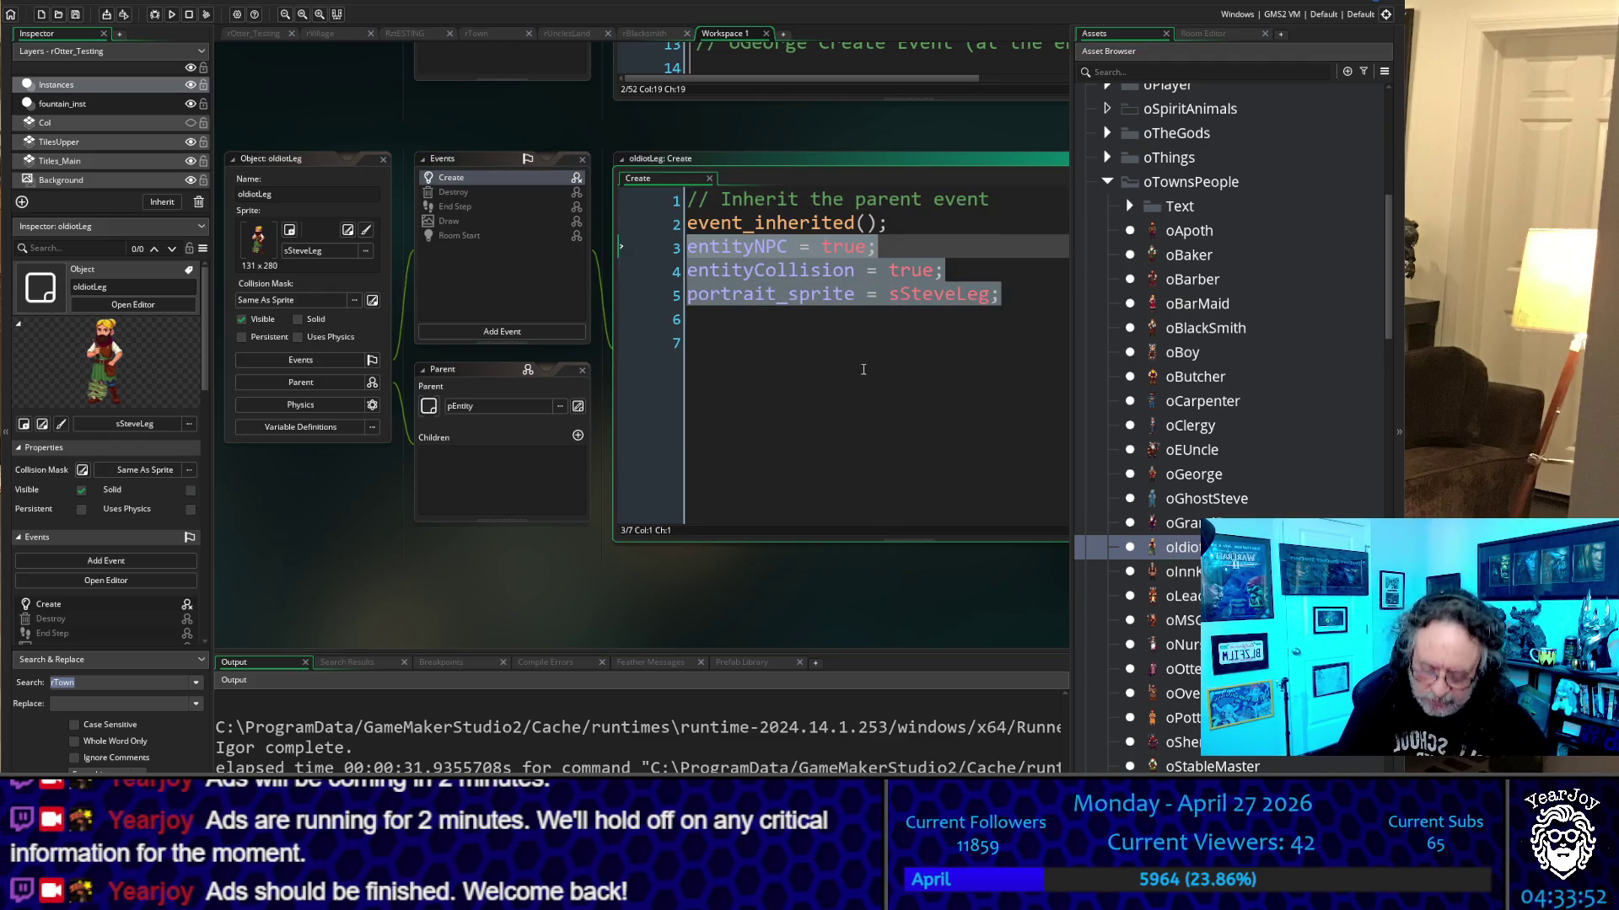
{"action": "scroll", "coordinate": [605, 310], "scroll_direction": "up", "scroll_amount": 6}
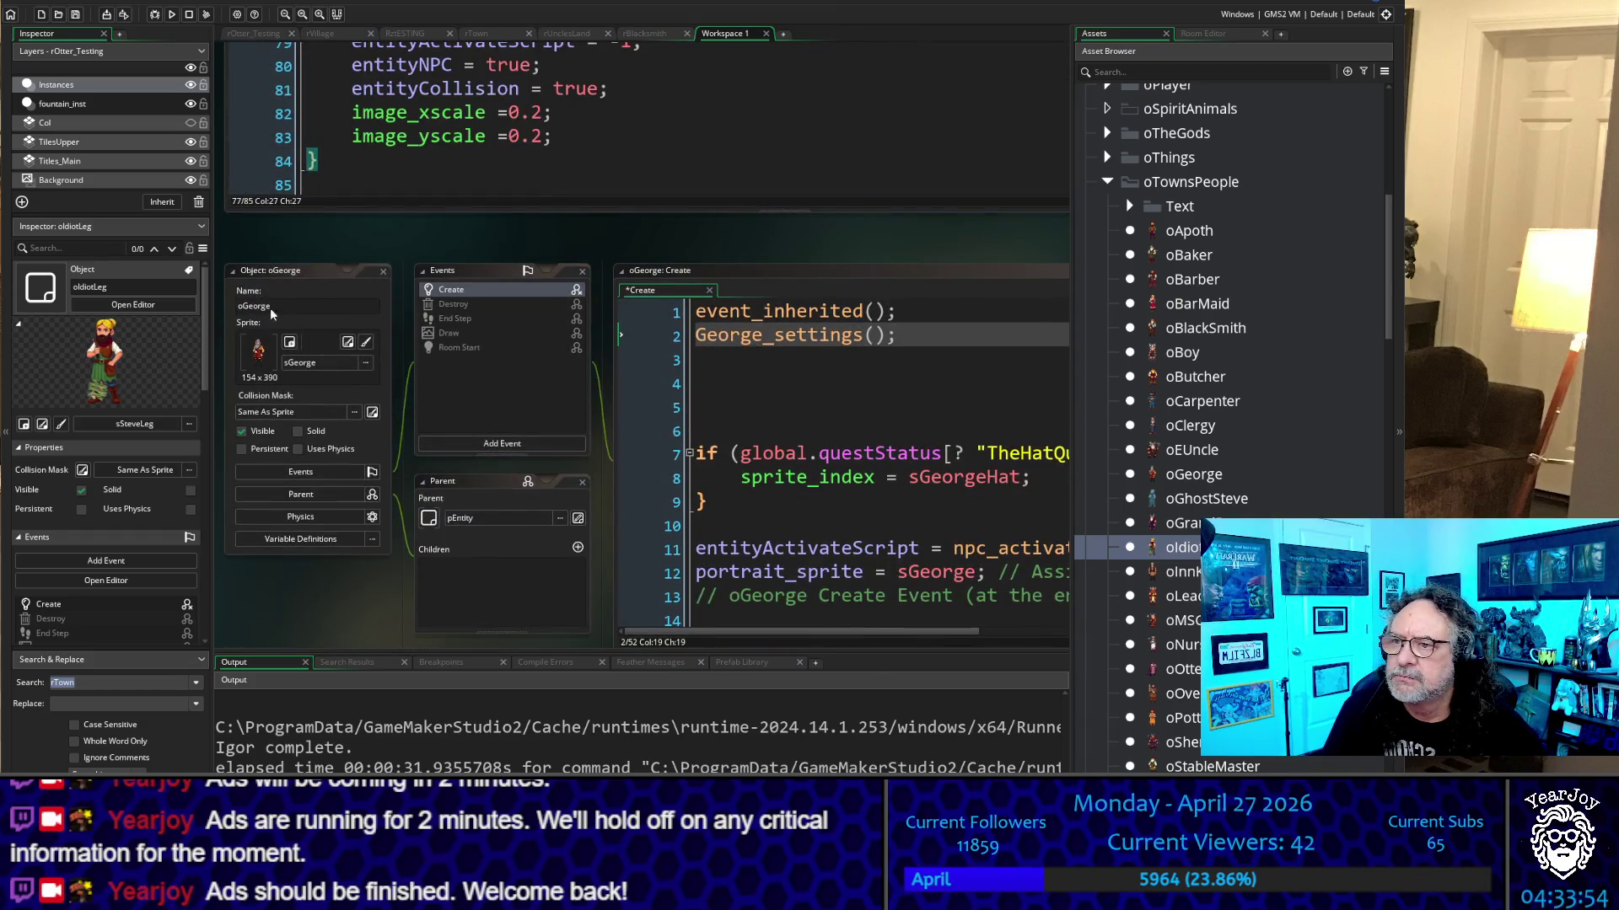
{"action": "left_click", "coordinate": [371, 271]}
Paste oIdiotLeg's setting lines after line 84 under a copied George_settings() header
{"action": "scroll", "coordinate": [604, 213], "scroll_direction": "down", "scroll_amount": 5}
{"action": "mouse_move", "coordinate": [604, 213]}
{"action": "left_mouse_down"}
{"action": "mouse_move", "coordinate": [548, 539]}
{"action": "mouse_move", "coordinate": [590, 558]}
{"action": "left_mouse_up"}
{"action": "key", "text": "Return"}
{"action": "key", "text": "Return"}
{"action": "key", "text": "Return"}
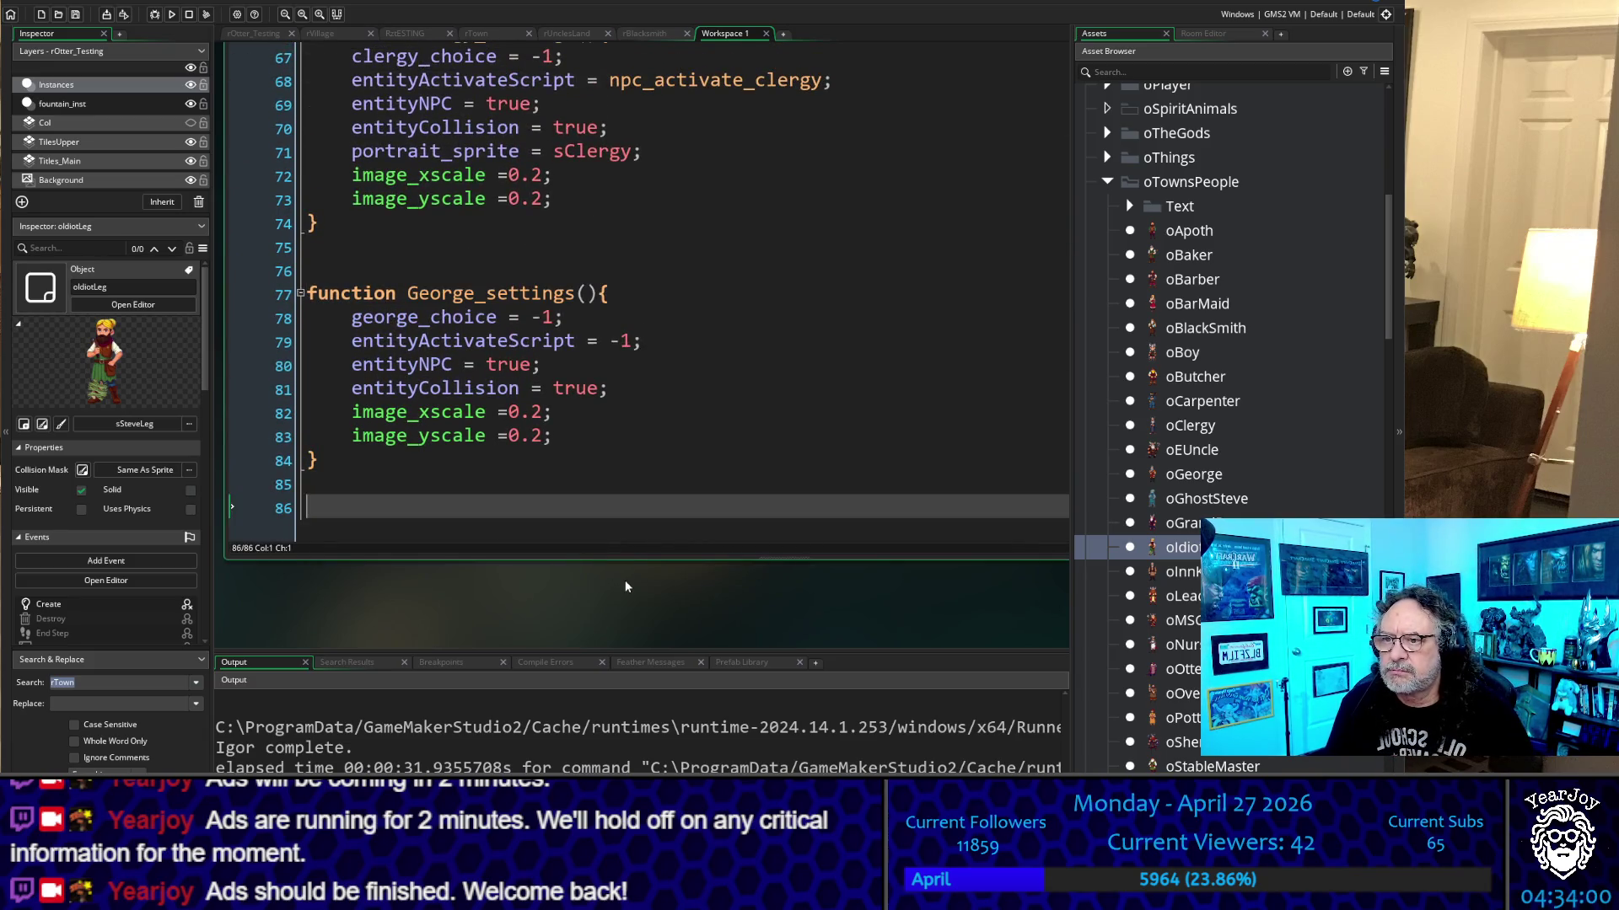
{"action": "type", "text": "entityNPC = true; entityCollision = true; portrait_sprite = sSteveLeg;"}
{"action": "key", "text": "Up"}
{"action": "key", "text": "Up"}
{"action": "key", "text": "Up"}
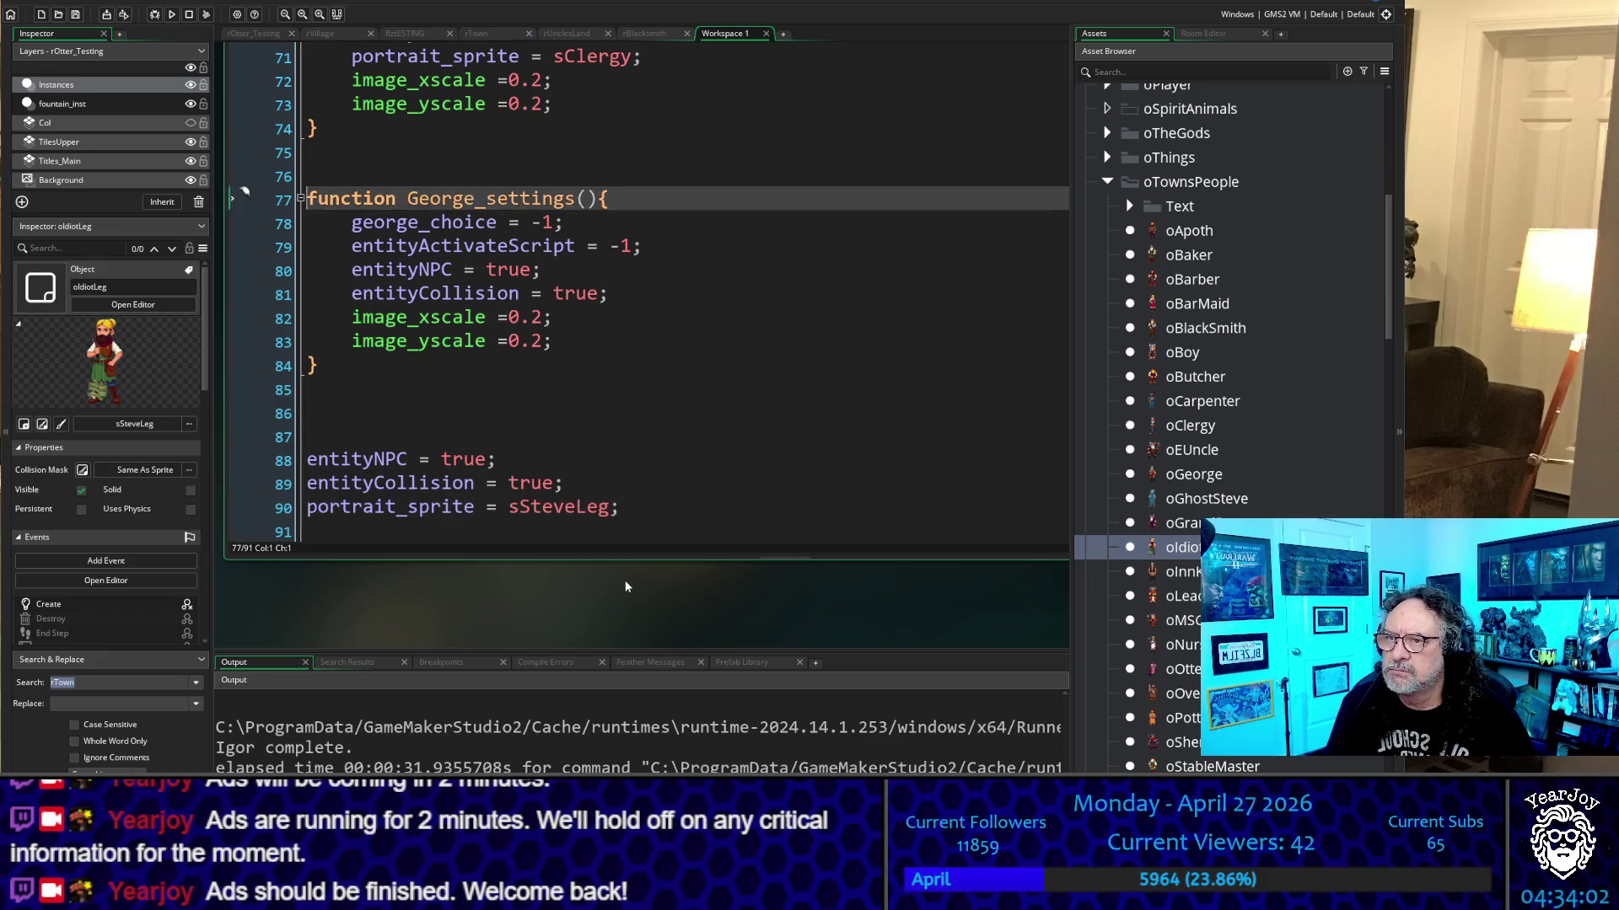
{"action": "key", "text": "Down"}
{"action": "key", "text": "Down"}
{"action": "key", "text": "Down"}
{"action": "key", "text": "shift+End"}
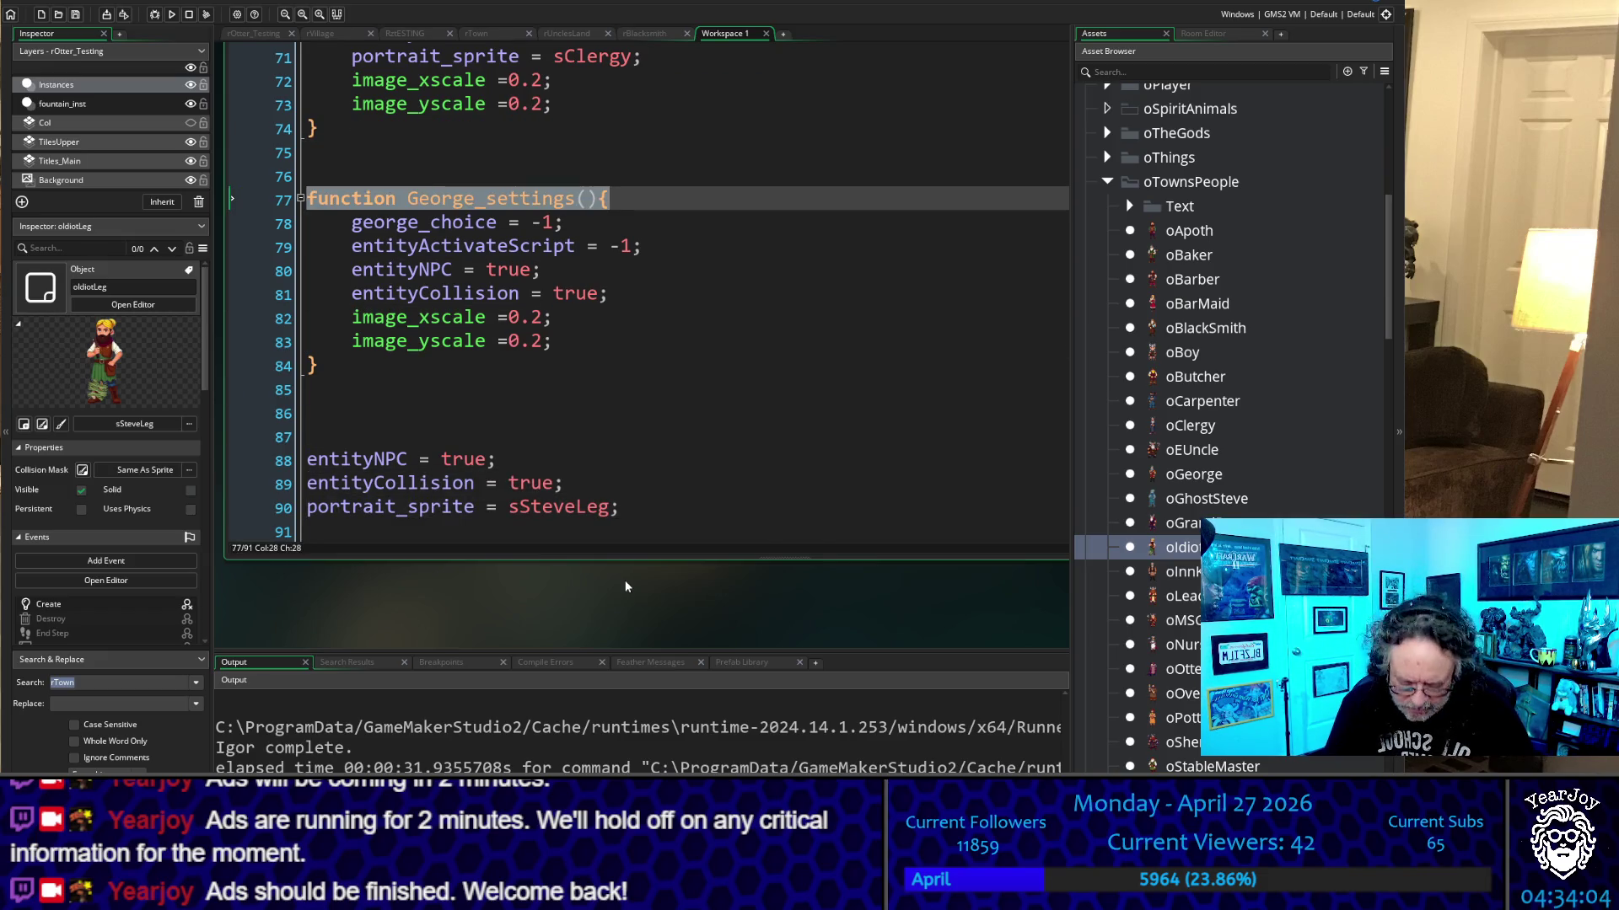
{"action": "key", "text": "ctrl+c"}
{"action": "key", "text": "Down"}
{"action": "key", "text": "Down"}
{"action": "key", "text": "Down"}
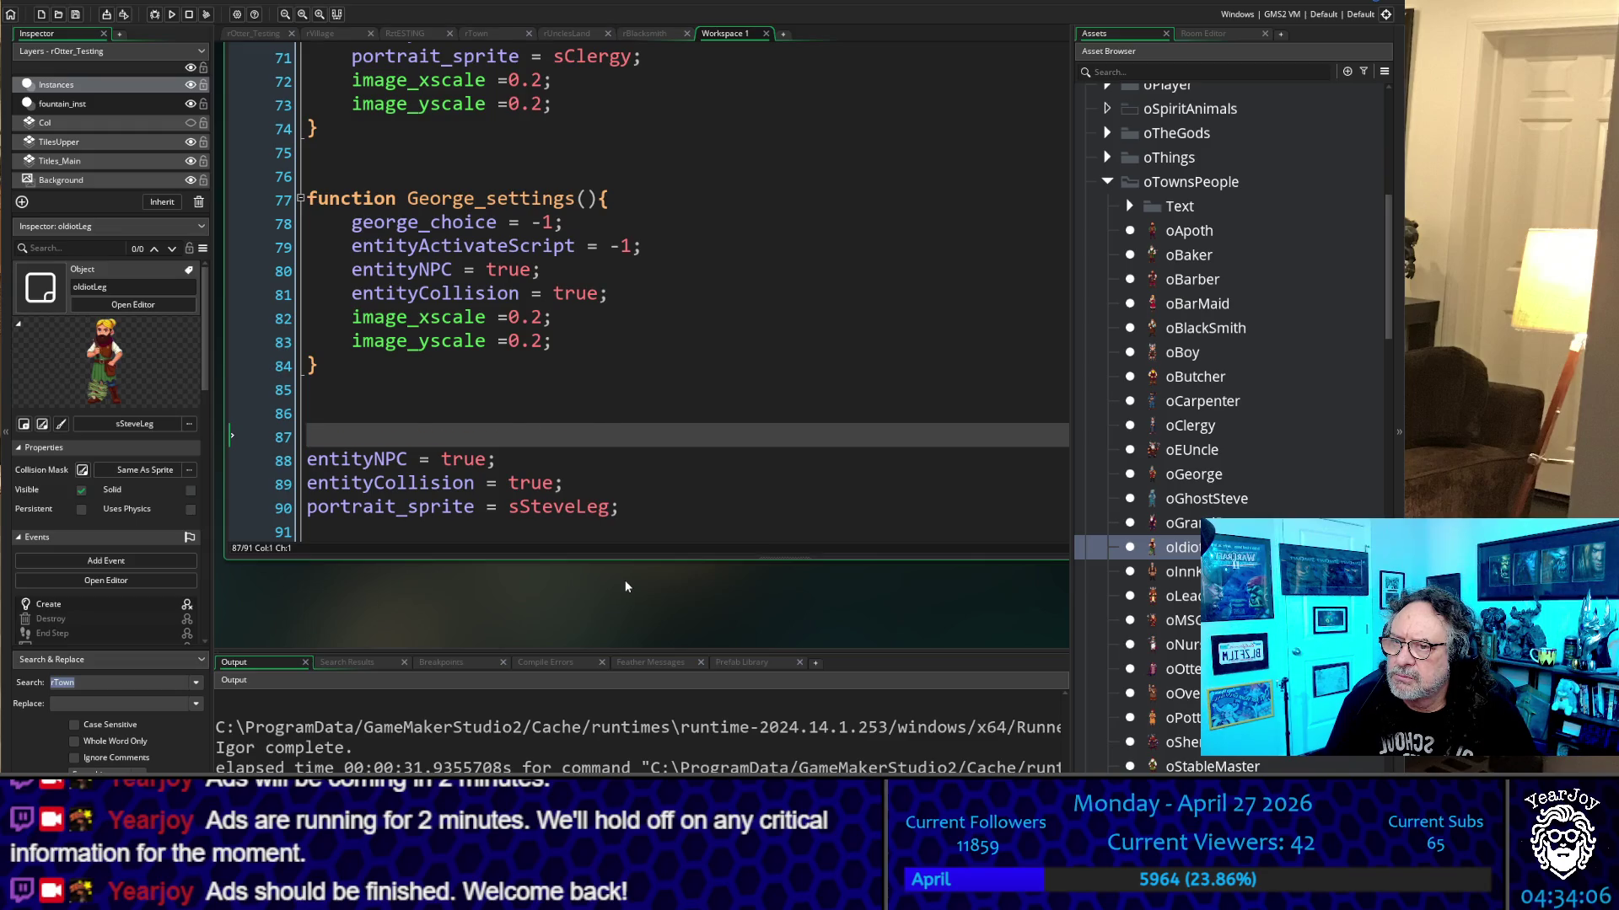
{"action": "key", "text": "ctrl+v"}
Add the 0.2 image_xscale/yscale lines and closing brace to the new function
{"action": "key", "text": "Up"}
{"action": "key", "text": "Up"}
{"action": "key", "text": "Up"}
{"action": "key", "text": "Up"}
{"action": "key", "text": "Up"}
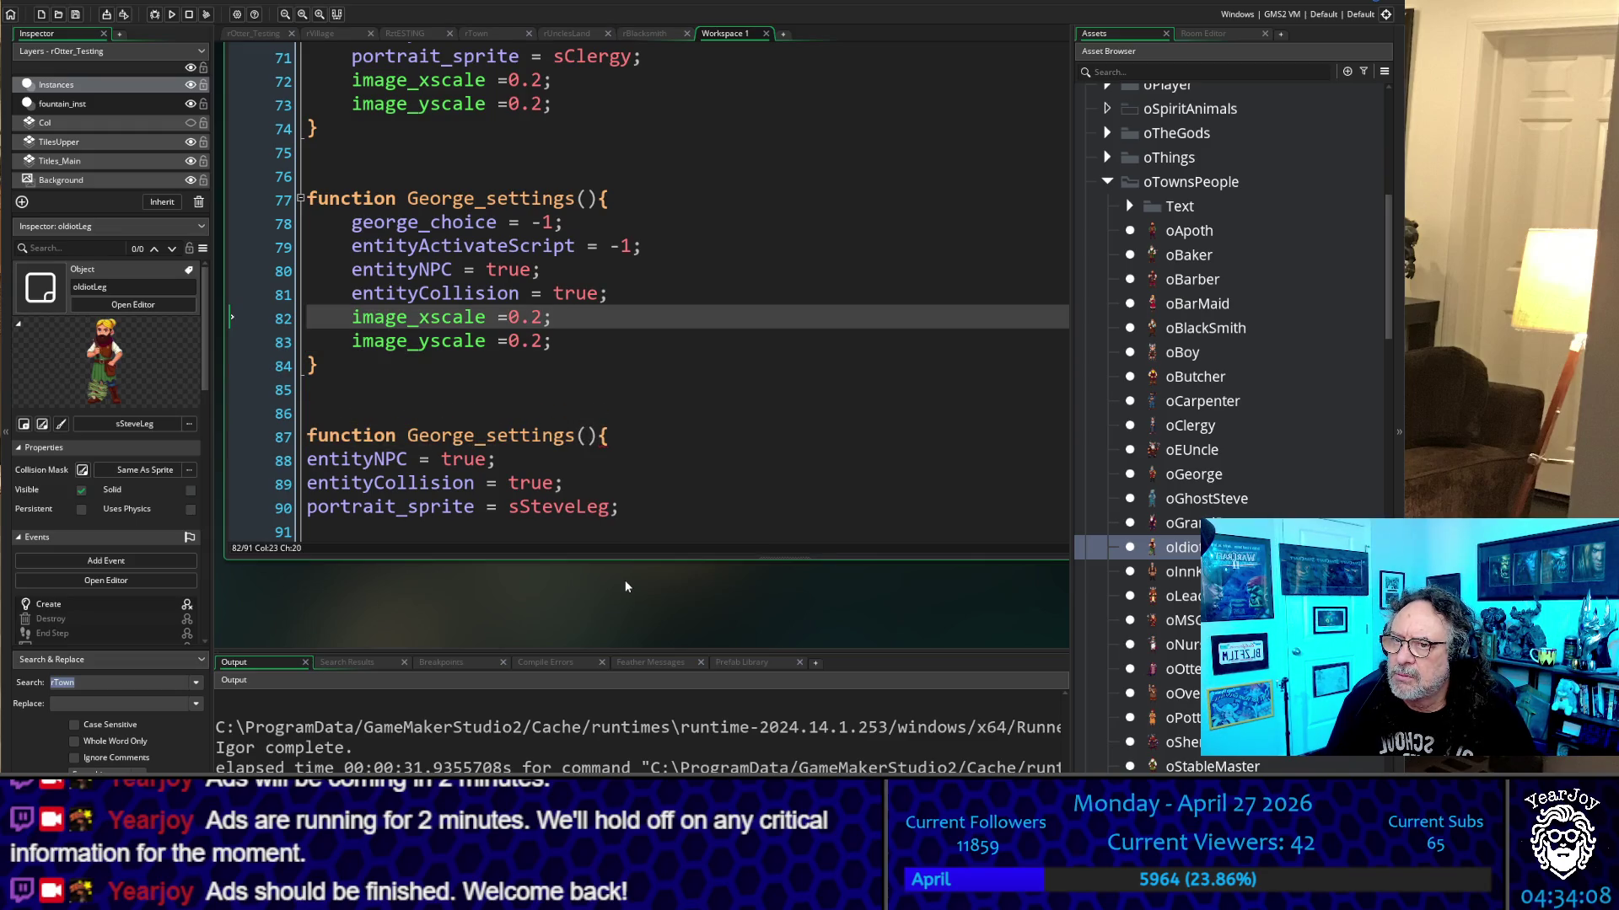
{"action": "key", "text": "Home"}
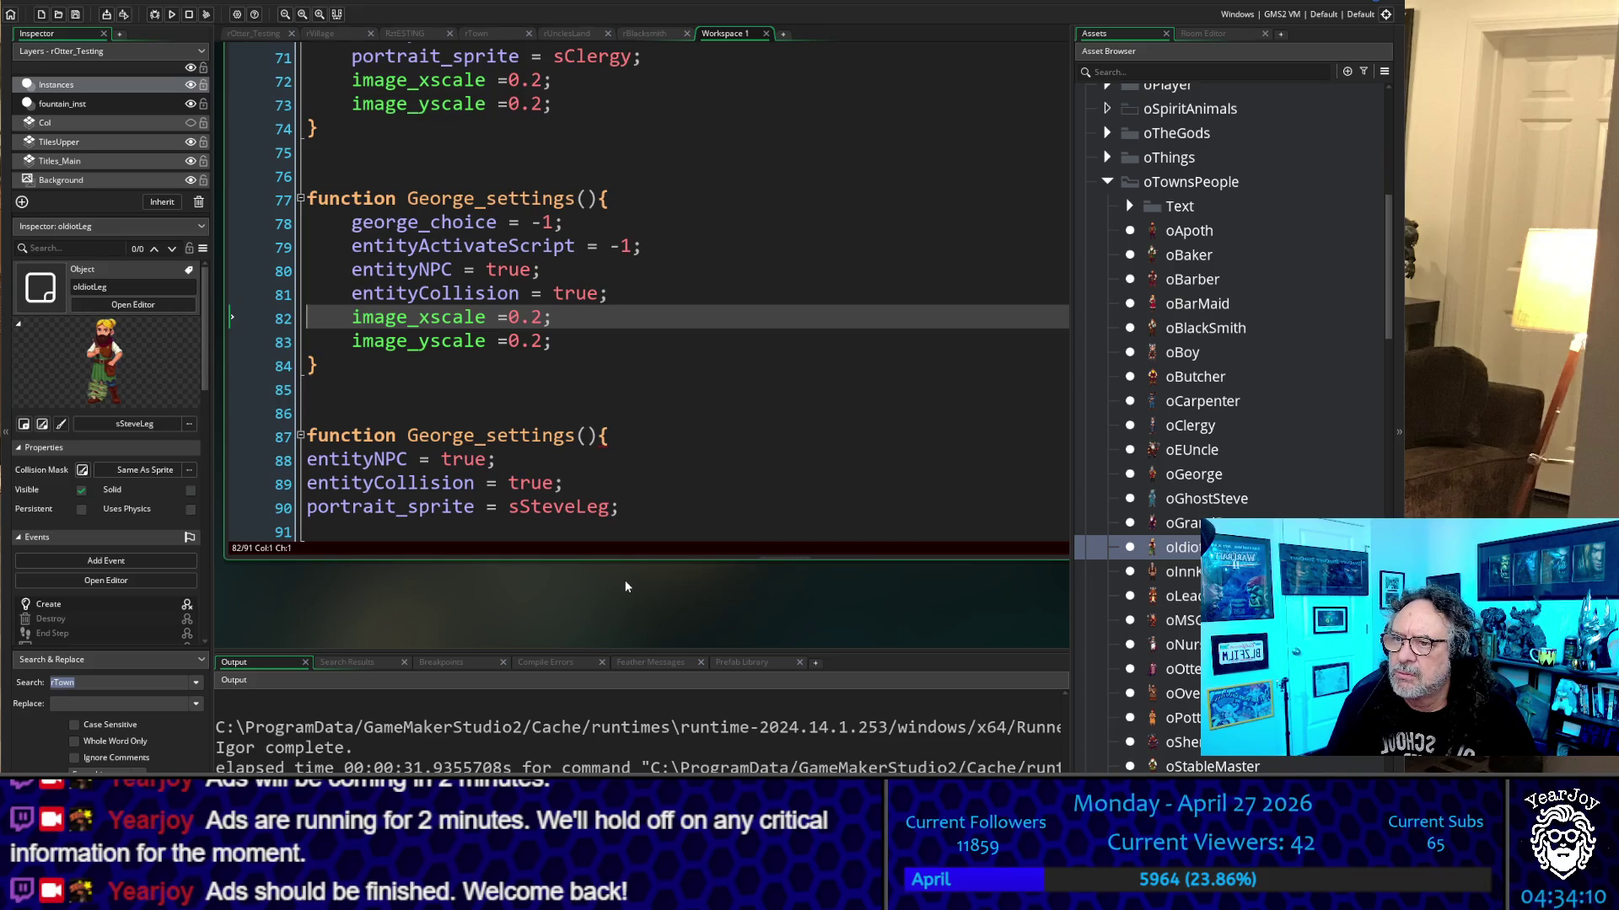
{"action": "key", "text": "shift+Down"}
{"action": "key", "text": "shift+Down"}
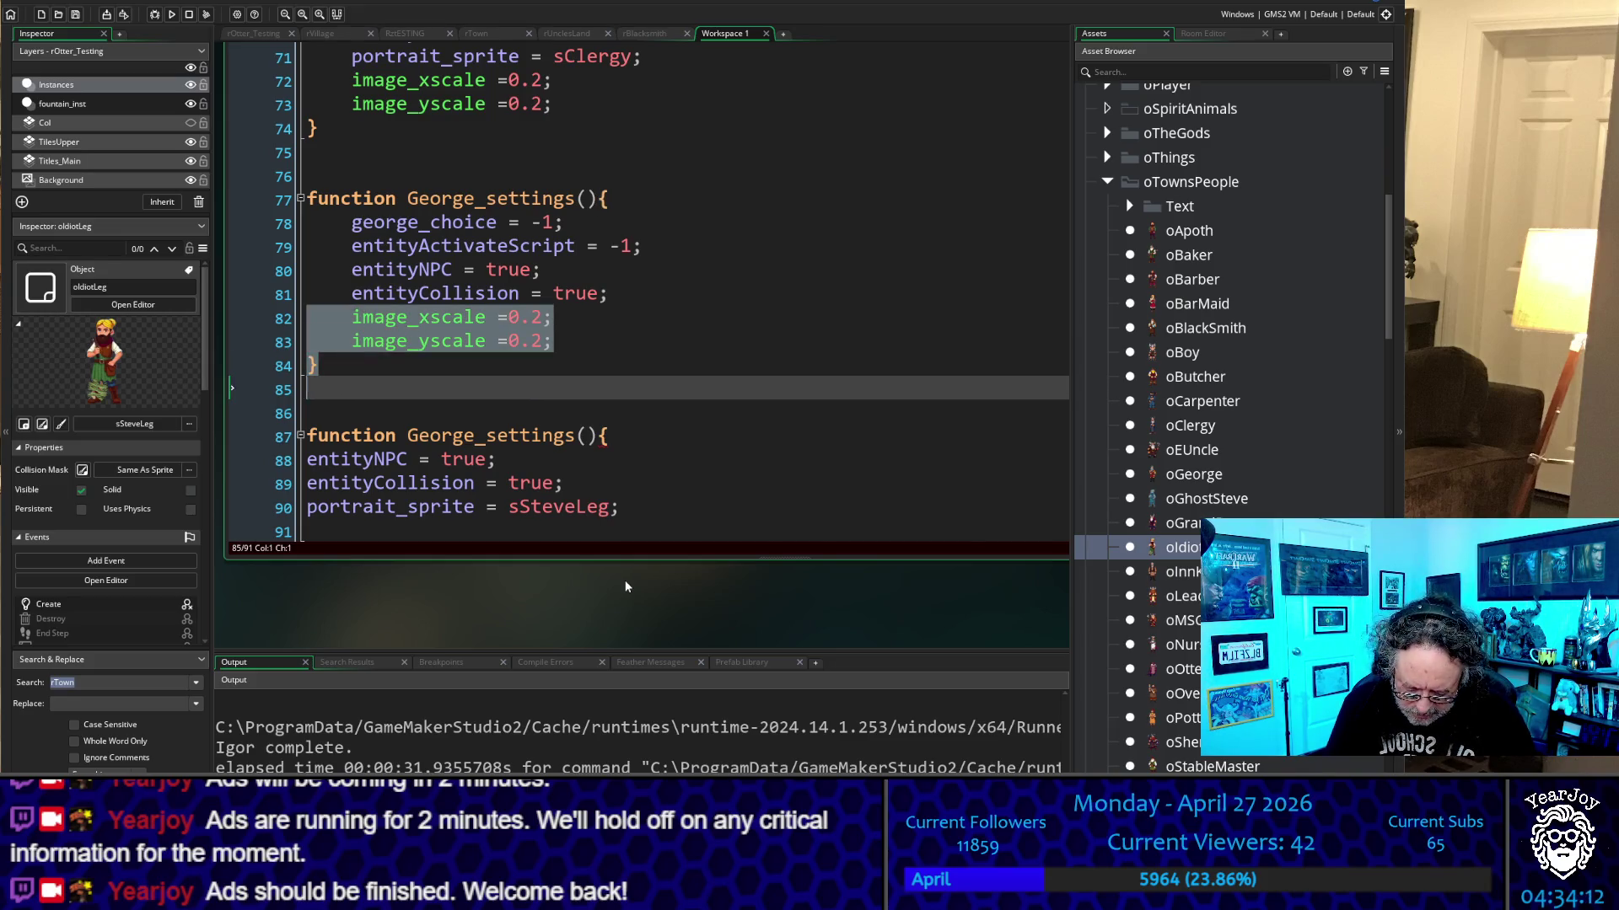
{"action": "key", "text": "Down"}
{"action": "key", "text": "Down"}
{"action": "key", "text": "Down"}
{"action": "key", "text": "ctrl+v"}
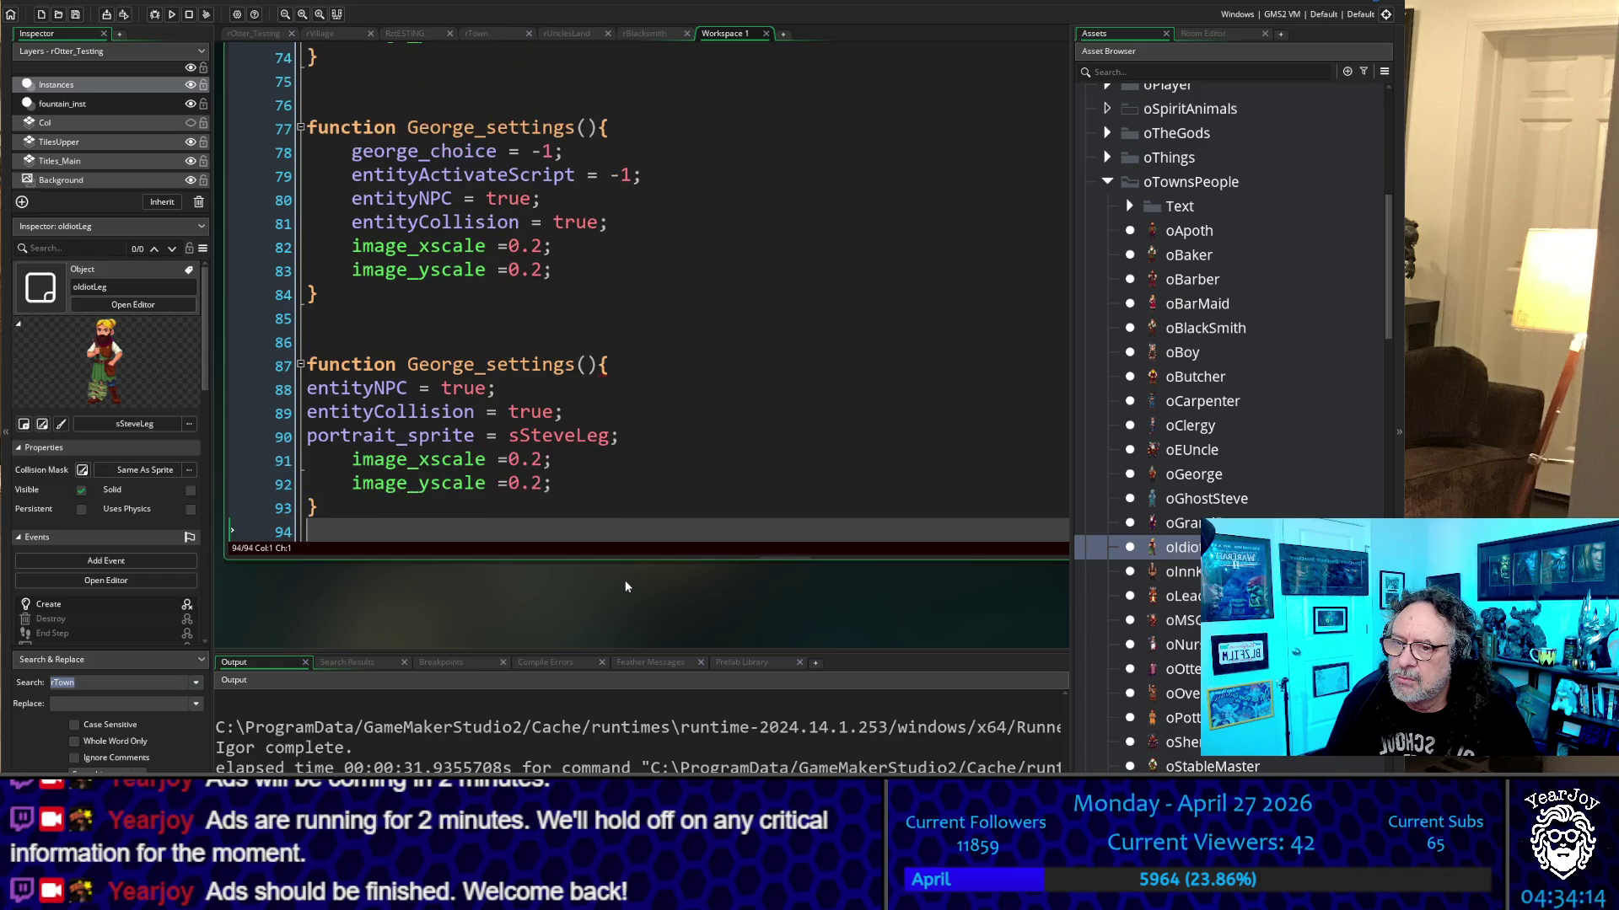
{"action": "key", "text": "Up"}
{"action": "key", "text": "Up"}
{"action": "key", "text": "Up"}
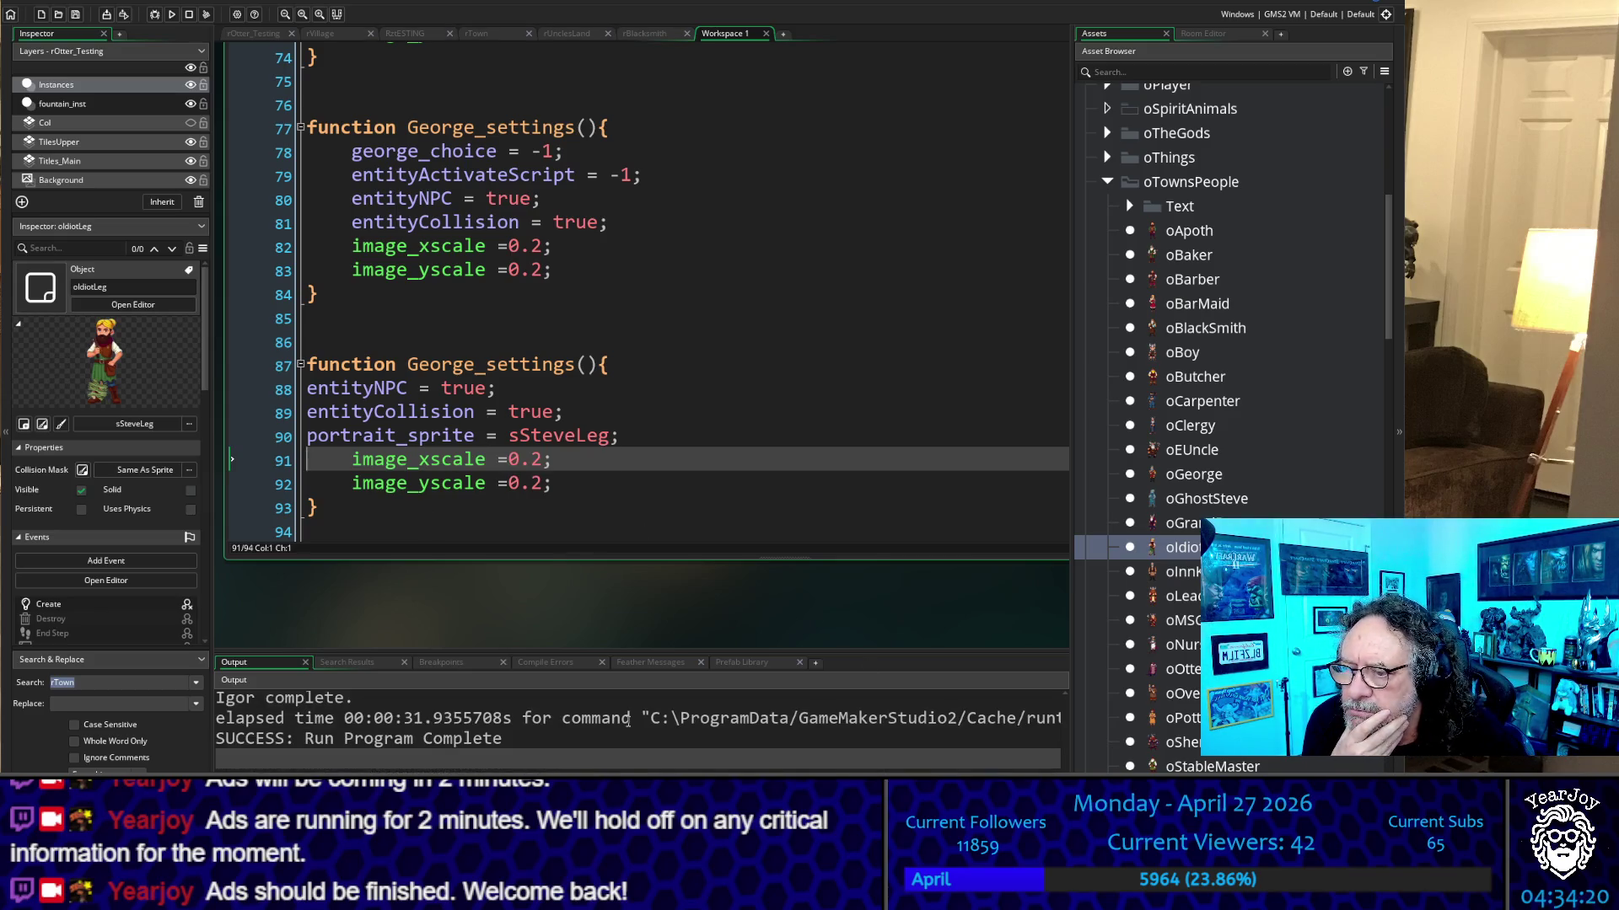
Find and select the word entityNPC in the oIdiotLeg code to reuse as the function name
{"action": "scroll", "coordinate": [724, 405], "scroll_direction": "up", "scroll_amount": 2}
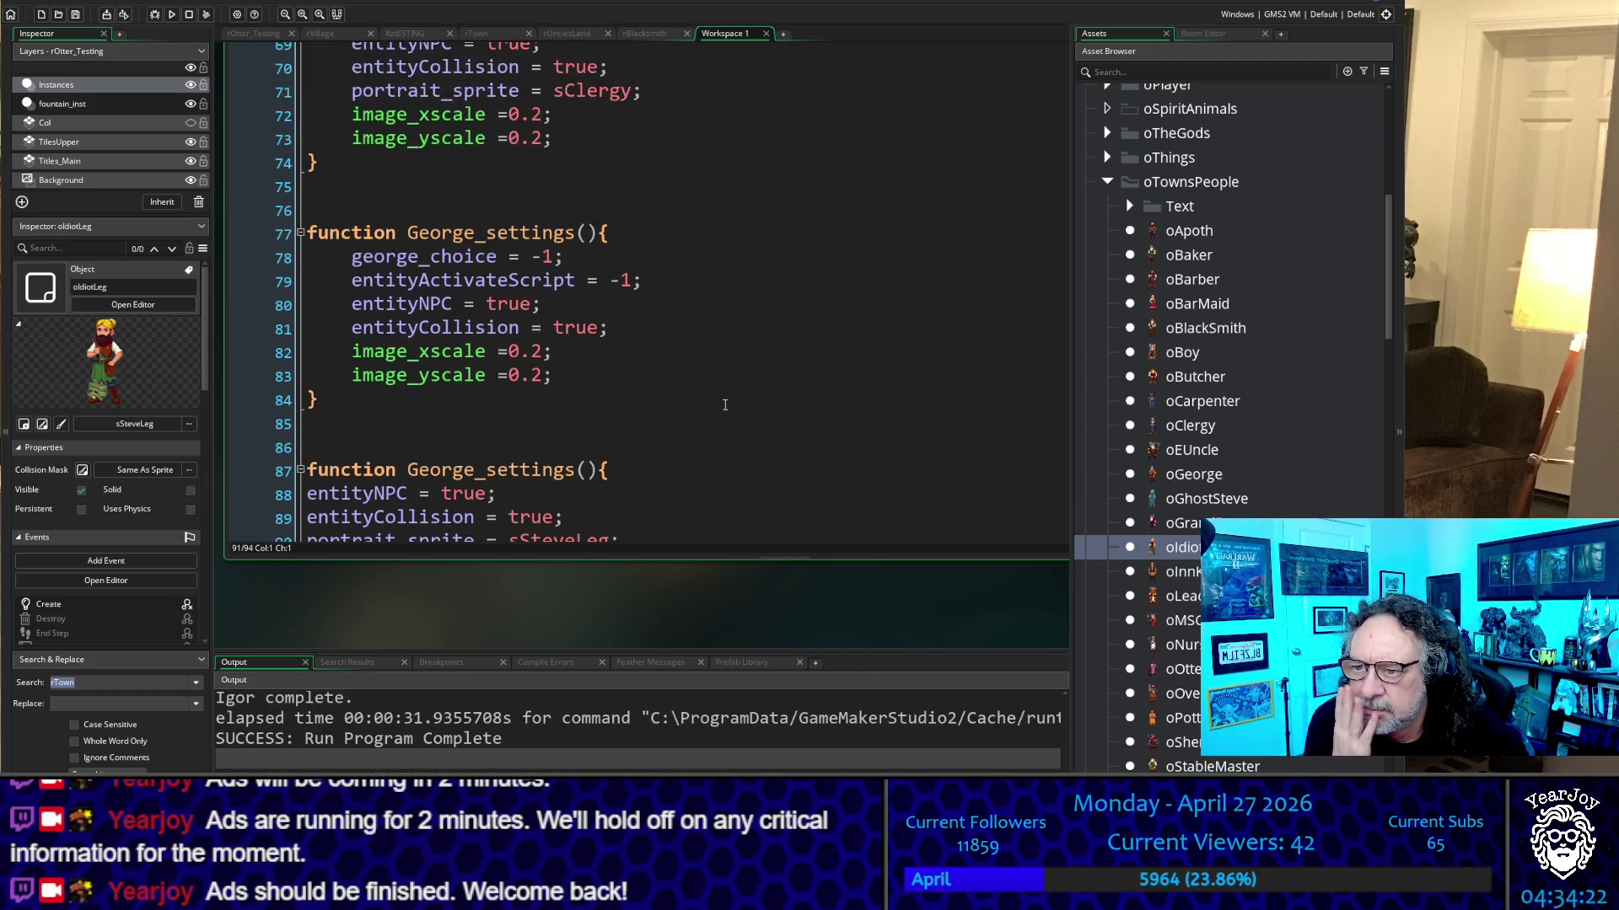
{"action": "scroll", "coordinate": [724, 405], "scroll_direction": "down", "scroll_amount": 2}
{"action": "scroll", "coordinate": [600, 604], "scroll_direction": "down", "scroll_amount": 5}
{"action": "scroll", "coordinate": [543, 489], "scroll_direction": "down", "scroll_amount": 2}
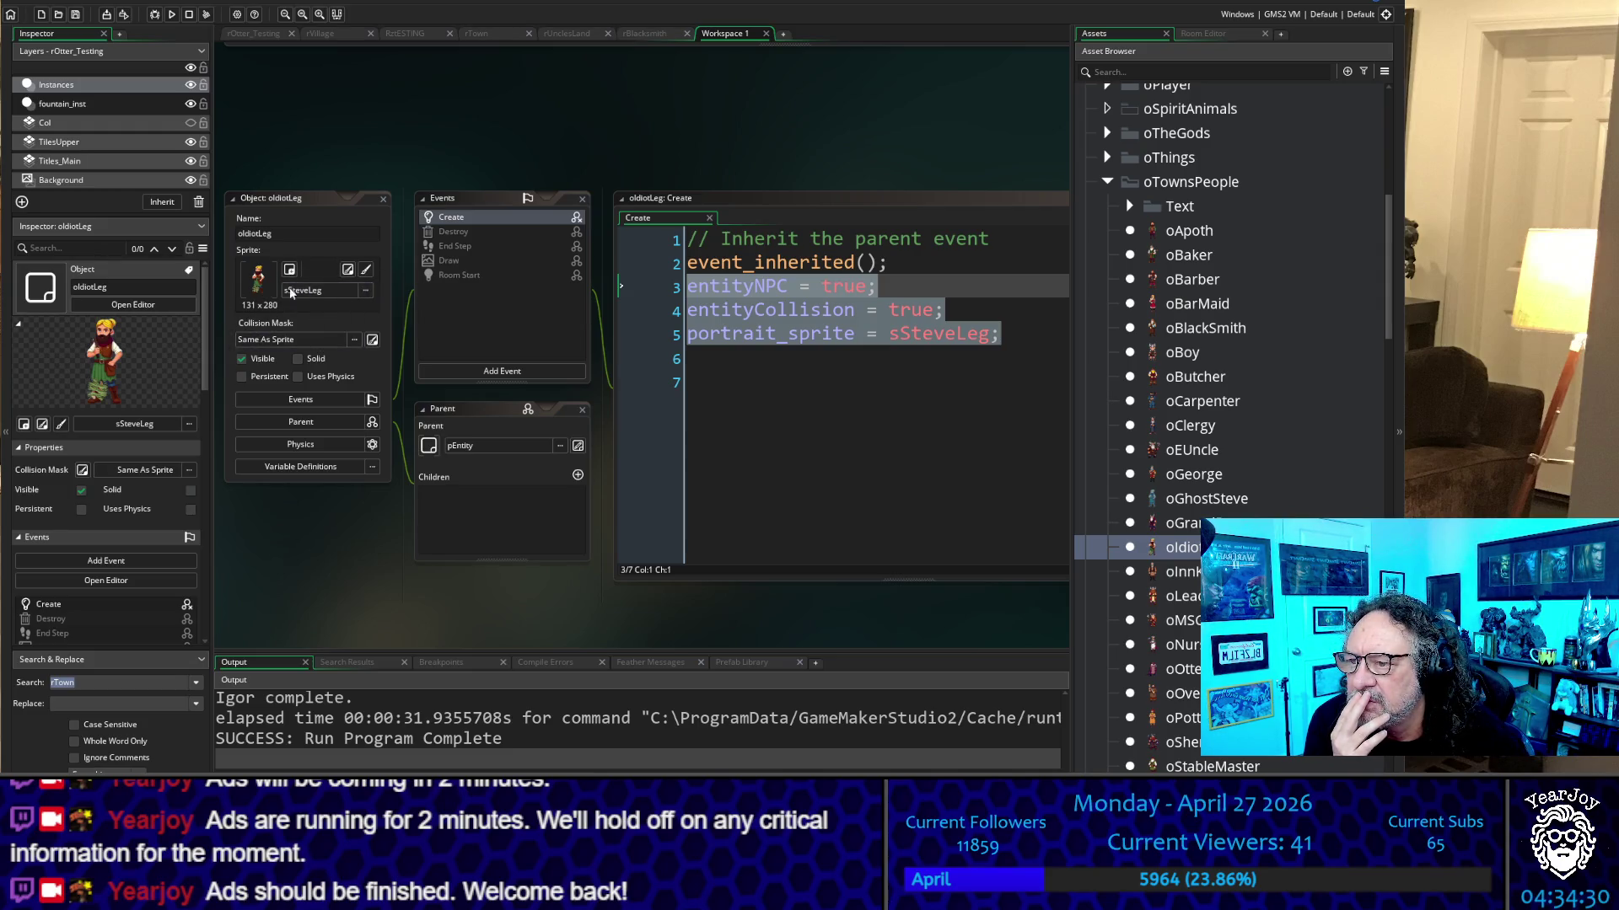
{"action": "left_click", "coordinate": [812, 426]}
{"action": "scroll", "coordinate": [604, 162], "scroll_direction": "up", "scroll_amount": 5}
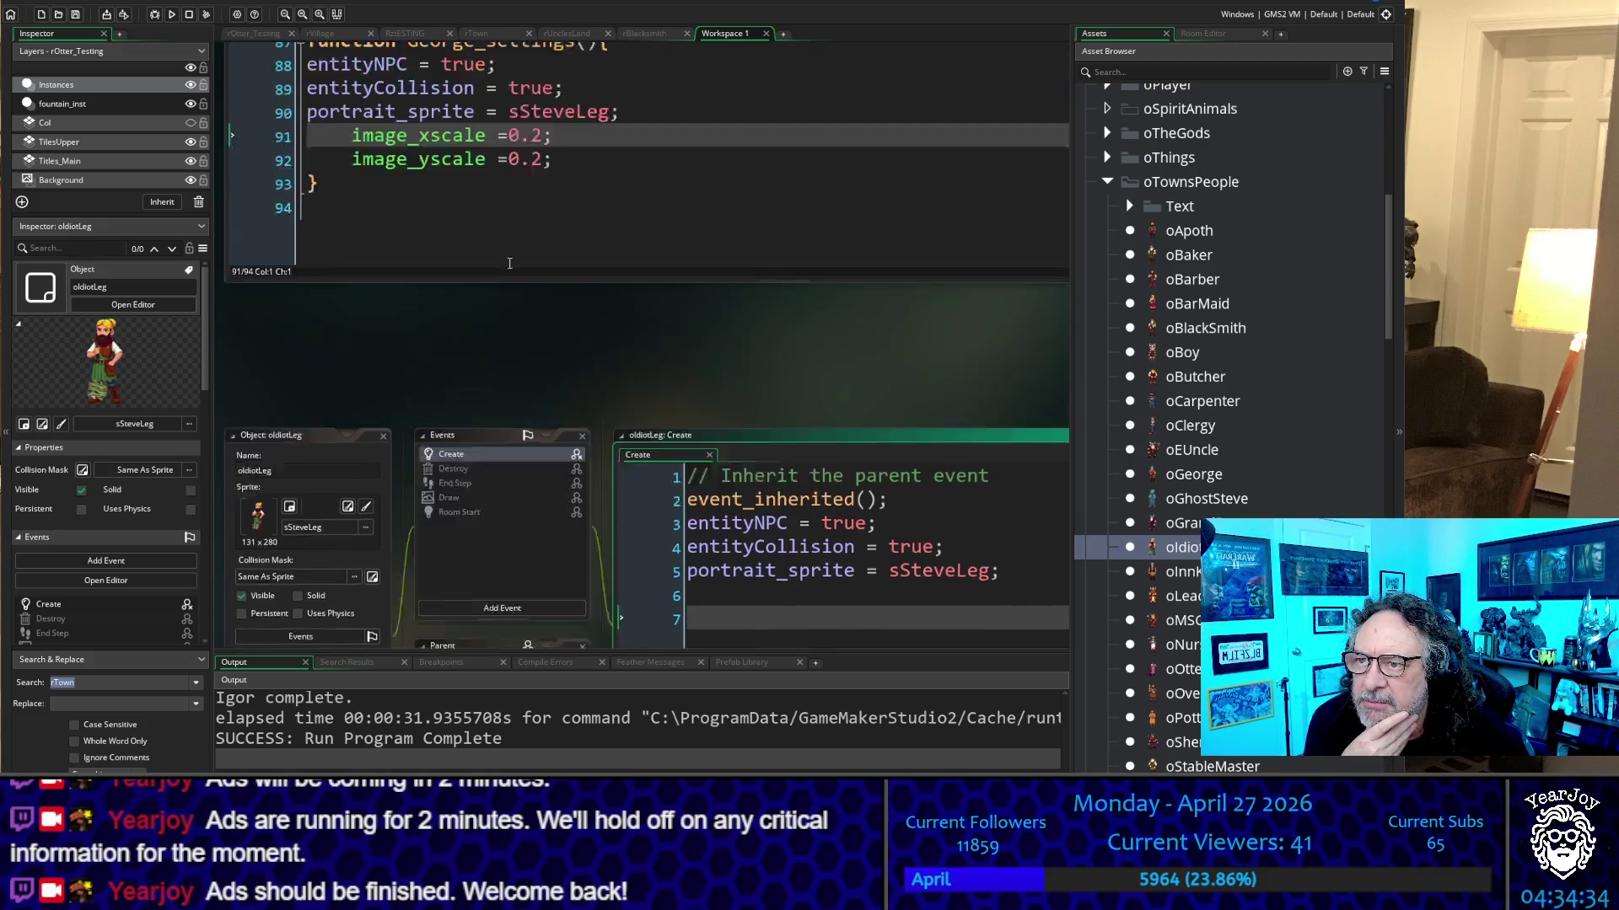
{"action": "scroll", "coordinate": [510, 290], "scroll_direction": "down", "scroll_amount": 2}
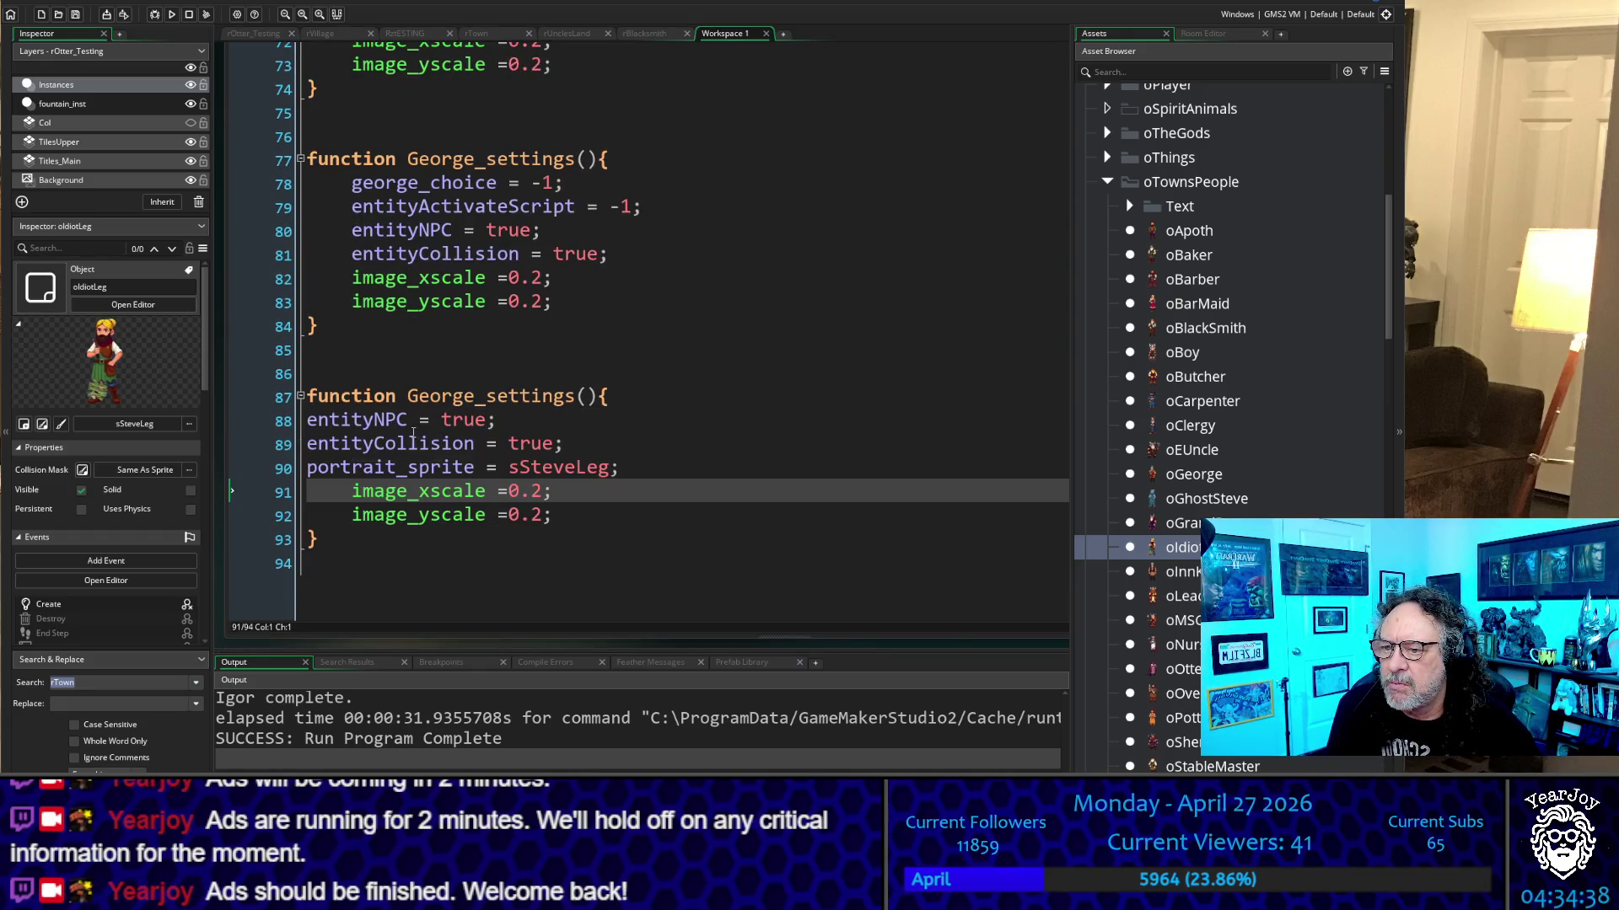
{"action": "mouse_move", "coordinate": [409, 503]}
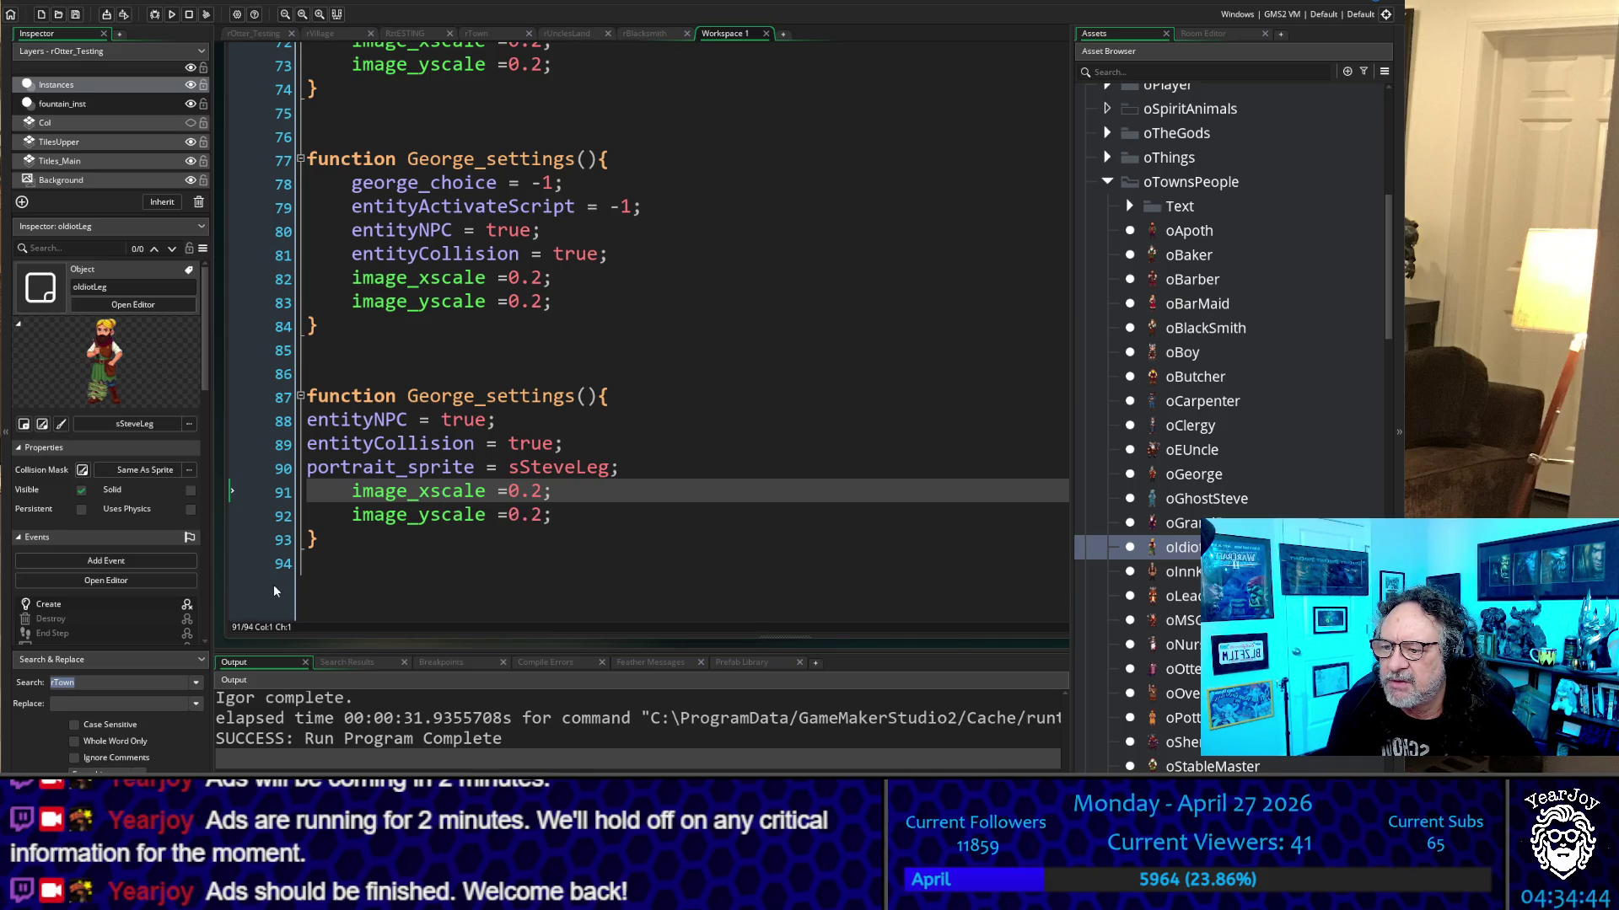
{"action": "scroll", "coordinate": [268, 587], "scroll_direction": "down", "scroll_amount": 5}
{"action": "scroll", "coordinate": [487, 495], "scroll_direction": "down", "scroll_amount": 1}
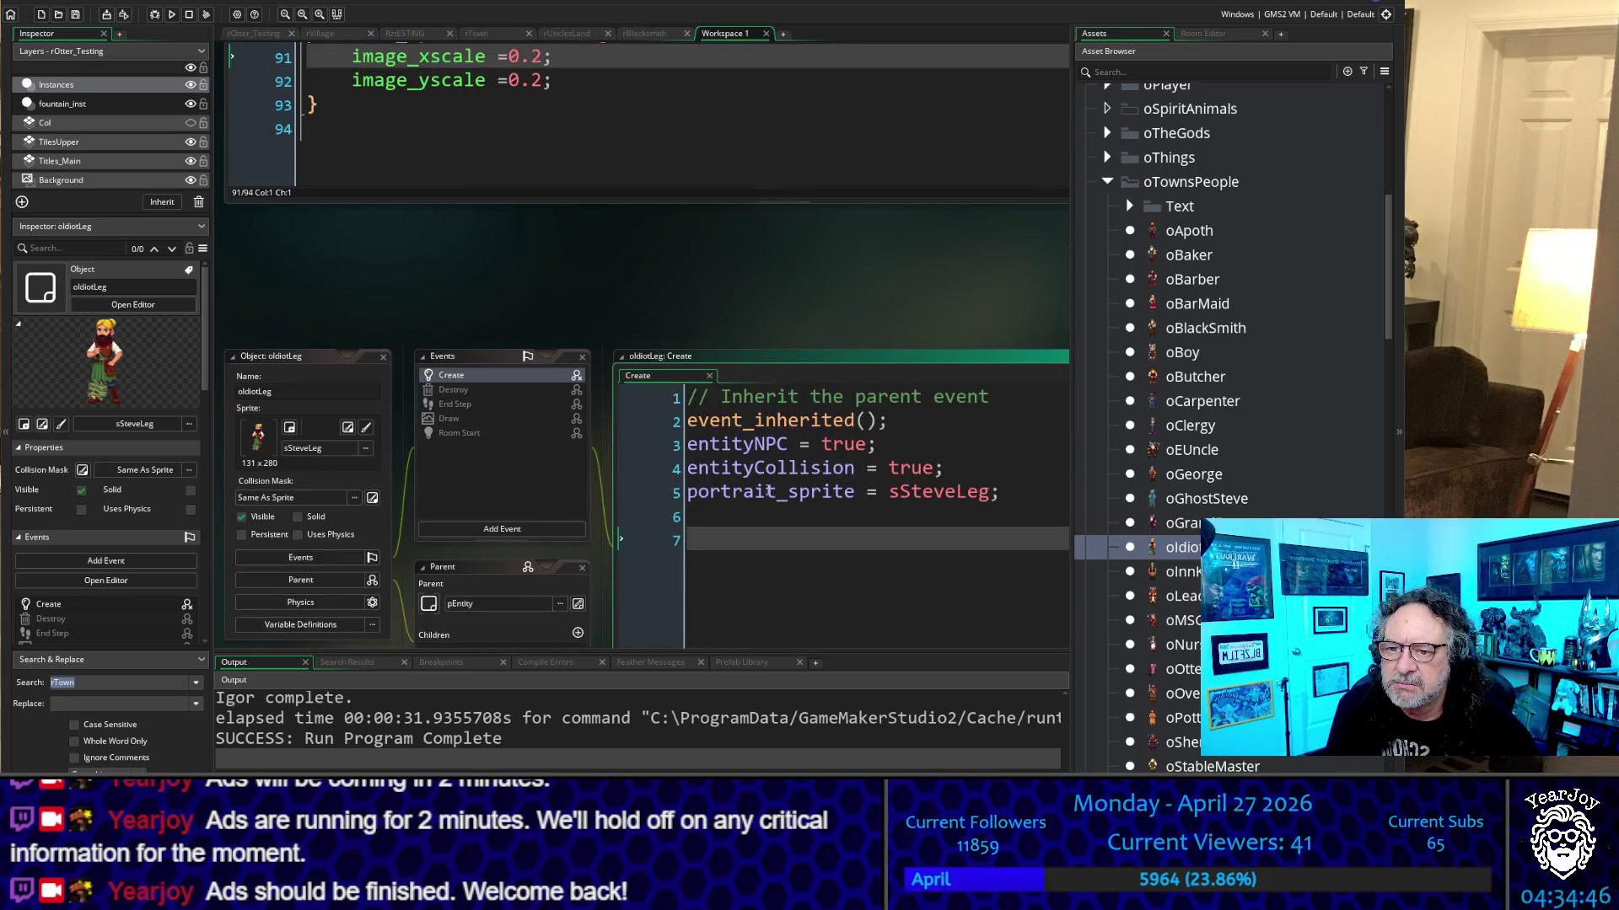
{"action": "mouse_move", "coordinate": [802, 469]}
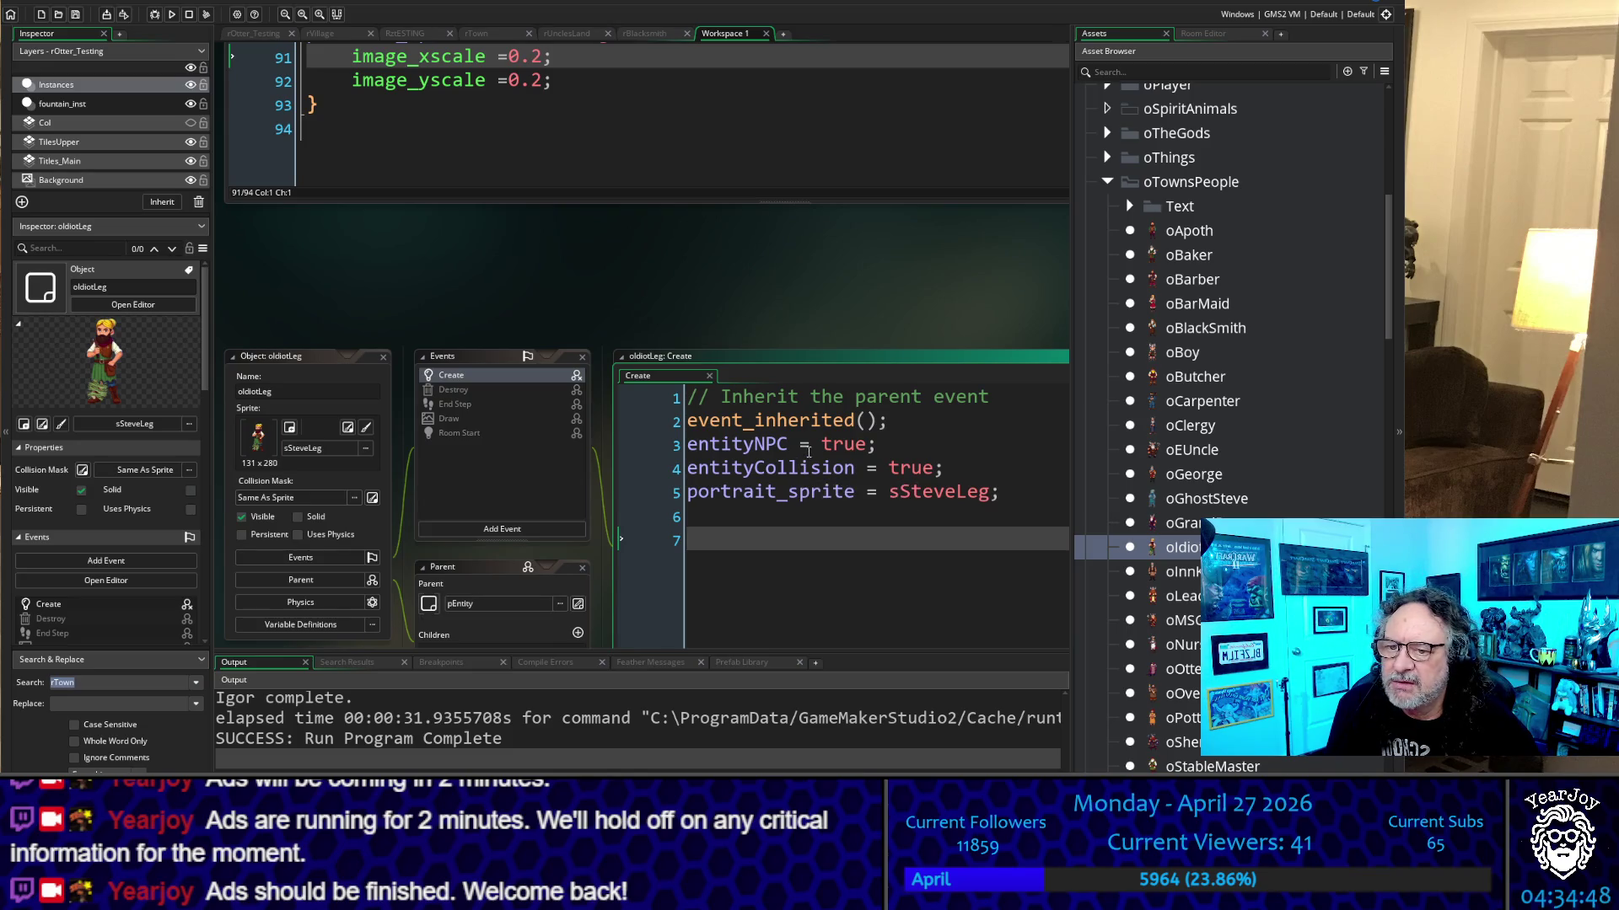
{"action": "left_click", "coordinate": [690, 451]}
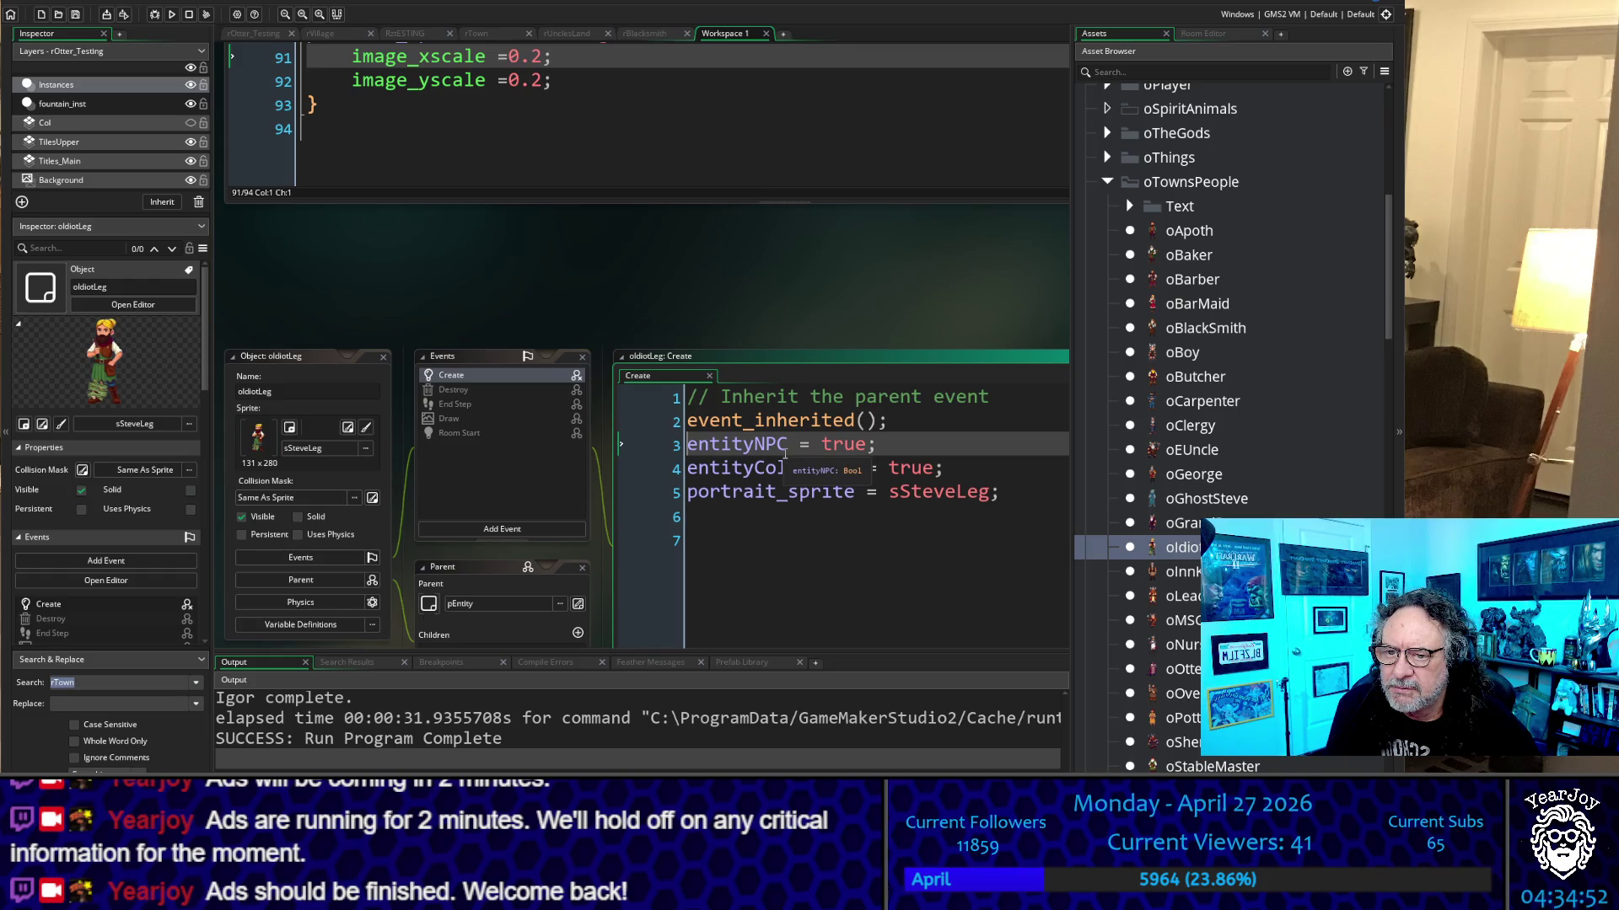
{"action": "scroll", "coordinate": [777, 449], "scroll_direction": "down", "scroll_amount": 2}
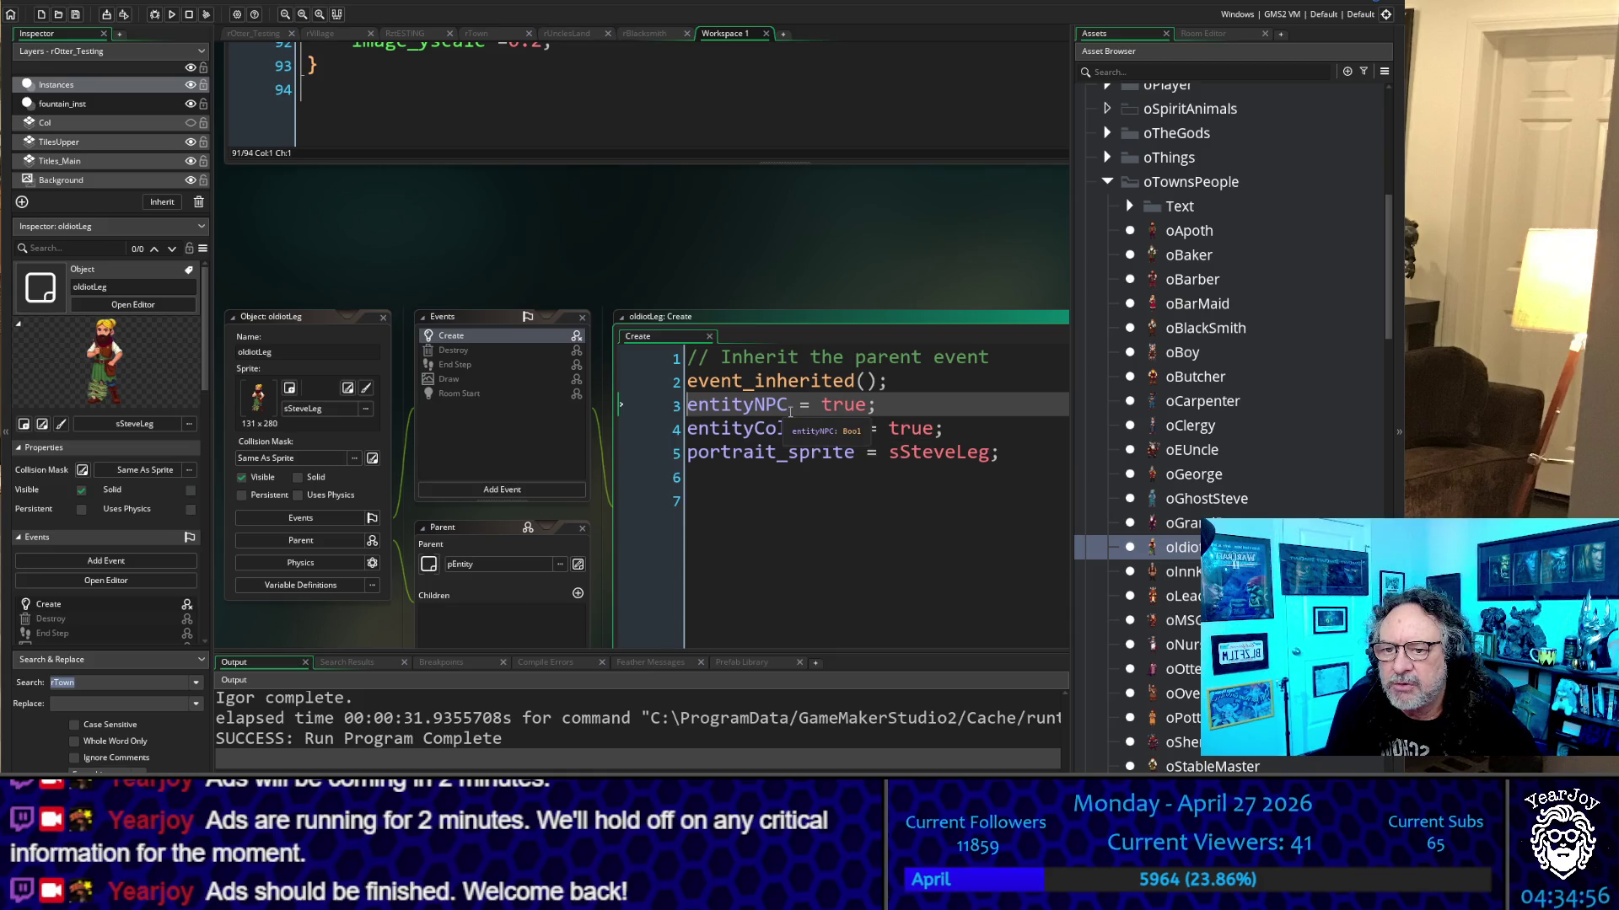
{"action": "double_click", "coordinate": [699, 414]}
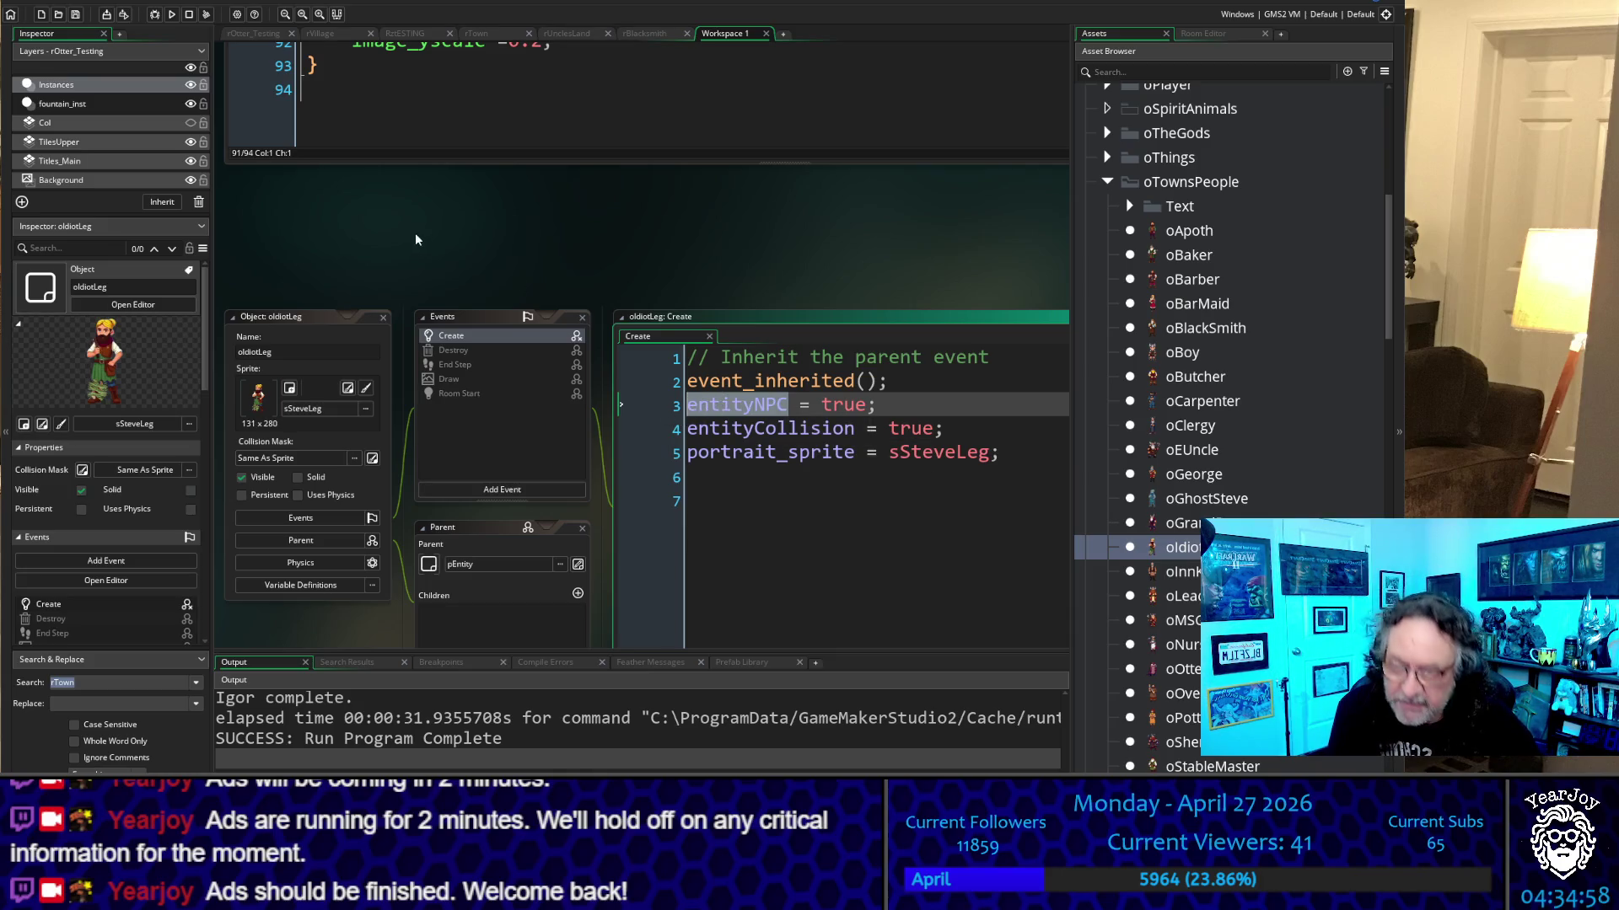
{"action": "scroll", "coordinate": [414, 233], "scroll_direction": "up", "scroll_amount": 8}
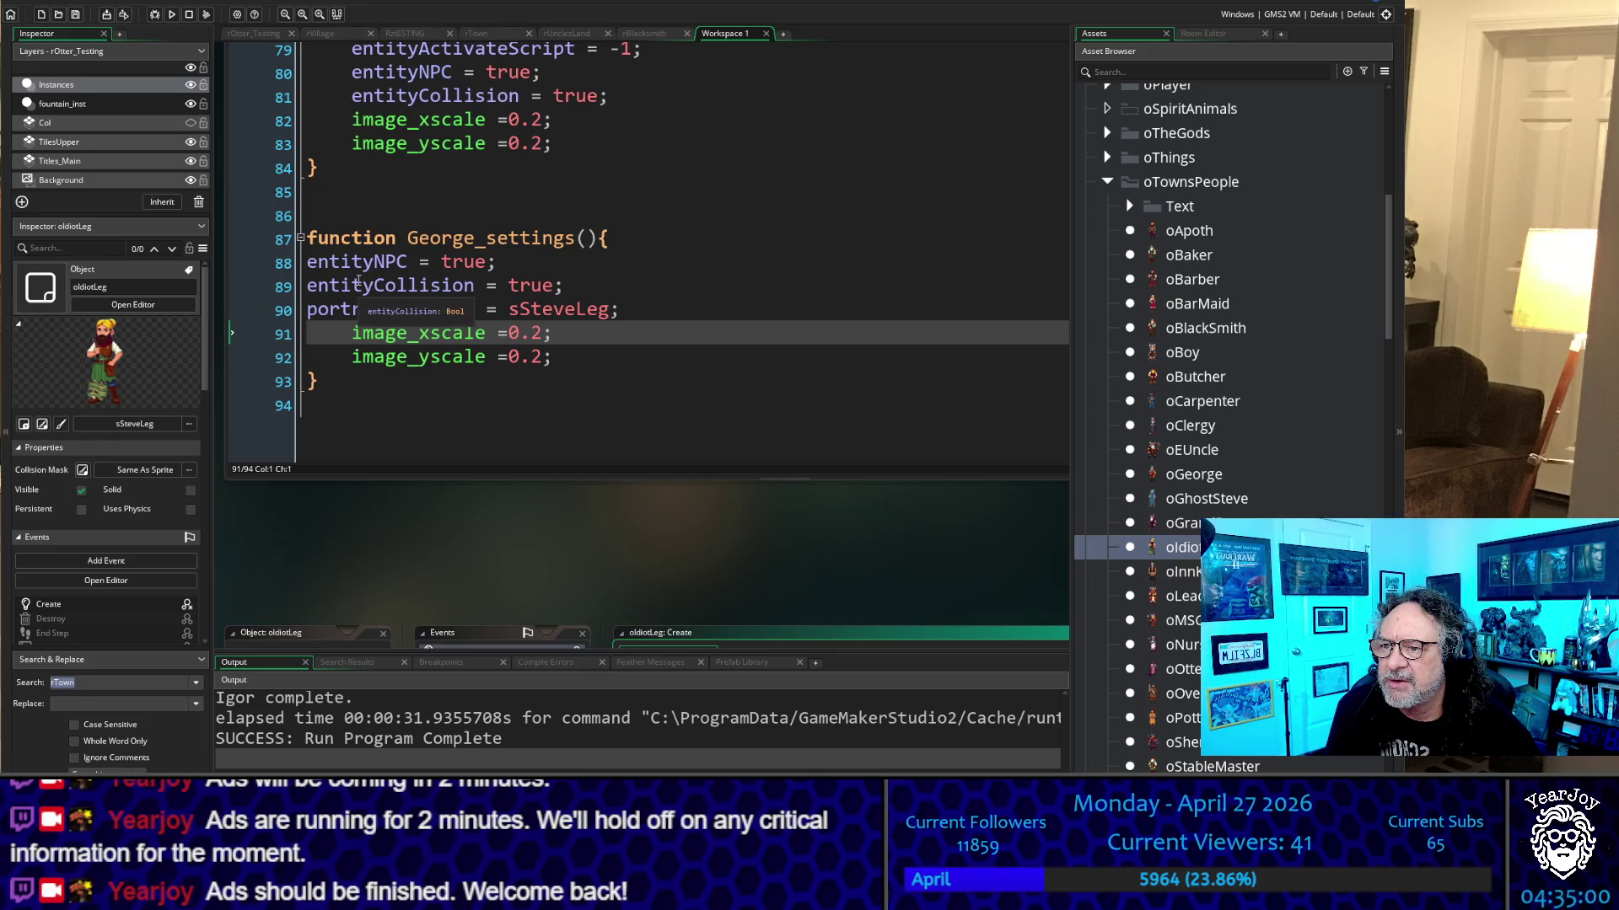
Rename the new function to EntityNPC_settings() and indent its three setting lines
{"action": "left_click_drag", "start_coordinate": [408, 239], "coordinate": [477, 240]}
{"action": "type", "text": "entityNPC"}
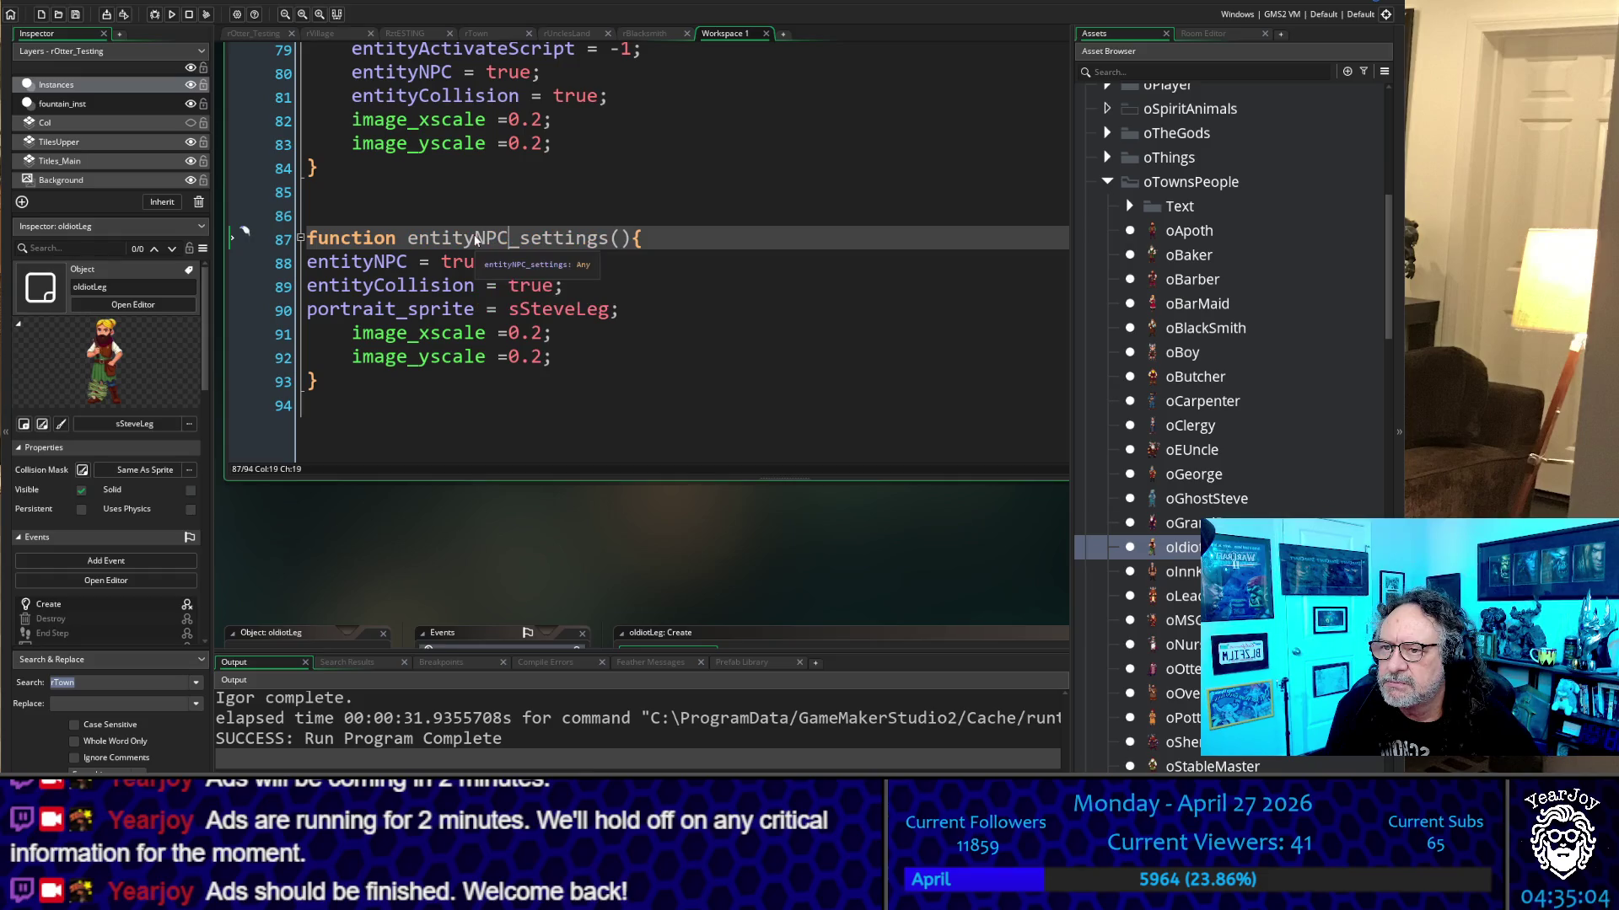
{"action": "left_click", "coordinate": [410, 239]}
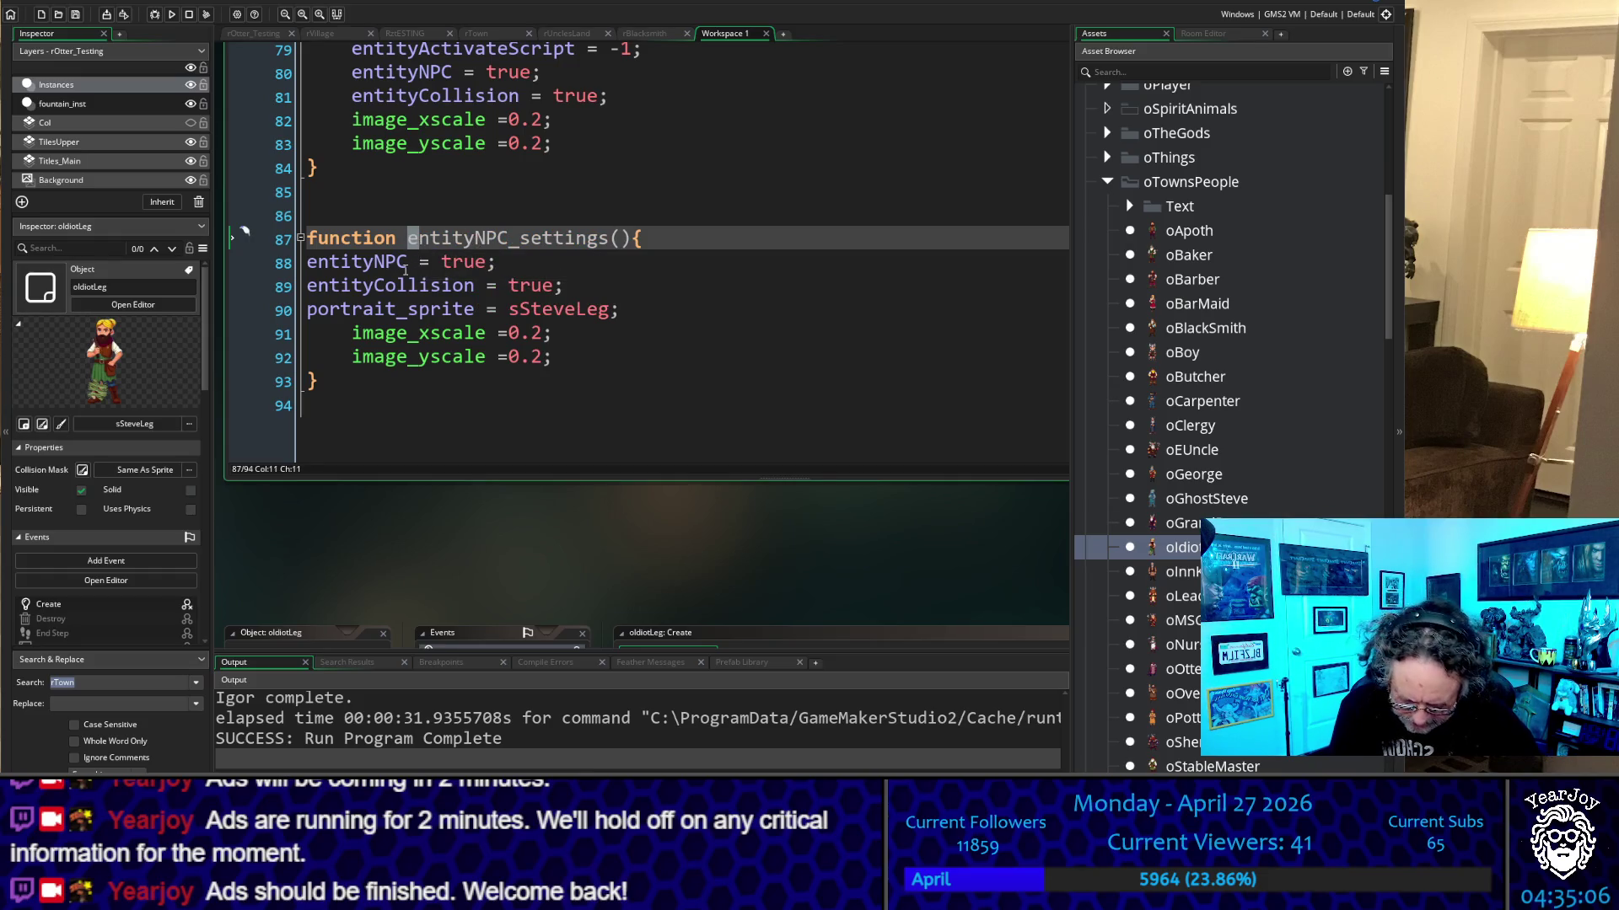
{"action": "type", "text": "E"}
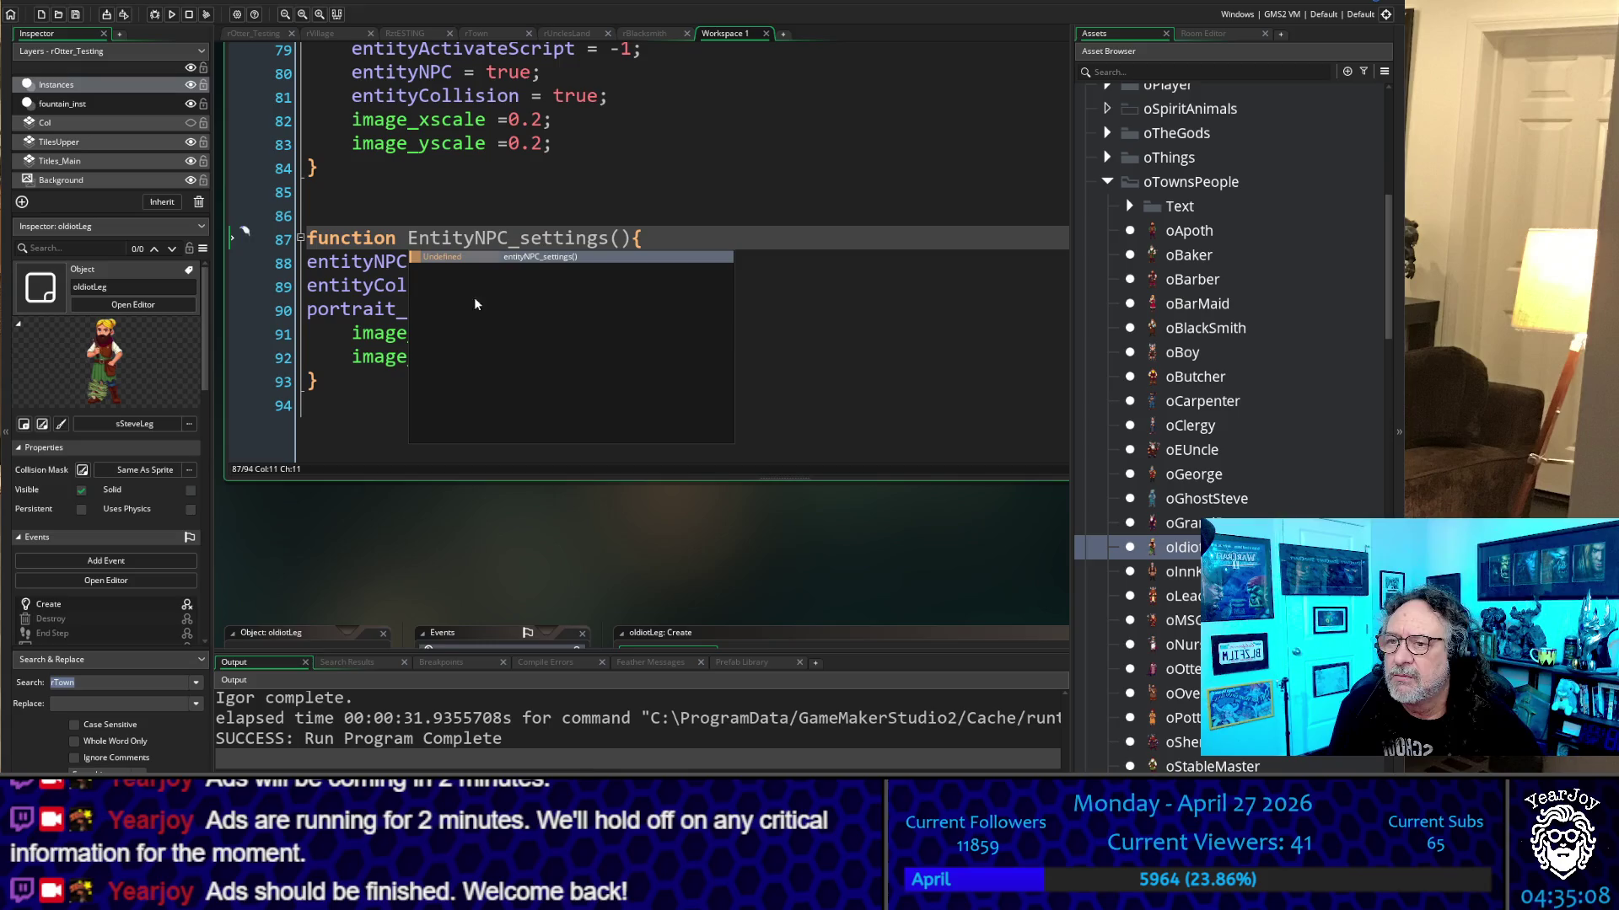
{"action": "left_click", "coordinate": [731, 202]}
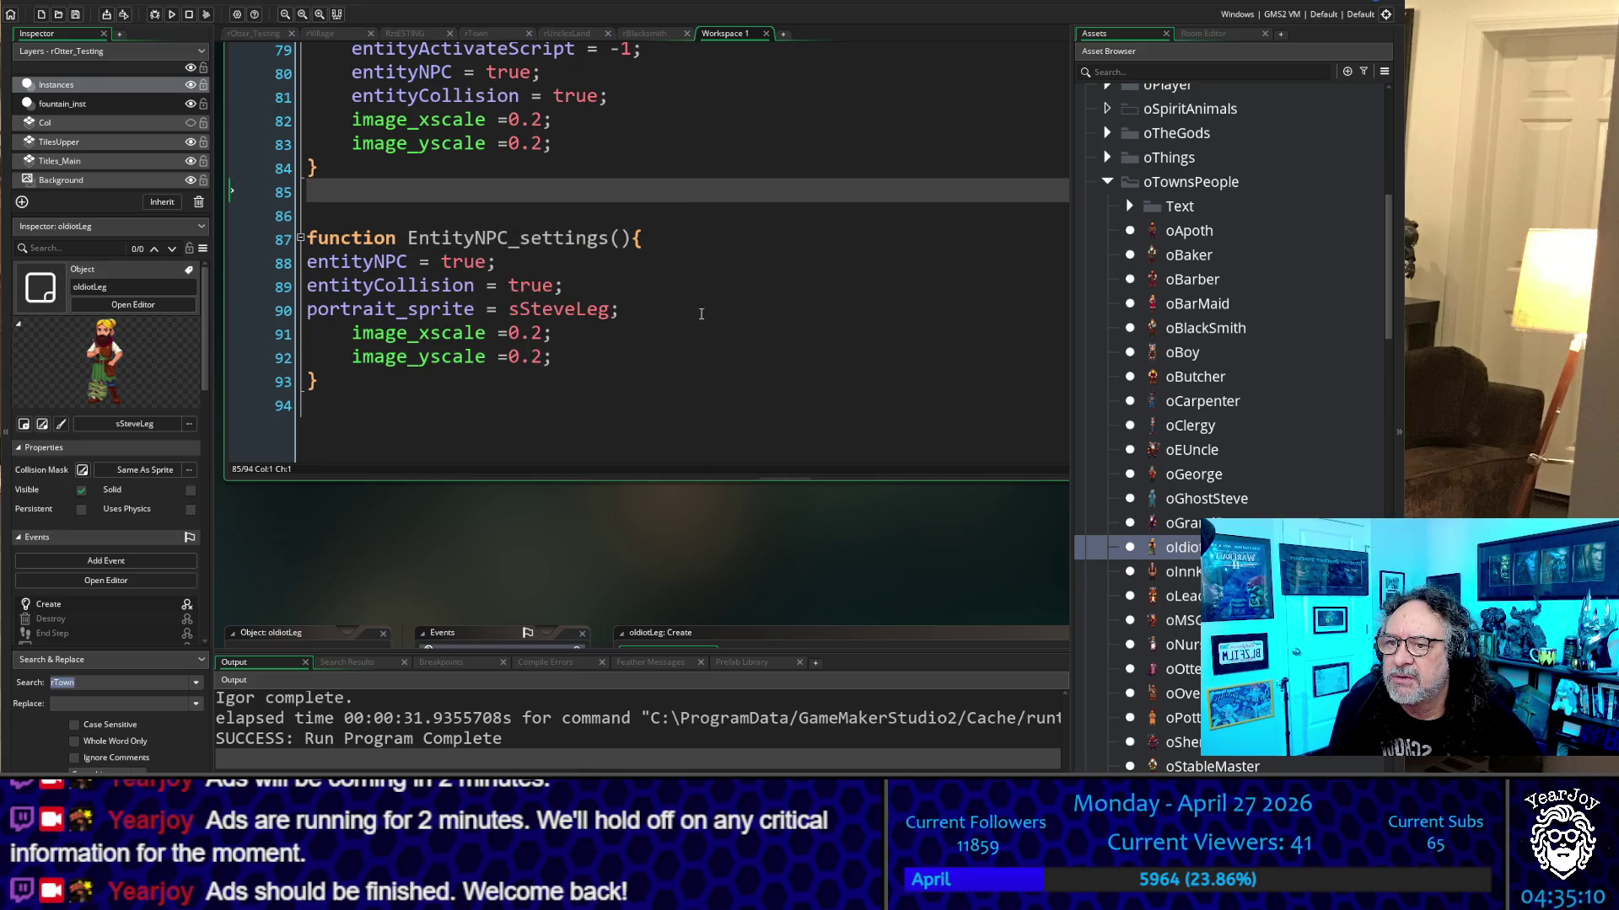
{"action": "mouse_move", "coordinate": [662, 315]}
{"action": "left_mouse_down"}
{"action": "mouse_move", "coordinate": [339, 312]}
{"action": "mouse_move", "coordinate": [264, 268]}
{"action": "left_mouse_up"}
{"action": "key", "text": "Tab"}
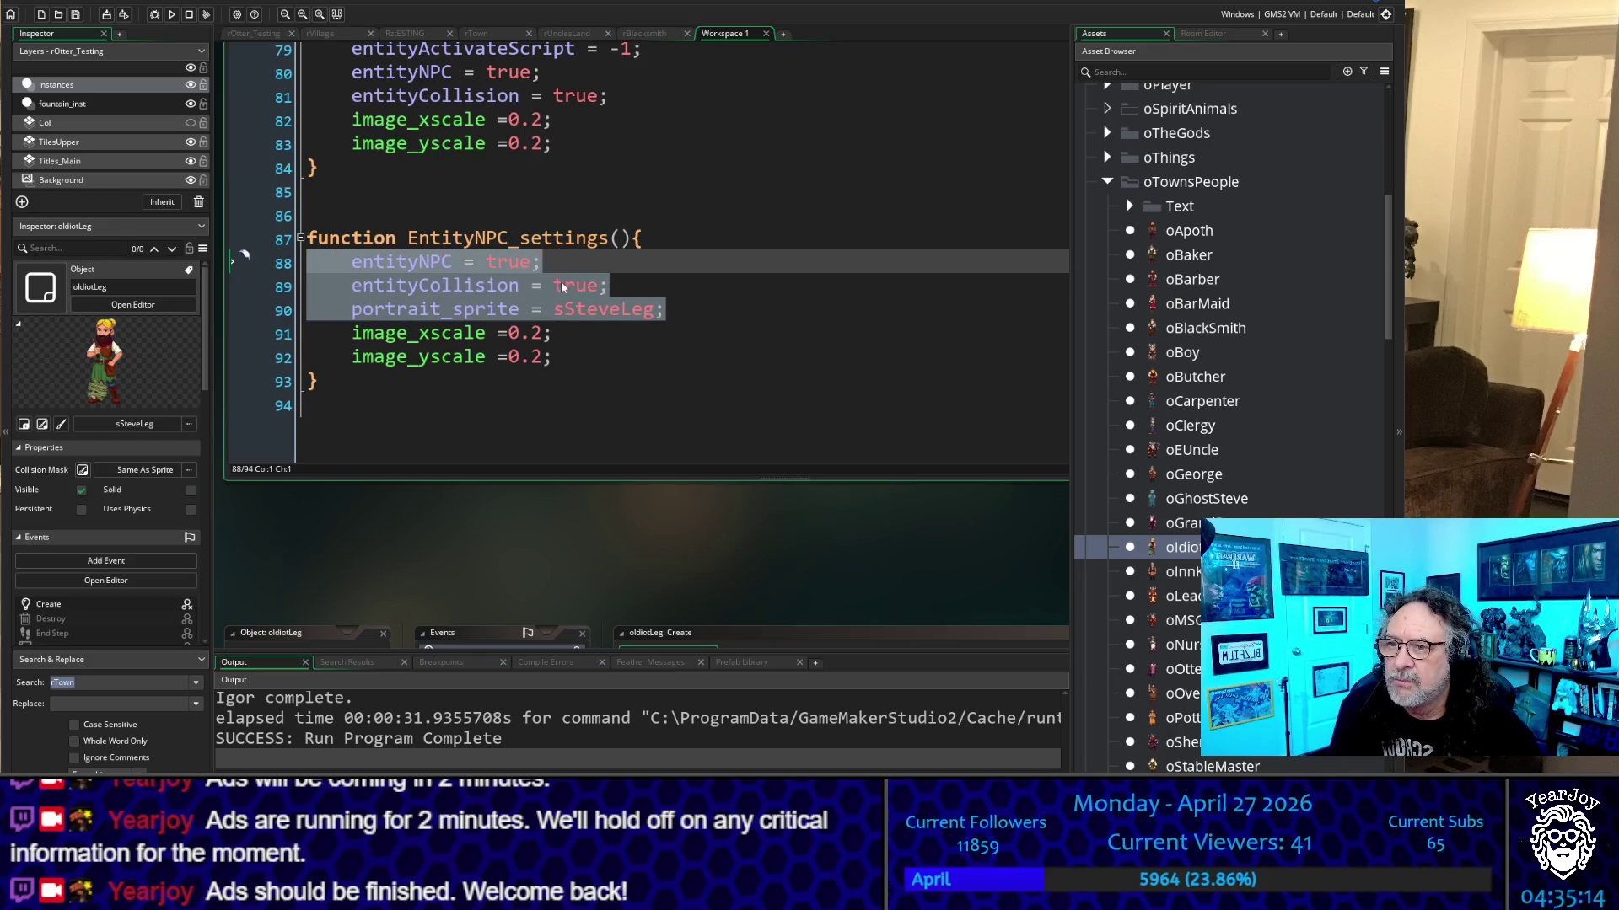
{"action": "left_click", "coordinate": [407, 238]}
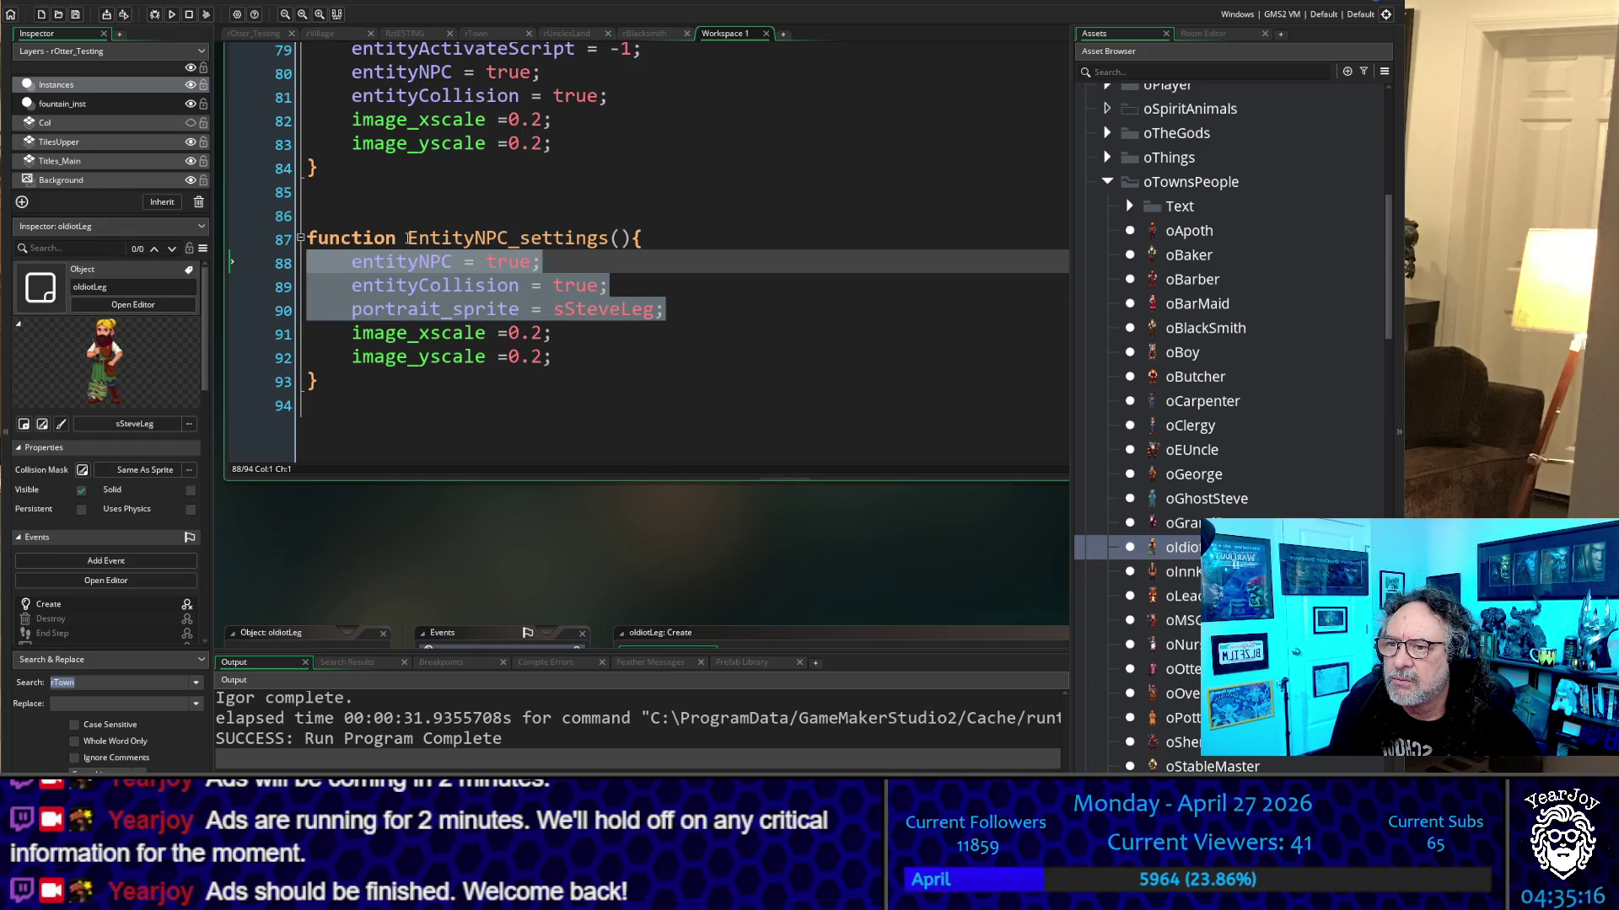
{"action": "key", "text": "shift+Right"}
{"action": "key", "text": "shift+Right"}
{"action": "key", "text": "shift+Right"}
{"action": "key", "text": "ctrl+c"}
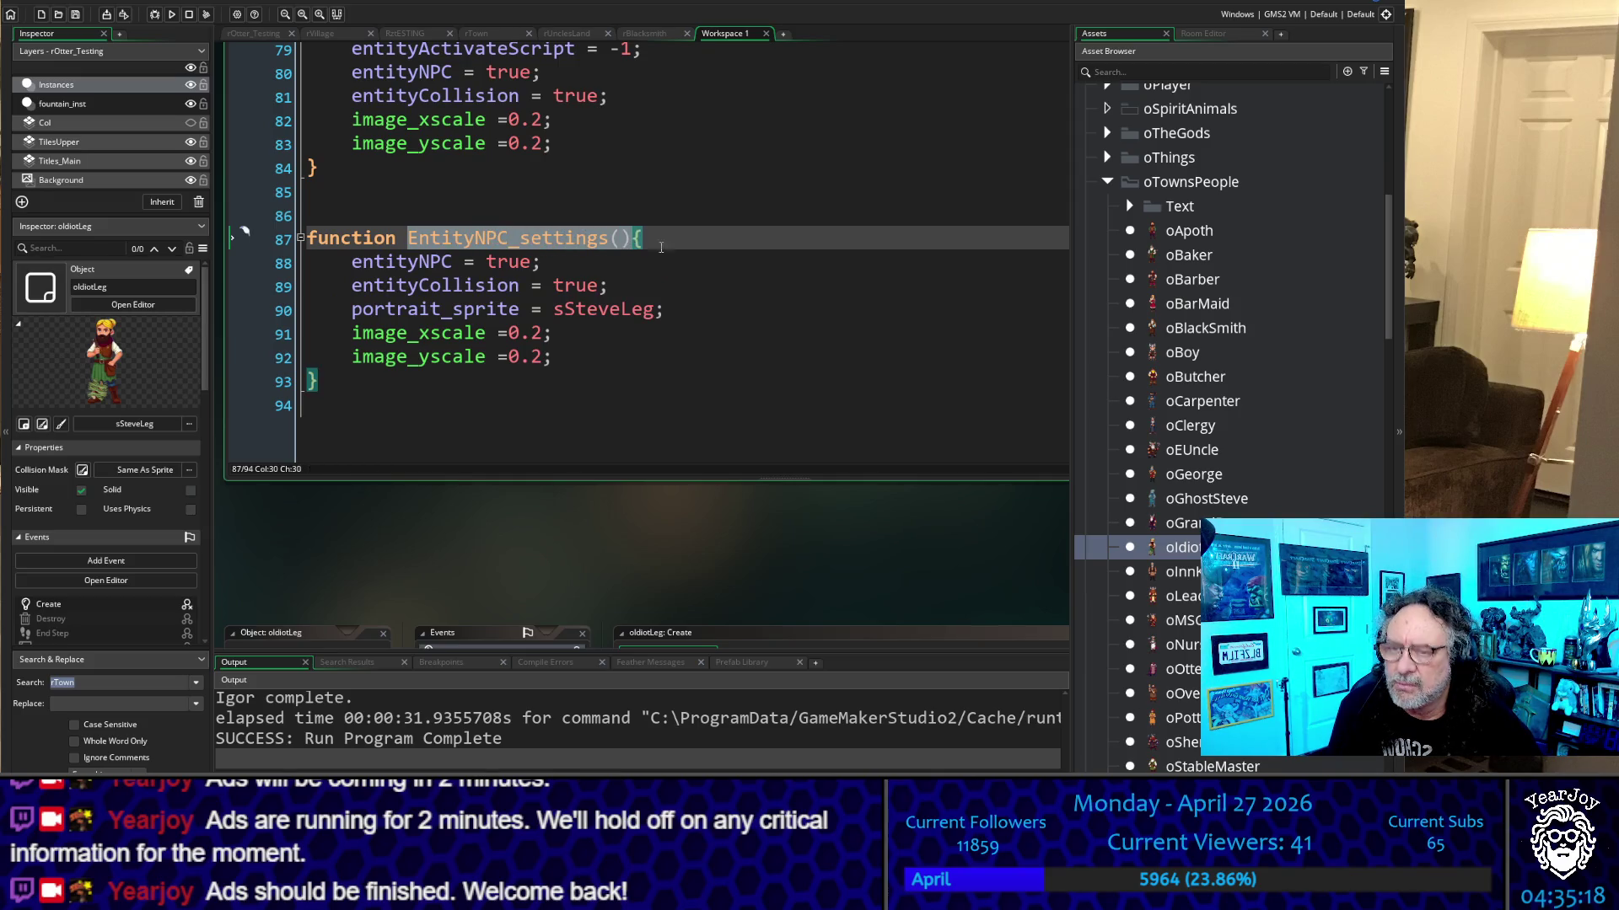
{"action": "scroll", "coordinate": [525, 527], "scroll_direction": "down", "scroll_amount": 1}
Replace oIdiotLeg's old Create setting lines with an EntityNPC_settings(); call
{"action": "scroll", "coordinate": [518, 506], "scroll_direction": "down", "scroll_amount": 5}
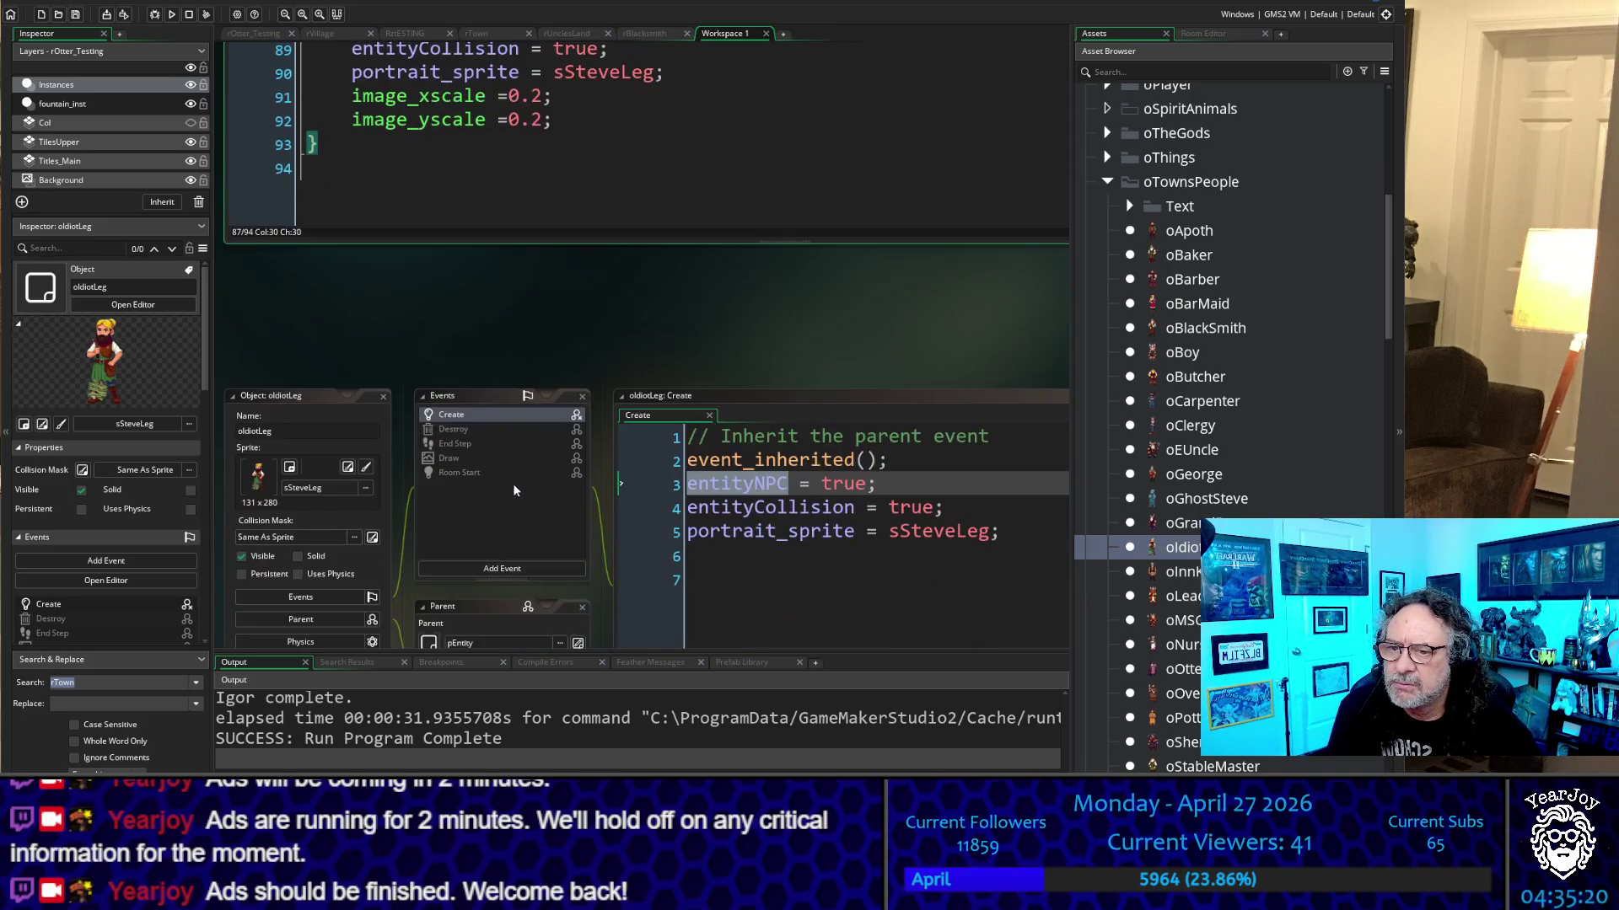
{"action": "mouse_move", "coordinate": [1030, 268]}
{"action": "left_mouse_down"}
{"action": "mouse_move", "coordinate": [894, 218]}
{"action": "mouse_move", "coordinate": [659, 209]}
{"action": "left_mouse_up"}
{"action": "key", "text": "ctrl+v"}
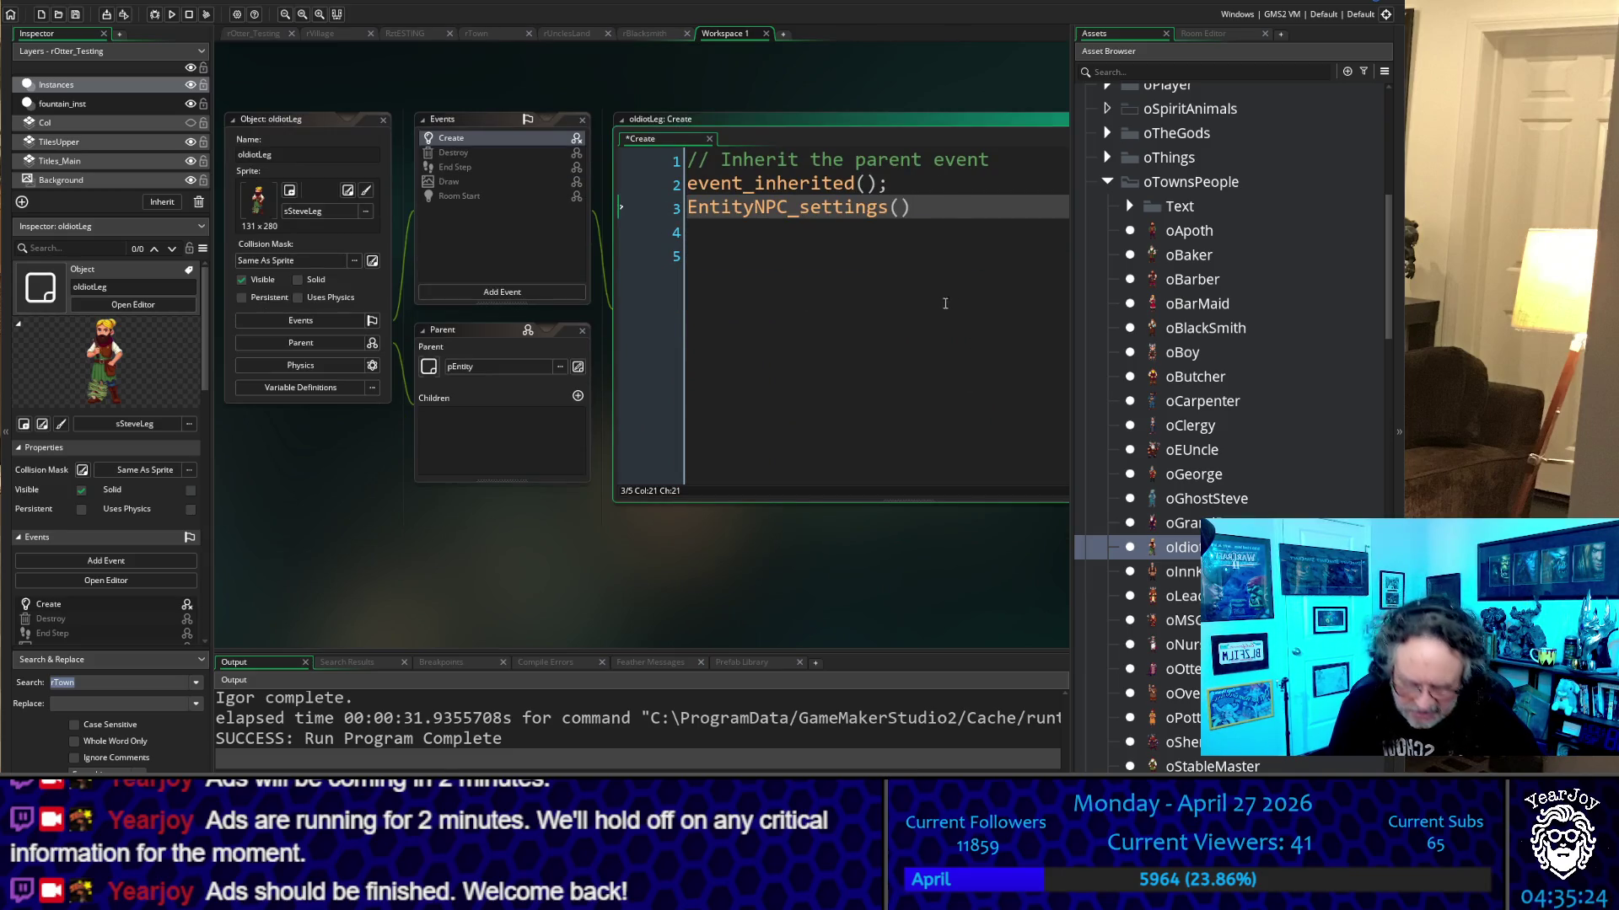
{"action": "type", "text": ";"}
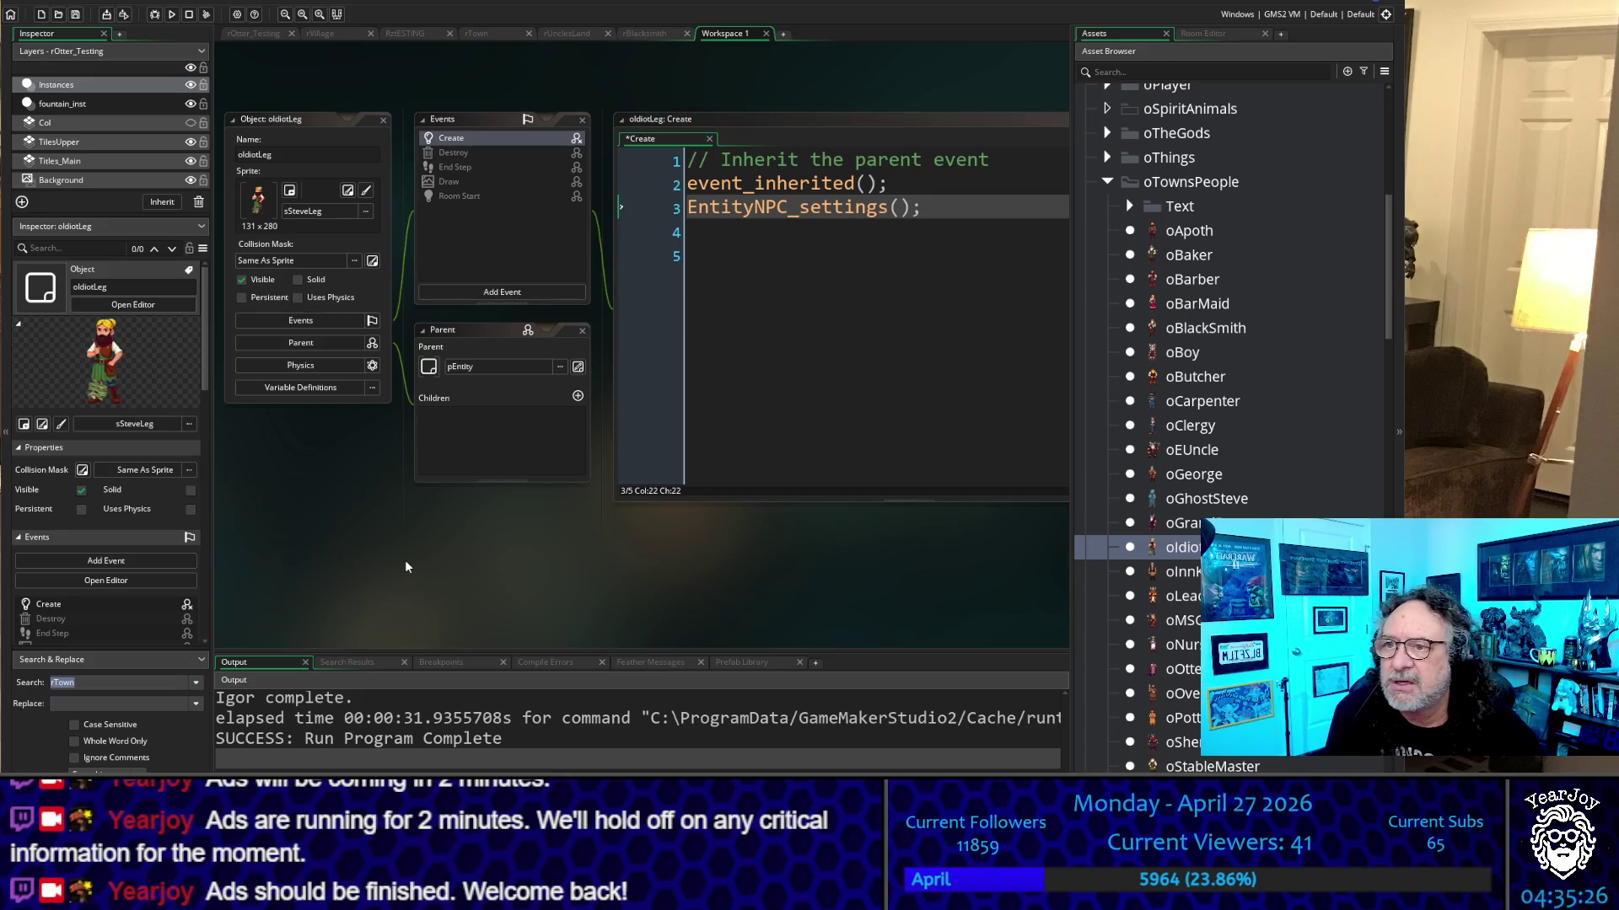
Open the oOtter object editor from the Asset Browser
{"action": "scroll", "coordinate": [502, 541], "scroll_direction": "up", "scroll_amount": 2}
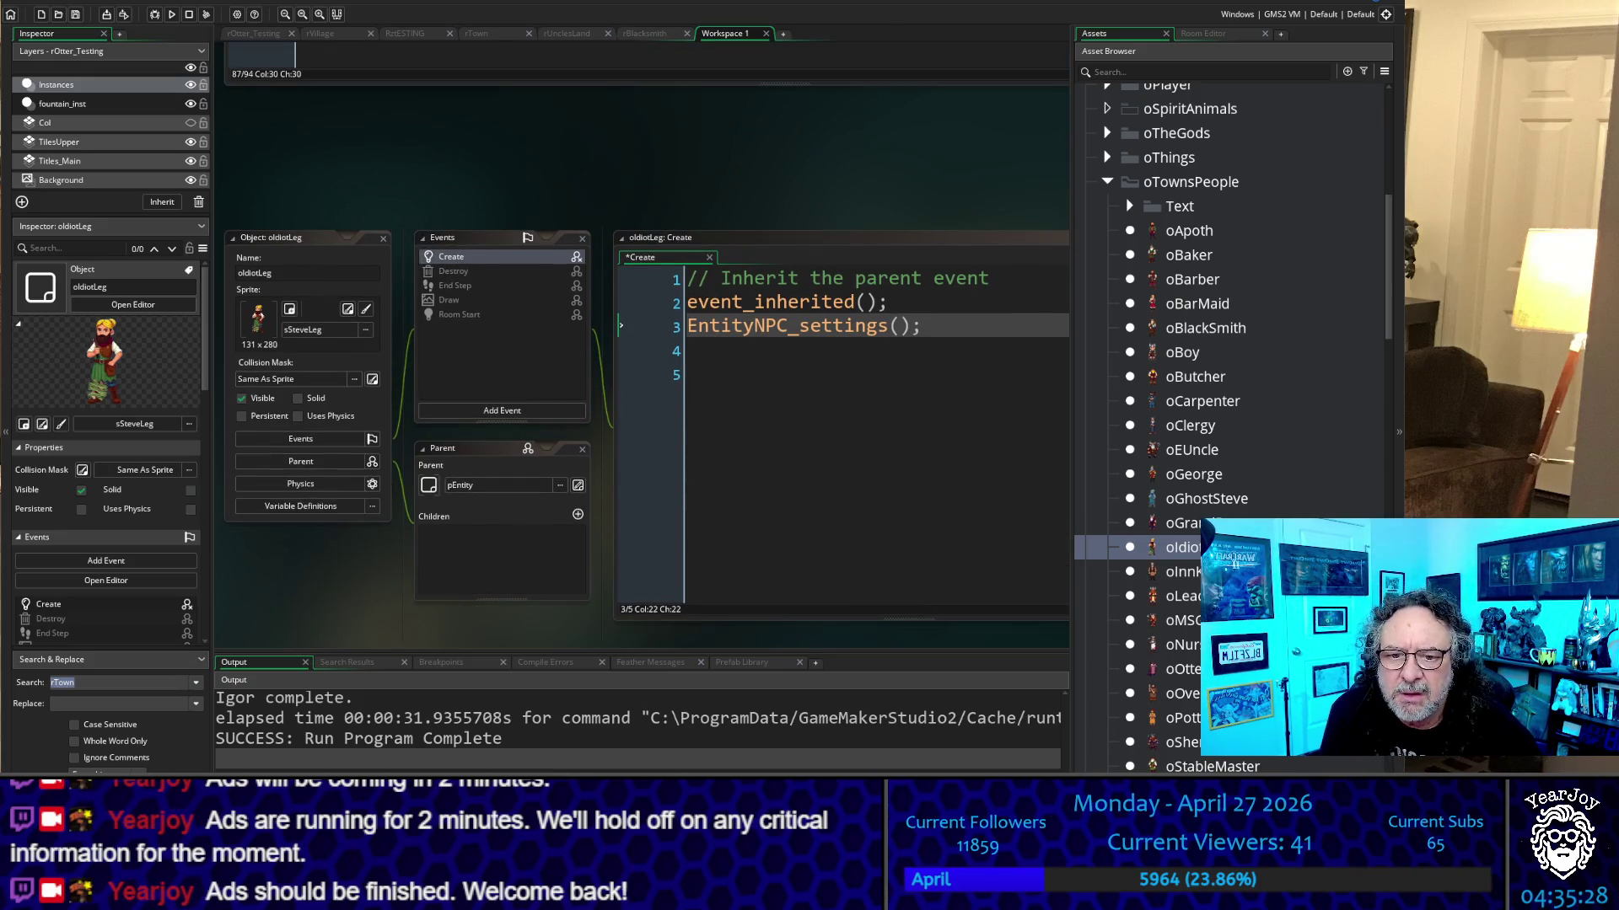
{"action": "key", "text": "Down"}
{"action": "key", "text": "Down"}
{"action": "key", "text": "Down"}
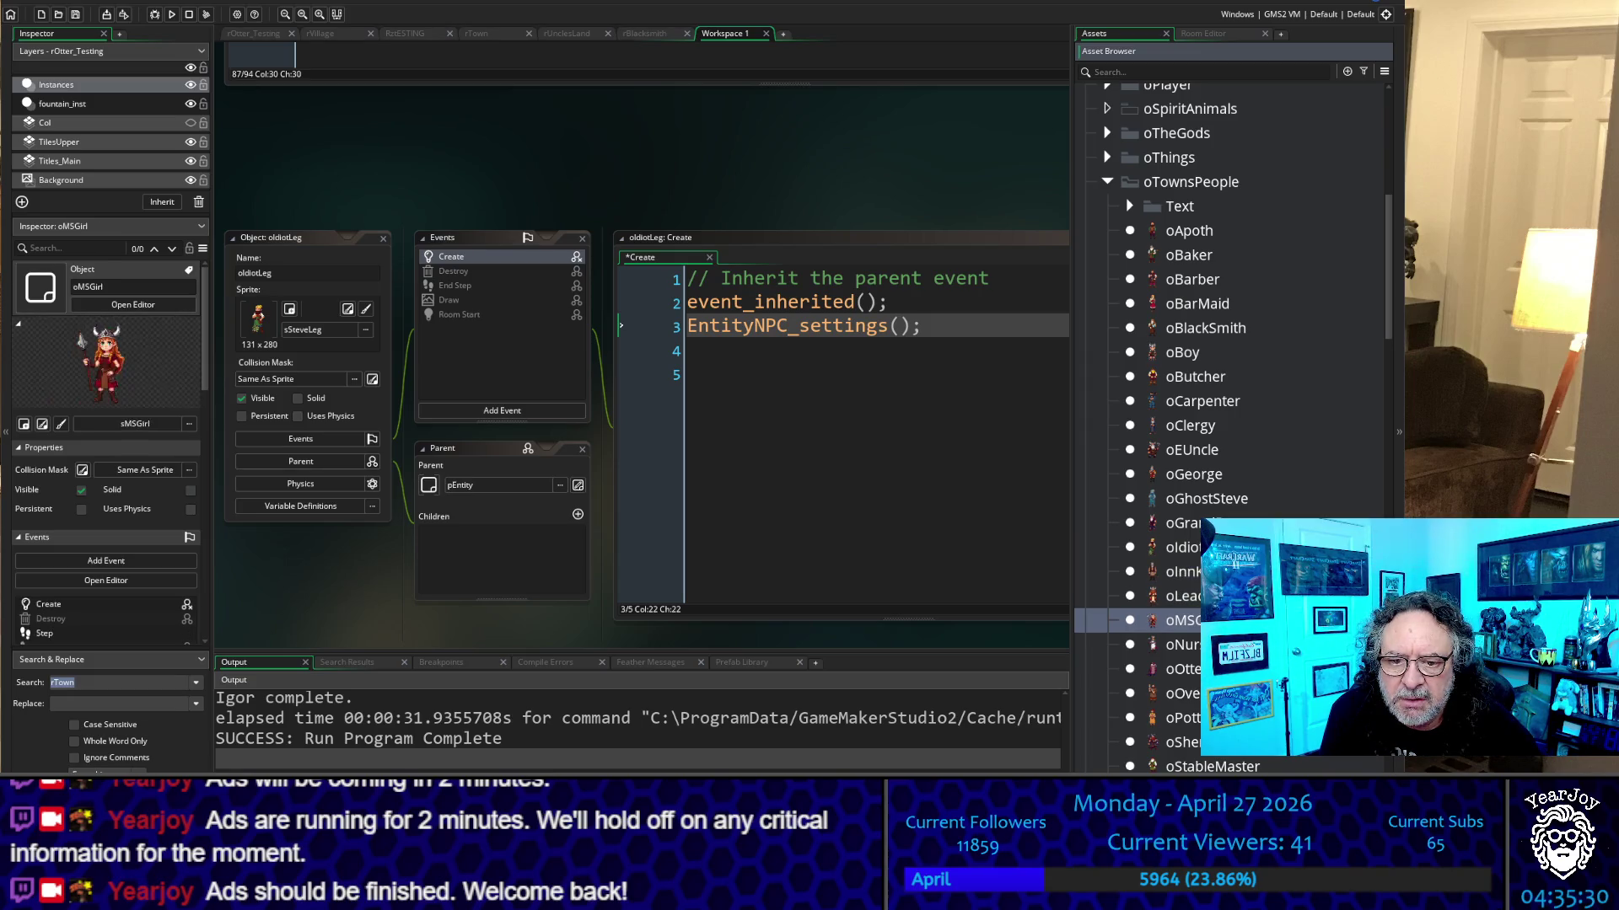
{"action": "key", "text": "Down"}
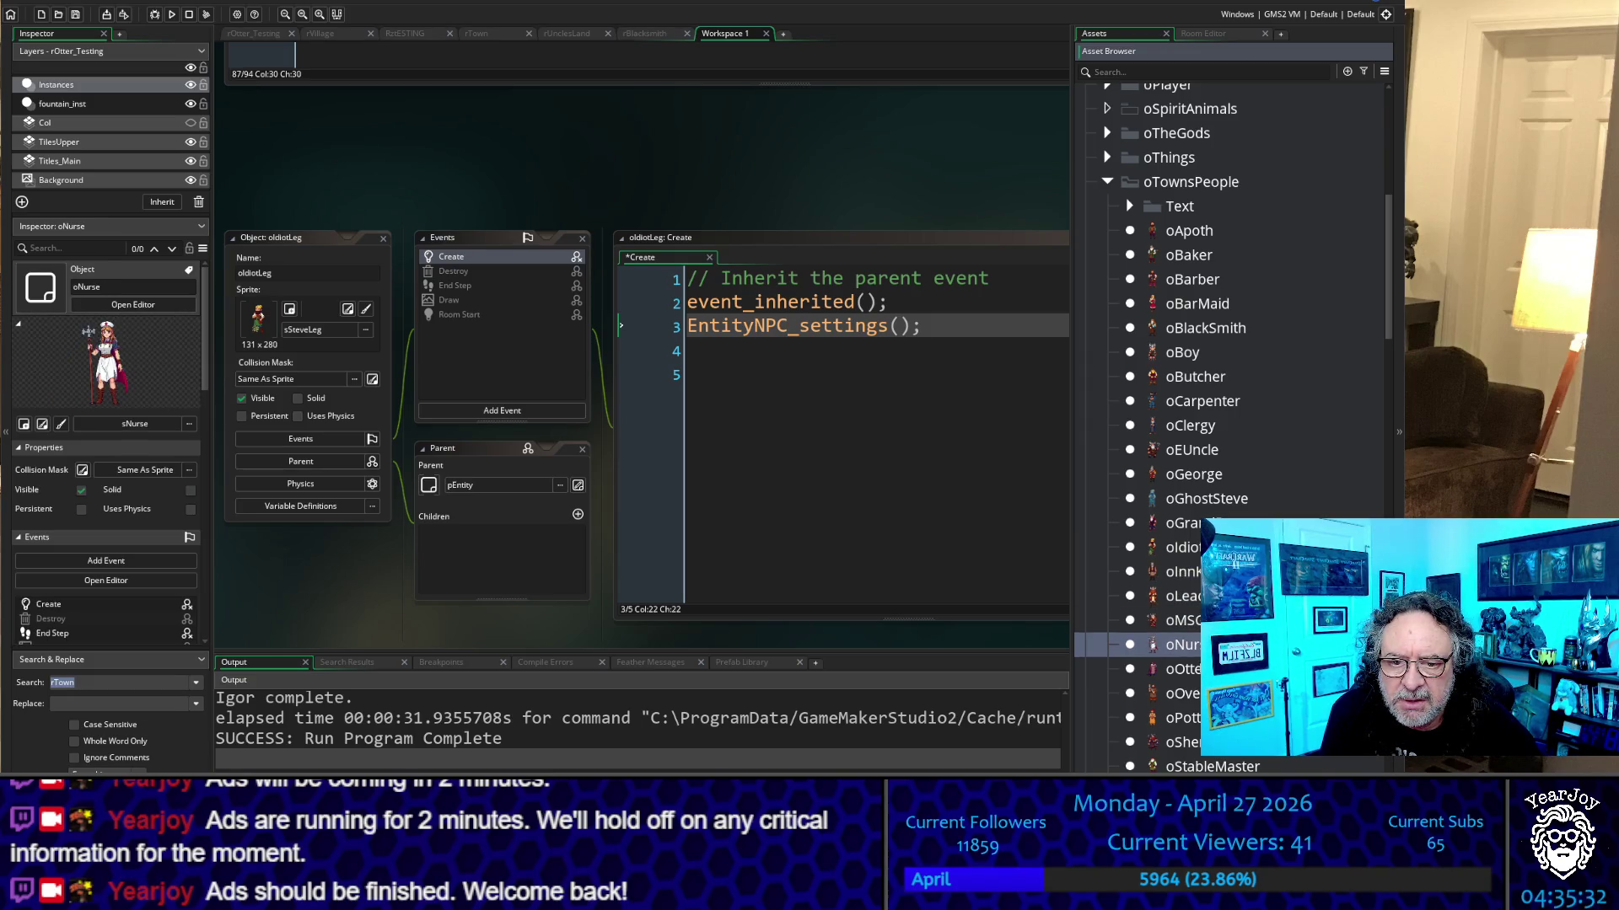
{"action": "key", "text": "Down"}
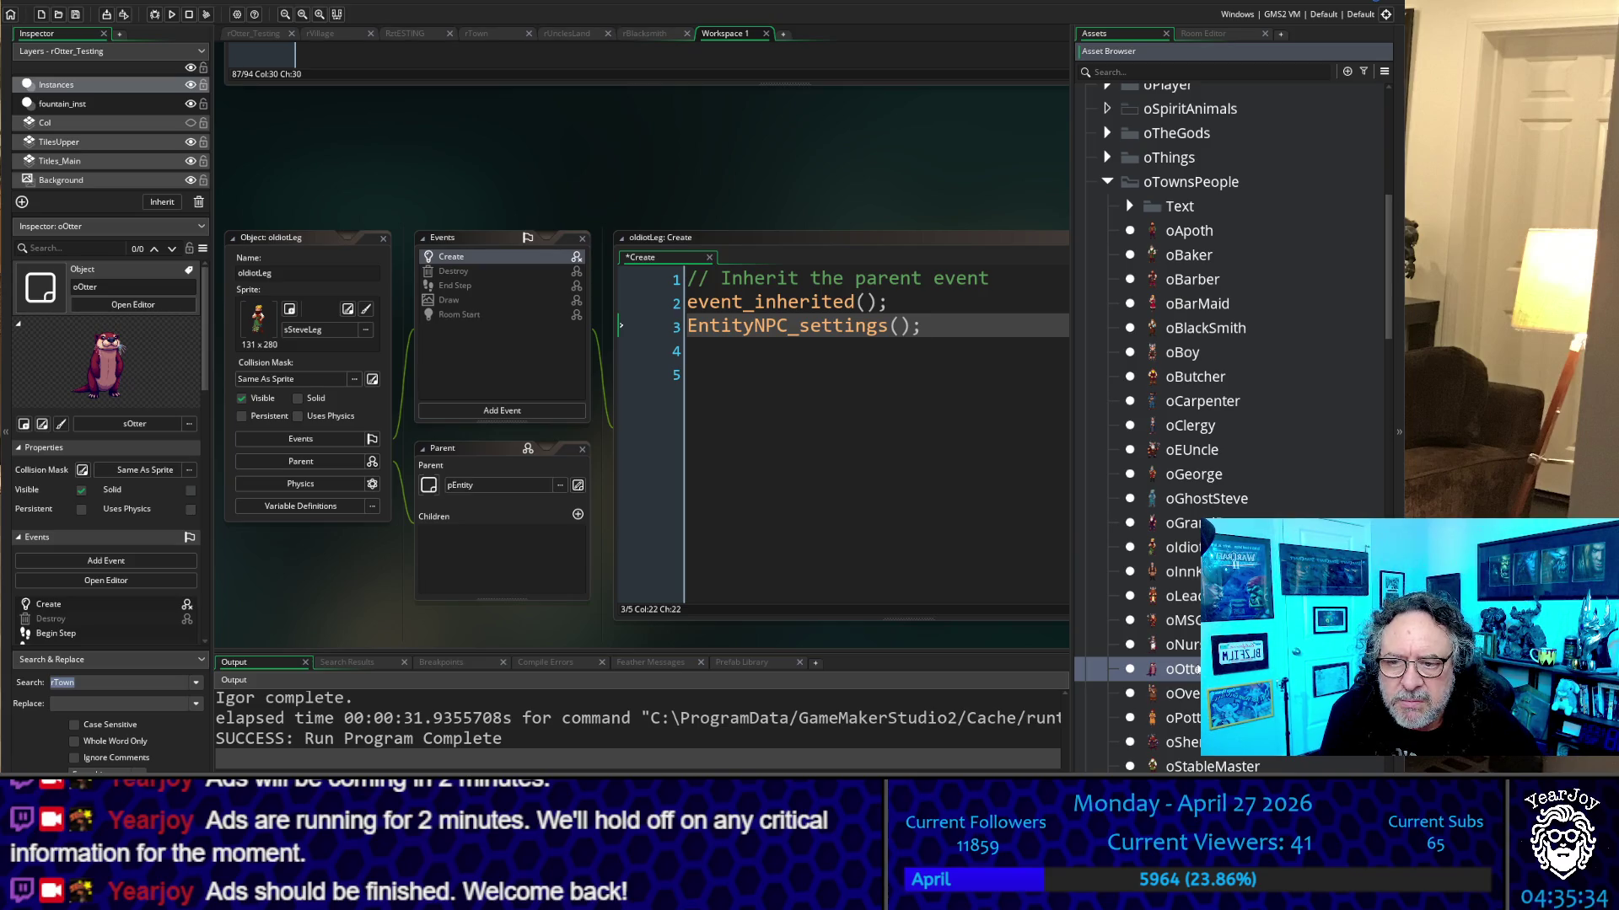
{"action": "key", "text": "Return"}
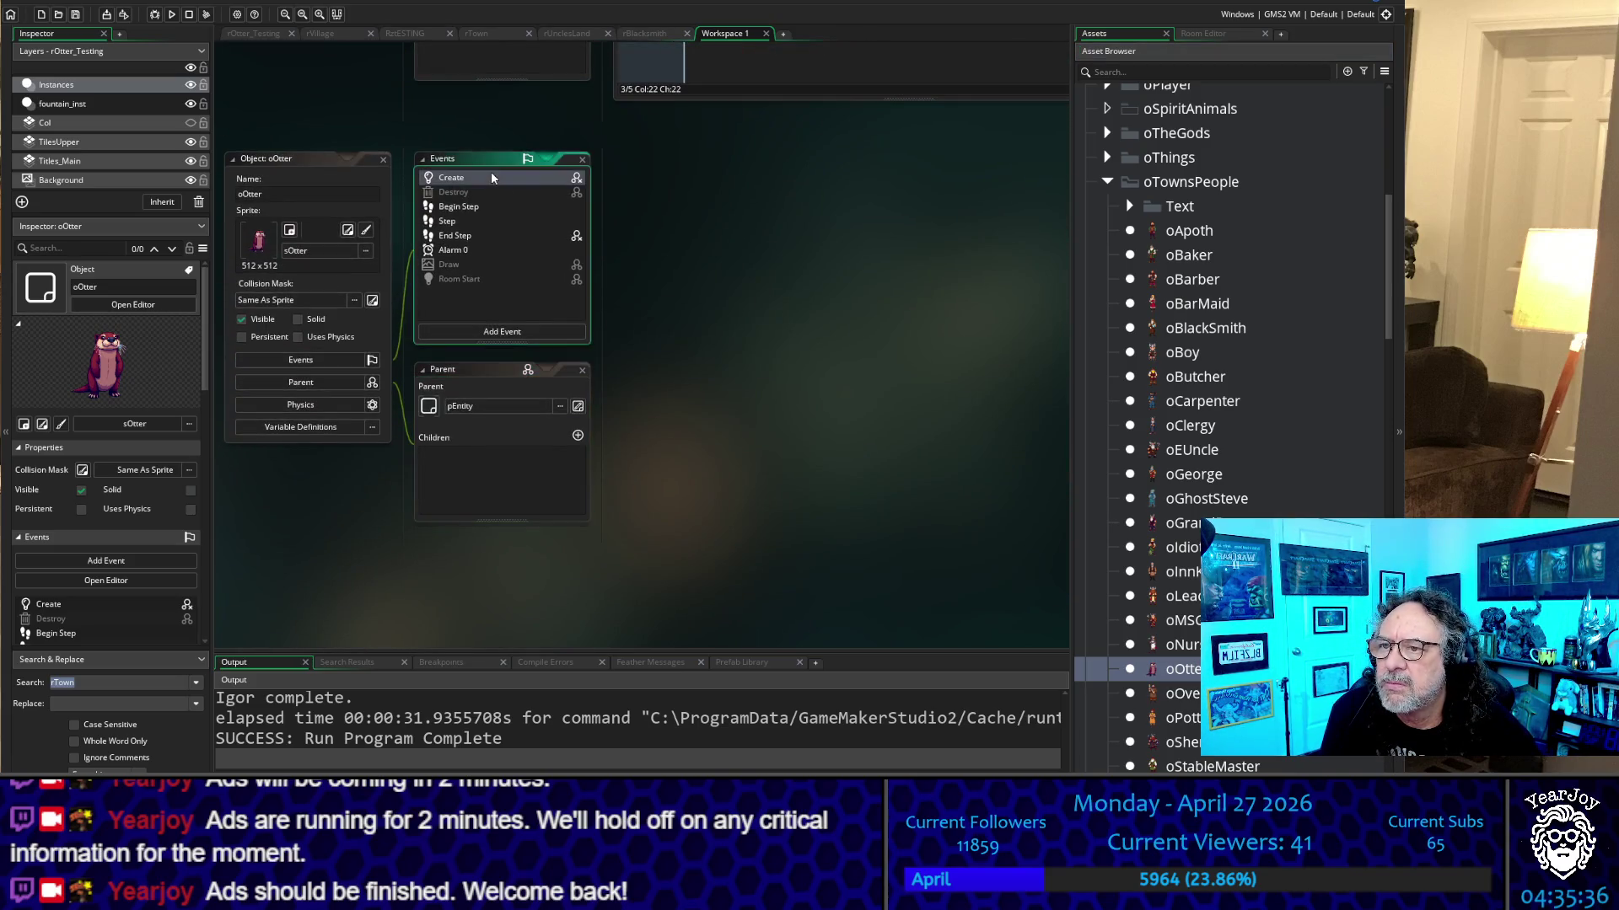
Open oOtter's Create code in a widened editor and select its setup lines 4–20
{"action": "double_click", "coordinate": [490, 175]}
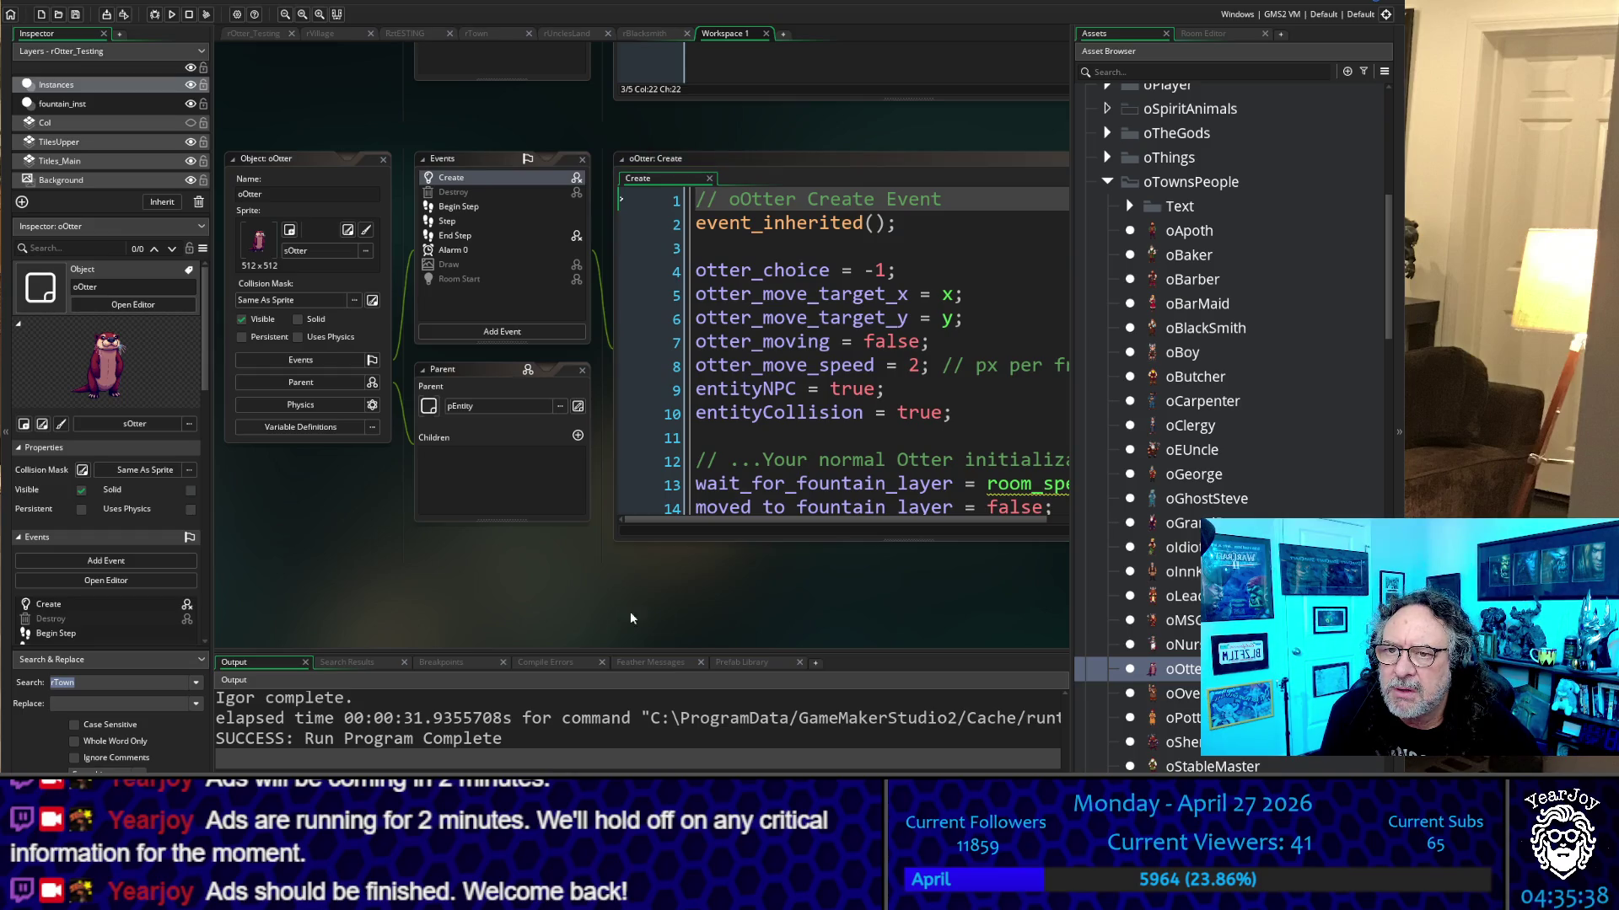
{"action": "left_click_drag", "start_coordinate": [899, 608], "coordinate": [605, 625]}
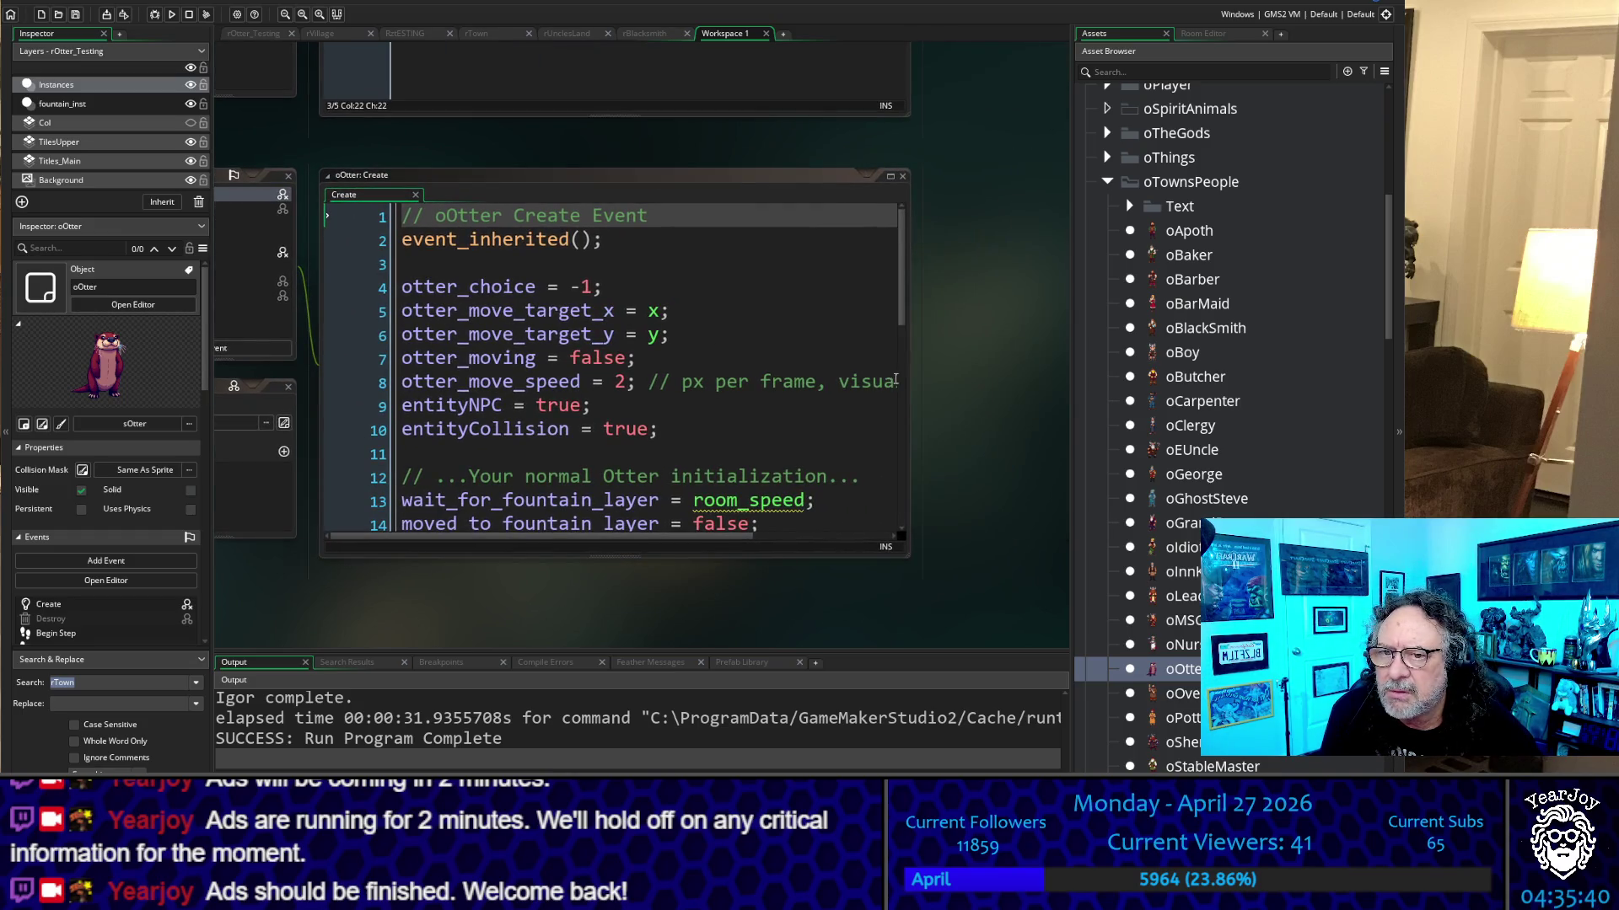
{"action": "left_click_drag", "start_coordinate": [914, 385], "coordinate": [1069, 386]}
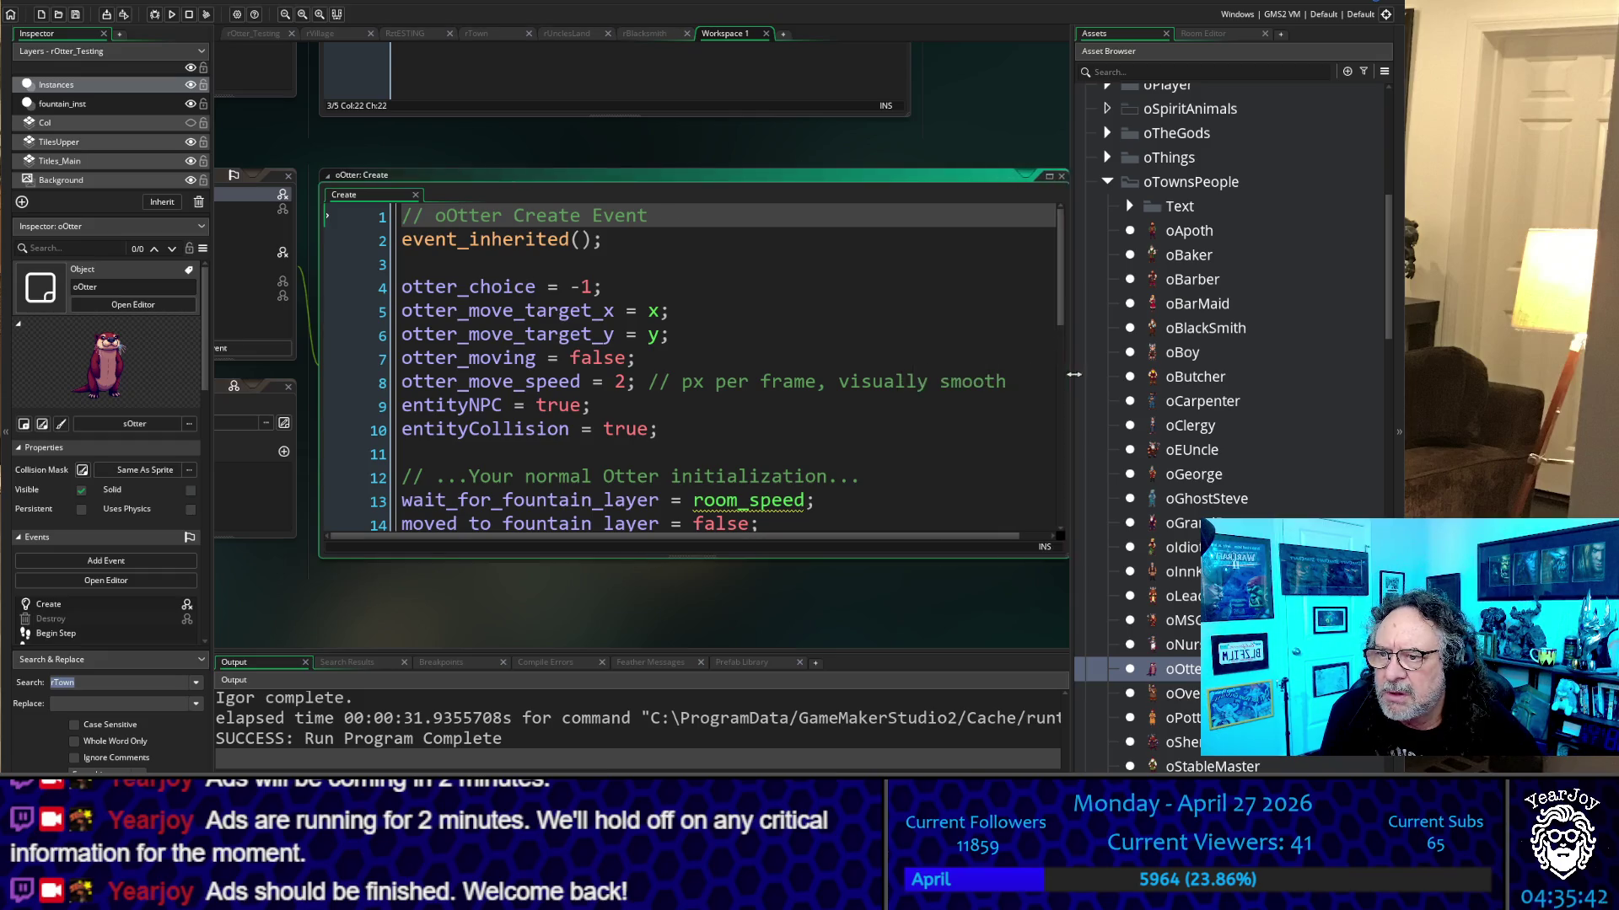
{"action": "left_click", "coordinate": [711, 430]}
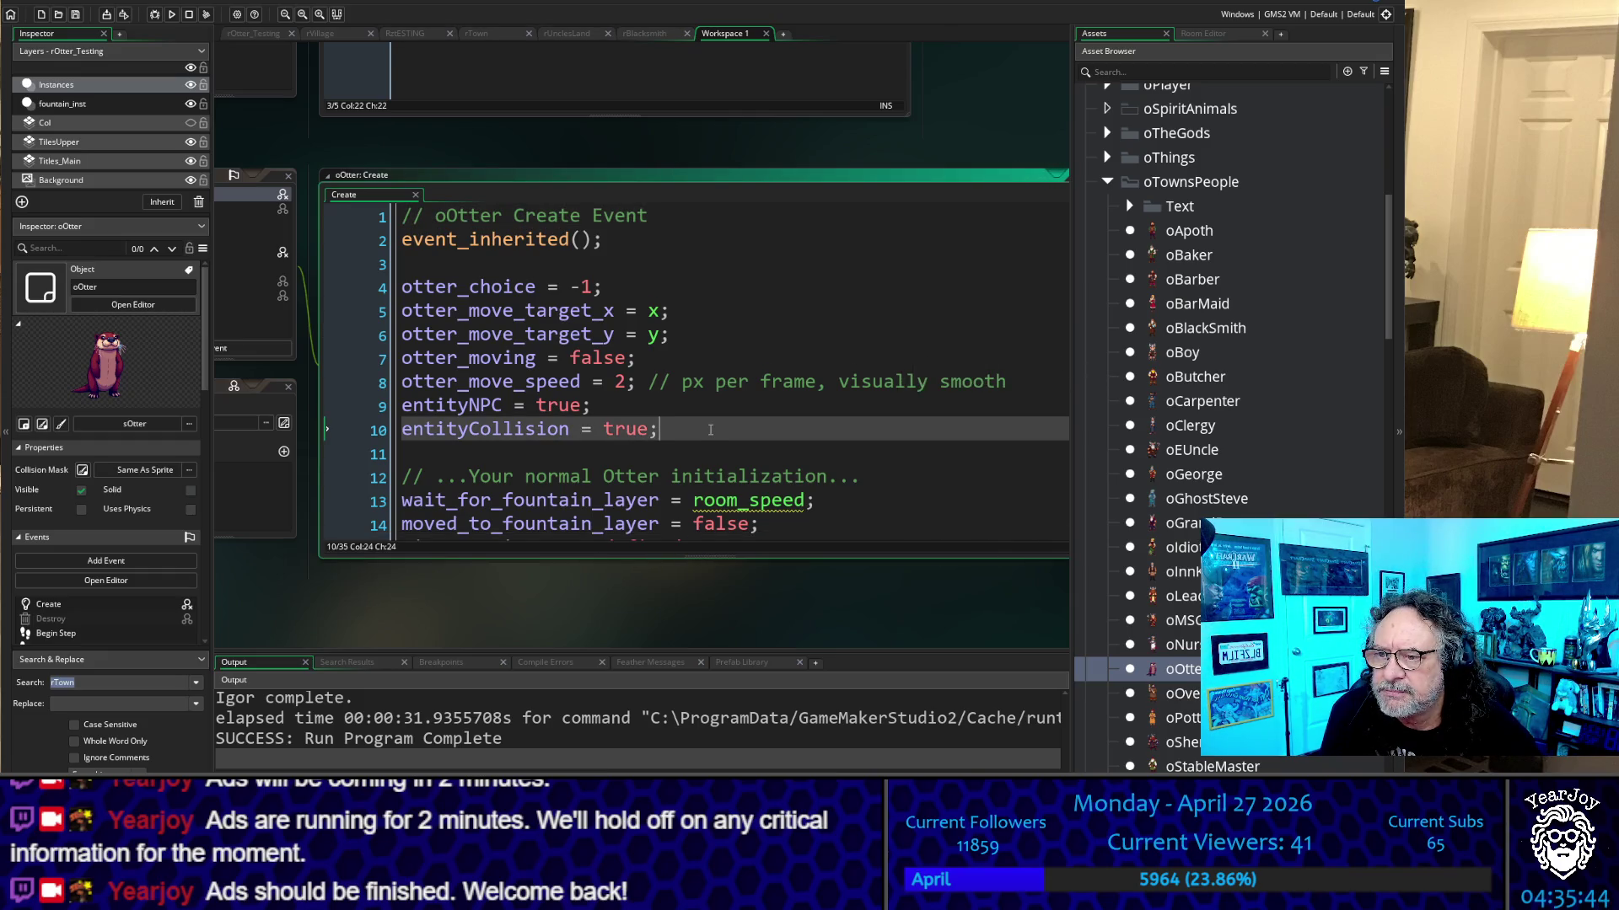
{"action": "scroll", "coordinate": [709, 430], "scroll_direction": "down", "scroll_amount": 3}
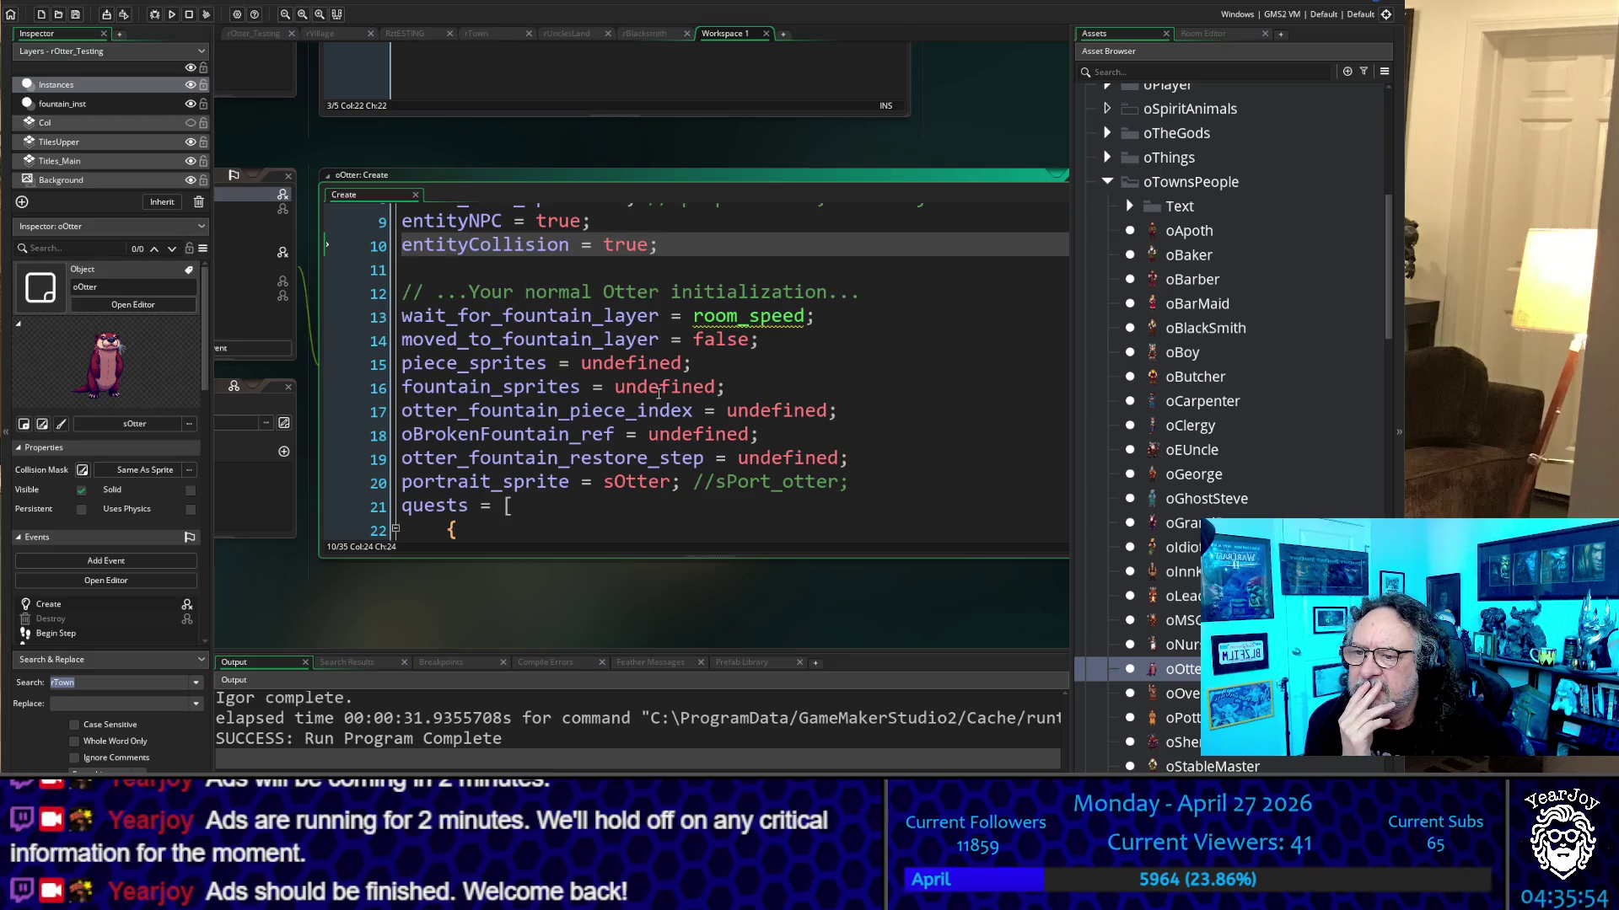
{"action": "scroll", "coordinate": [598, 408], "scroll_direction": "up", "scroll_amount": 3}
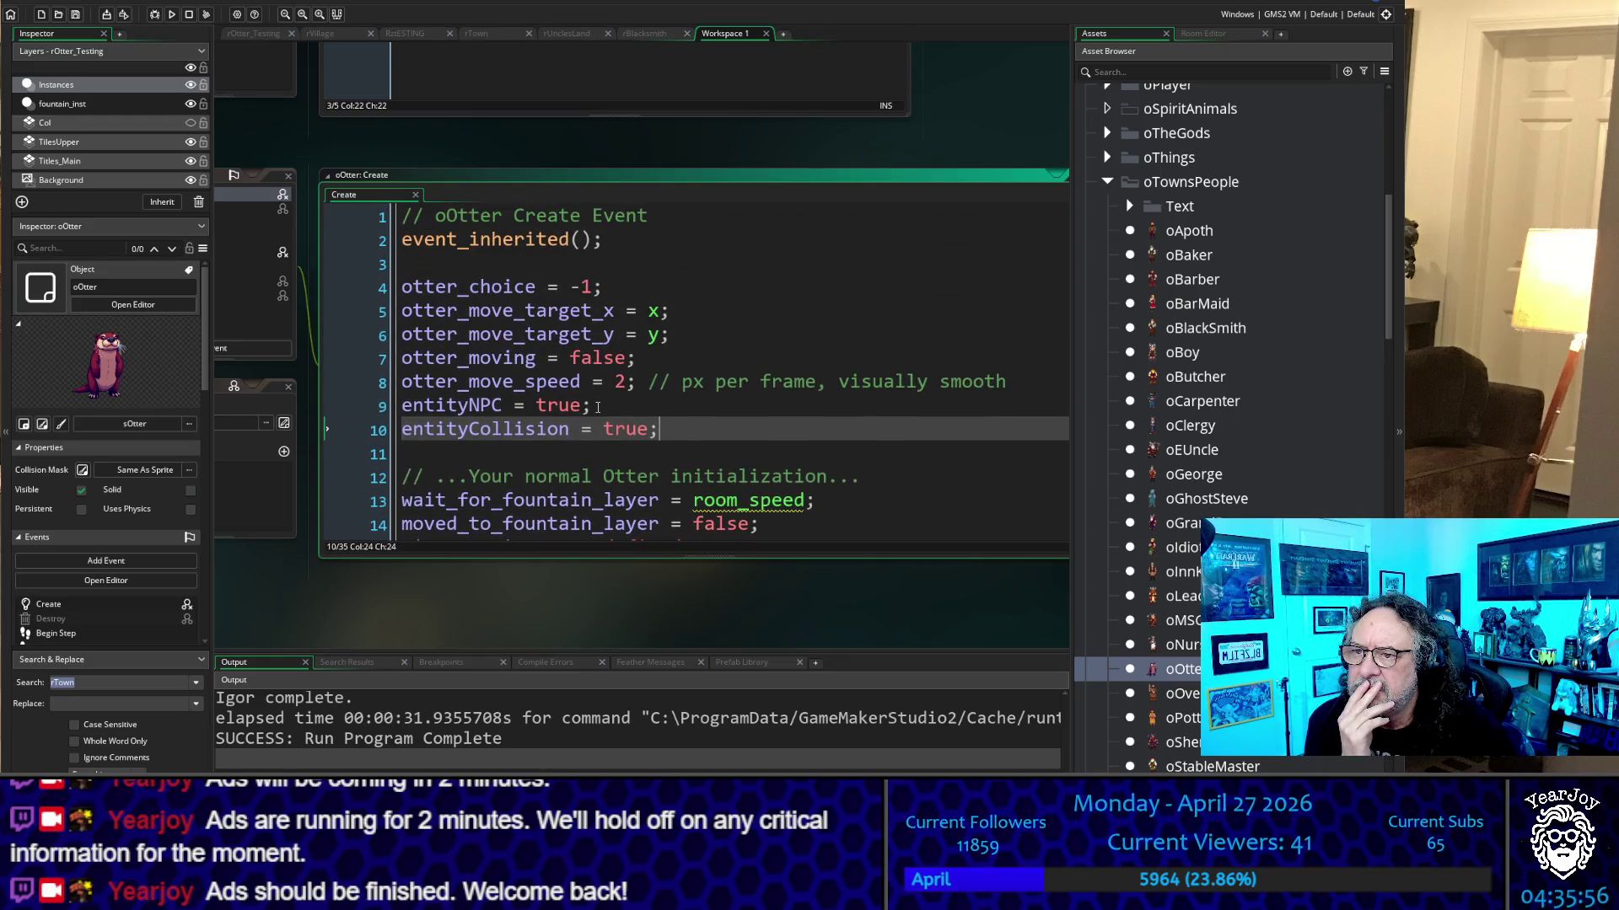
{"action": "scroll", "coordinate": [598, 408], "scroll_direction": "down", "scroll_amount": 2}
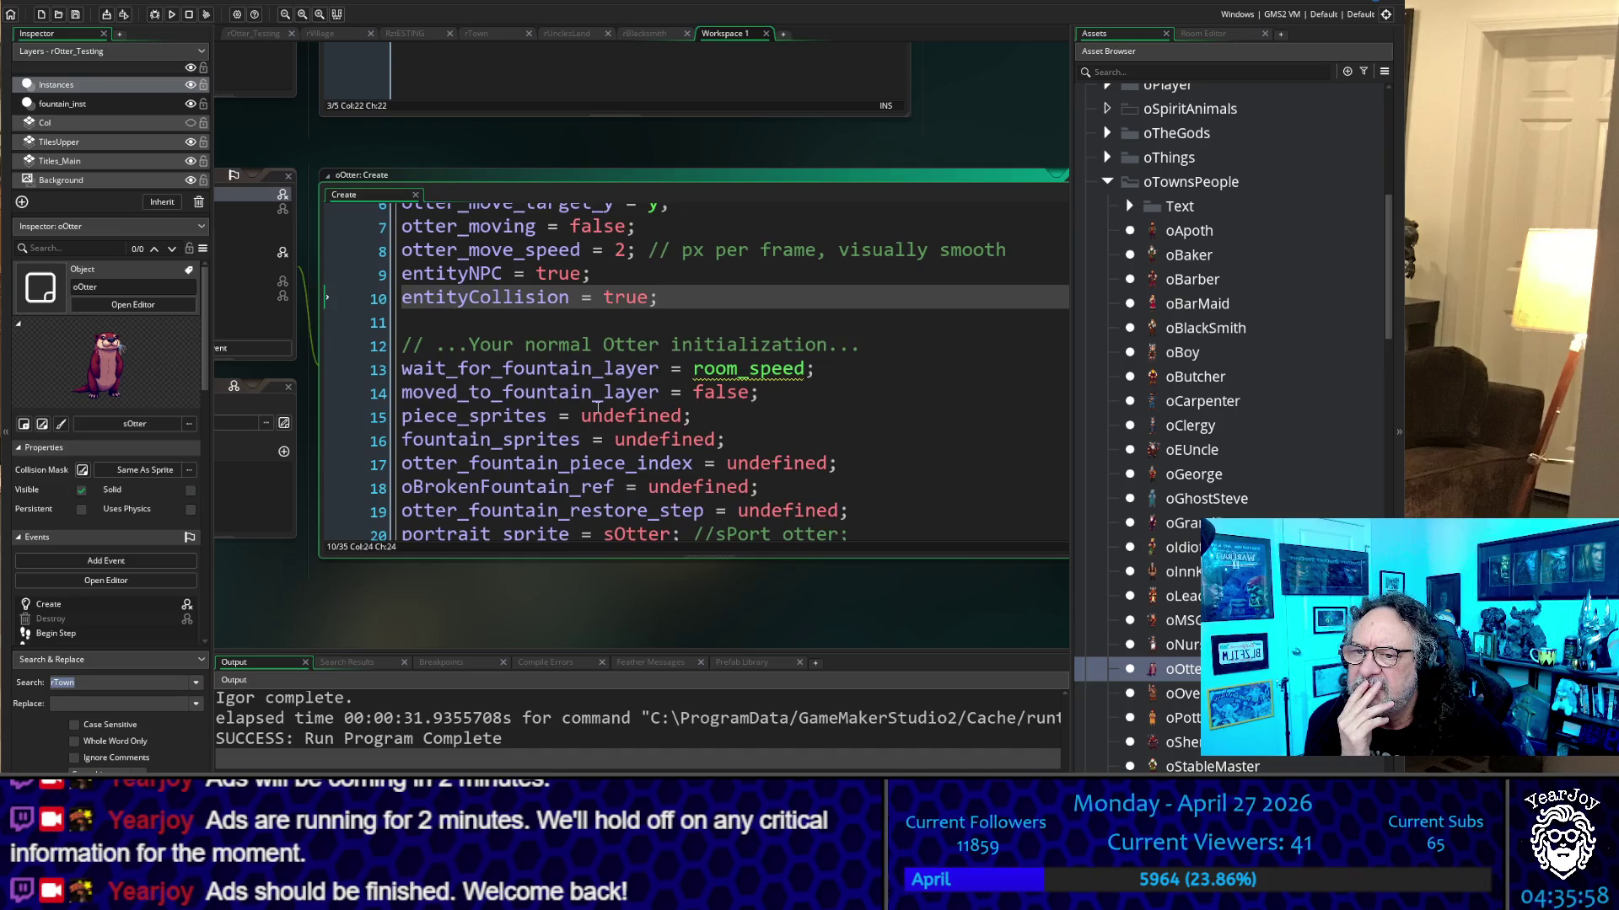
{"action": "scroll", "coordinate": [597, 408], "scroll_direction": "down", "scroll_amount": 1}
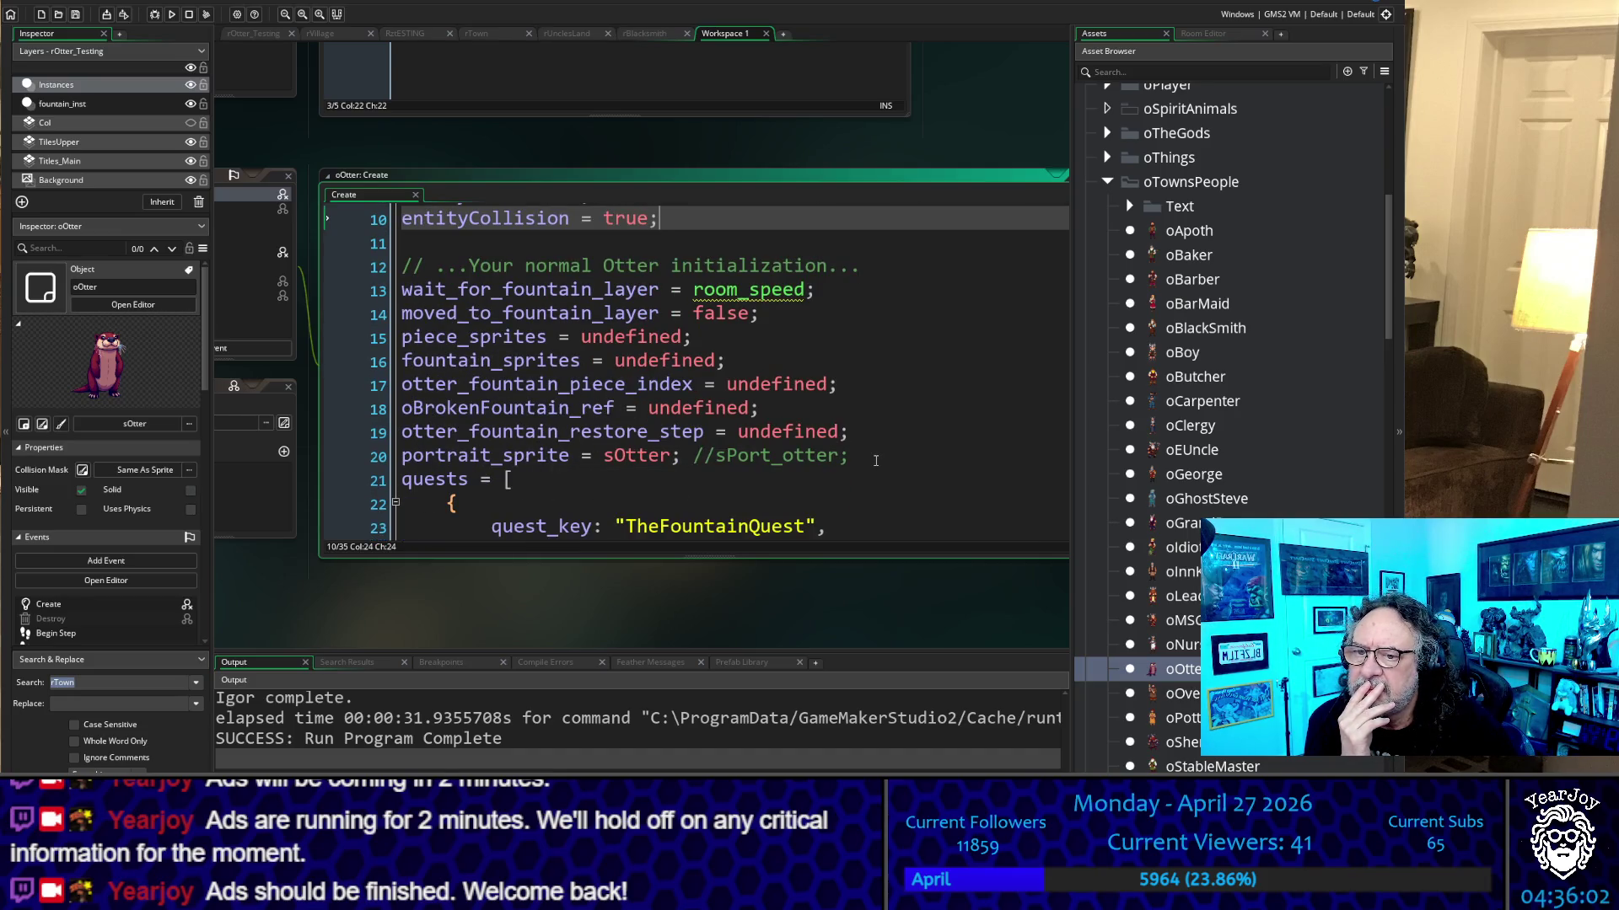
{"action": "mouse_move", "coordinate": [876, 459]}
{"action": "left_mouse_down"}
{"action": "mouse_move", "coordinate": [377, 178]}
{"action": "mouse_move", "coordinate": [377, 288]}
{"action": "left_mouse_up"}
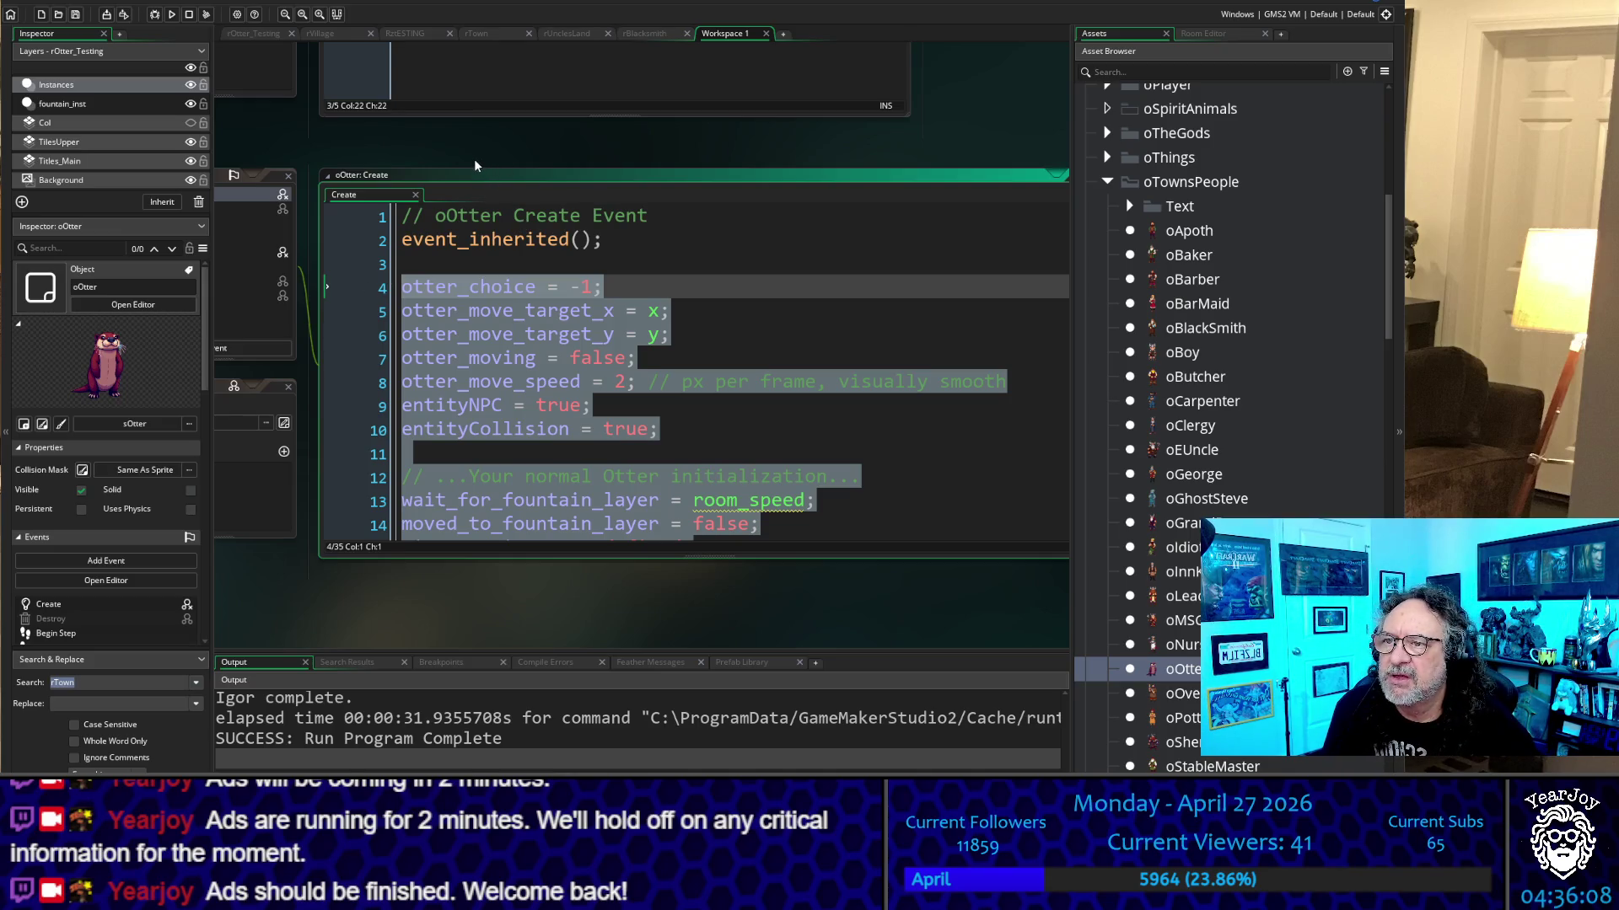
Paste oOtter's setup code at the top of the Charater_Size script
{"action": "scroll", "coordinate": [474, 159], "scroll_direction": "up", "scroll_amount": 10}
{"action": "scroll", "coordinate": [524, 209], "scroll_direction": "down", "scroll_amount": 5}
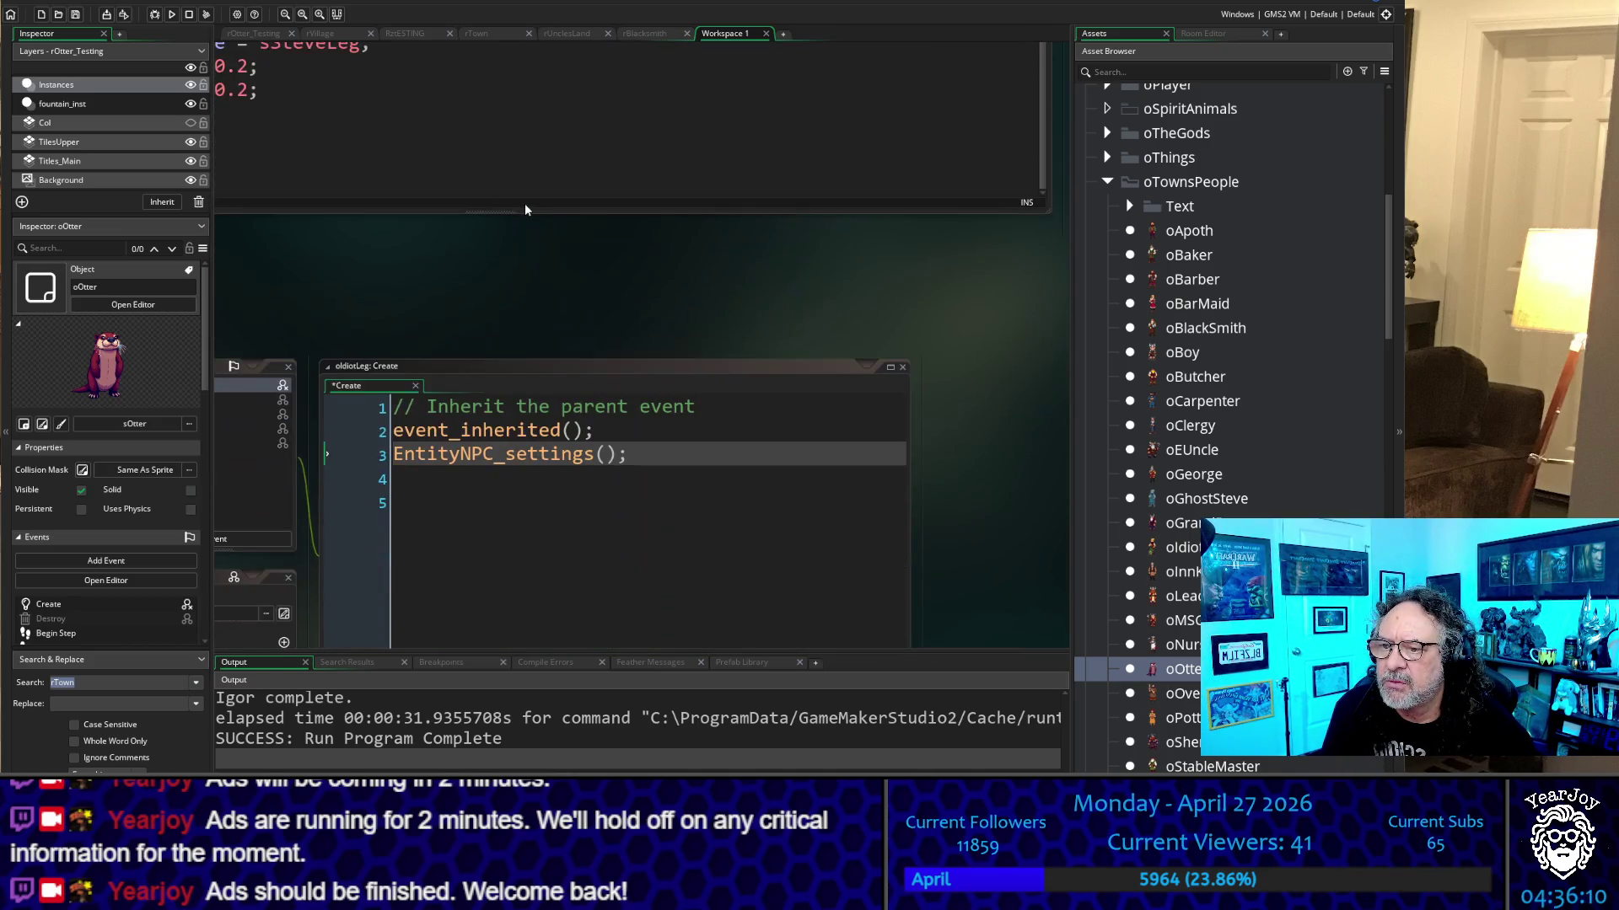
{"action": "middle_click", "coordinate": [493, 453]}
{"action": "scroll", "coordinate": [417, 218], "scroll_direction": "up", "scroll_amount": 8}
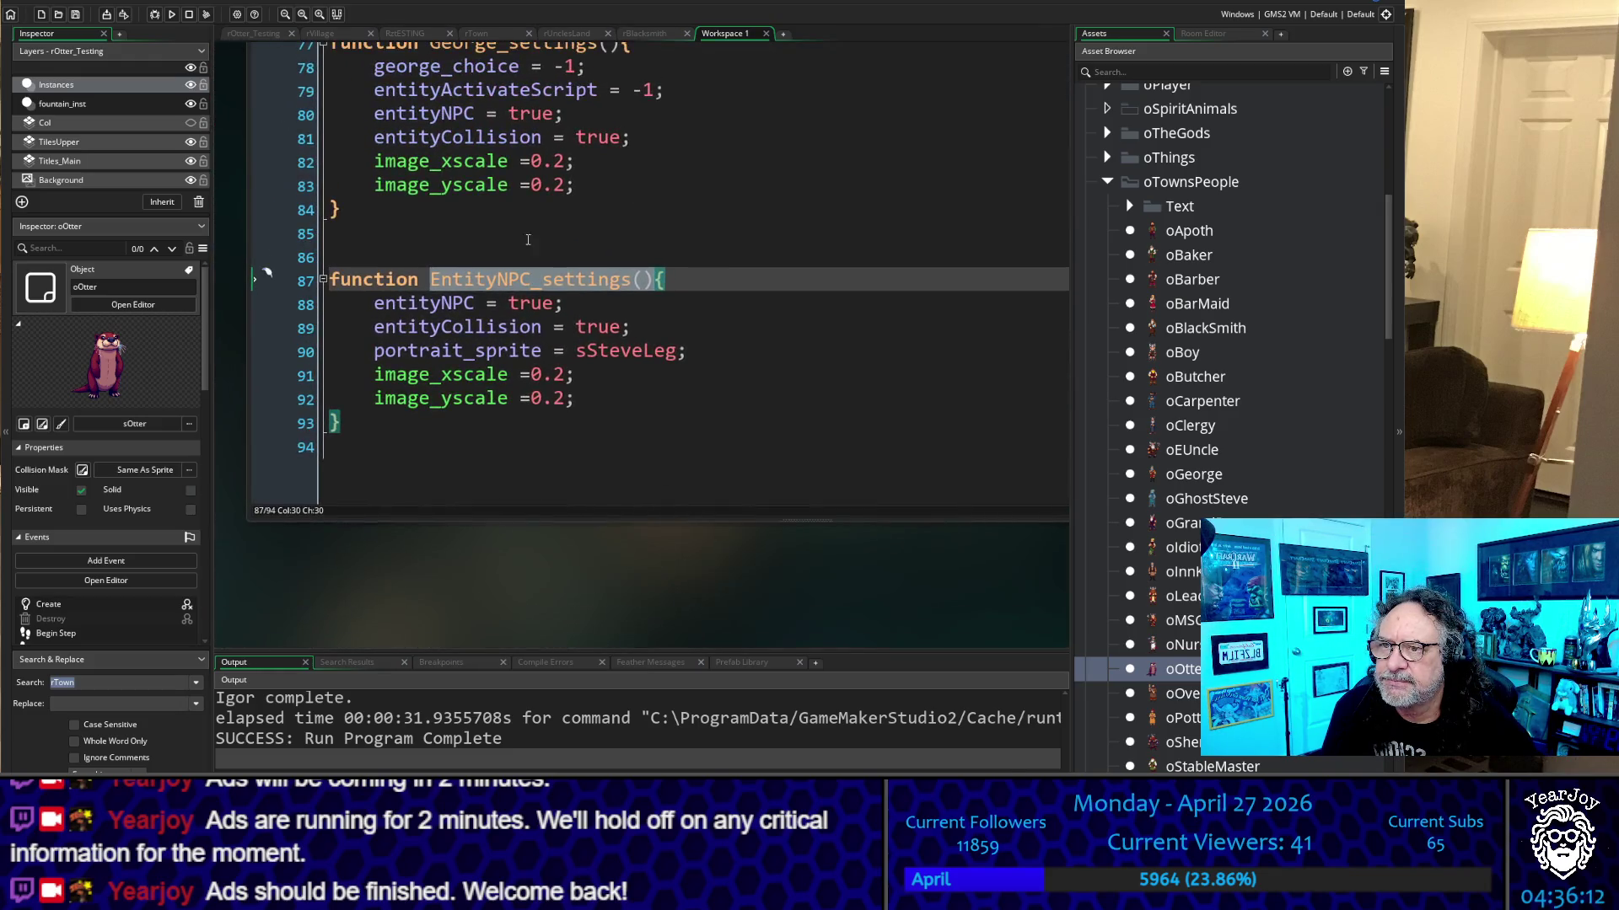
{"action": "scroll", "coordinate": [418, 218], "scroll_direction": "up", "scroll_amount": 11}
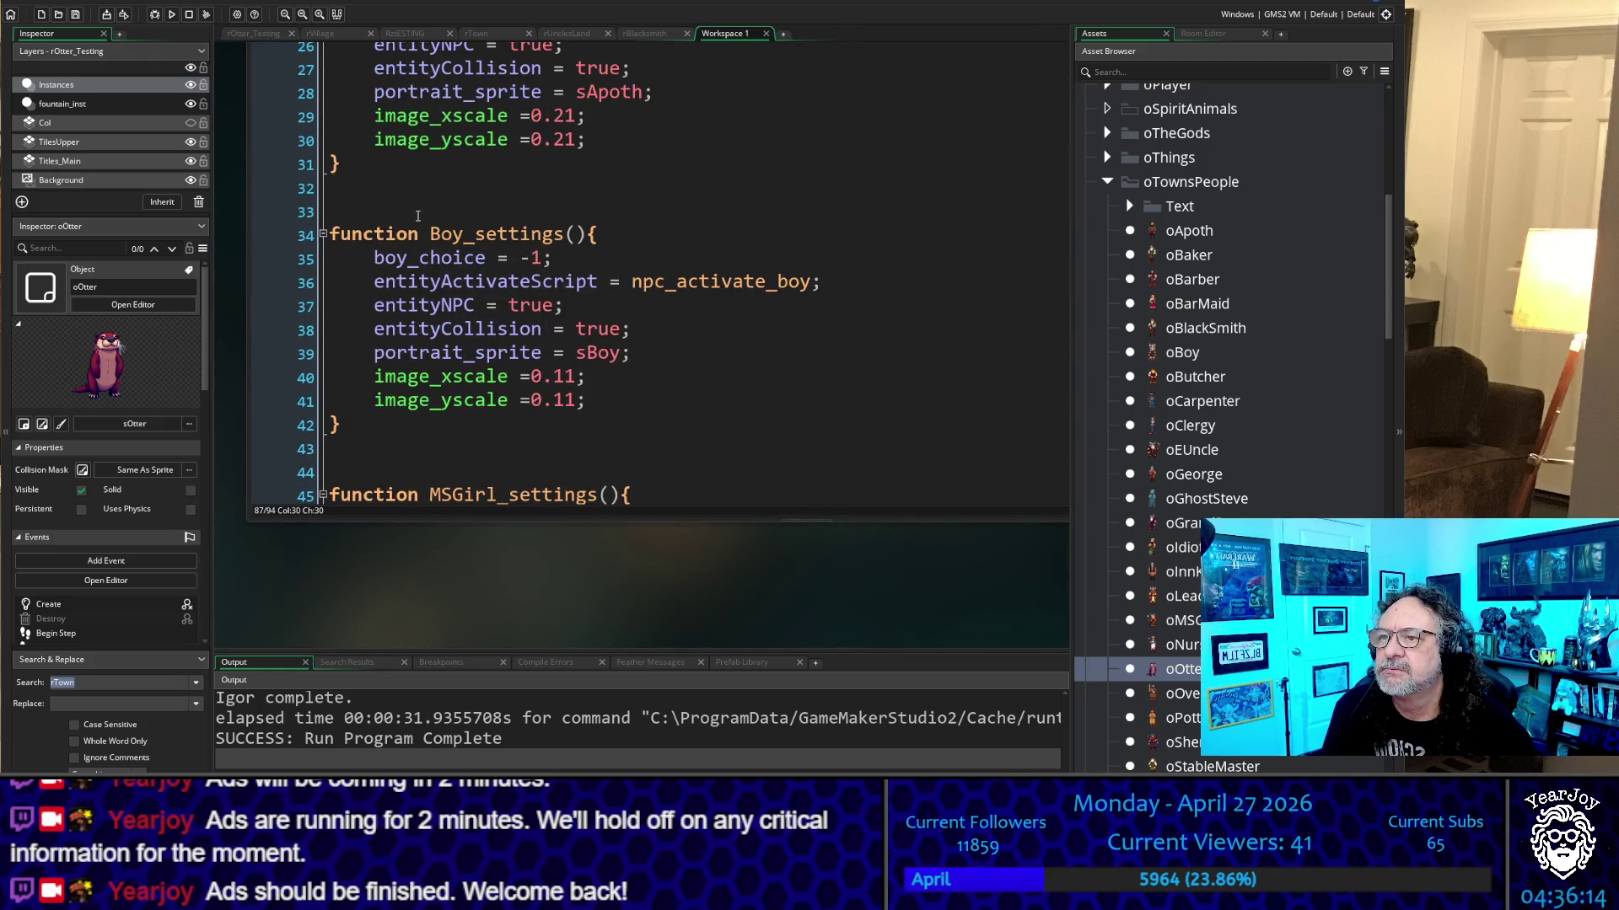
{"action": "scroll", "coordinate": [249, 240], "scroll_direction": "up", "scroll_amount": 10}
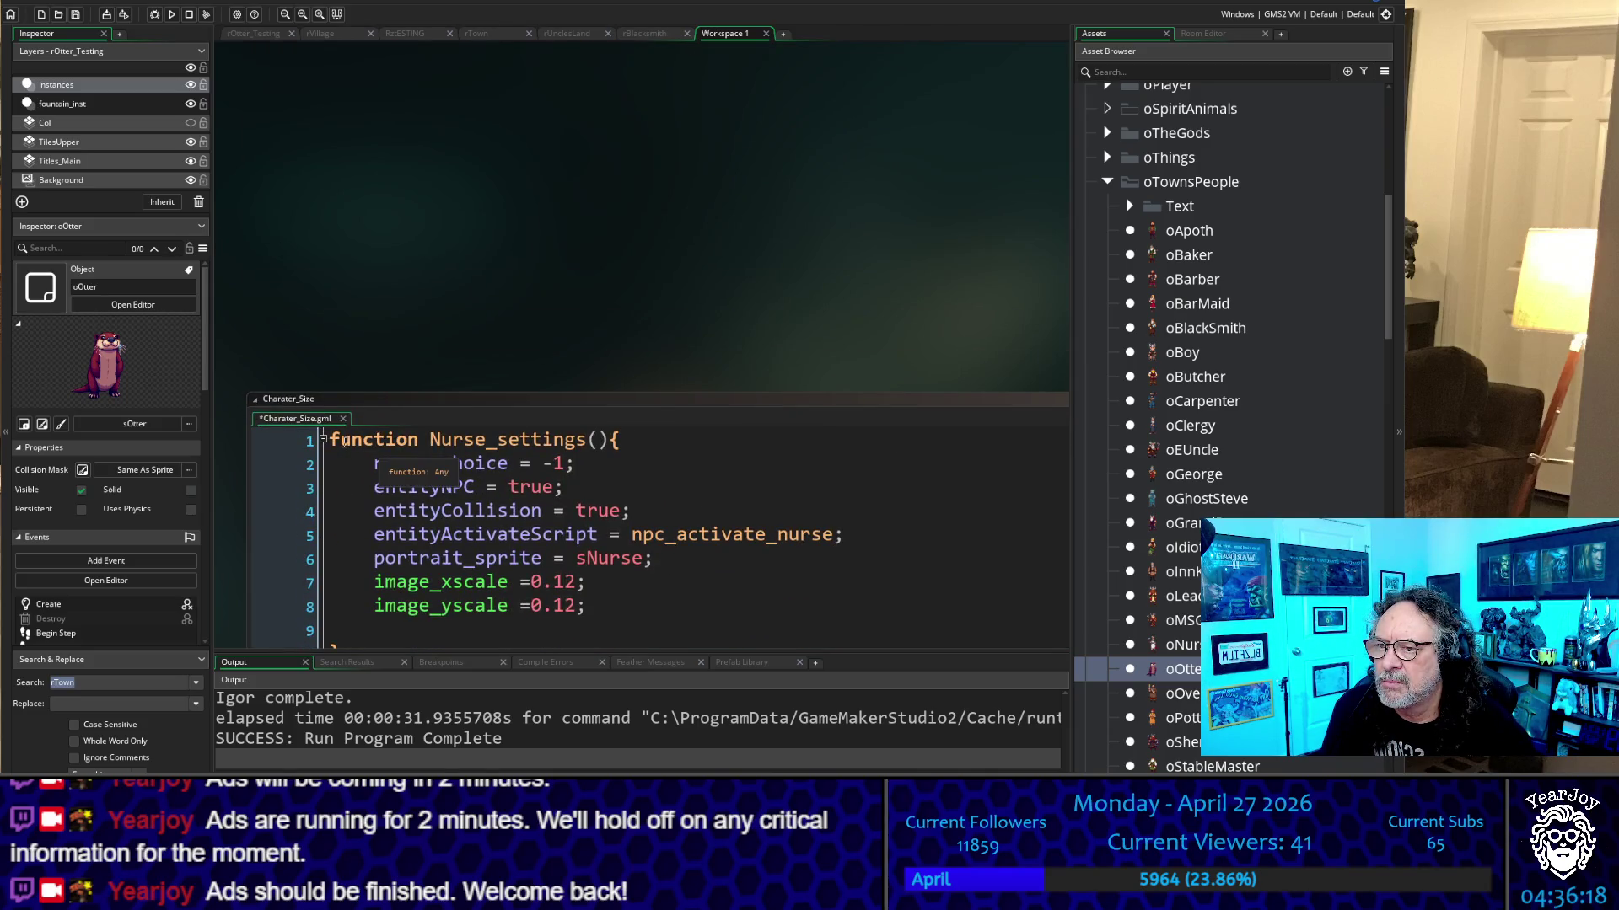
{"action": "left_click", "coordinate": [379, 435]}
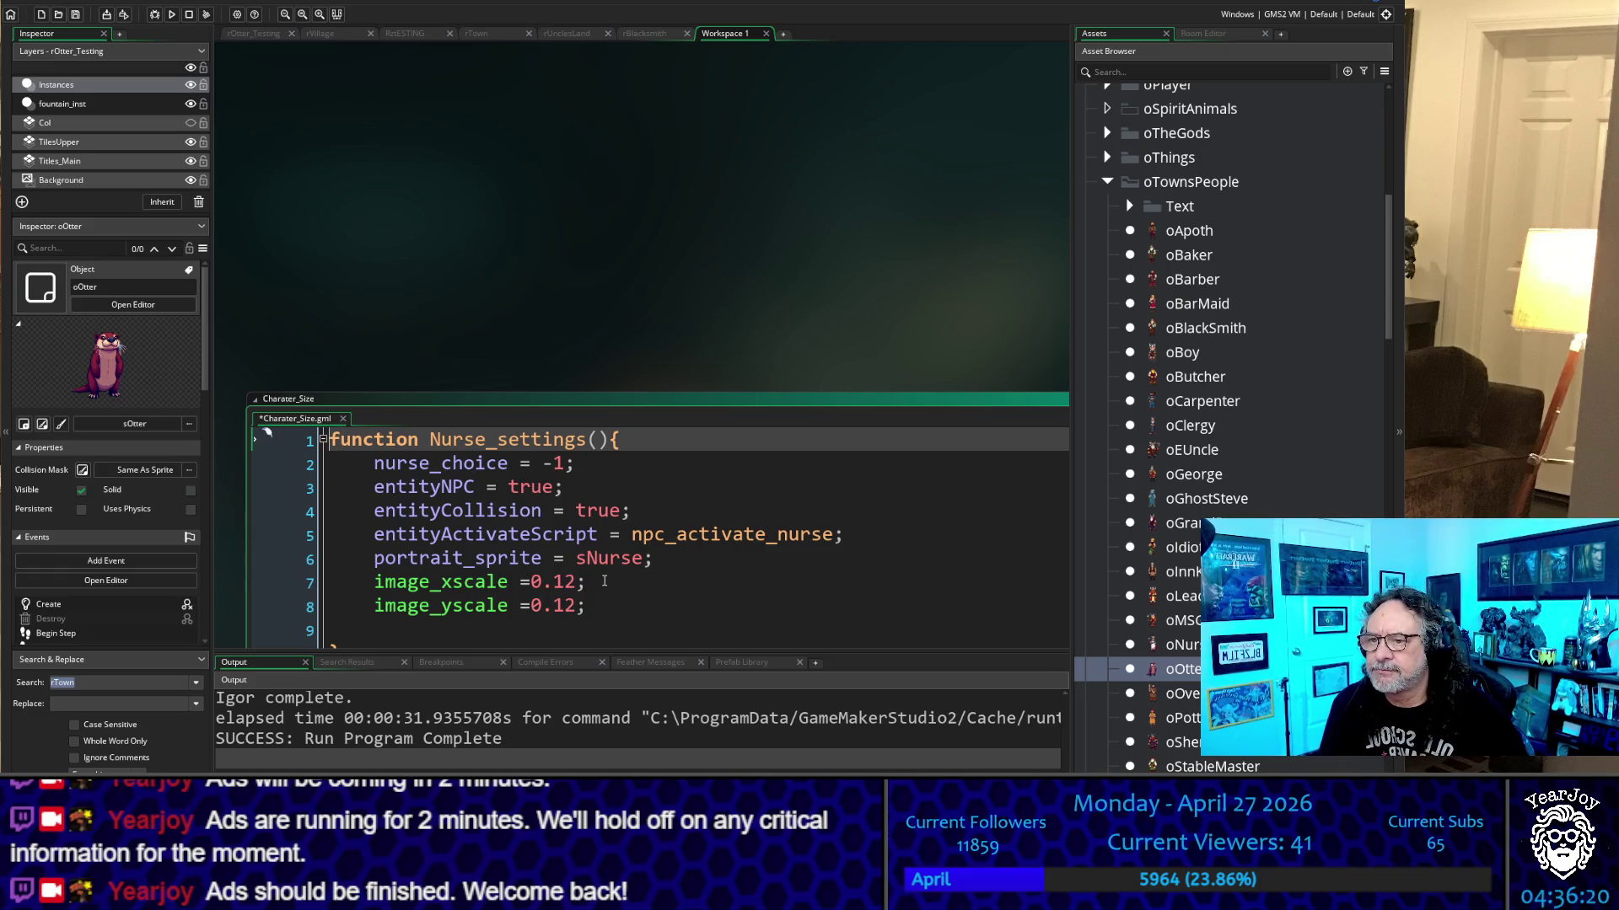
{"action": "key", "text": "Return"}
{"action": "key", "text": "Return"}
{"action": "key", "text": "Return"}
{"action": "key", "text": "Return"}
{"action": "key", "text": "Return"}
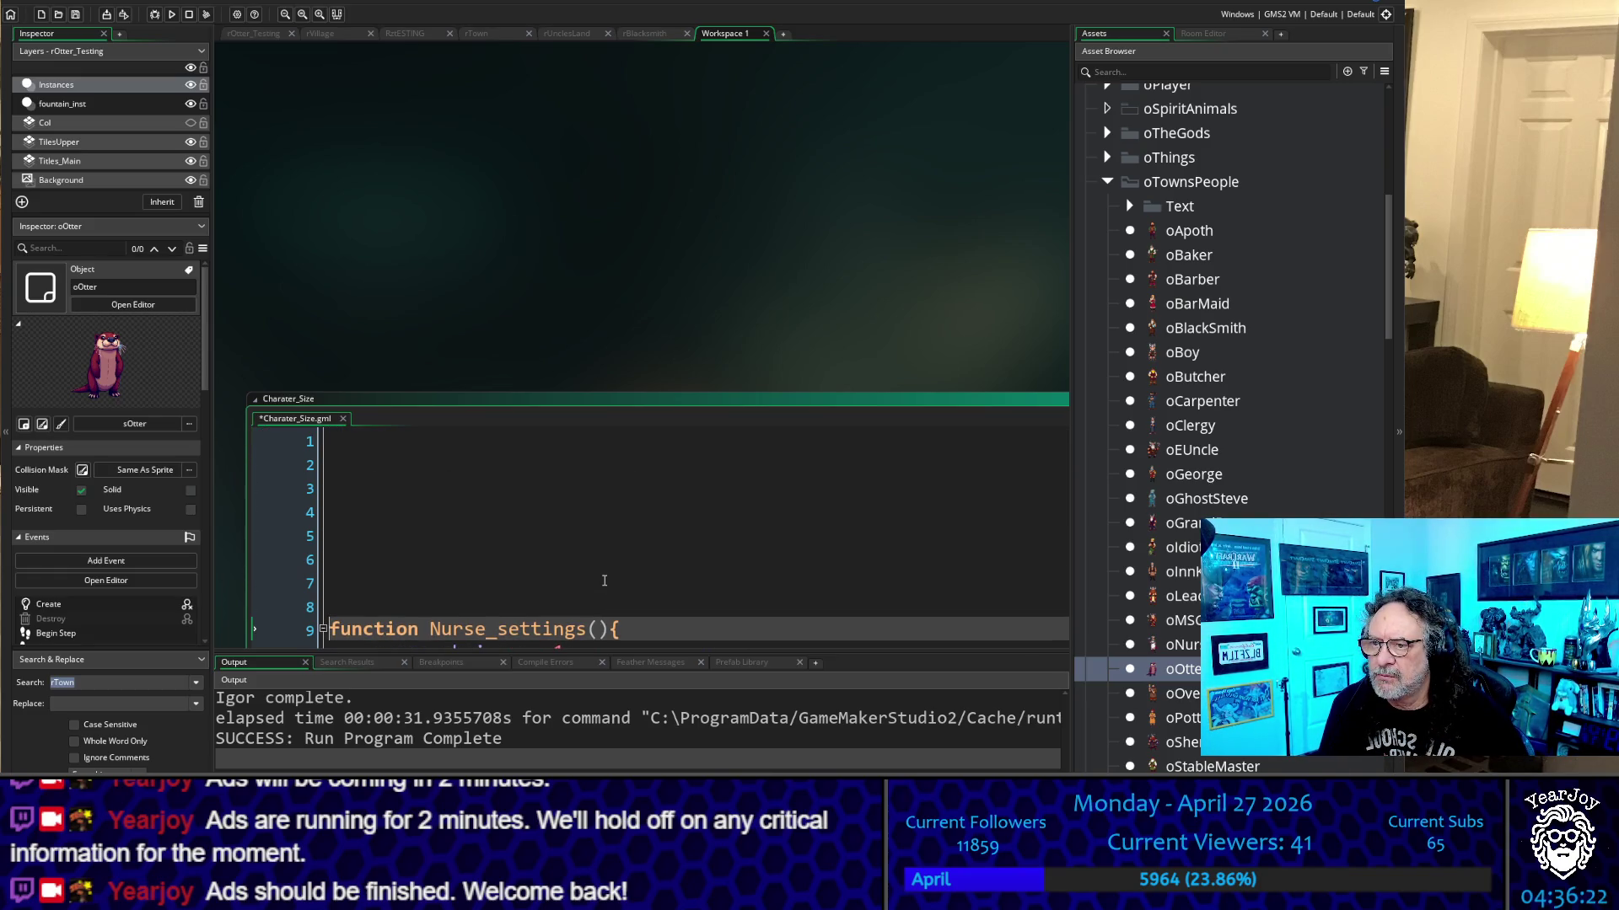
{"action": "key", "text": "Up"}
{"action": "key", "text": "Up"}
{"action": "key", "text": "Up"}
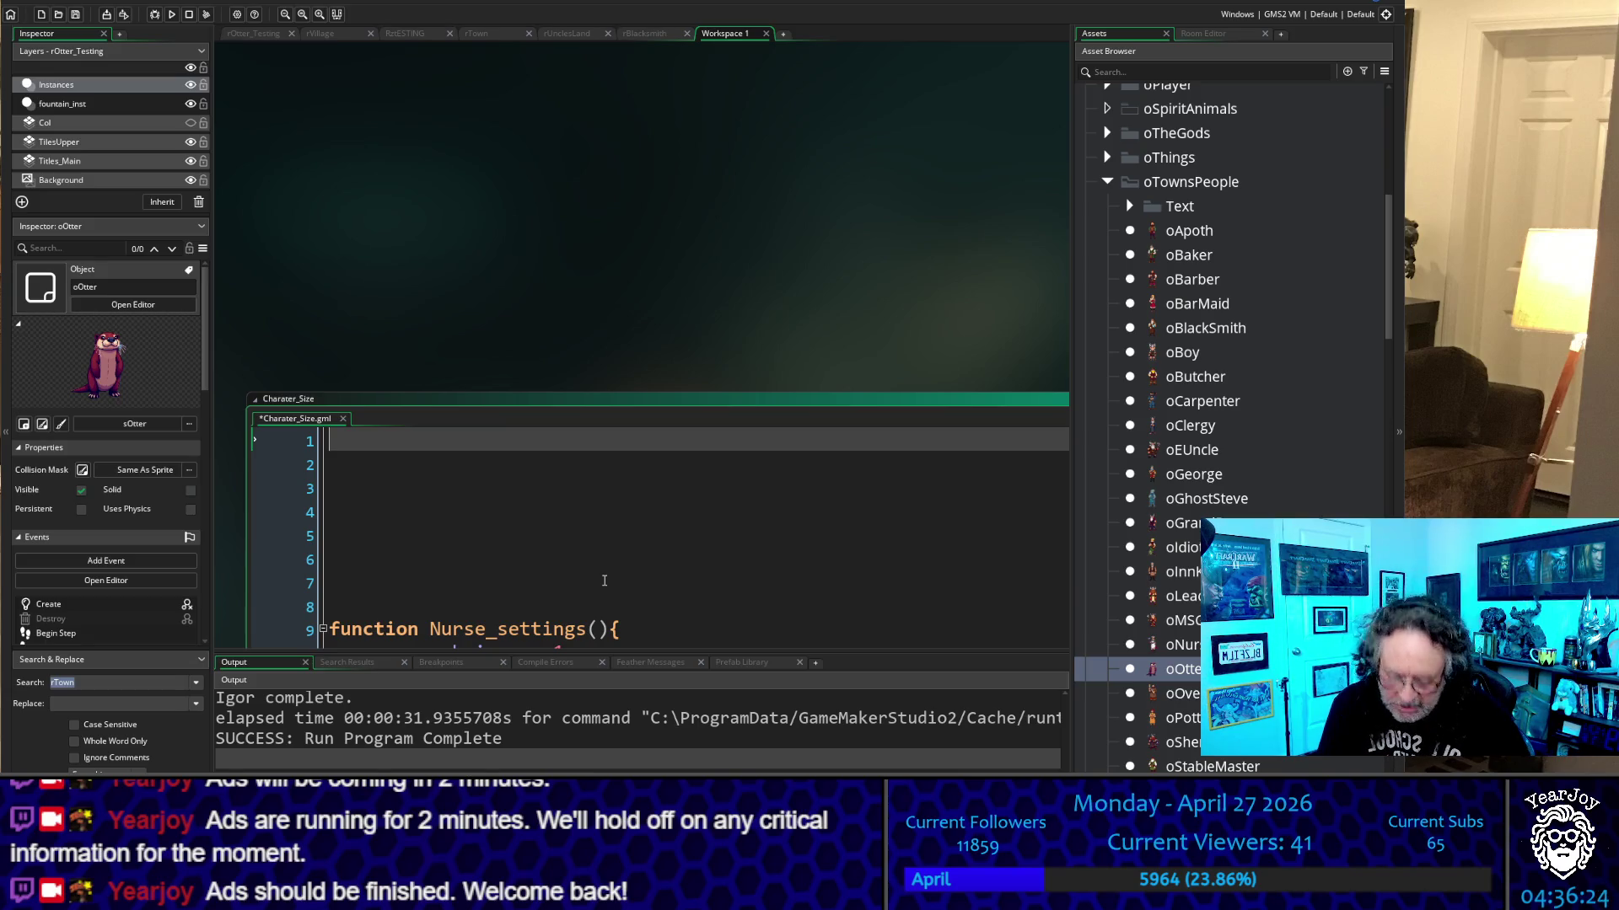
{"action": "type", "text": "otter_choice = -1; otter_move_target_x = x; otter_move_target_y = y; otter_moving = false; otter_move_speed = 2; // px per frame, visually smooth entityNPC = true; entityCollision = true;  // ...Your normal Otter initialization... wait_for_fountain_layer = room_speed; moved_to_fountain_layer = false; piece_sprites = undefined; fountain_sprites = undefined; otter_fountain_piece_index = undefined; oBrokenFountain_ref = undefined; otter_fountain_restore_step = undefined; portrait_sprite = sOtter; //sPort_otter;"}
{"action": "key", "text": "Up"}
{"action": "key", "text": "Up"}
{"action": "key", "text": "Up"}
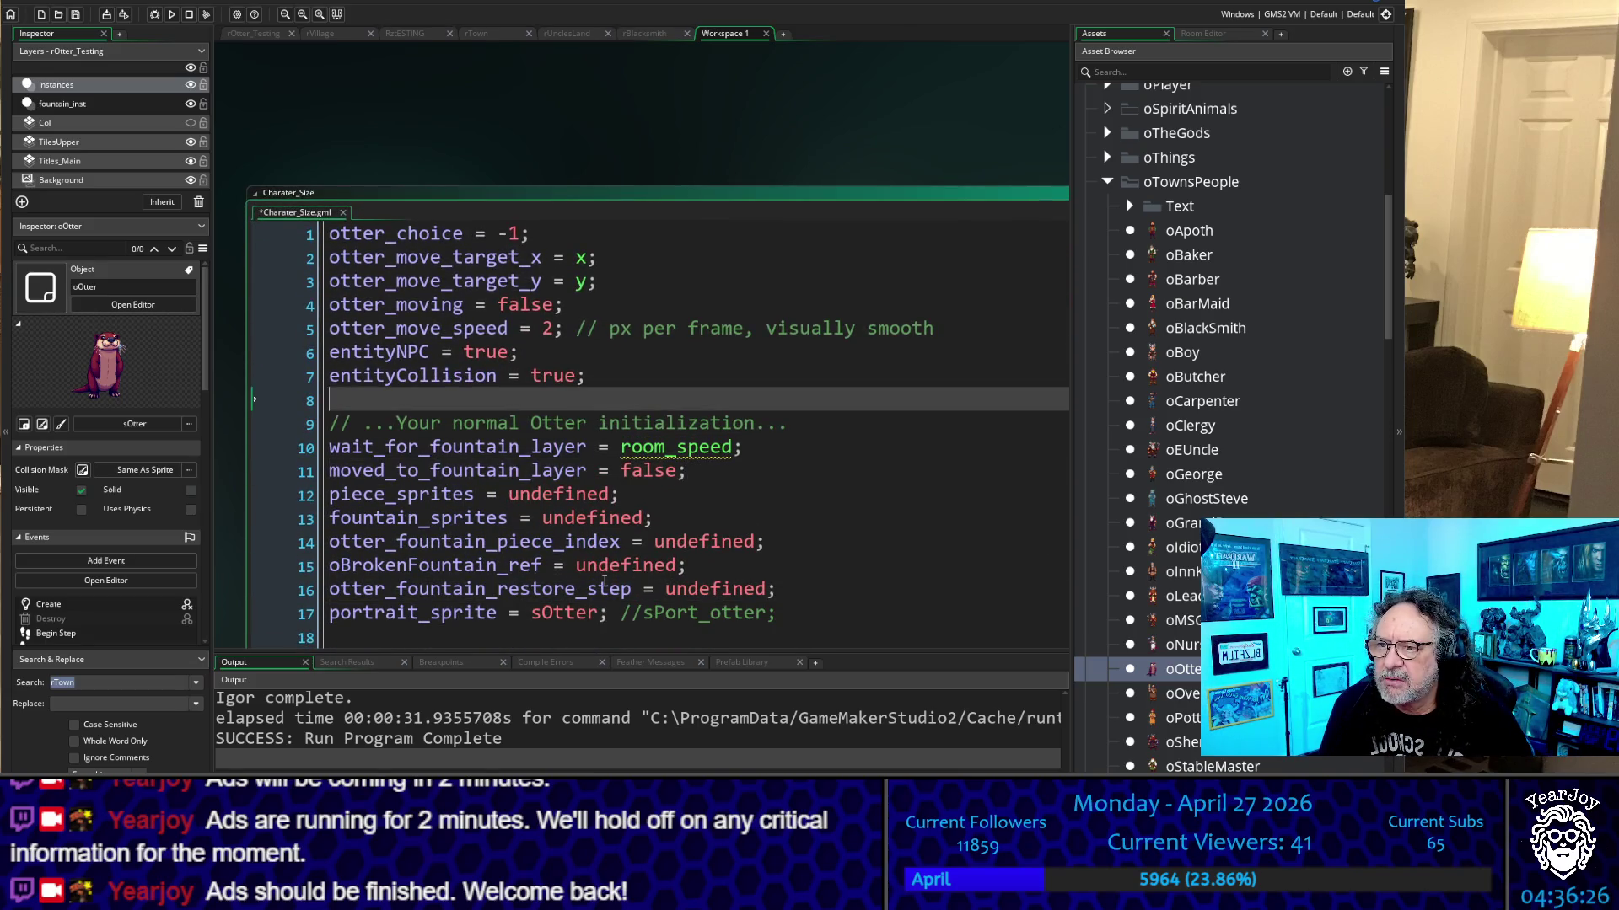
Delete the otter initialization comment line while keeping wait_for_fountain_layer
{"action": "key", "text": "Down"}
{"action": "key", "text": "shift+Down"}
{"action": "key", "text": "shift+Down"}
{"action": "key", "text": "Delete"}
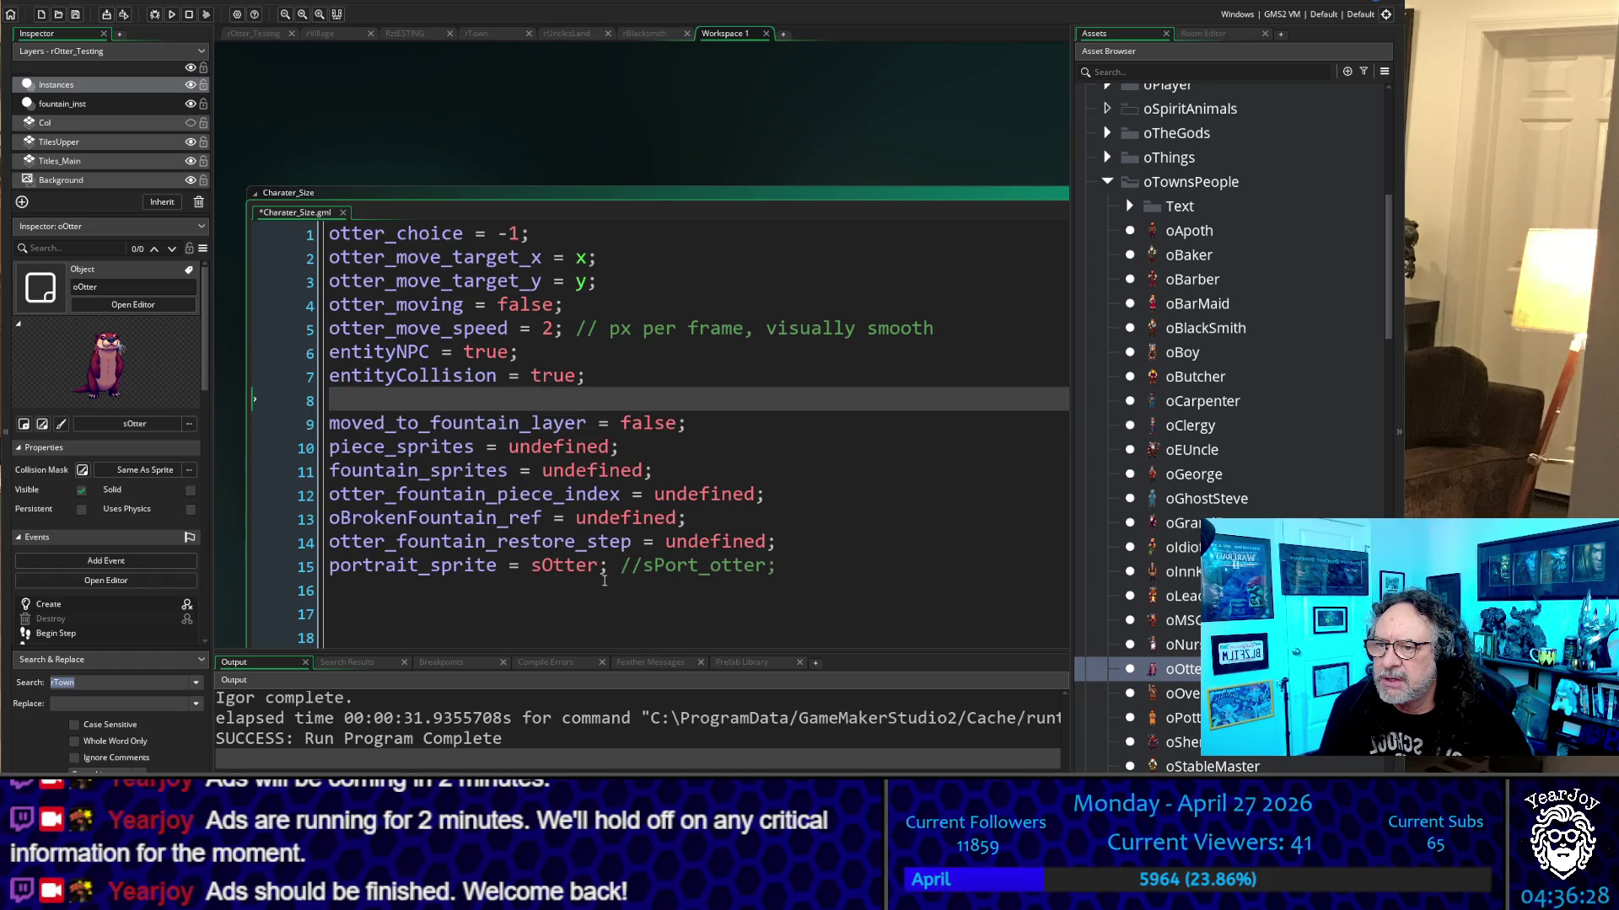
{"action": "key", "text": "ctrl+z"}
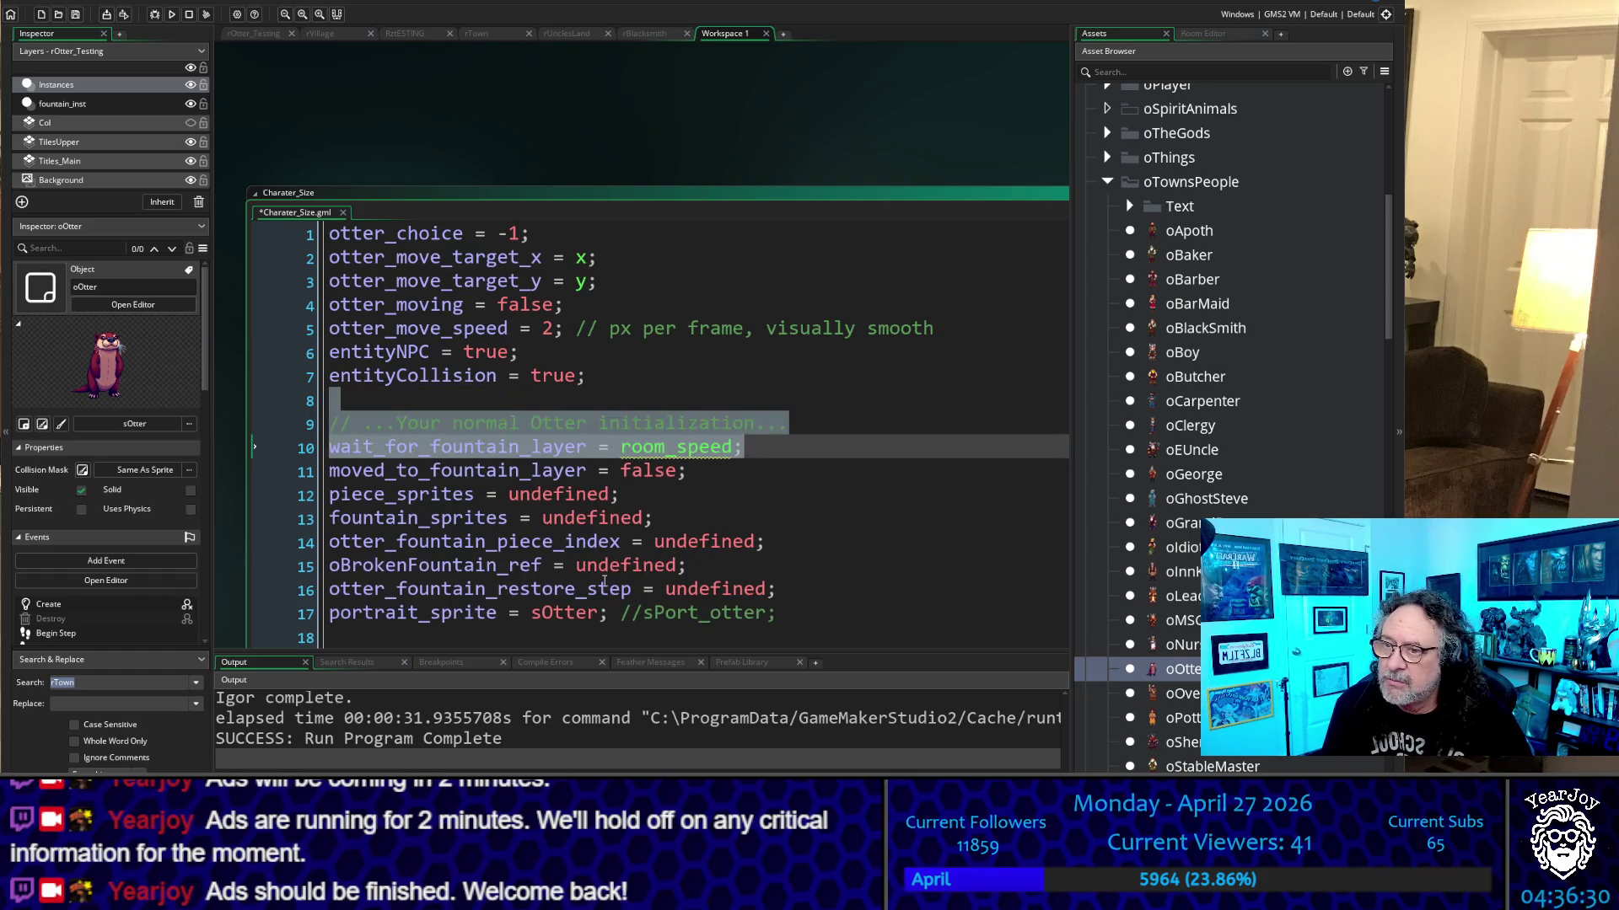
{"action": "key", "text": "Up"}
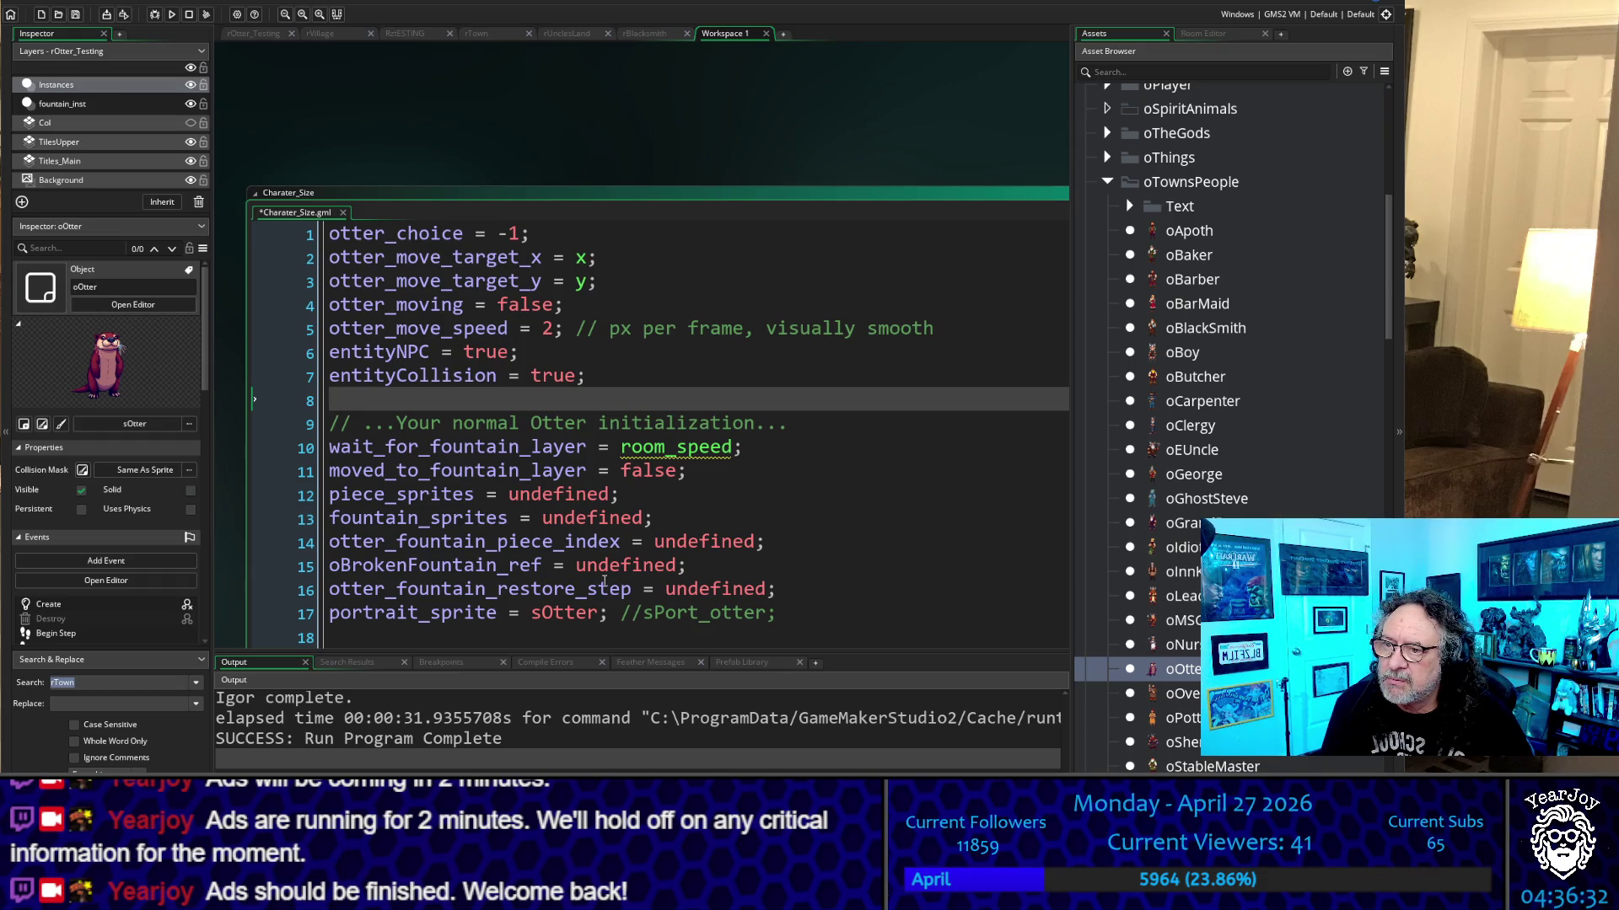
{"action": "key", "text": "shift+Down"}
{"action": "key", "text": "shift+End"}
{"action": "key", "text": "Delete"}
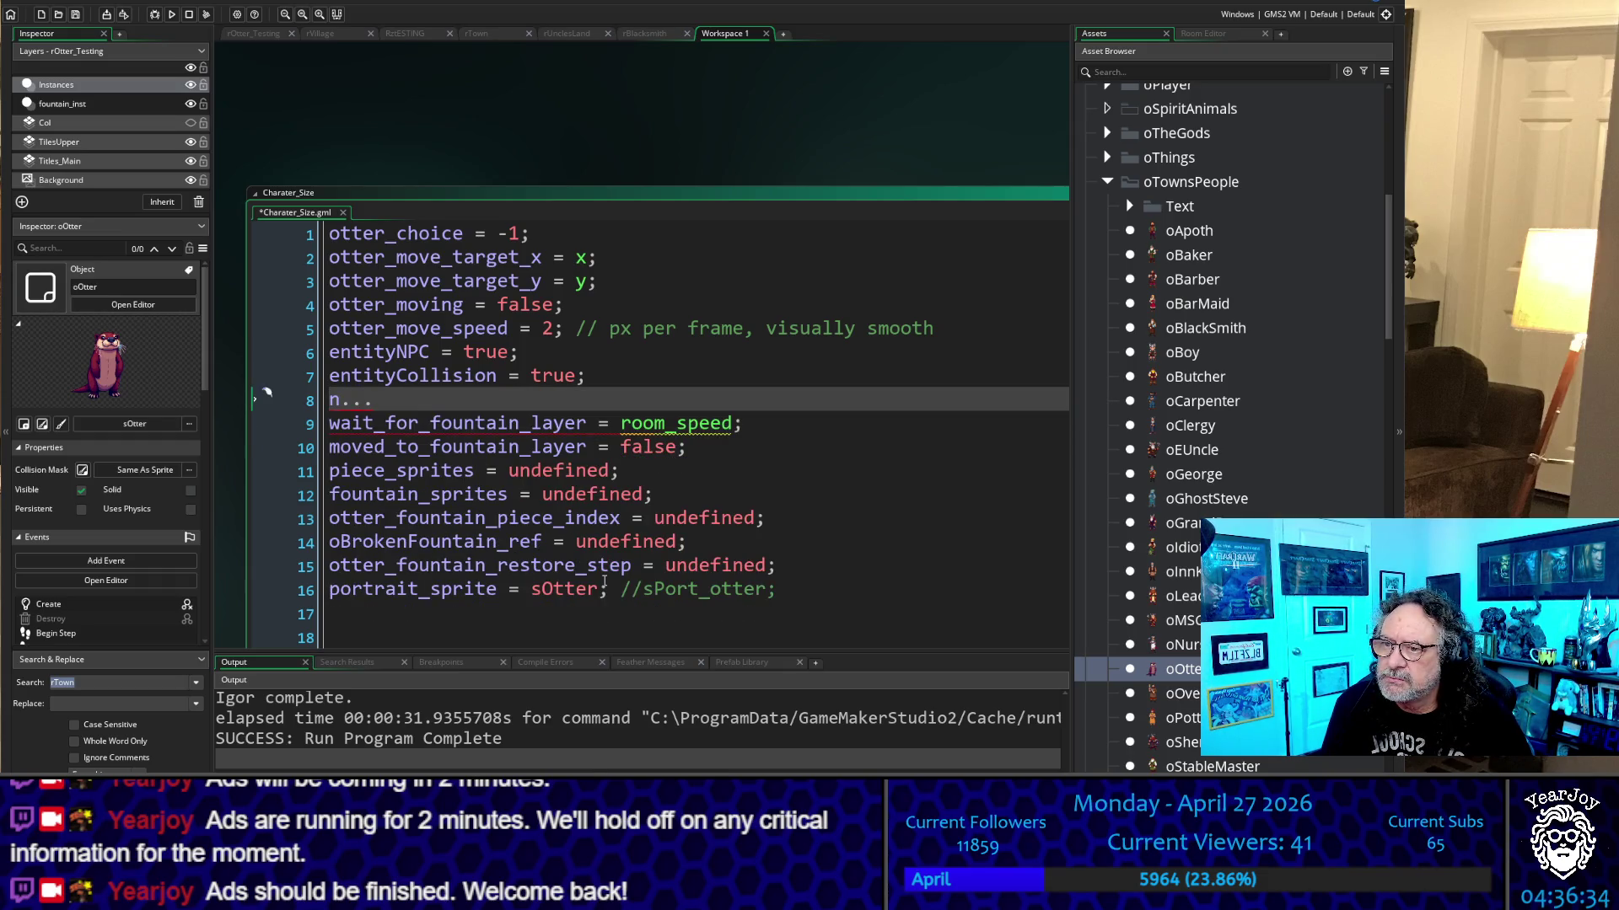
{"action": "key", "text": "Delete"}
{"action": "key", "text": "Delete"}
{"action": "key", "text": "Delete"}
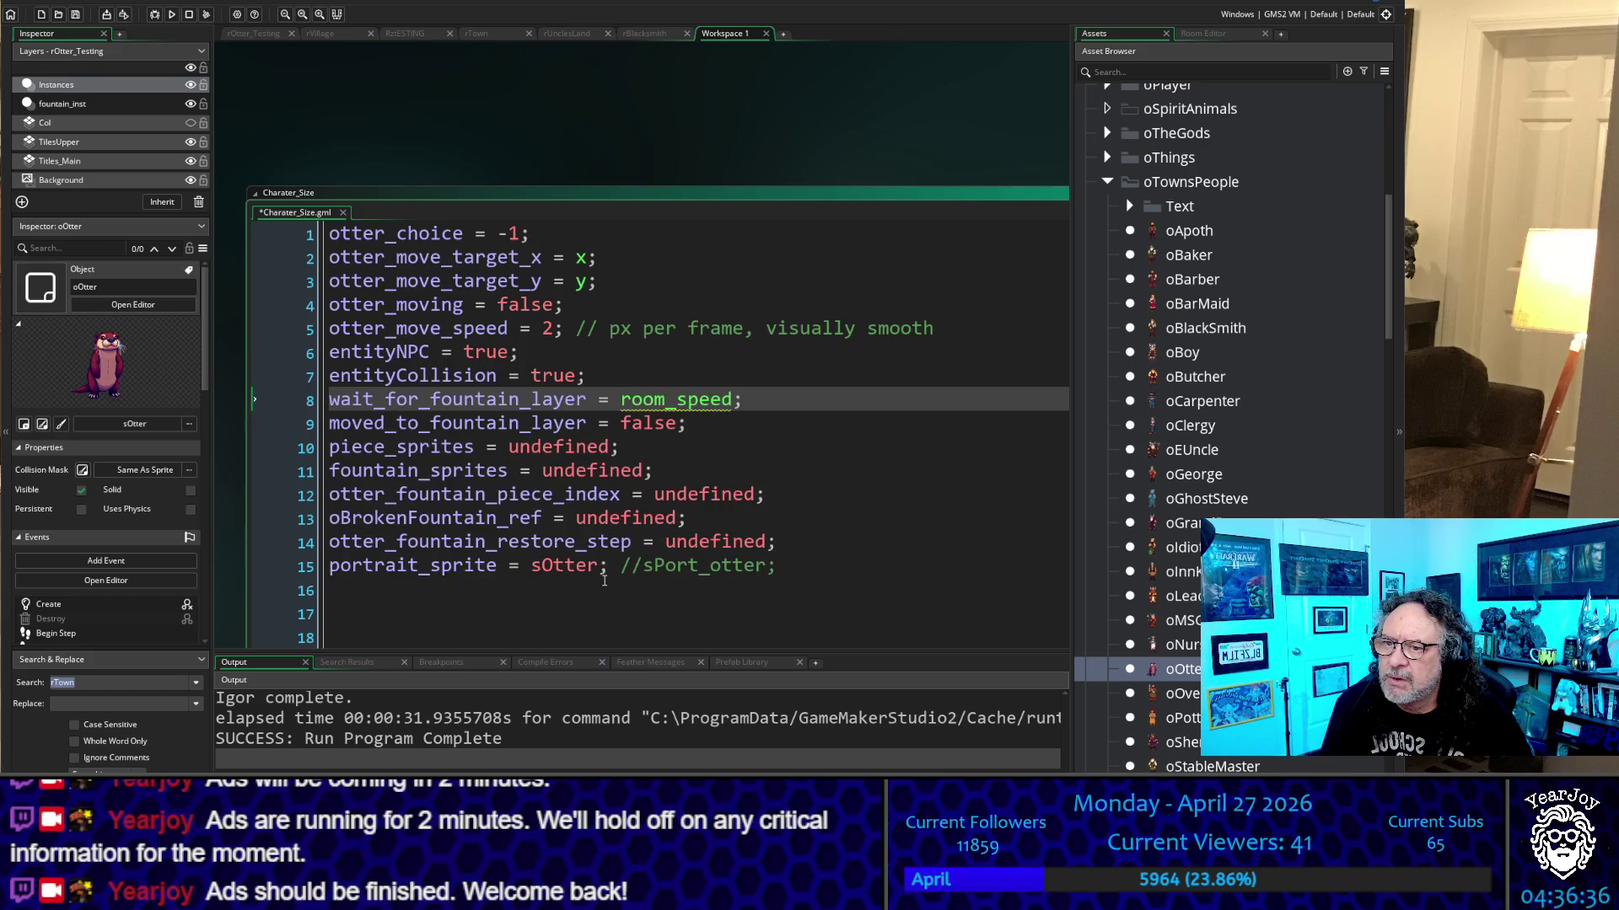
Copy the Nurse_settings() function header above the pasted otter code
{"action": "left_click", "coordinate": [936, 439]}
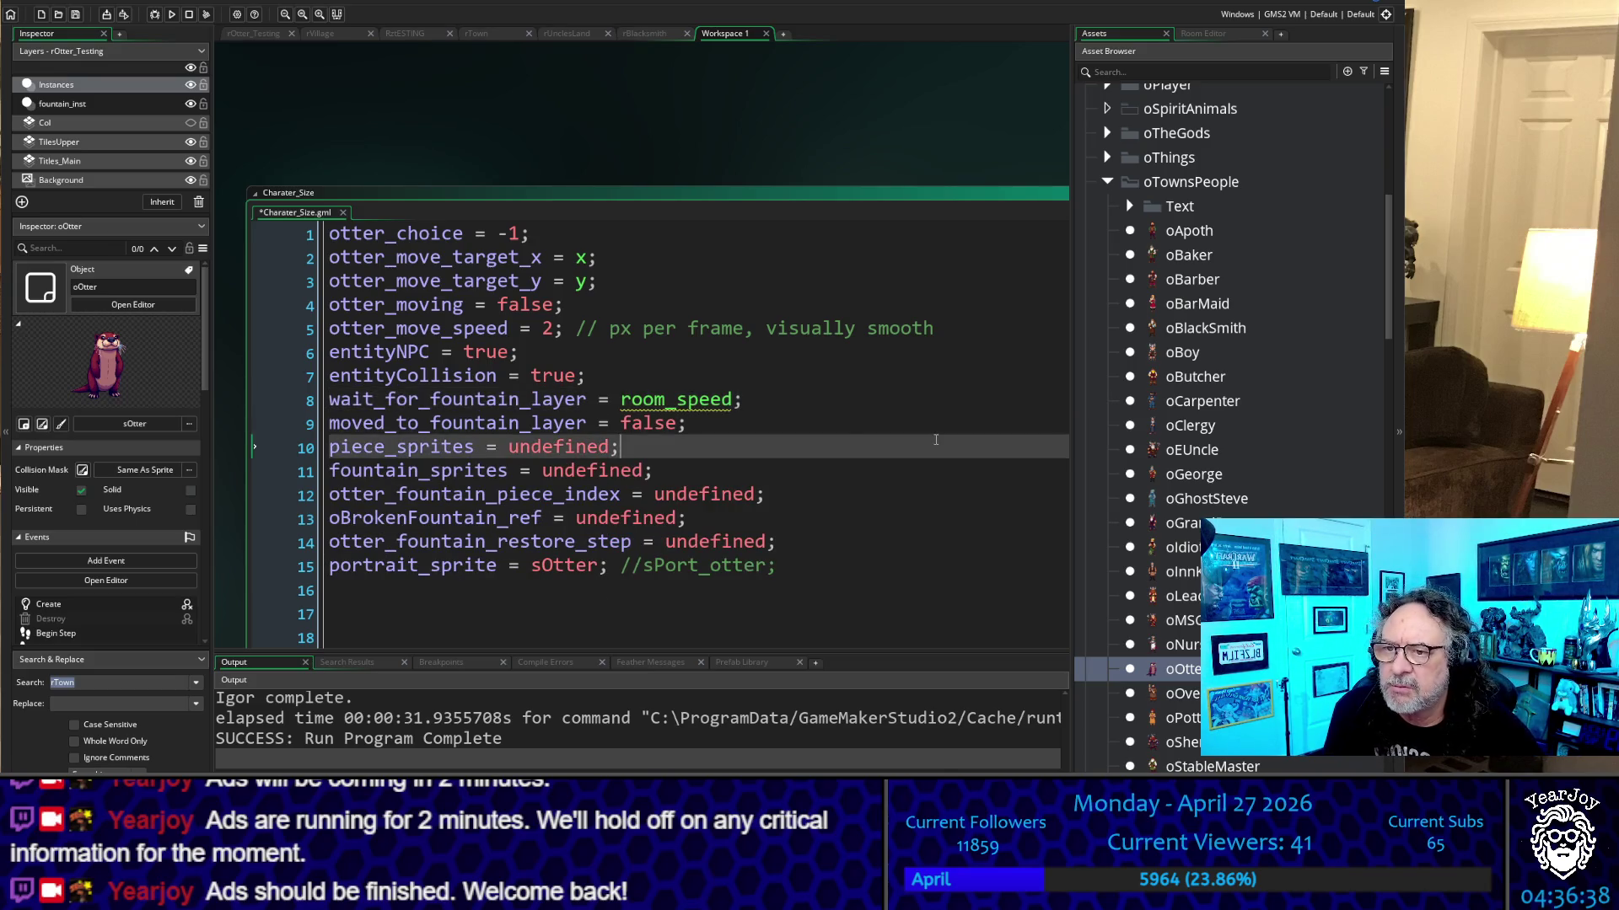
{"action": "scroll", "coordinate": [566, 493], "scroll_direction": "down", "scroll_amount": 2}
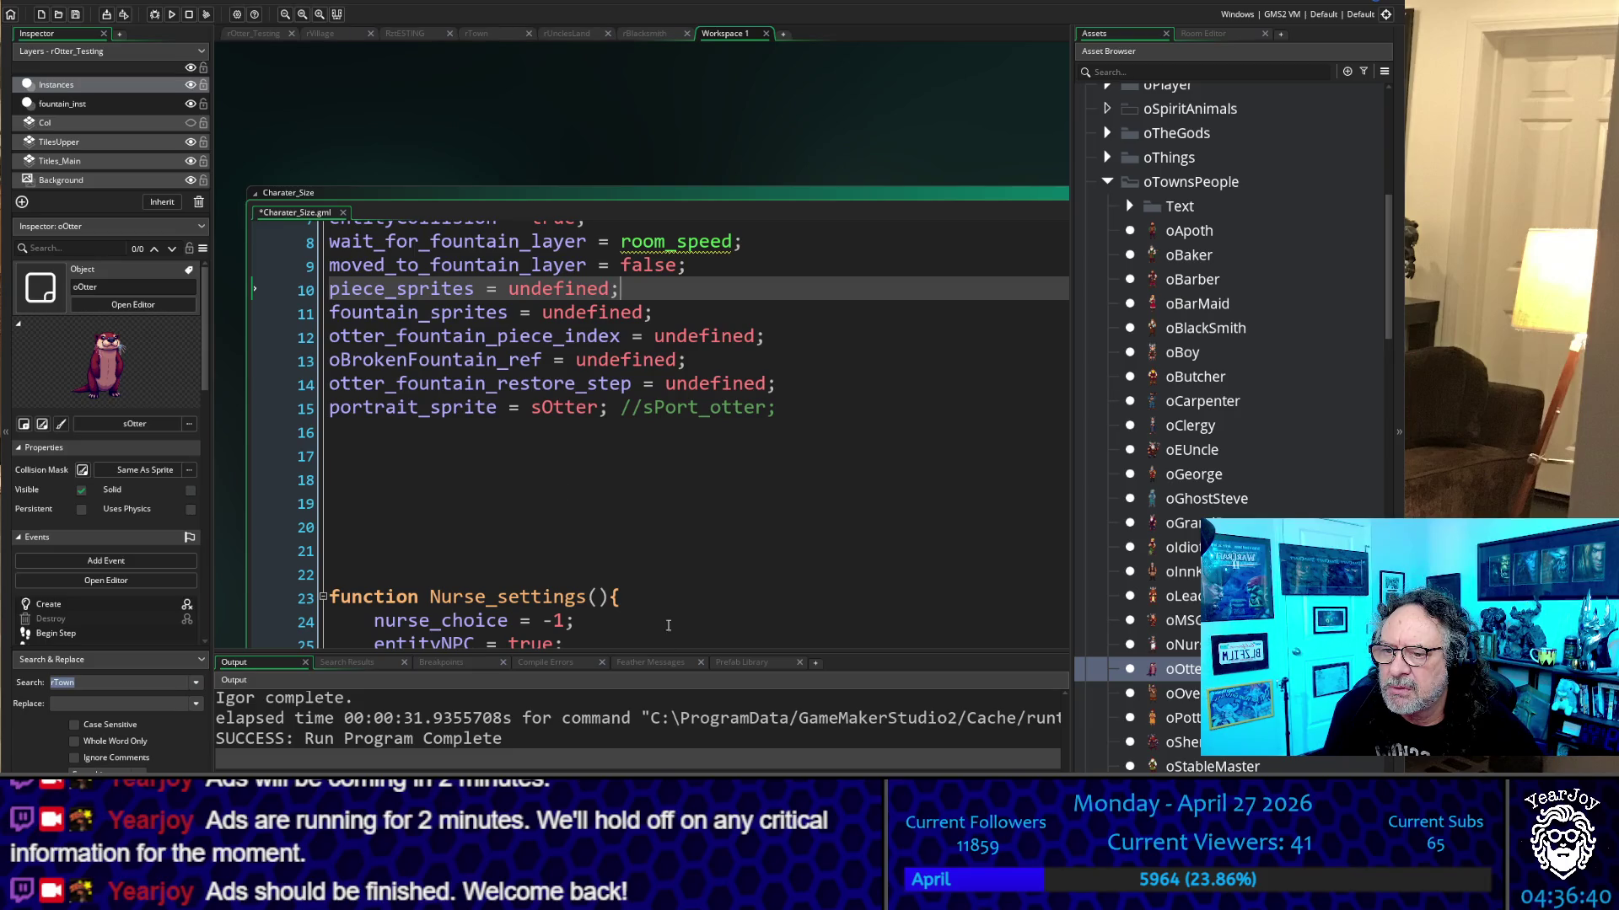
{"action": "left_click_drag", "start_coordinate": [641, 599], "coordinate": [309, 597]}
{"action": "key", "text": "ctrl+c"}
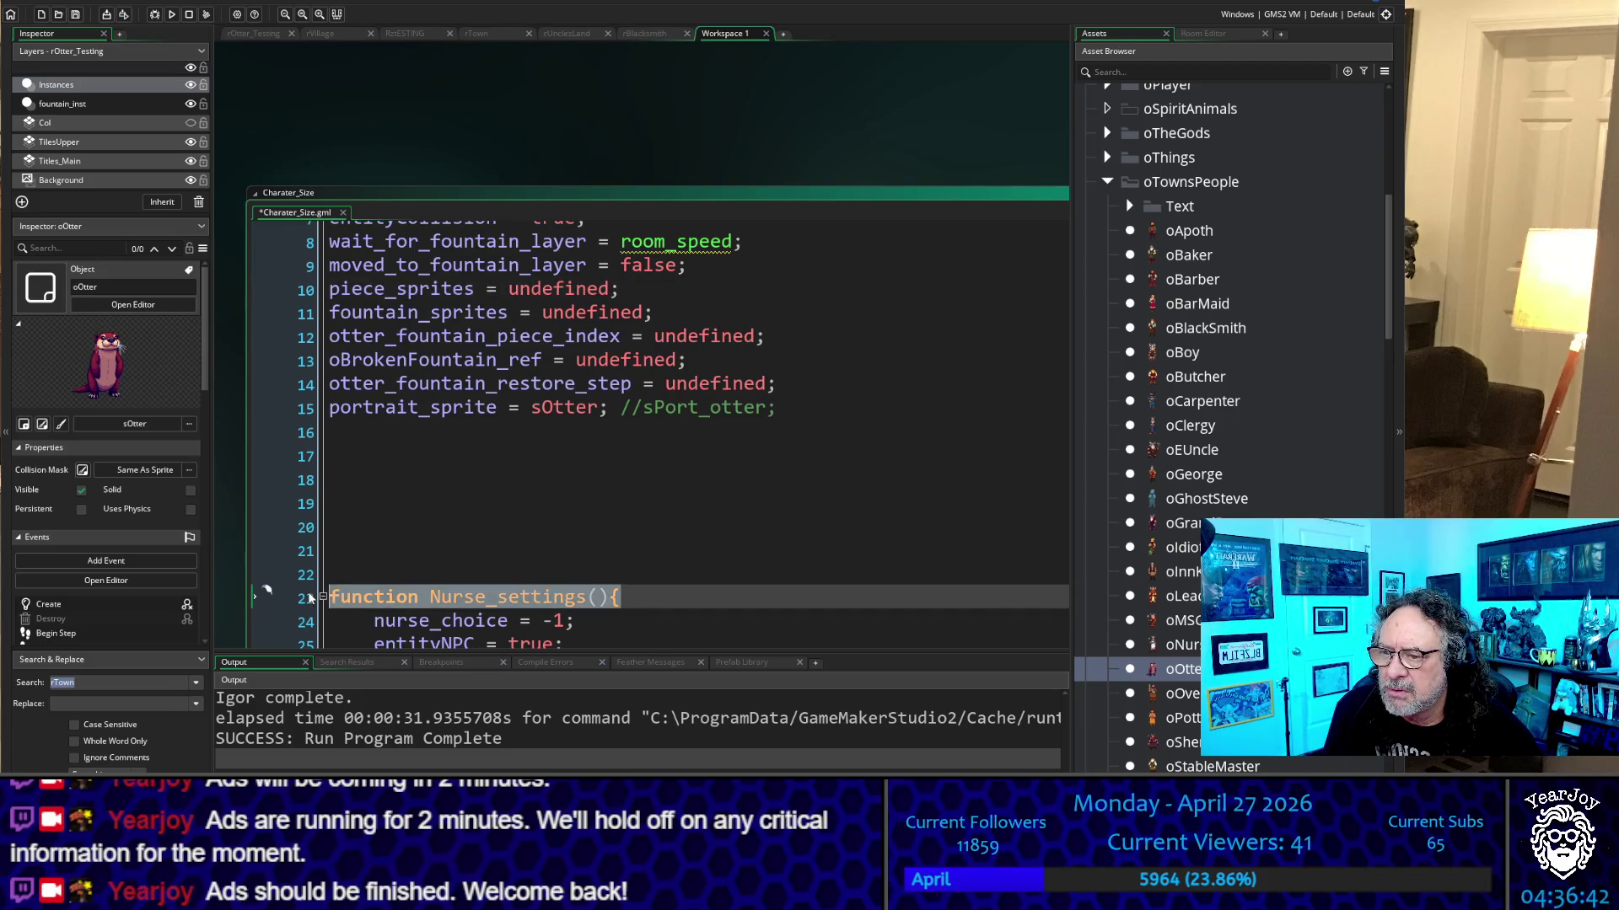
{"action": "key", "text": "ctrl+Home"}
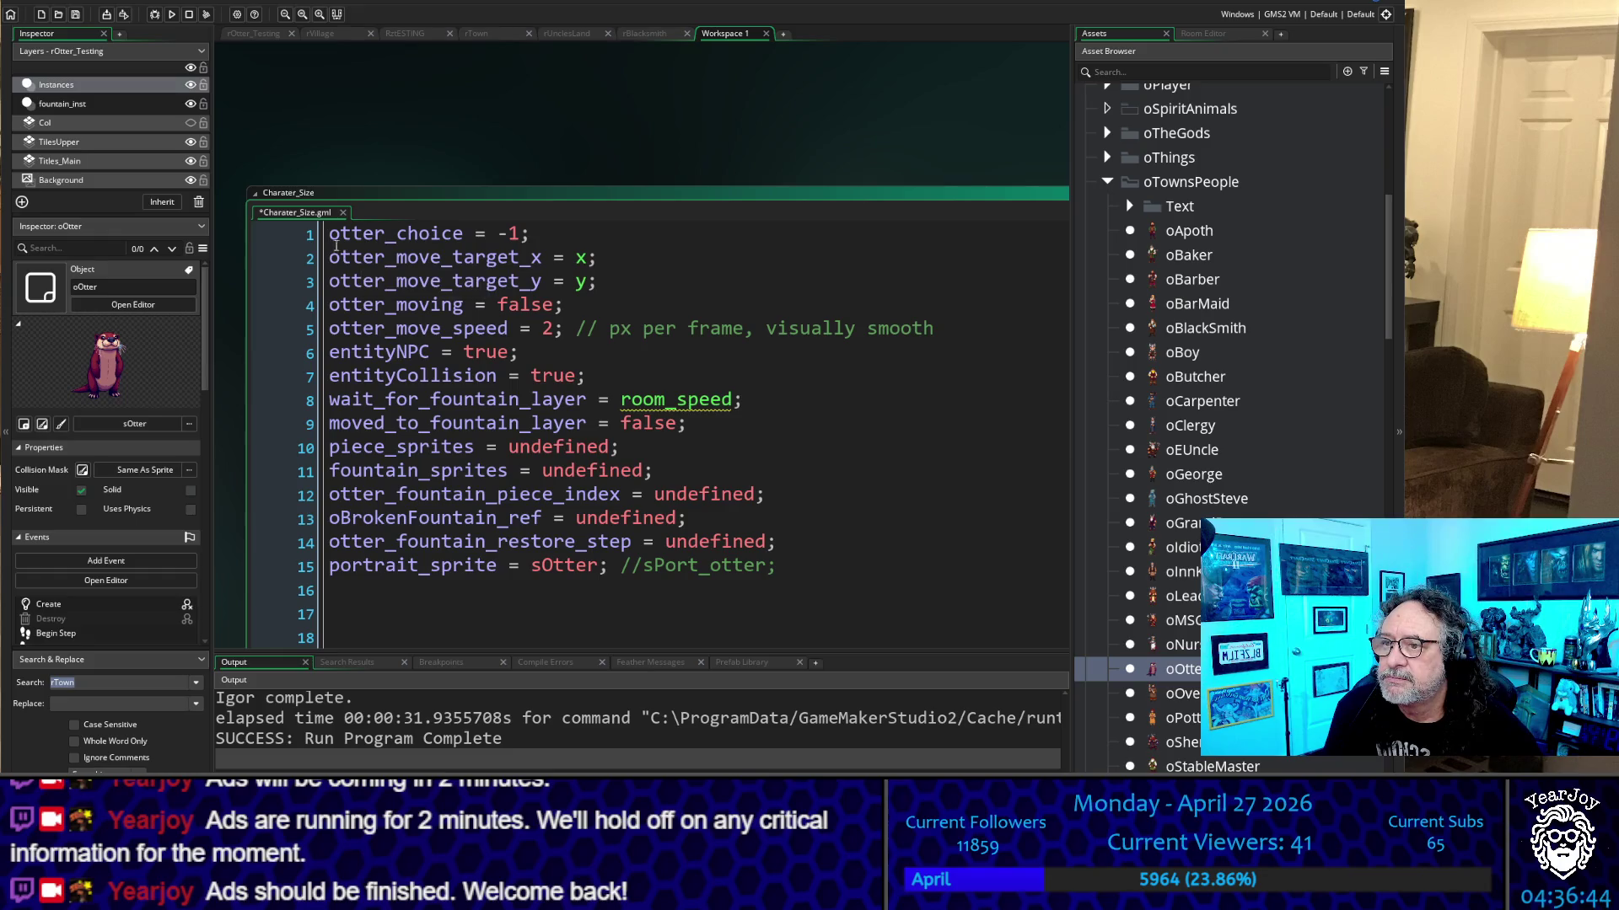
{"action": "key", "text": "Return"}
{"action": "key", "text": "Return"}
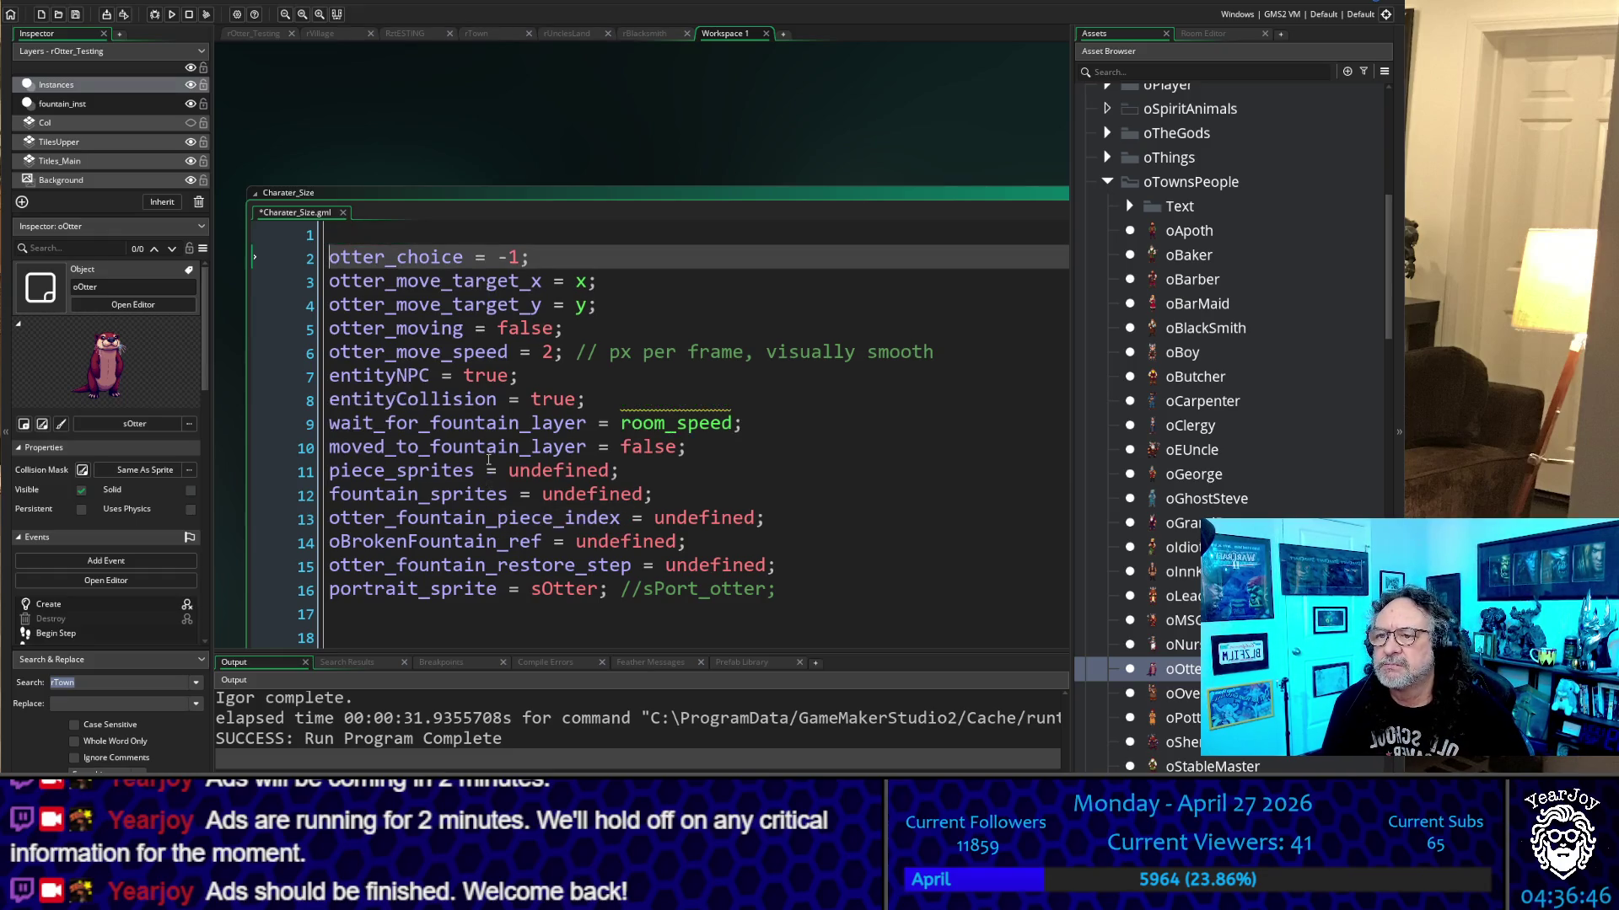
{"action": "key", "text": "Up"}
{"action": "key", "text": "Up"}
{"action": "key", "text": "ctrl+v"}
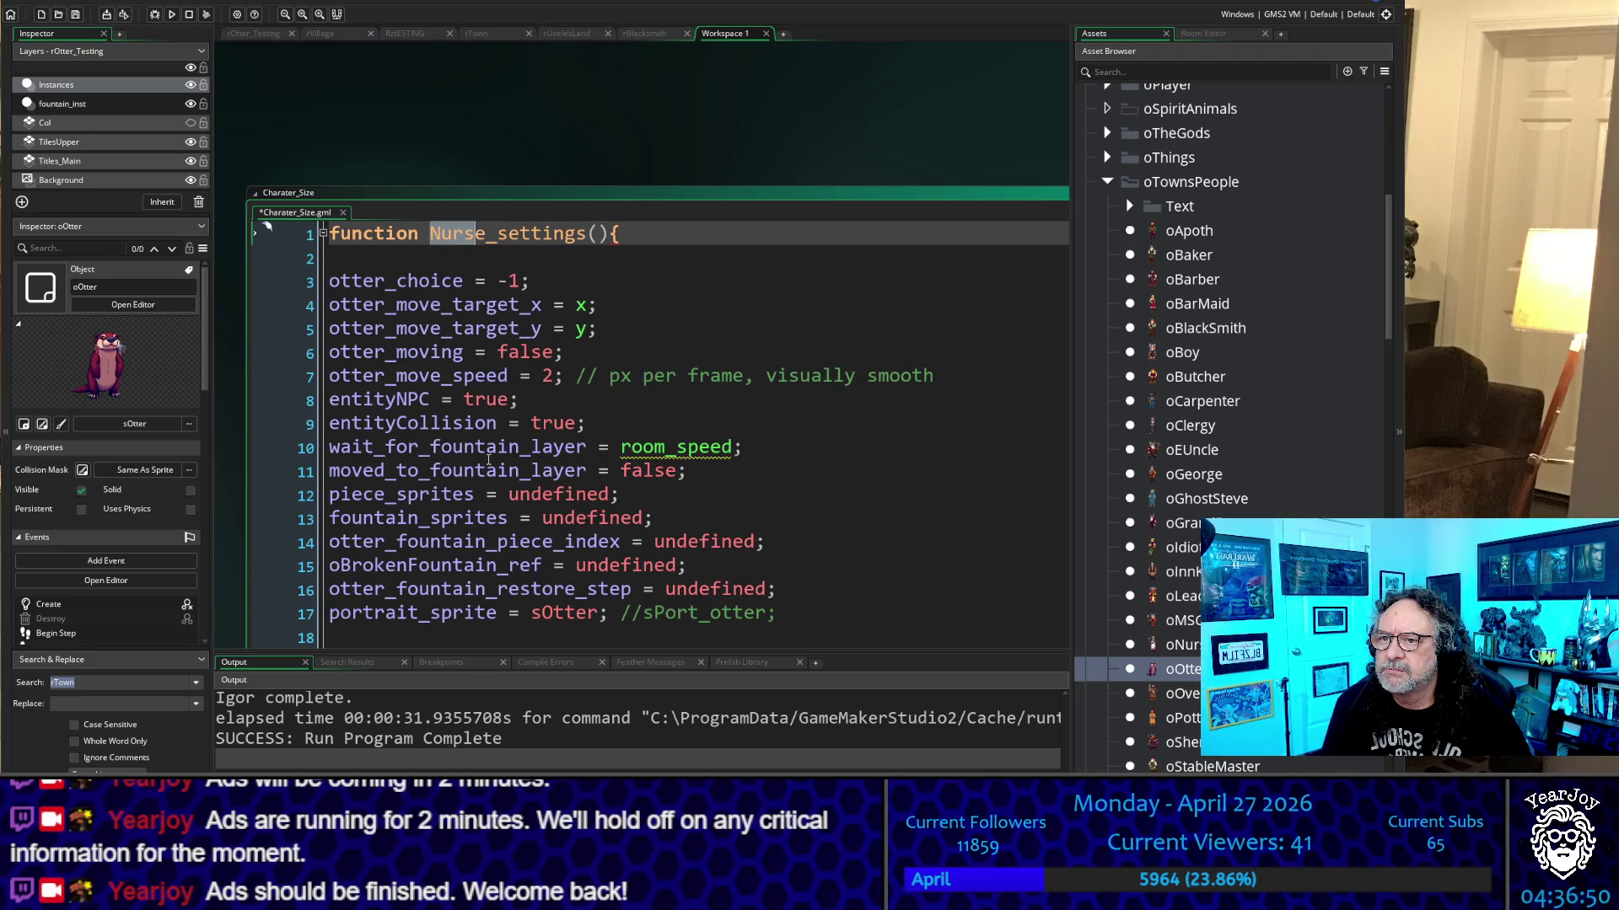
Rename the first function to Otter_settings, delete the blank line, and indent otter variable lines 2–16
{"action": "type", "text": "Otter"}
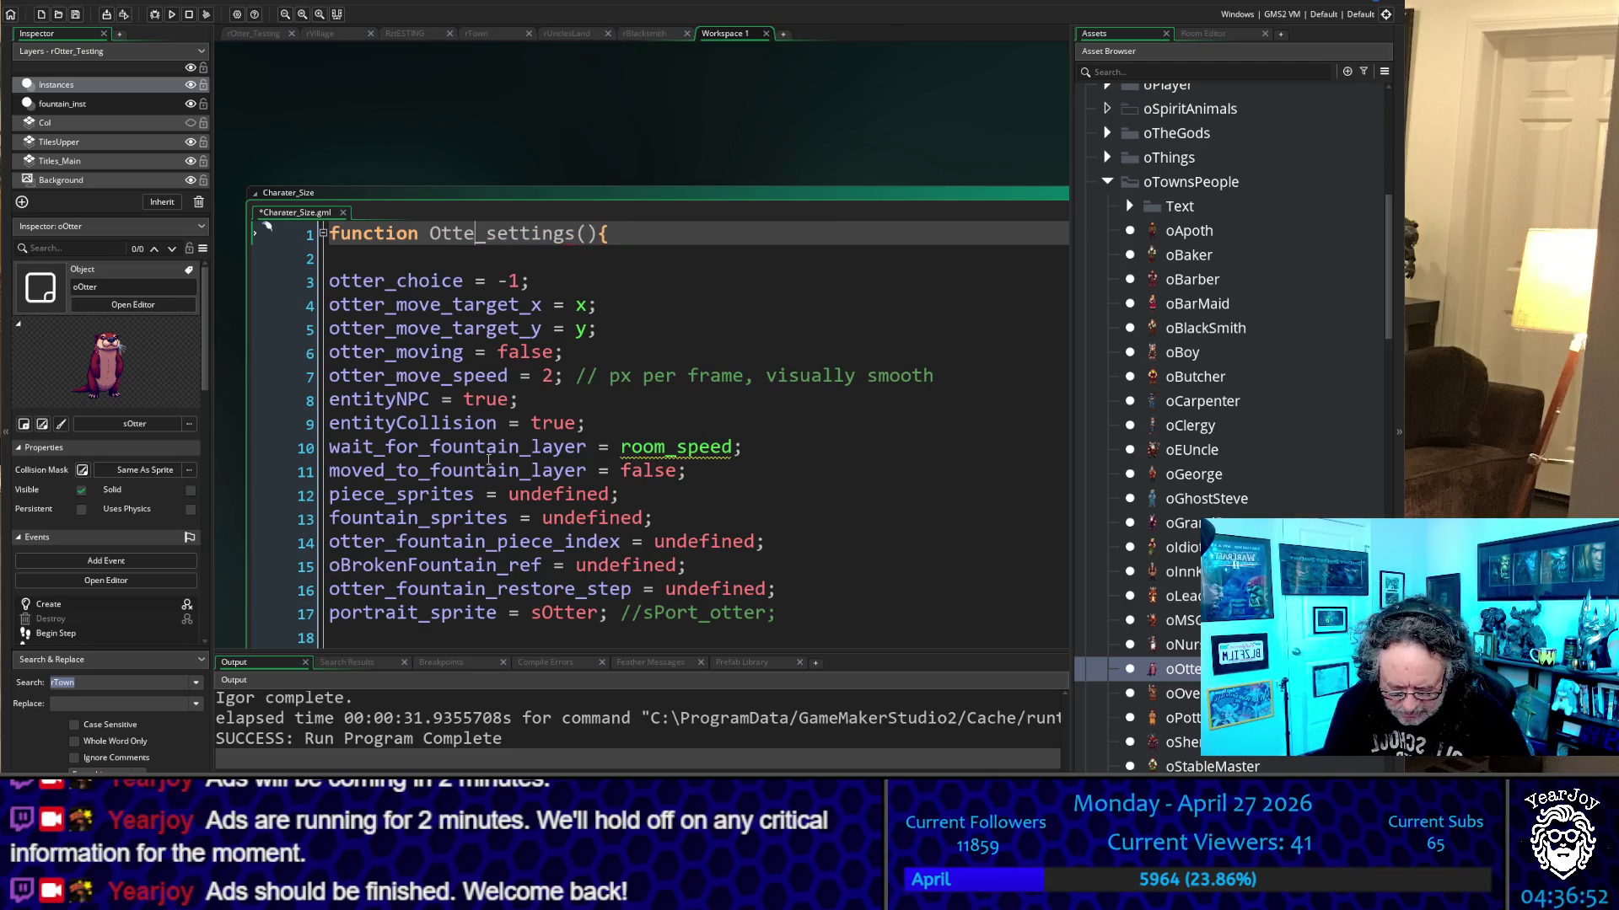
{"action": "key", "text": "Down"}
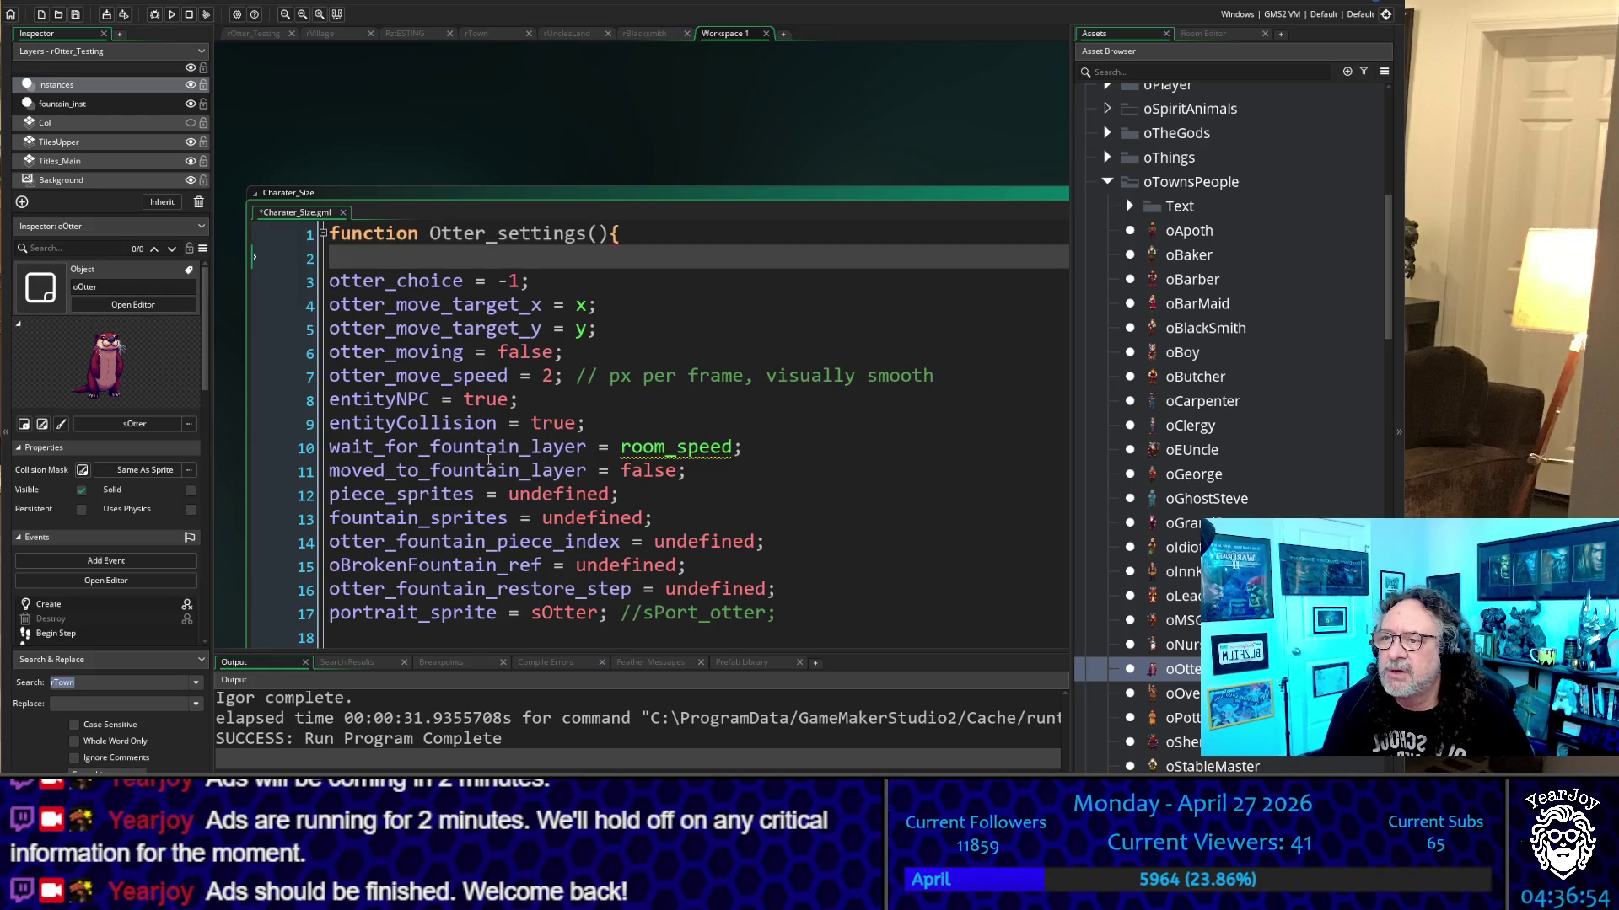
{"action": "key", "text": "Delete"}
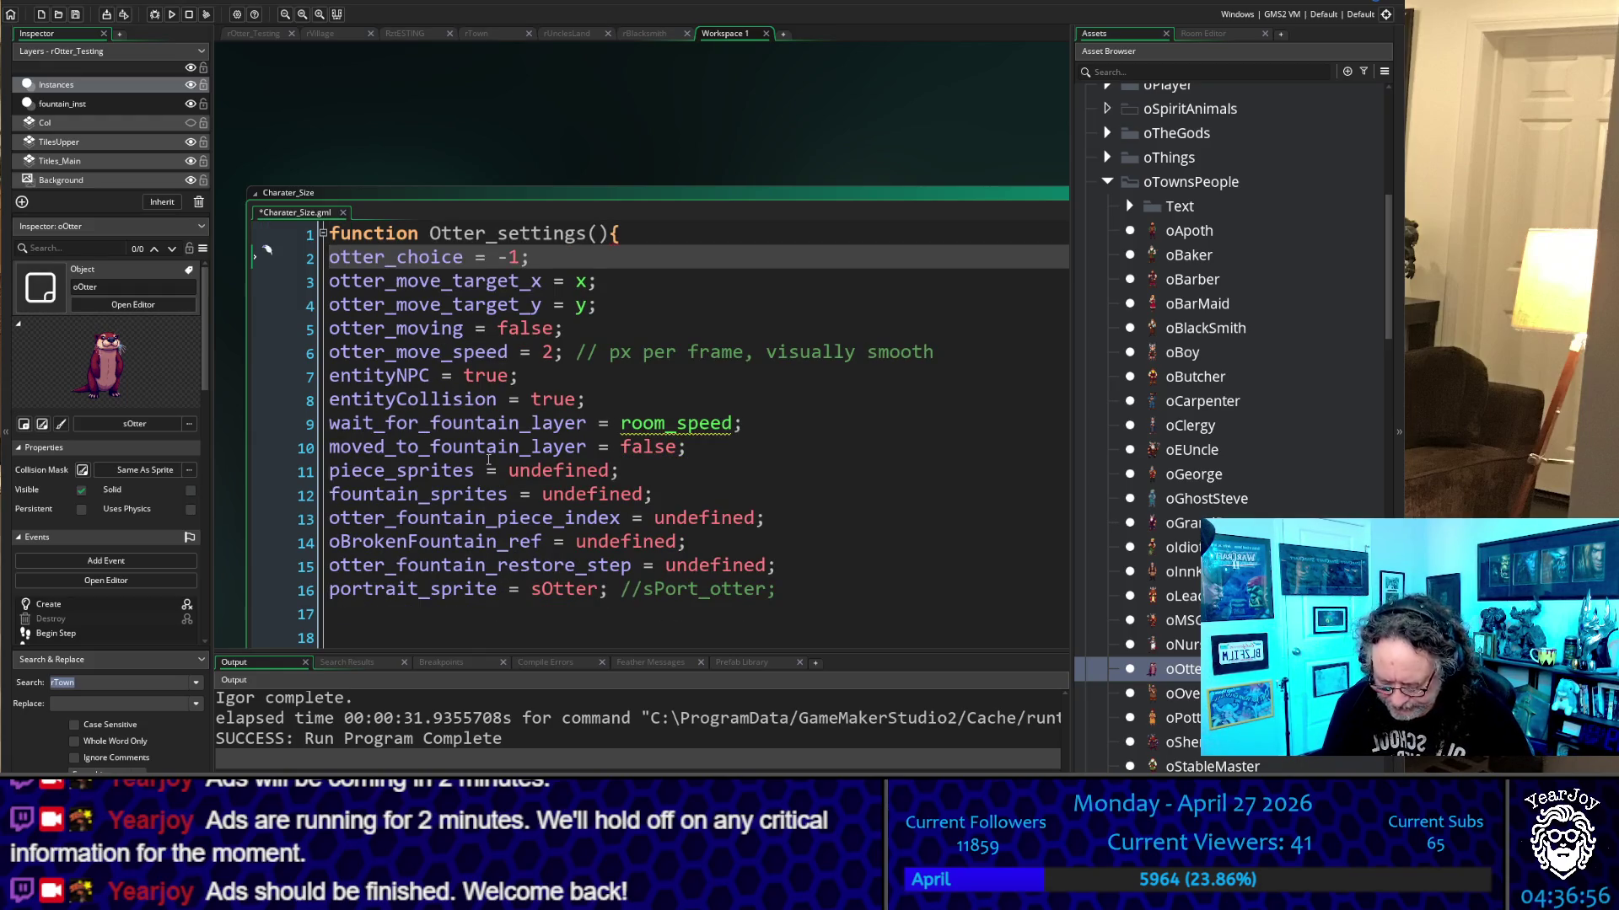
{"action": "key", "text": "shift+Down"}
{"action": "key", "text": "shift+Down"}
{"action": "key", "text": "shift+Down"}
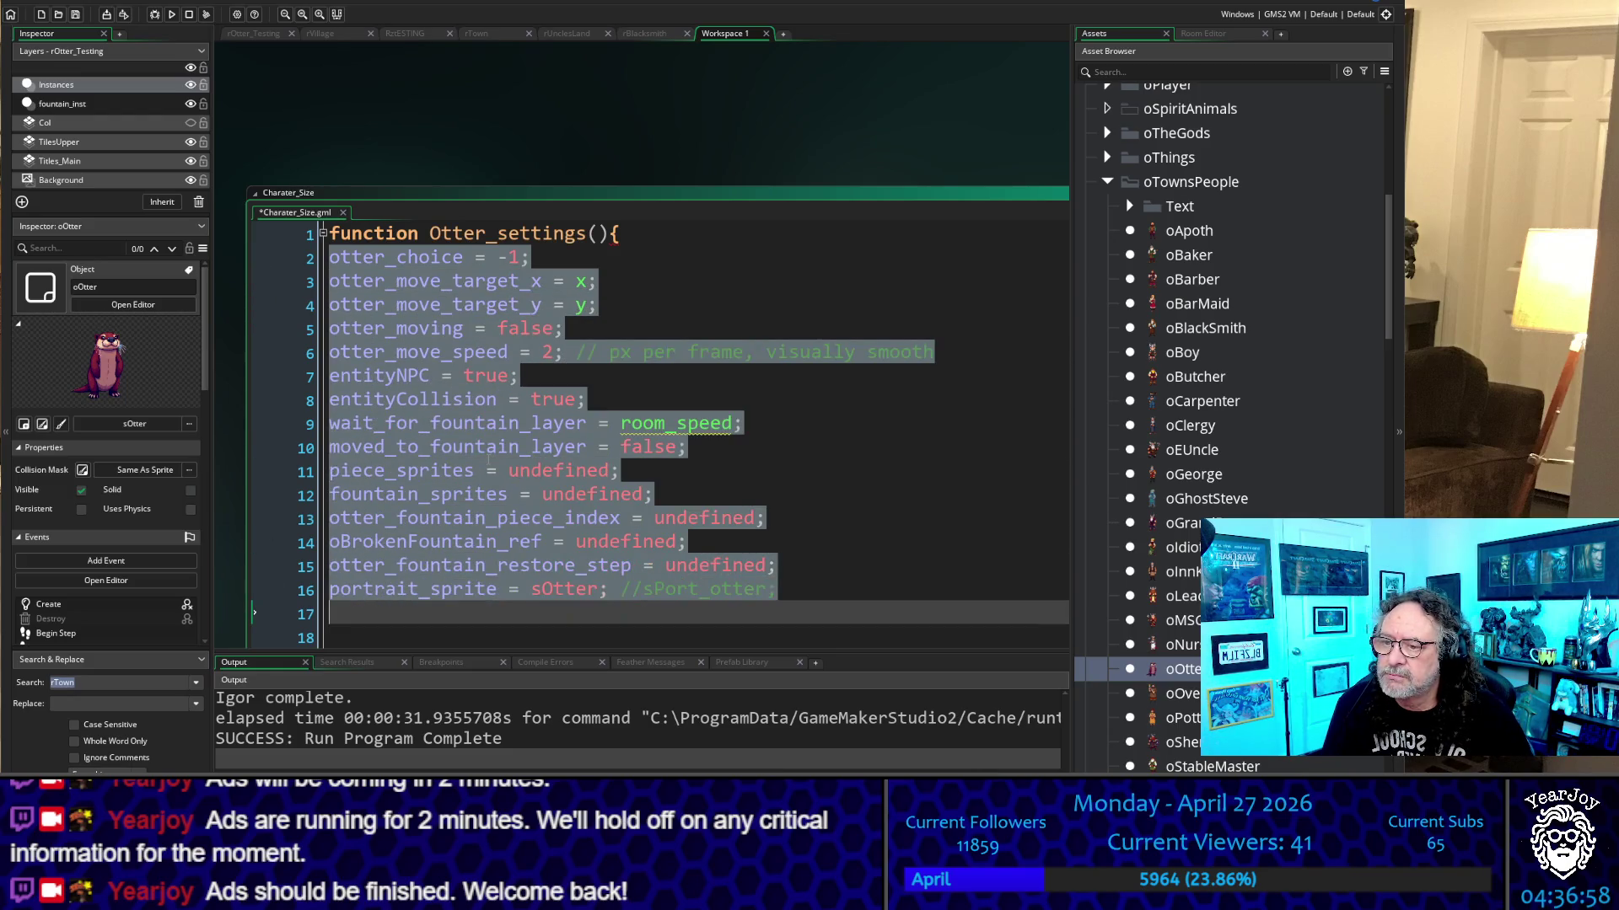
{"action": "key", "text": "Tab"}
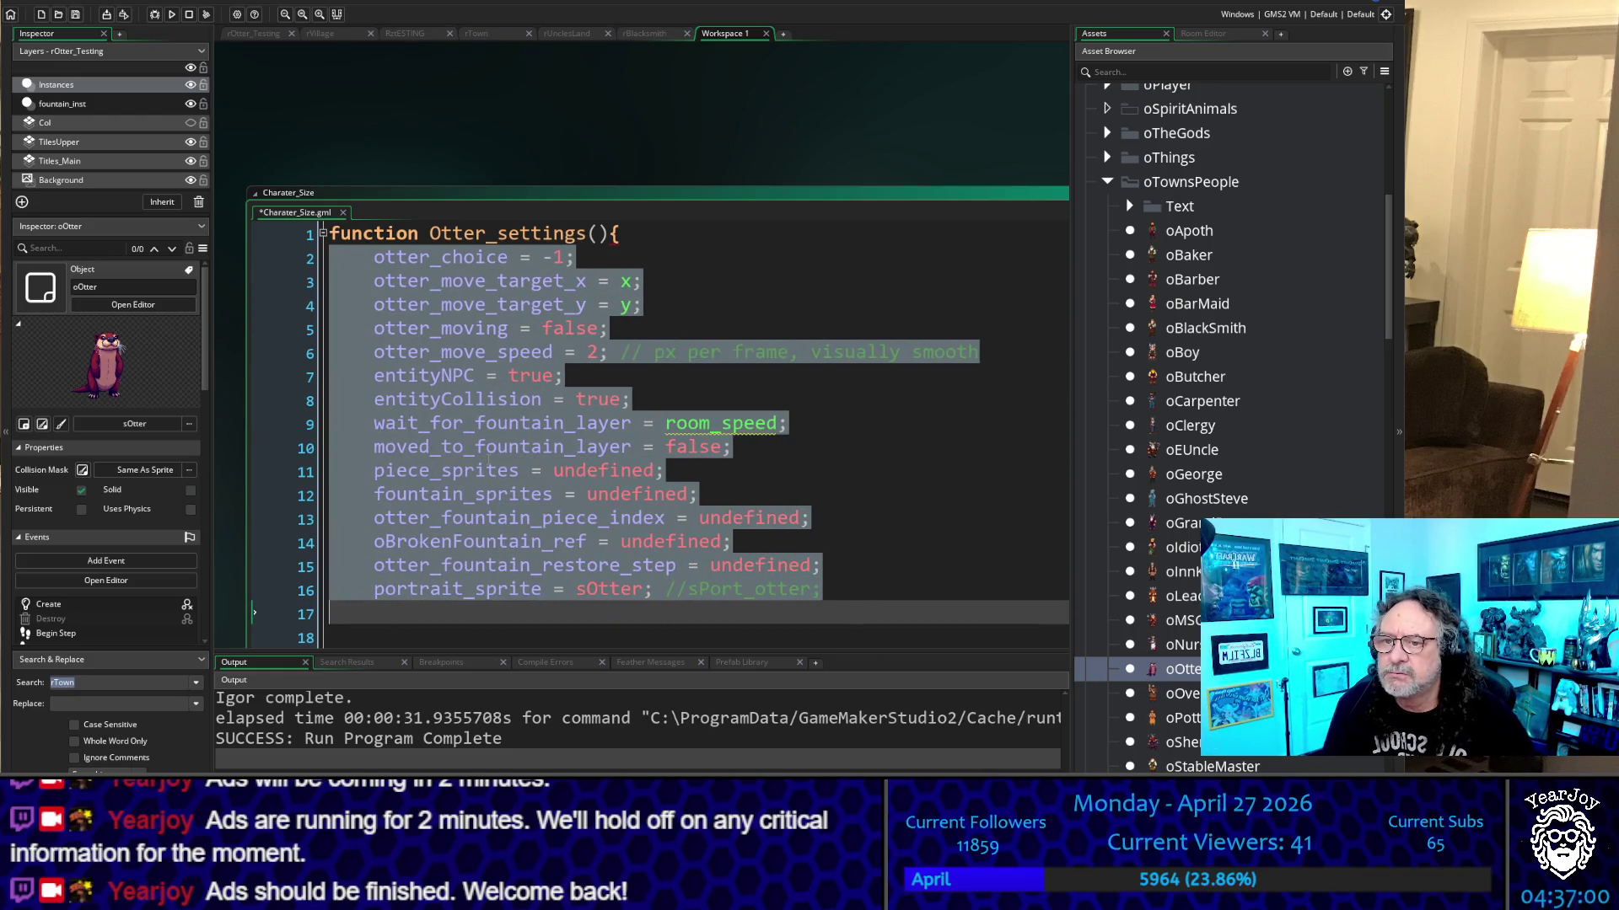
Copy the 0.12 image_xscale/image_yscale lines and closing brace from Nurse_settings to line 17
{"action": "scroll", "coordinate": [489, 459], "scroll_direction": "down", "scroll_amount": 7}
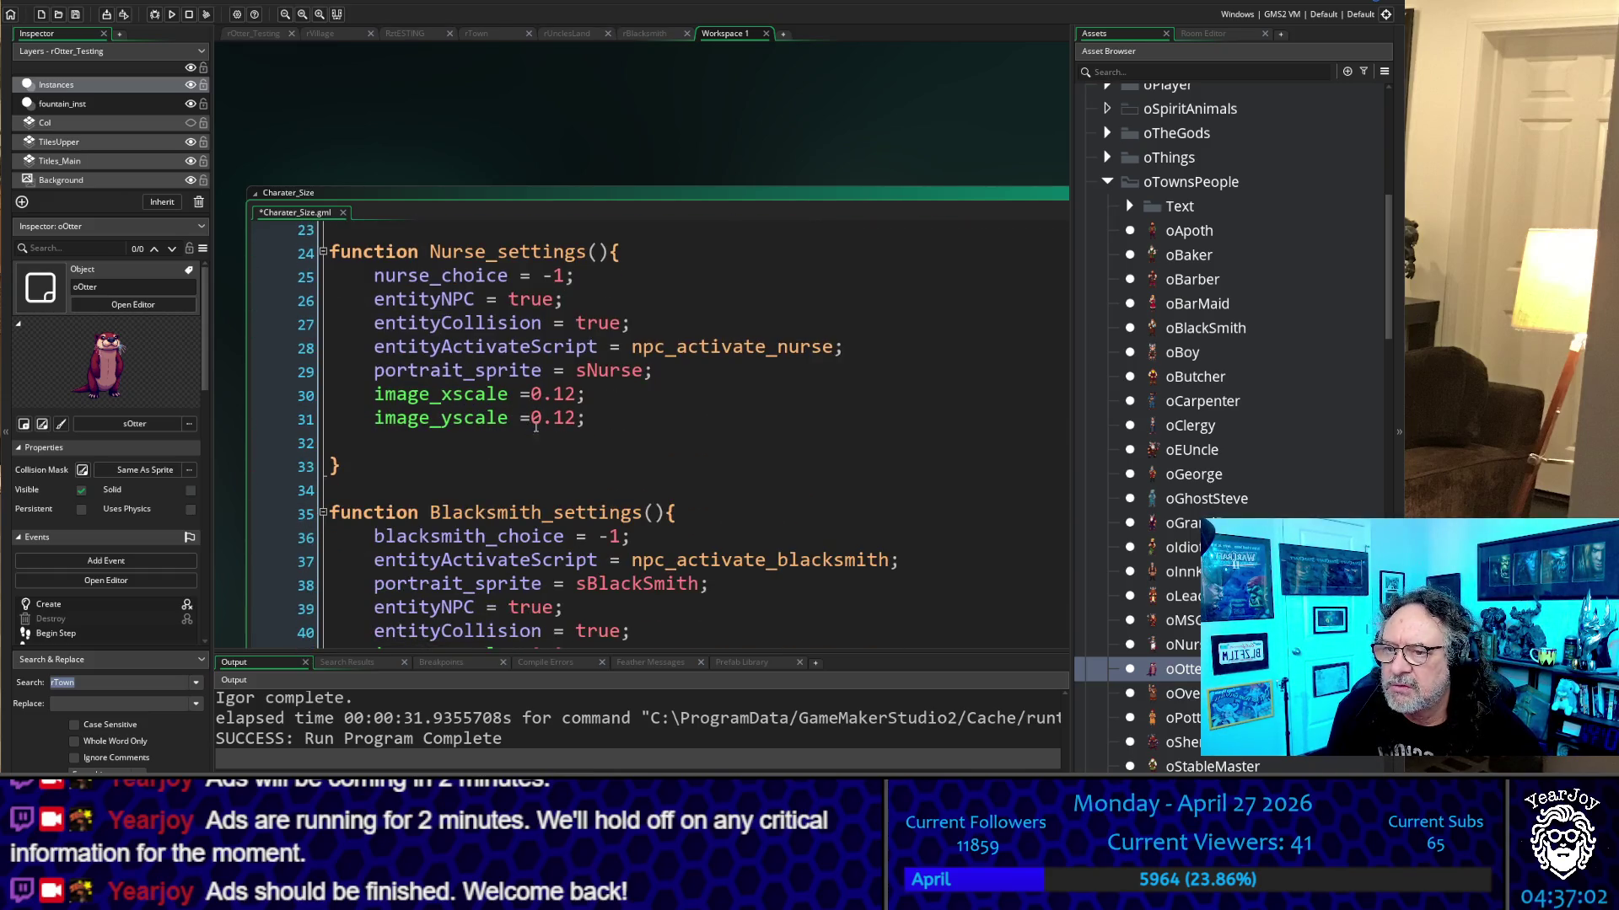
{"action": "left_click_drag", "start_coordinate": [350, 470], "coordinate": [290, 395]}
{"action": "key", "text": "ctrl+c"}
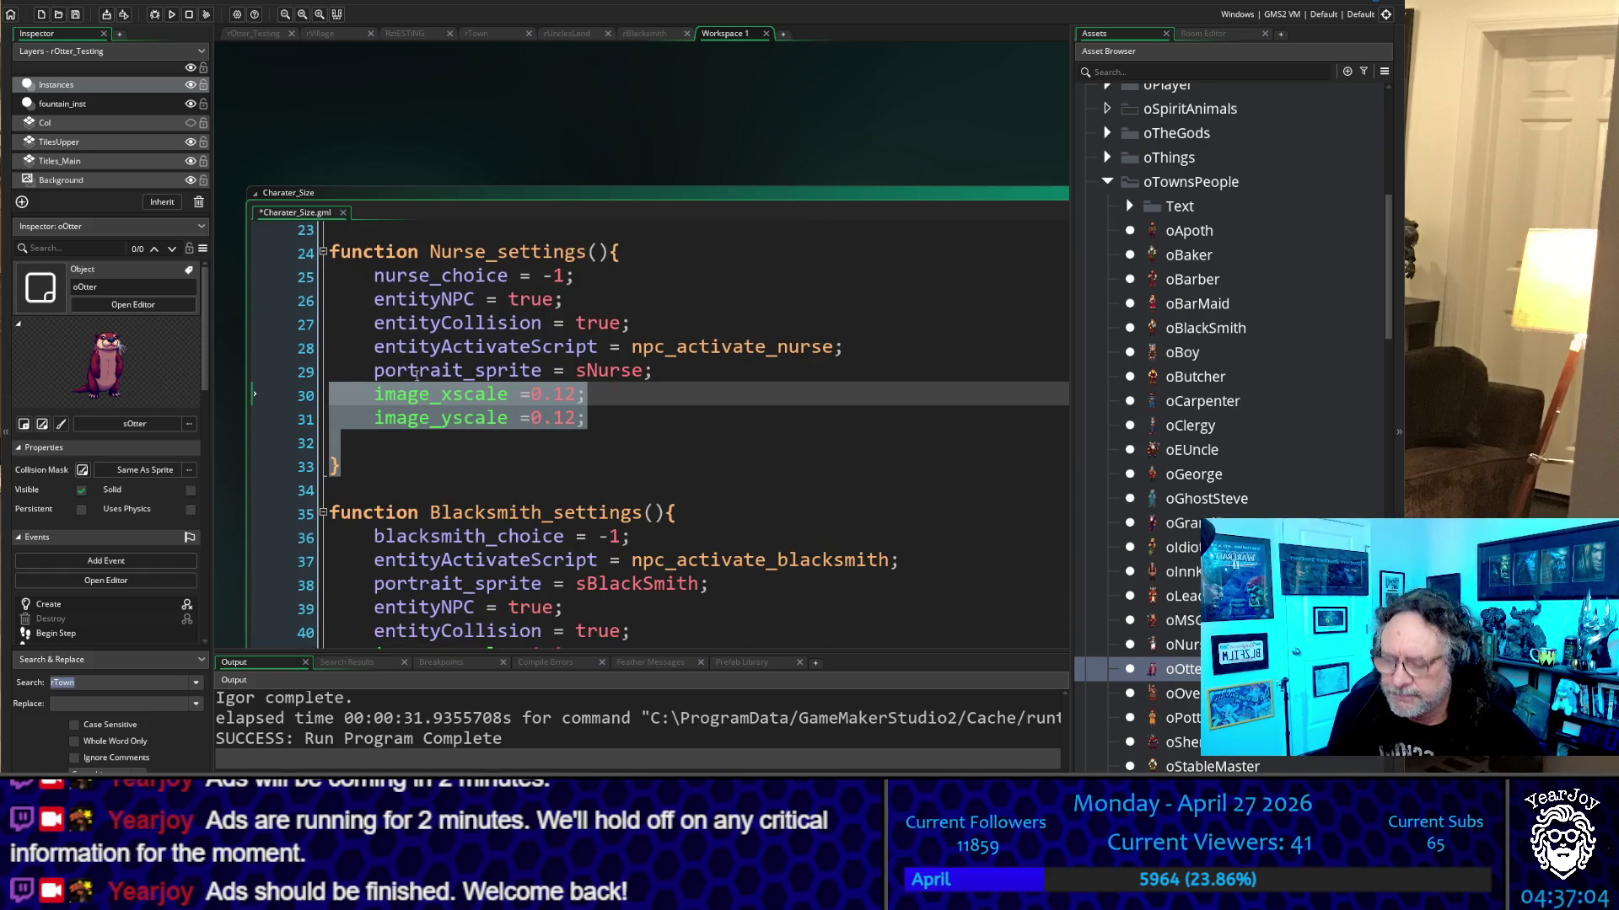
{"action": "scroll", "coordinate": [416, 375], "scroll_direction": "up", "scroll_amount": 6}
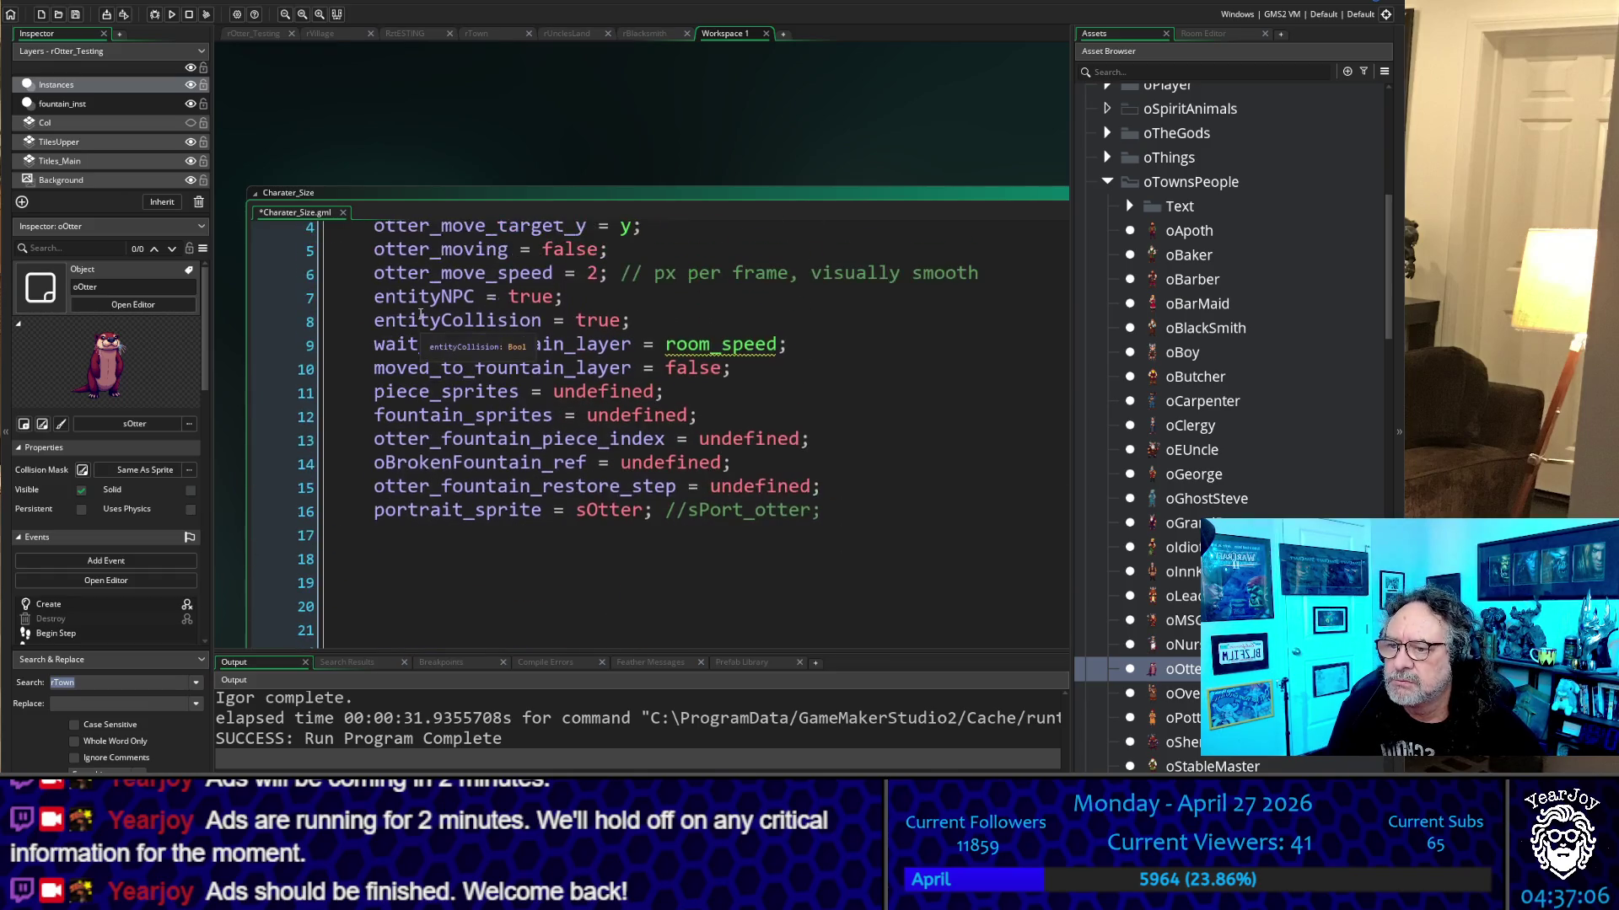
{"action": "scroll", "coordinate": [420, 313], "scroll_direction": "down", "scroll_amount": 1}
{"action": "left_click", "coordinate": [422, 481]}
{"action": "key", "text": "ctrl+v"}
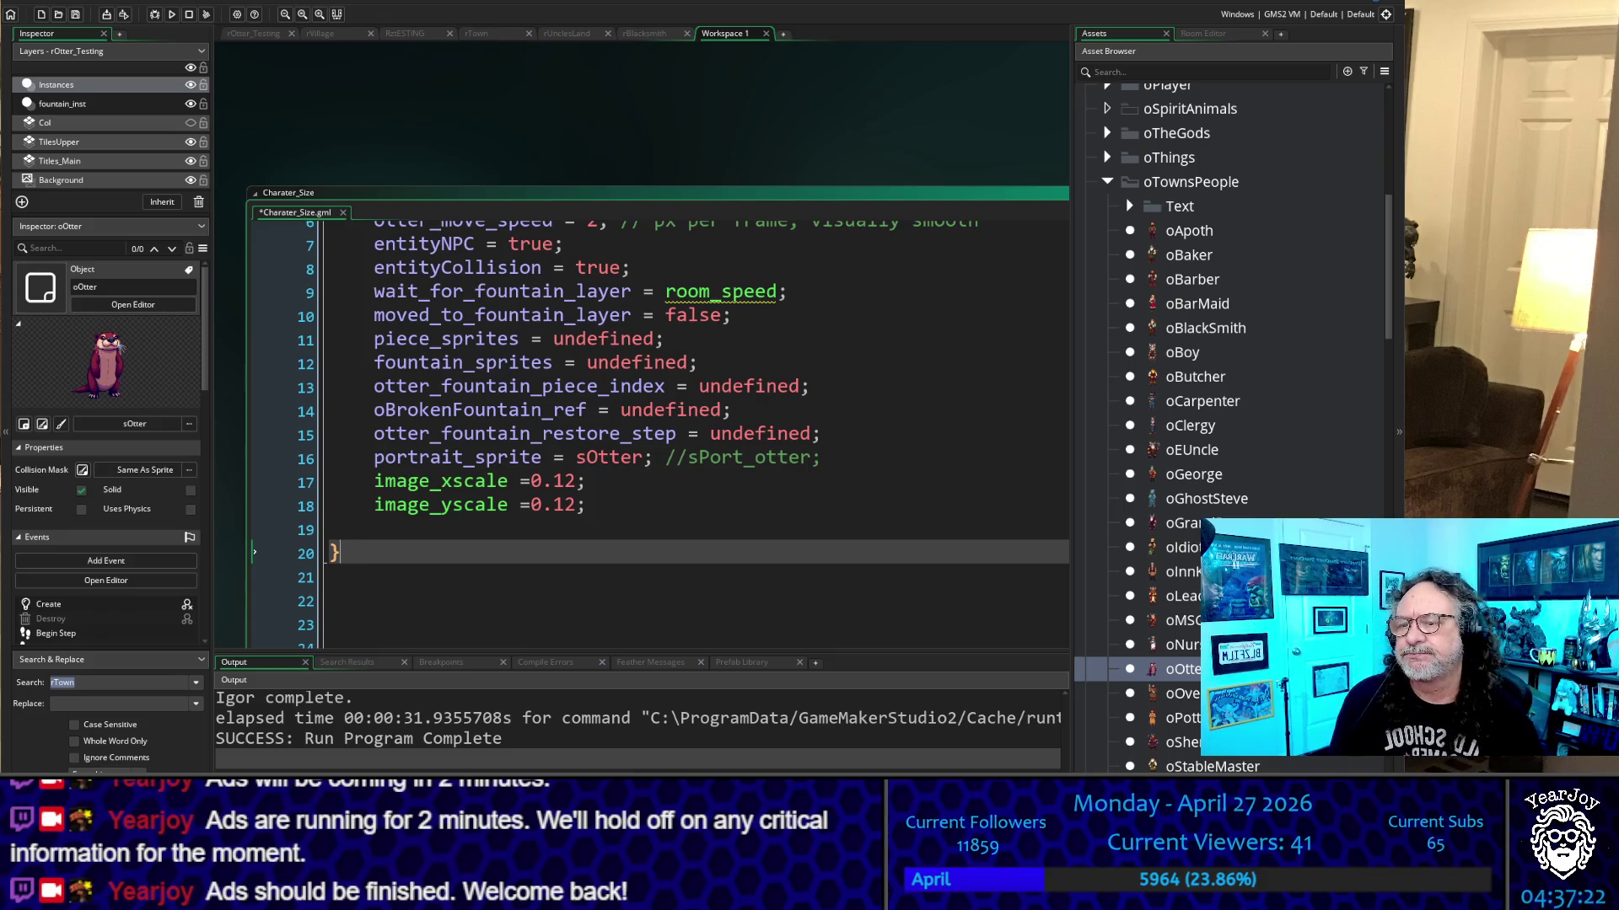
Select the Otter_settings function name on line 1
{"action": "scroll", "coordinate": [347, 439], "scroll_direction": "up", "scroll_amount": 2}
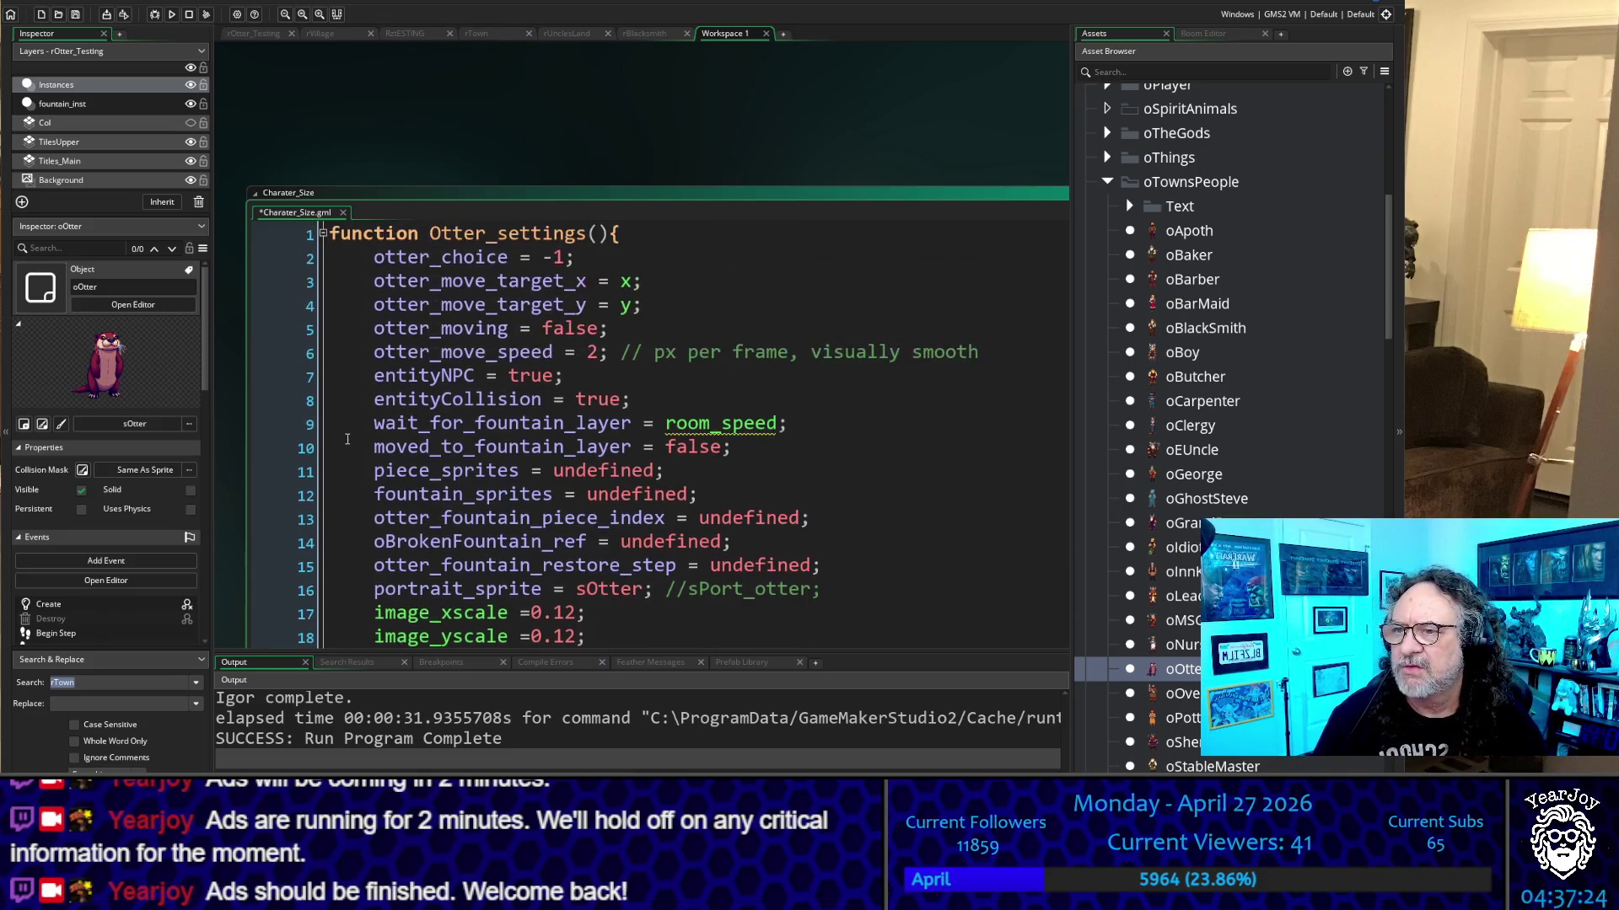
{"action": "scroll", "coordinate": [346, 439], "scroll_direction": "down", "scroll_amount": 3}
{"action": "scroll", "coordinate": [404, 434], "scroll_direction": "up", "scroll_amount": 3}
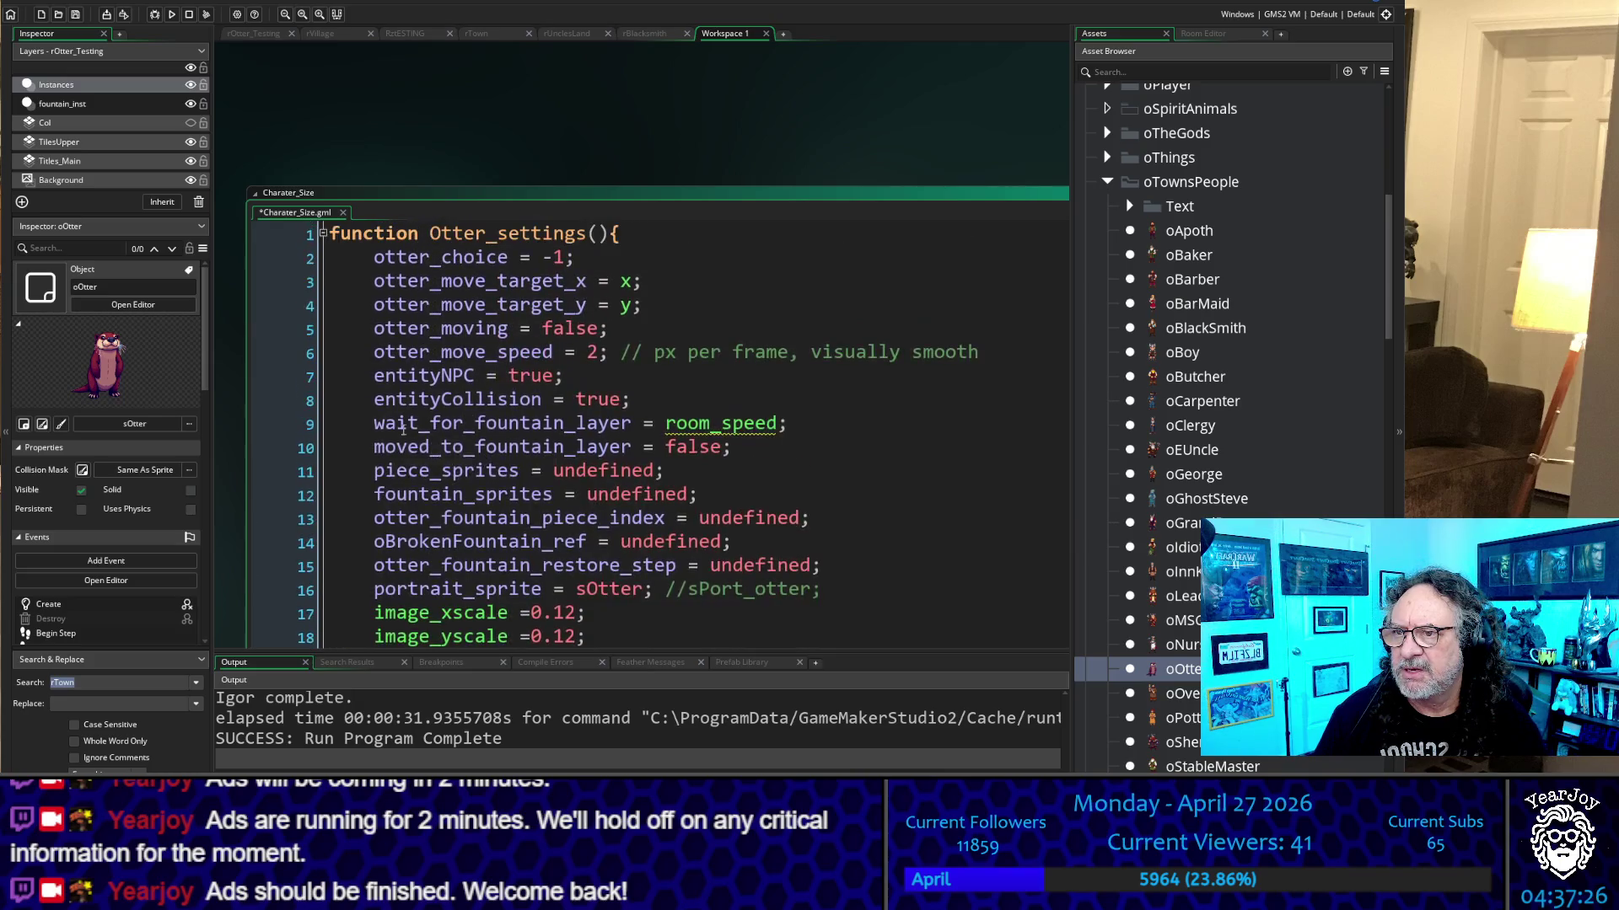
{"action": "left_click", "coordinate": [430, 233]}
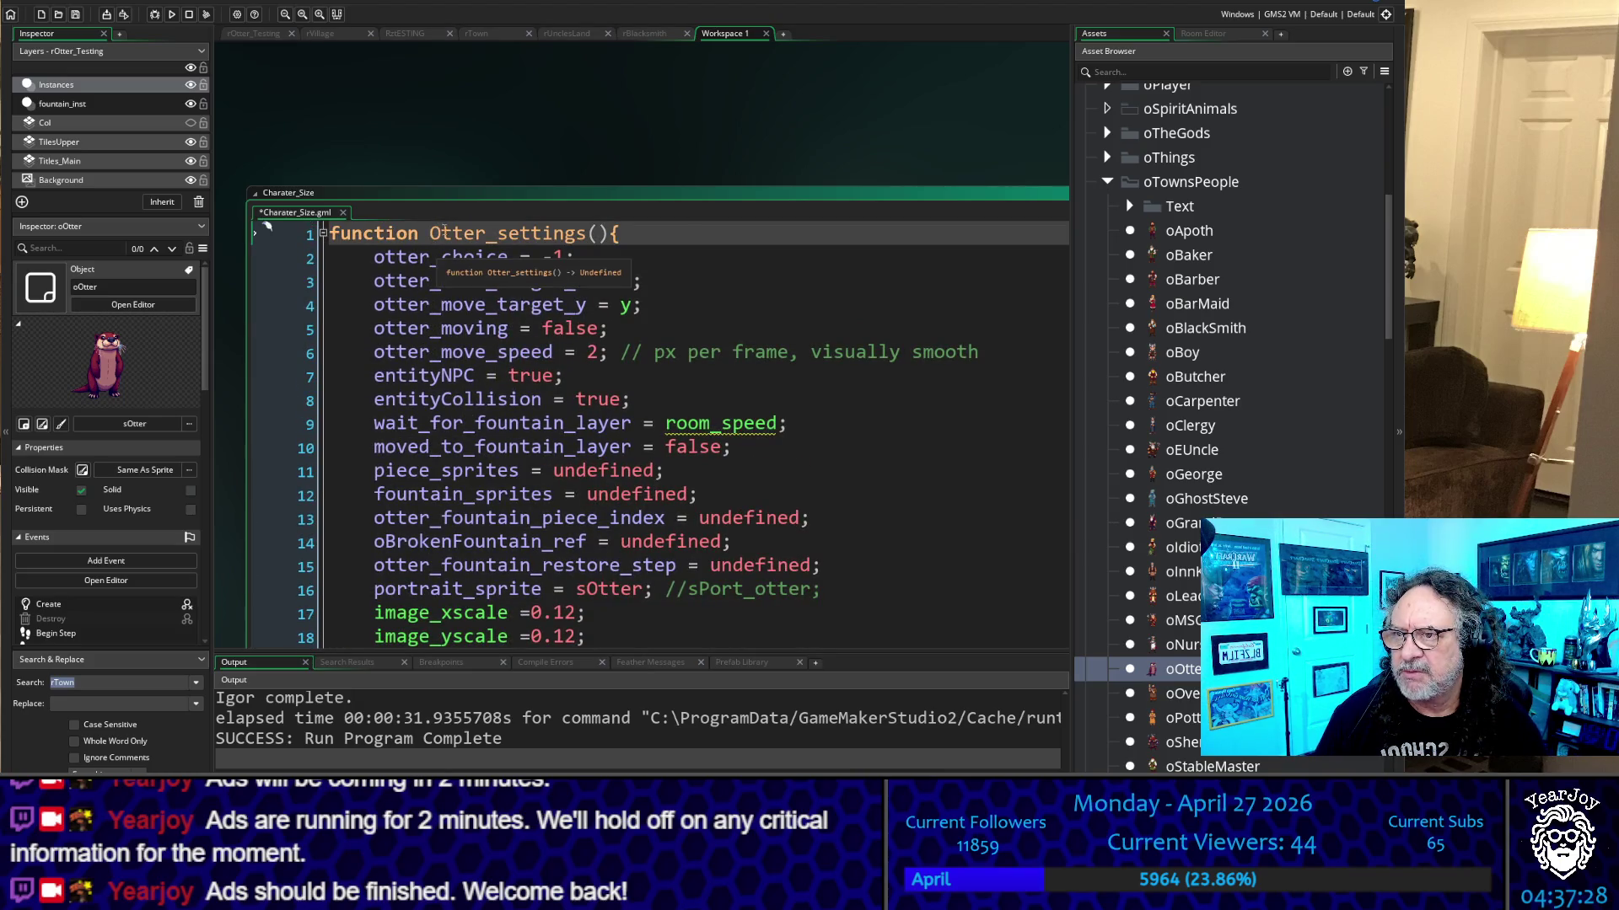
{"action": "left_click_drag", "start_coordinate": [430, 233], "coordinate": [604, 236]}
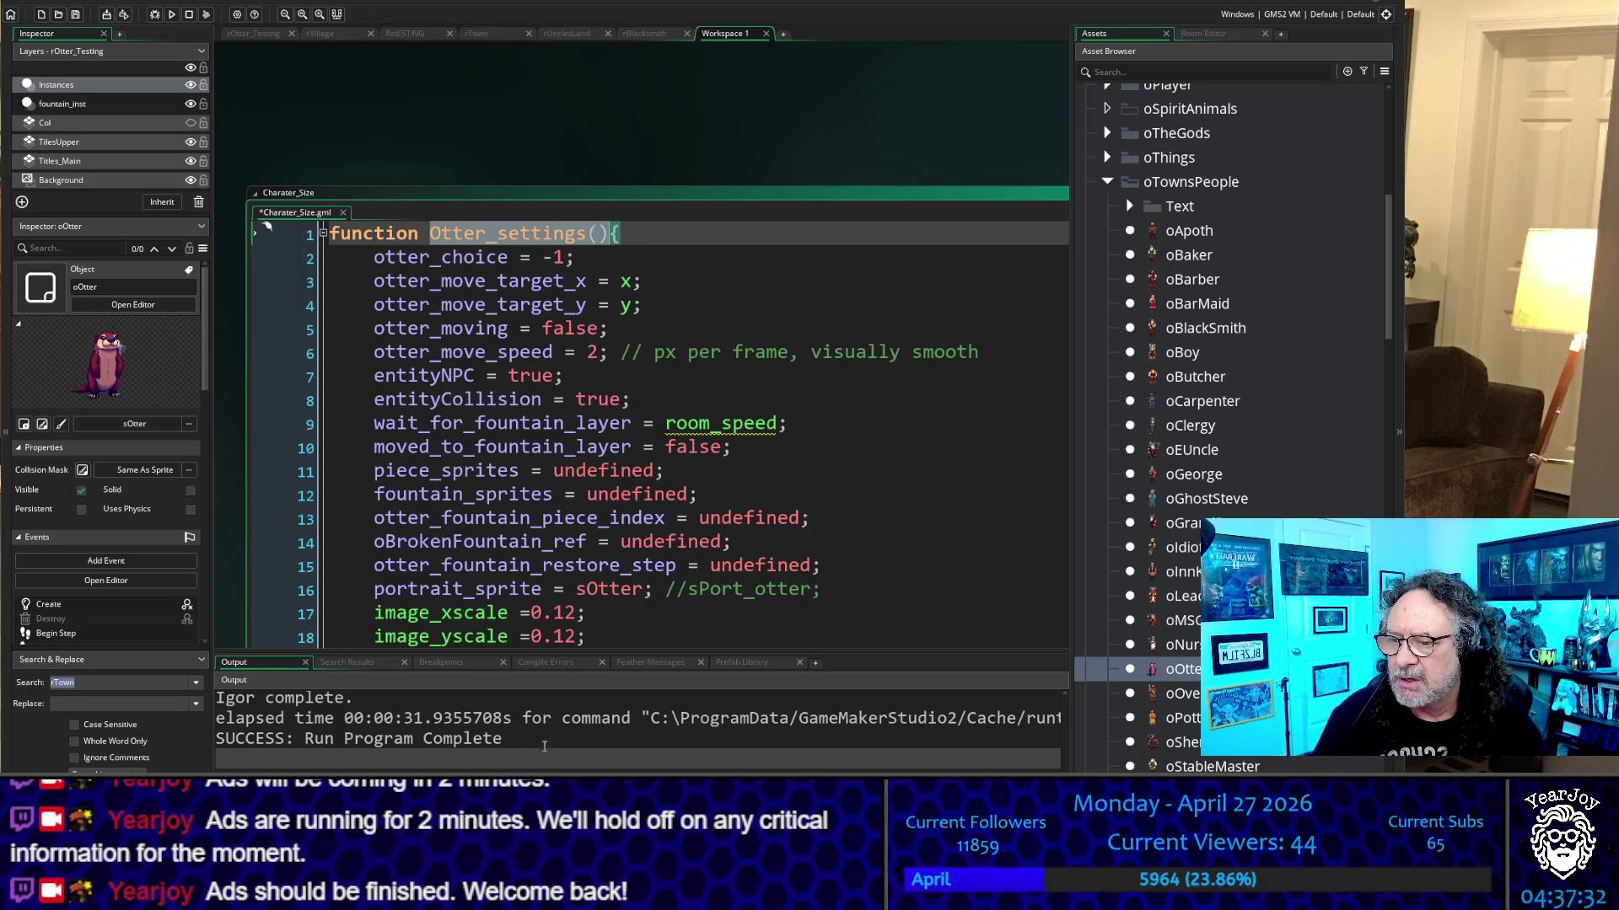
Replace the otter variable lines in oOtter's Create event with a call to Otter_settings()
{"action": "scroll", "coordinate": [234, 371], "scroll_direction": "down", "scroll_amount": 15}
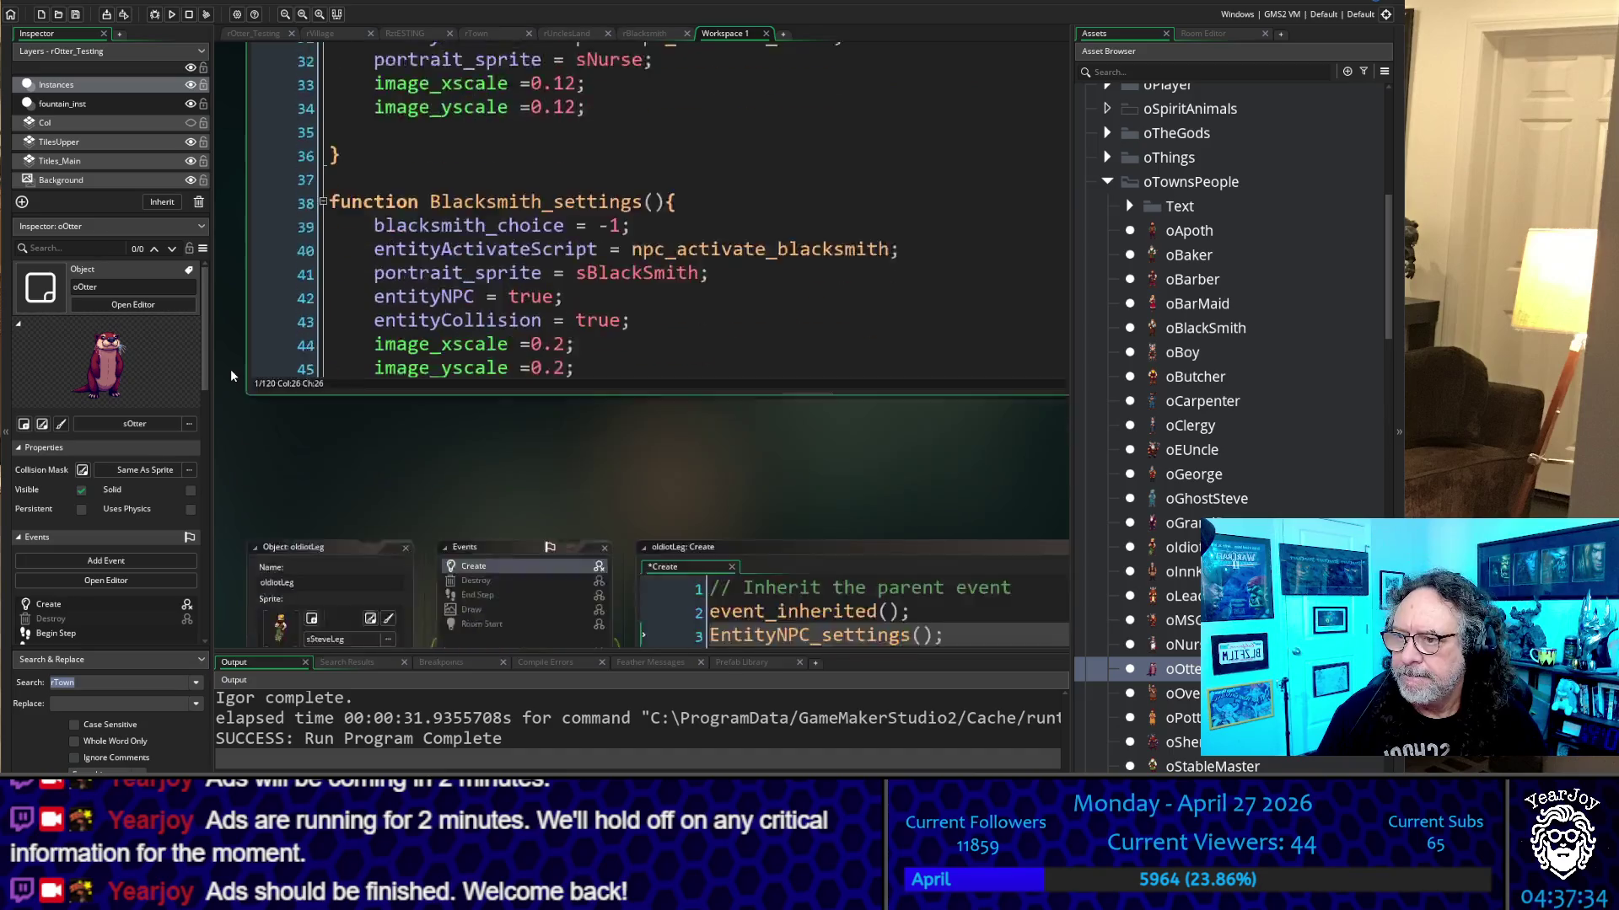
{"action": "scroll", "coordinate": [244, 376], "scroll_direction": "down", "scroll_amount": 5}
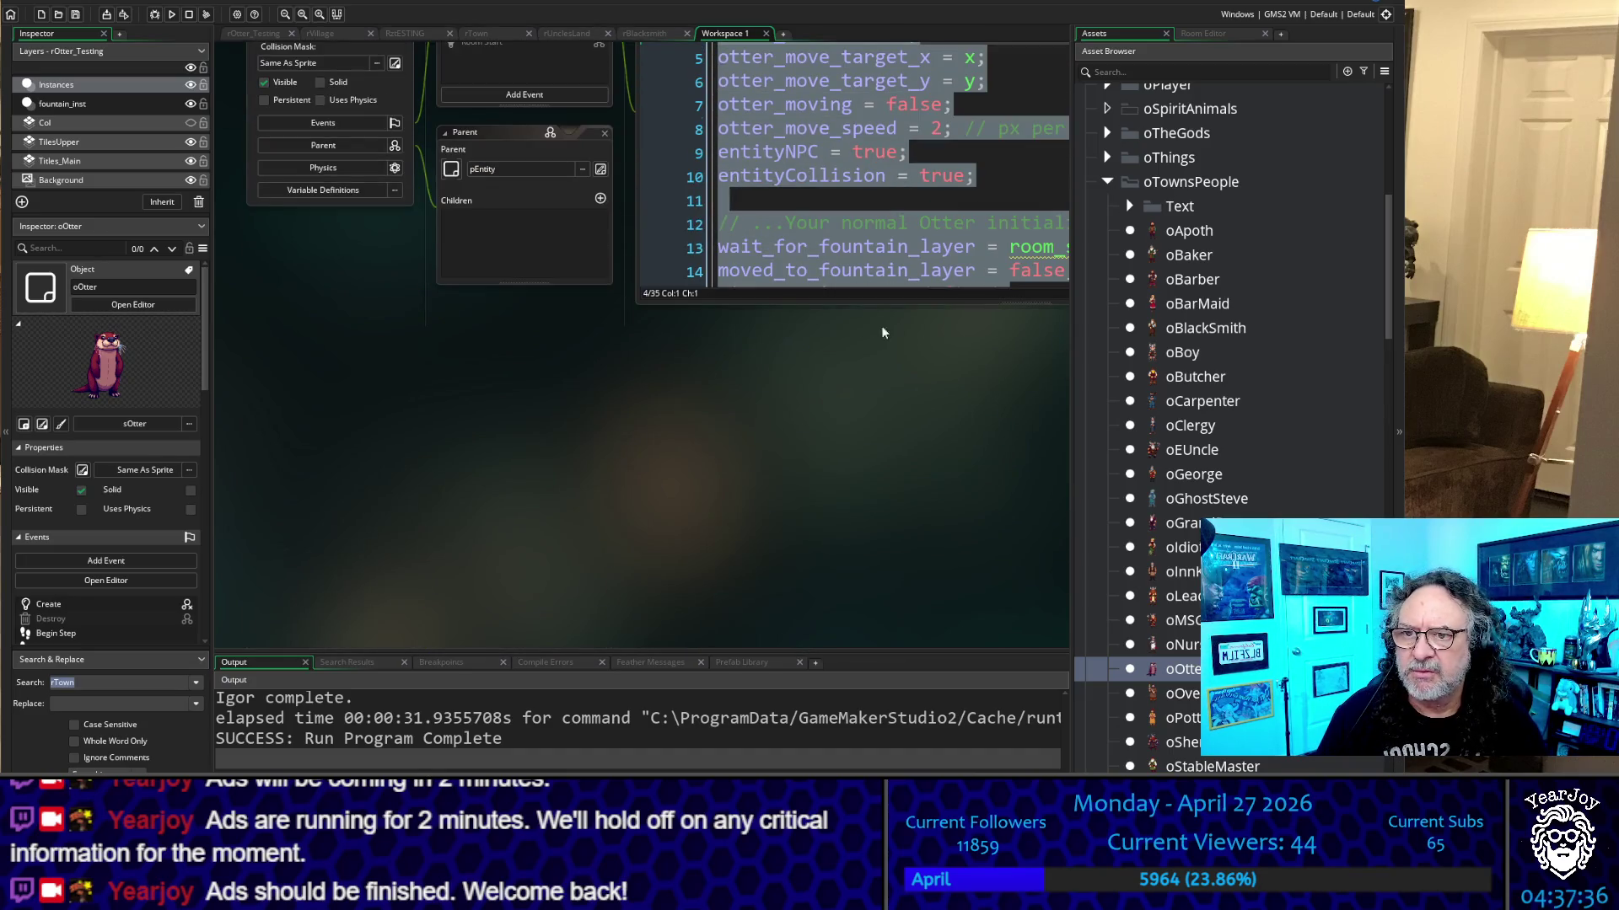
{"action": "left_click_drag", "start_coordinate": [840, 305], "coordinate": [769, 698]}
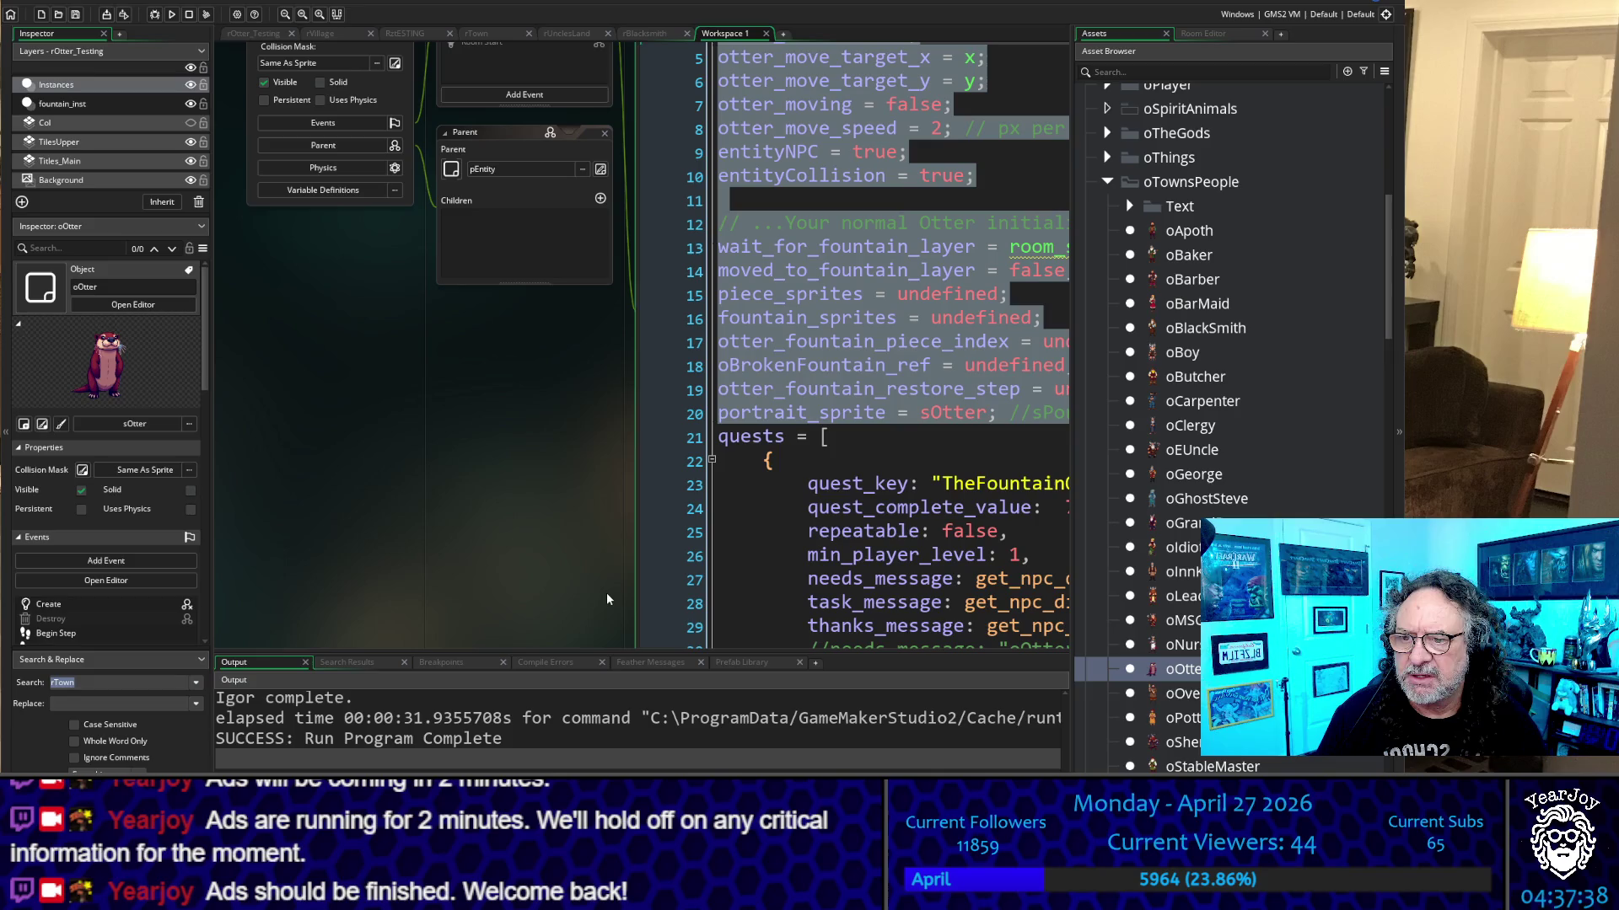
{"action": "left_click_drag", "start_coordinate": [465, 534], "coordinate": [109, 599]}
{"action": "mouse_move", "coordinate": [746, 474]}
{"action": "left_mouse_down"}
{"action": "mouse_move", "coordinate": [354, 451]}
{"action": "mouse_move", "coordinate": [239, 107]}
{"action": "mouse_move", "coordinate": [237, 52]}
{"action": "mouse_move", "coordinate": [245, 148]}
{"action": "left_mouse_up"}
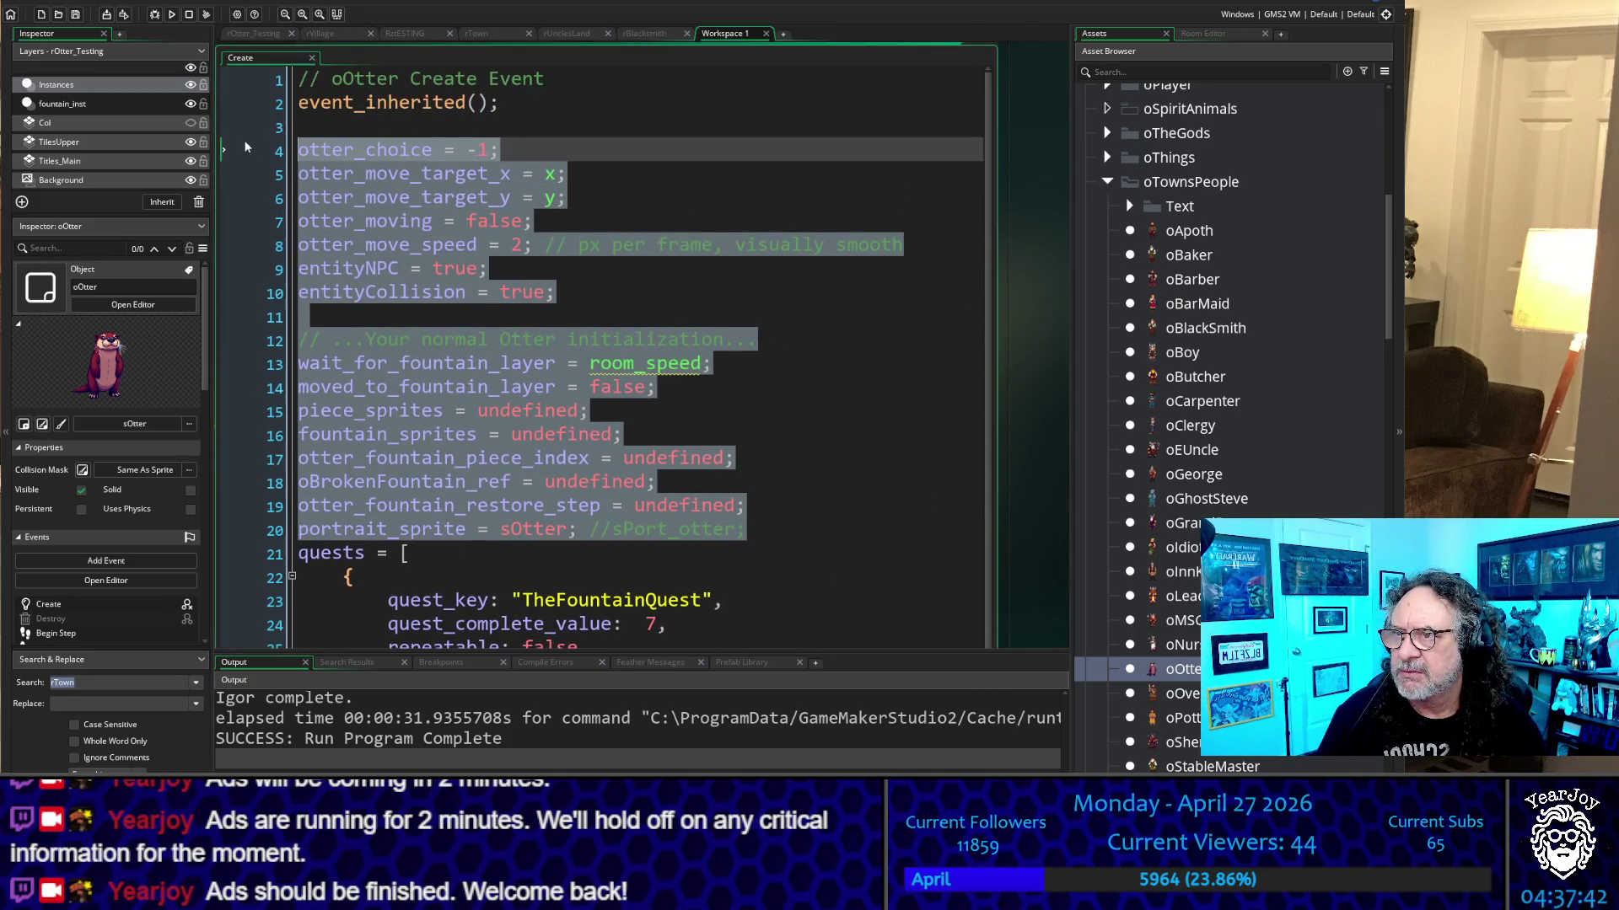
{"action": "type", "text": "Otter_settings();"}
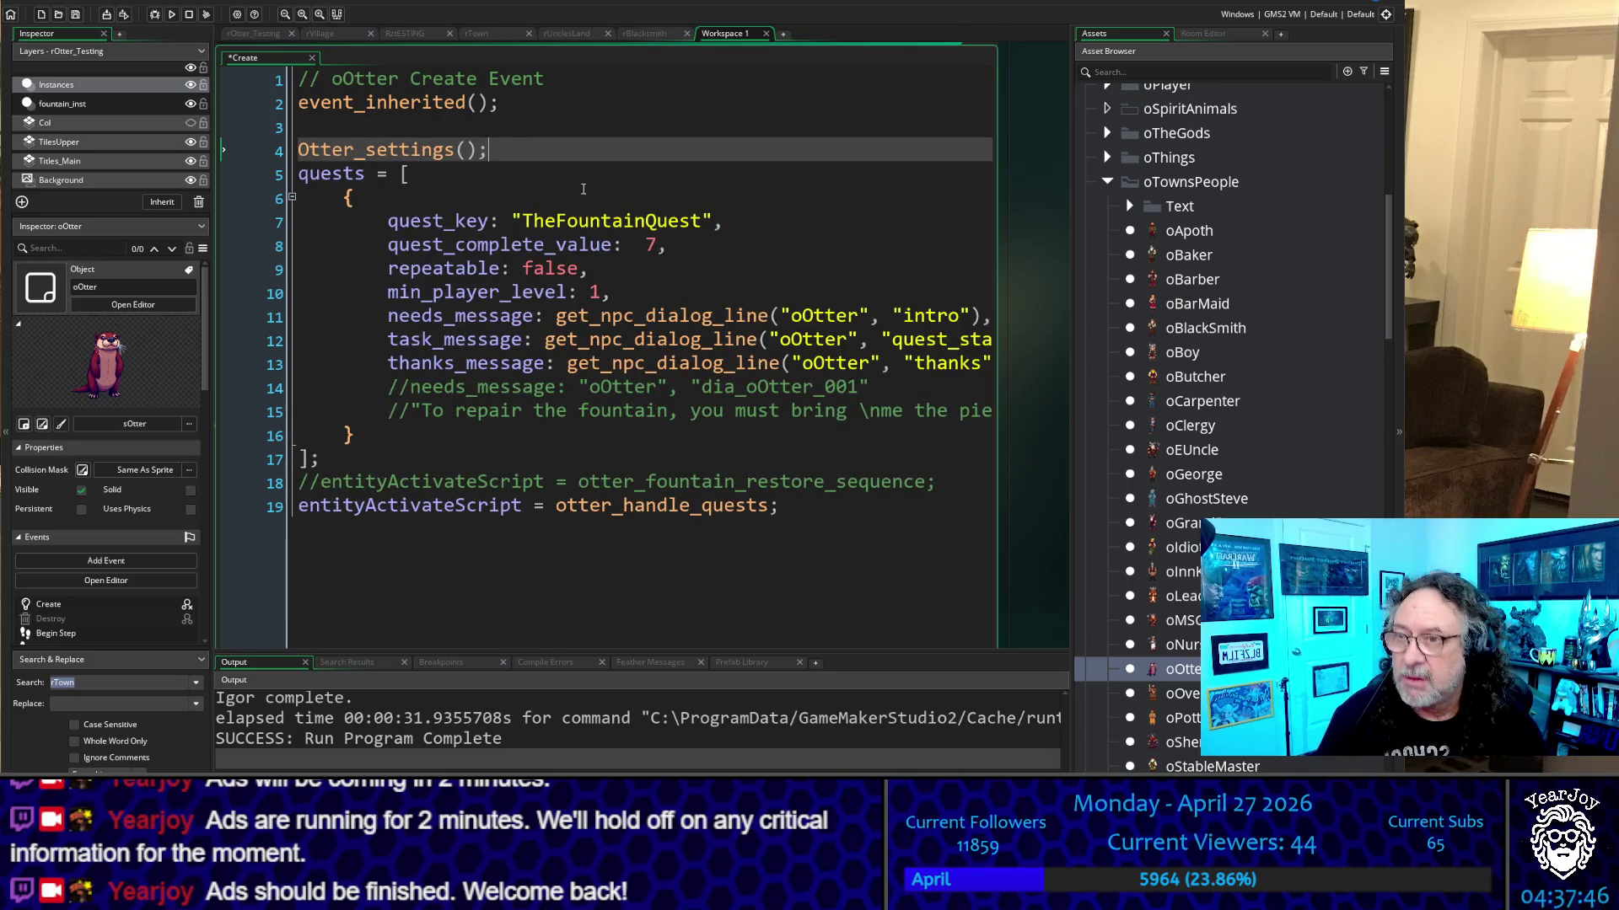
Remove the blank line above Otter_settings() and run the game with F5
{"action": "key", "text": "Return"}
{"action": "key", "text": "Up"}
{"action": "key", "text": "Up"}
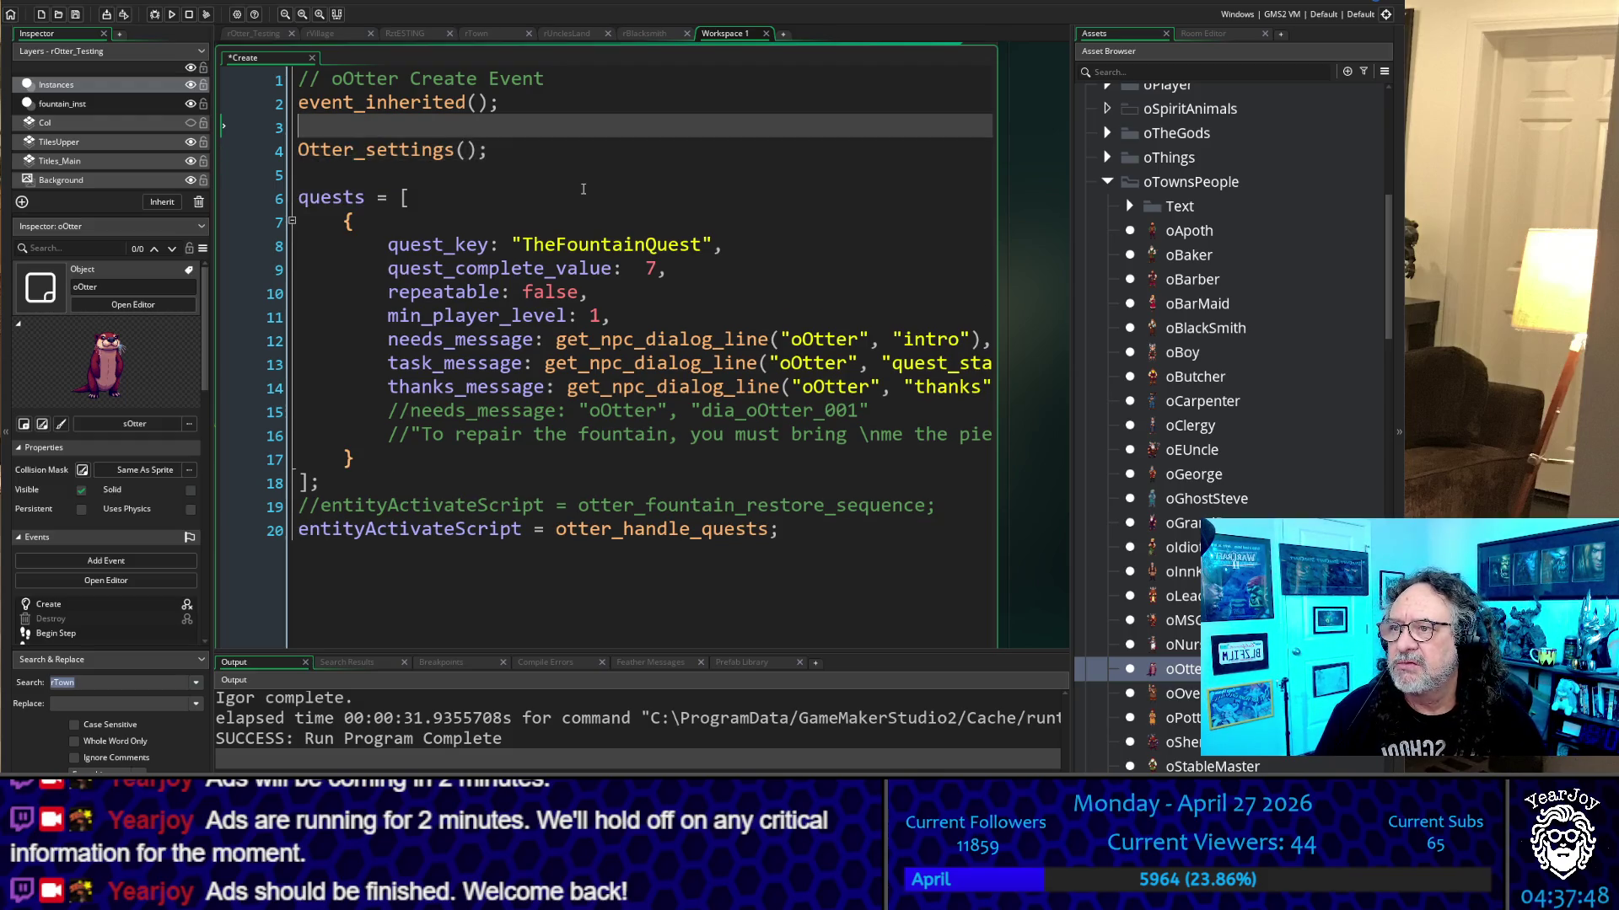
{"action": "key", "text": "Delete"}
{"action": "key", "text": "Down"}
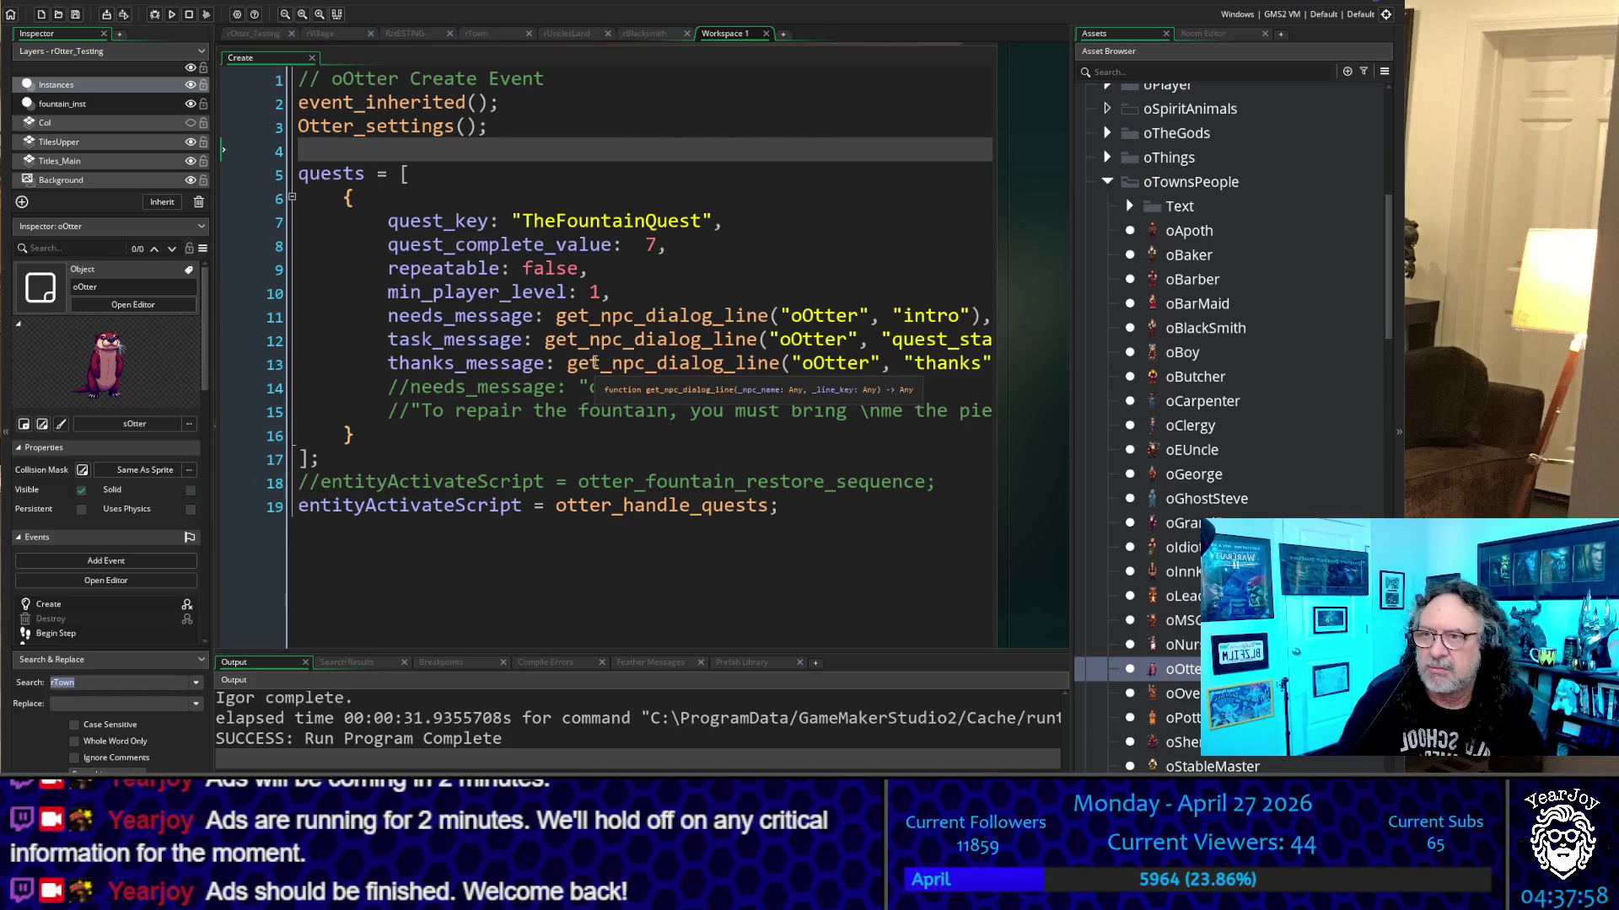
{"action": "key", "text": "F5"}
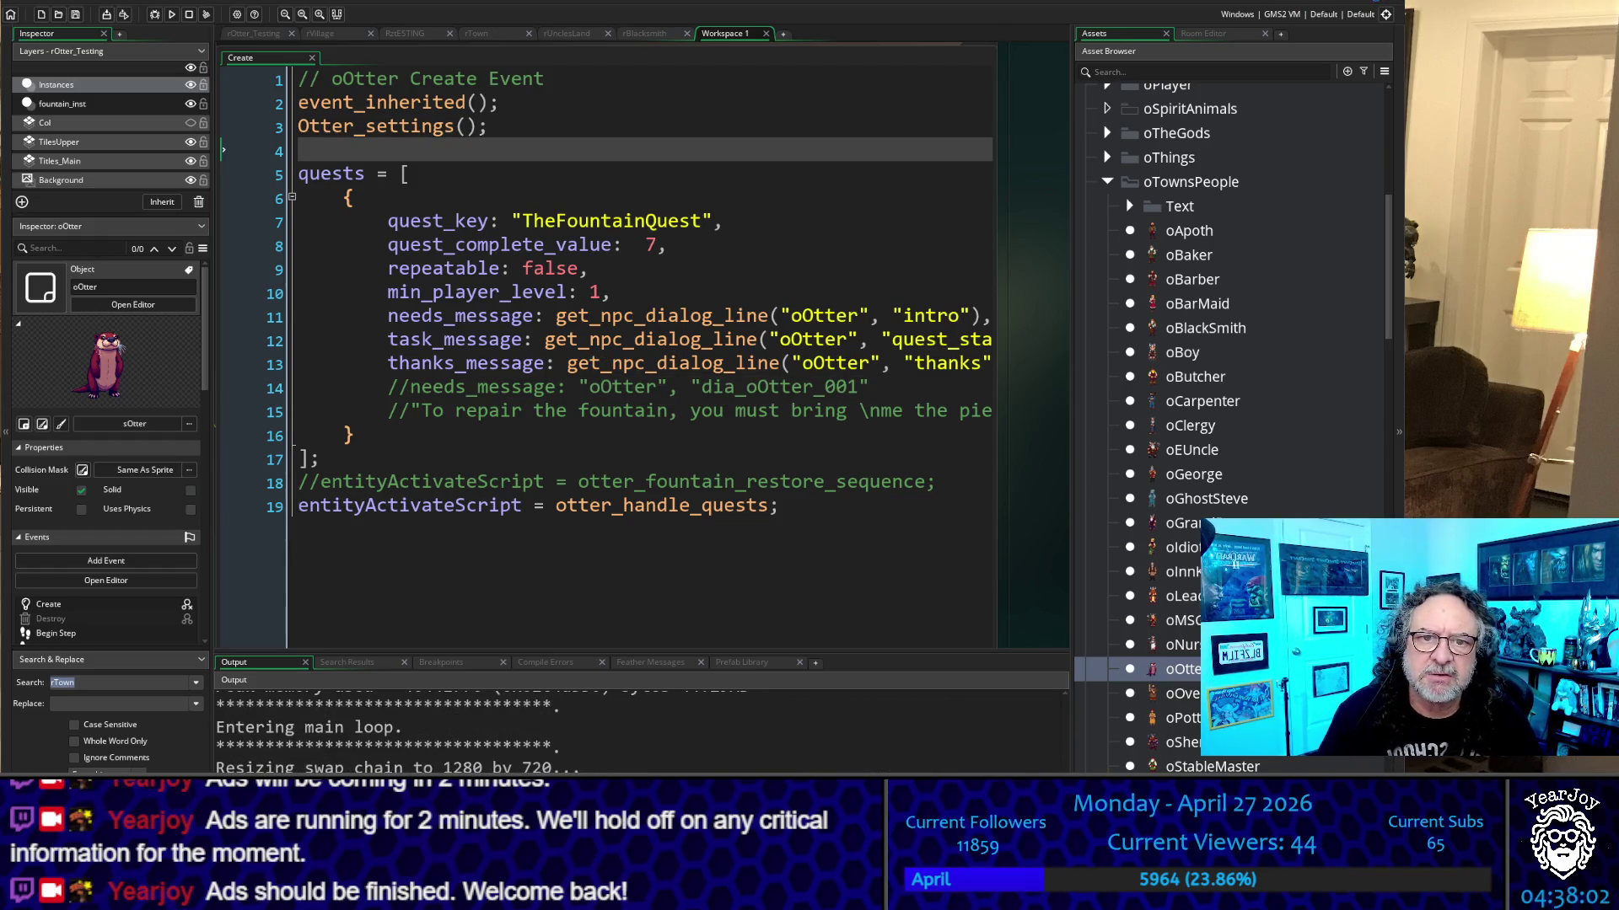
Start a new game and walk across the bridge into the next room past the fountain
{"action": "key", "text": "Down"}
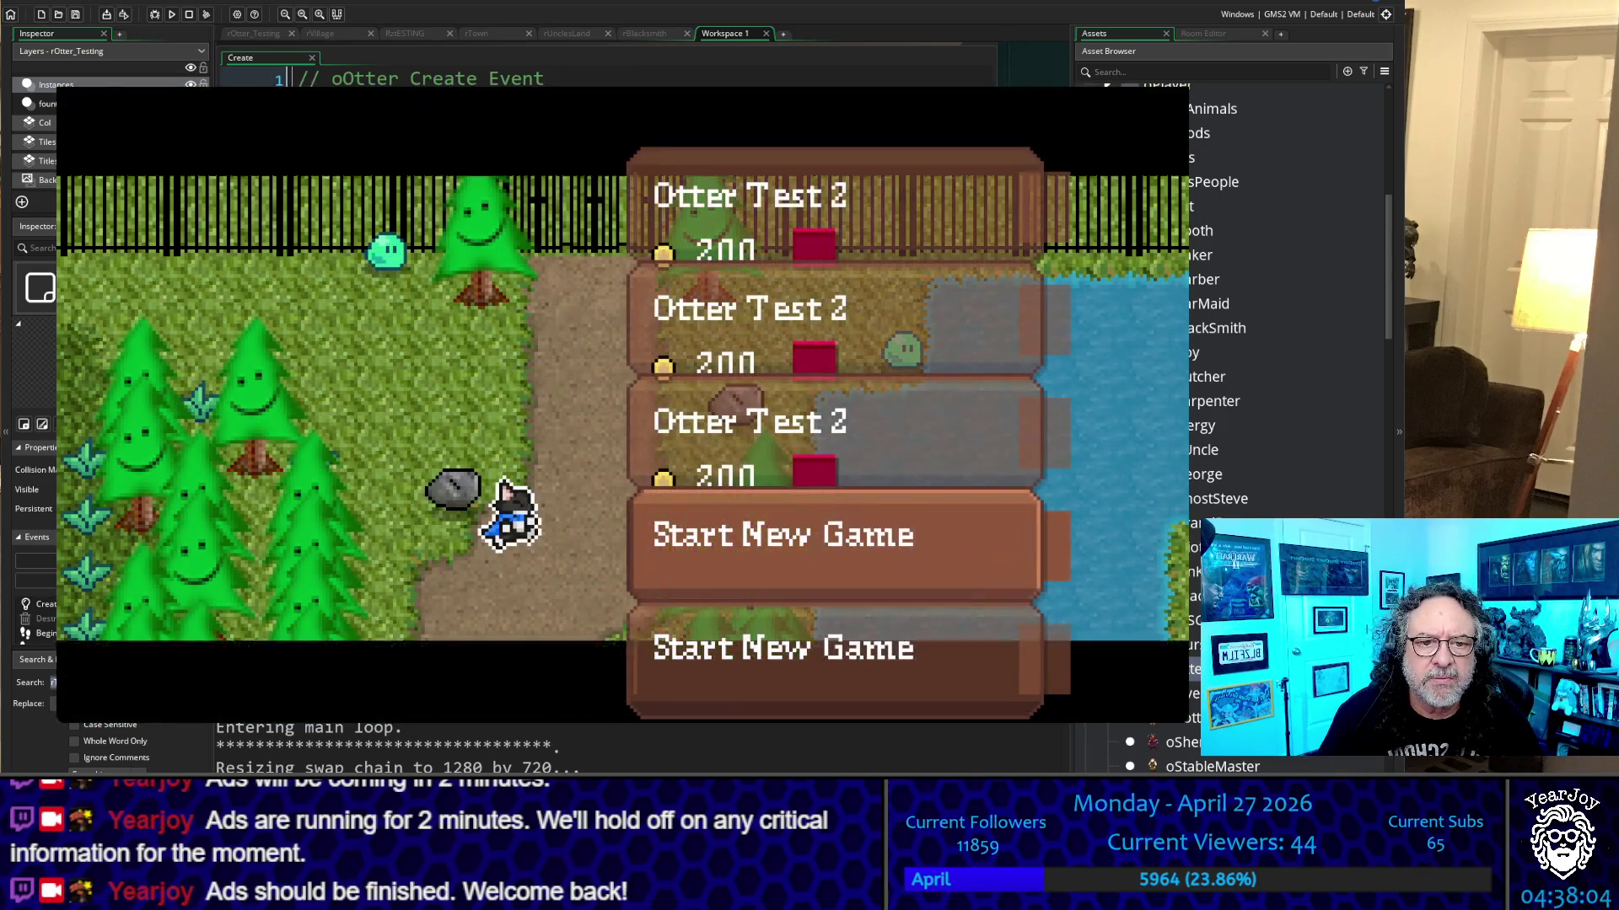
{"action": "key", "text": "Return"}
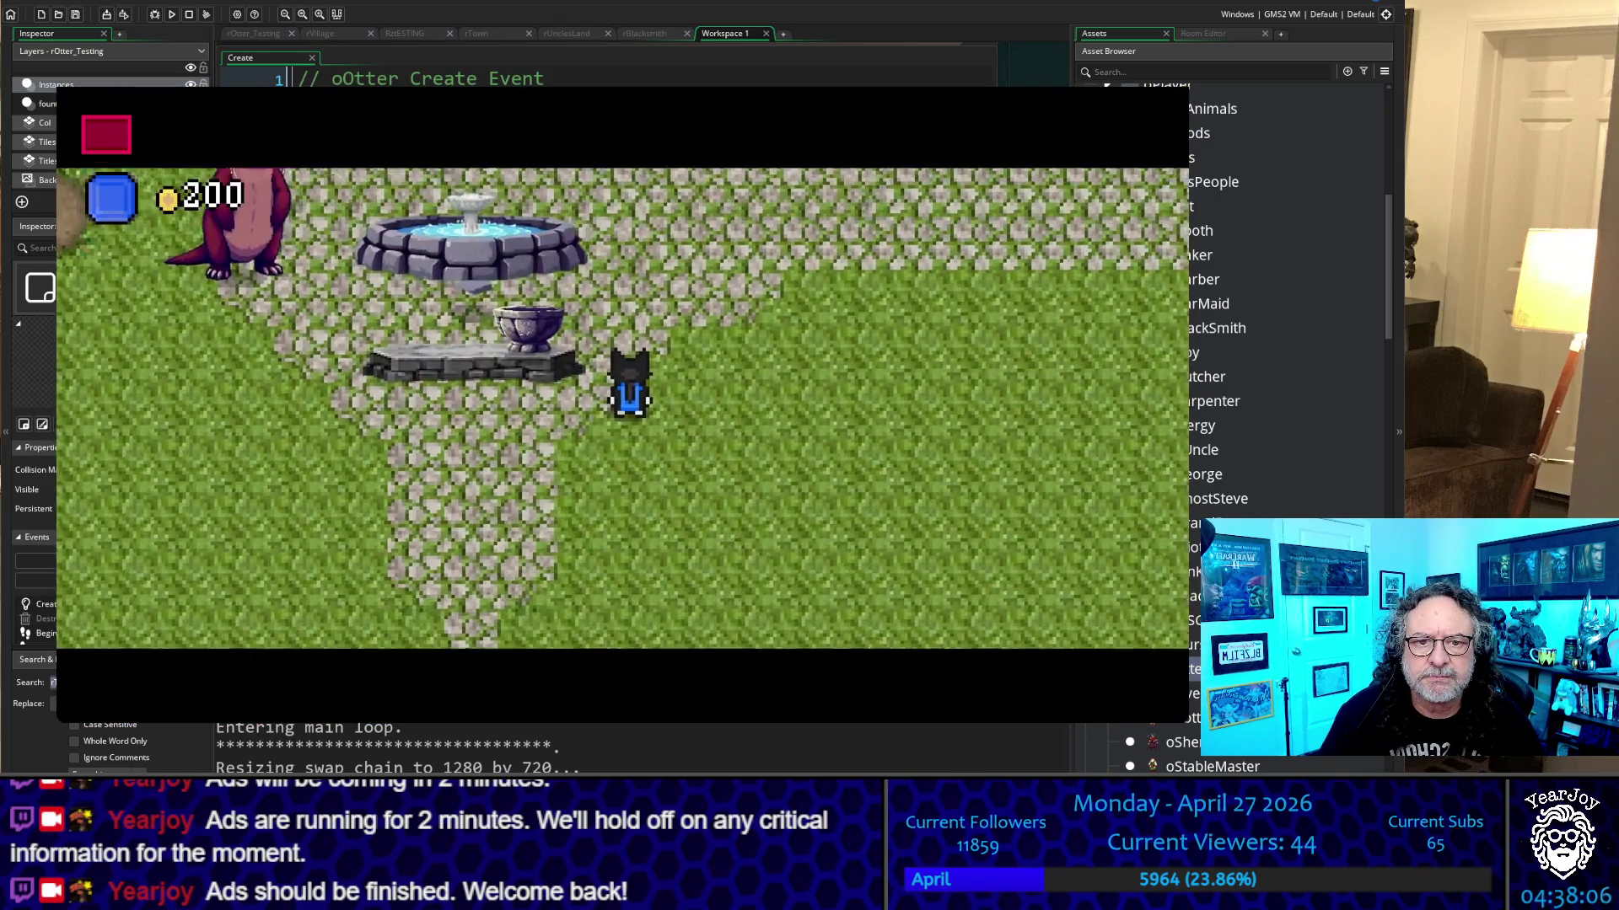
{"action": "key", "text": "Left"}
{"action": "key", "text": "Up"}
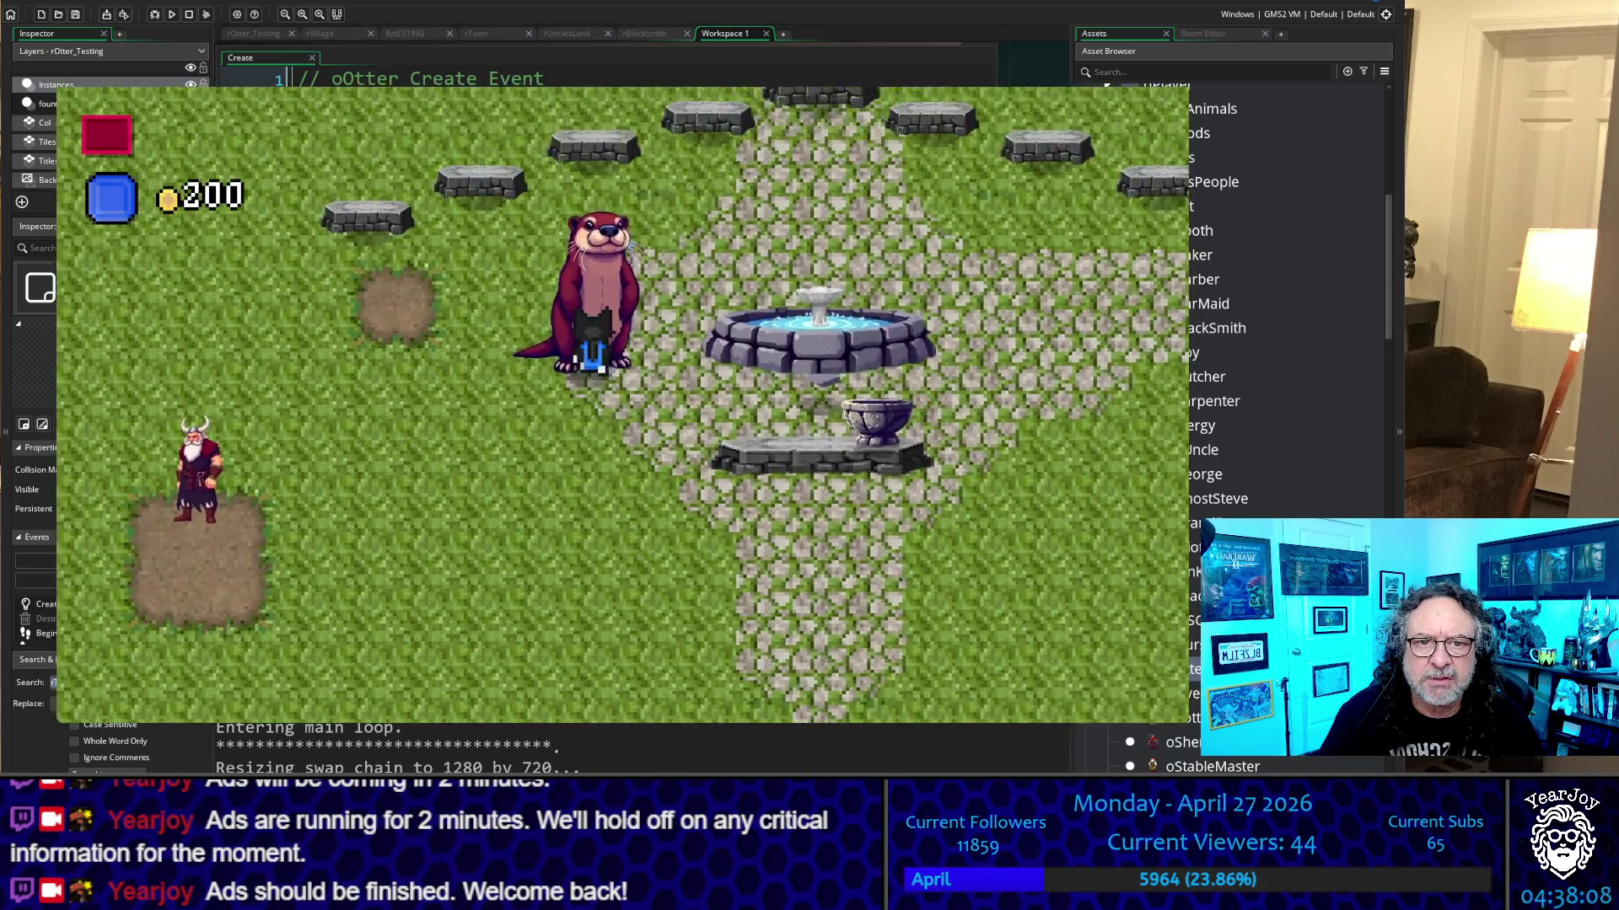
{"action": "key", "text": "Down"}
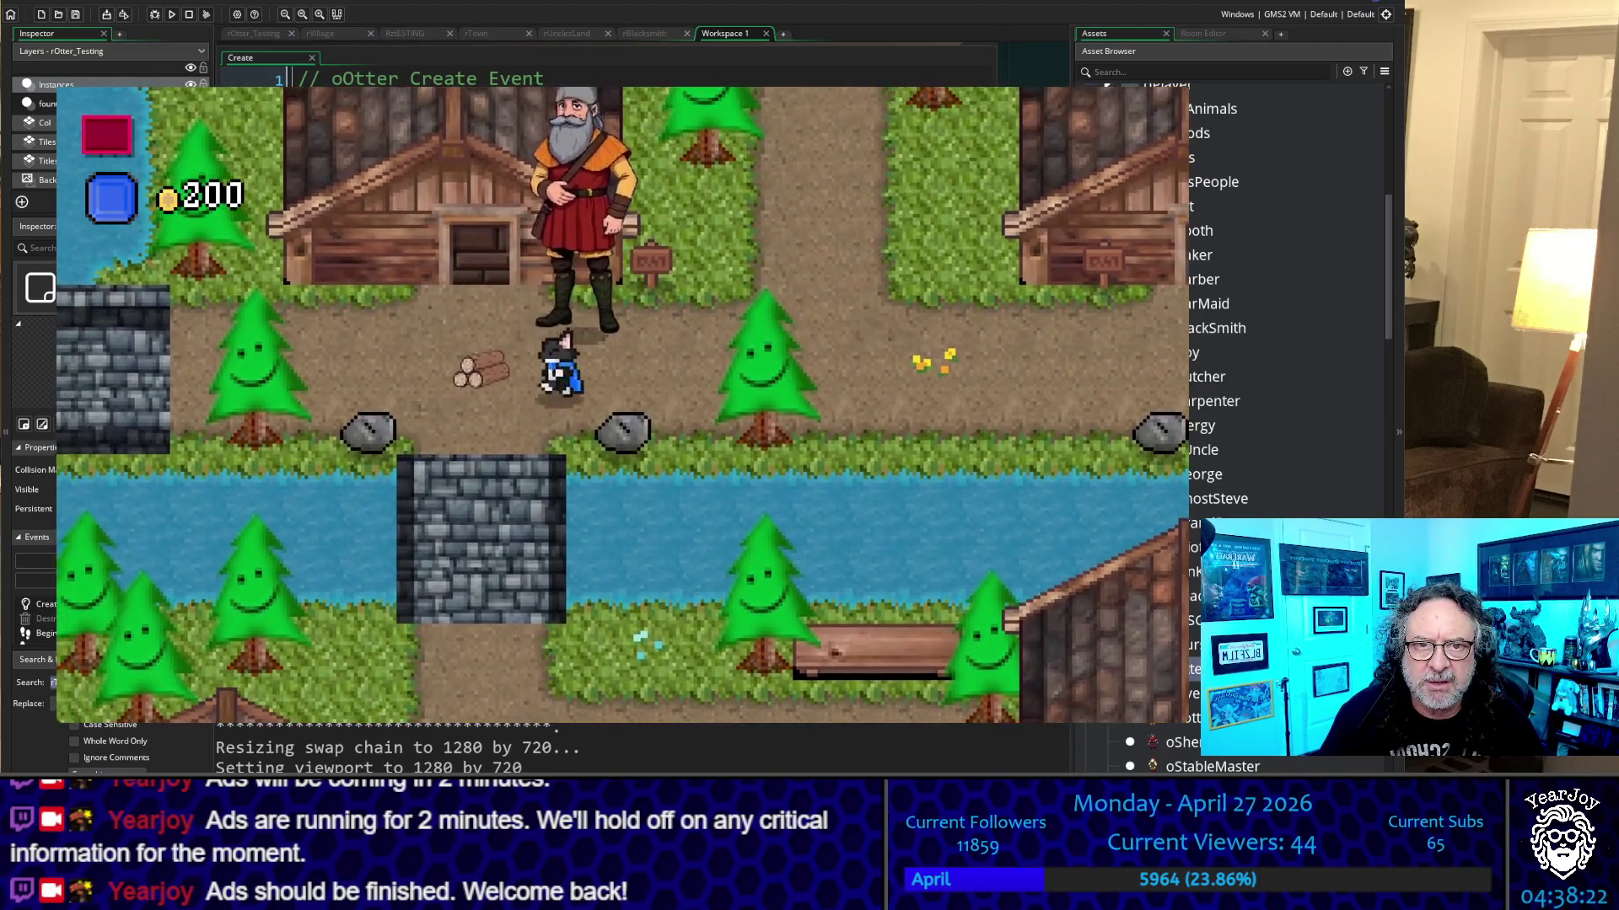
{"action": "key", "text": "Down"}
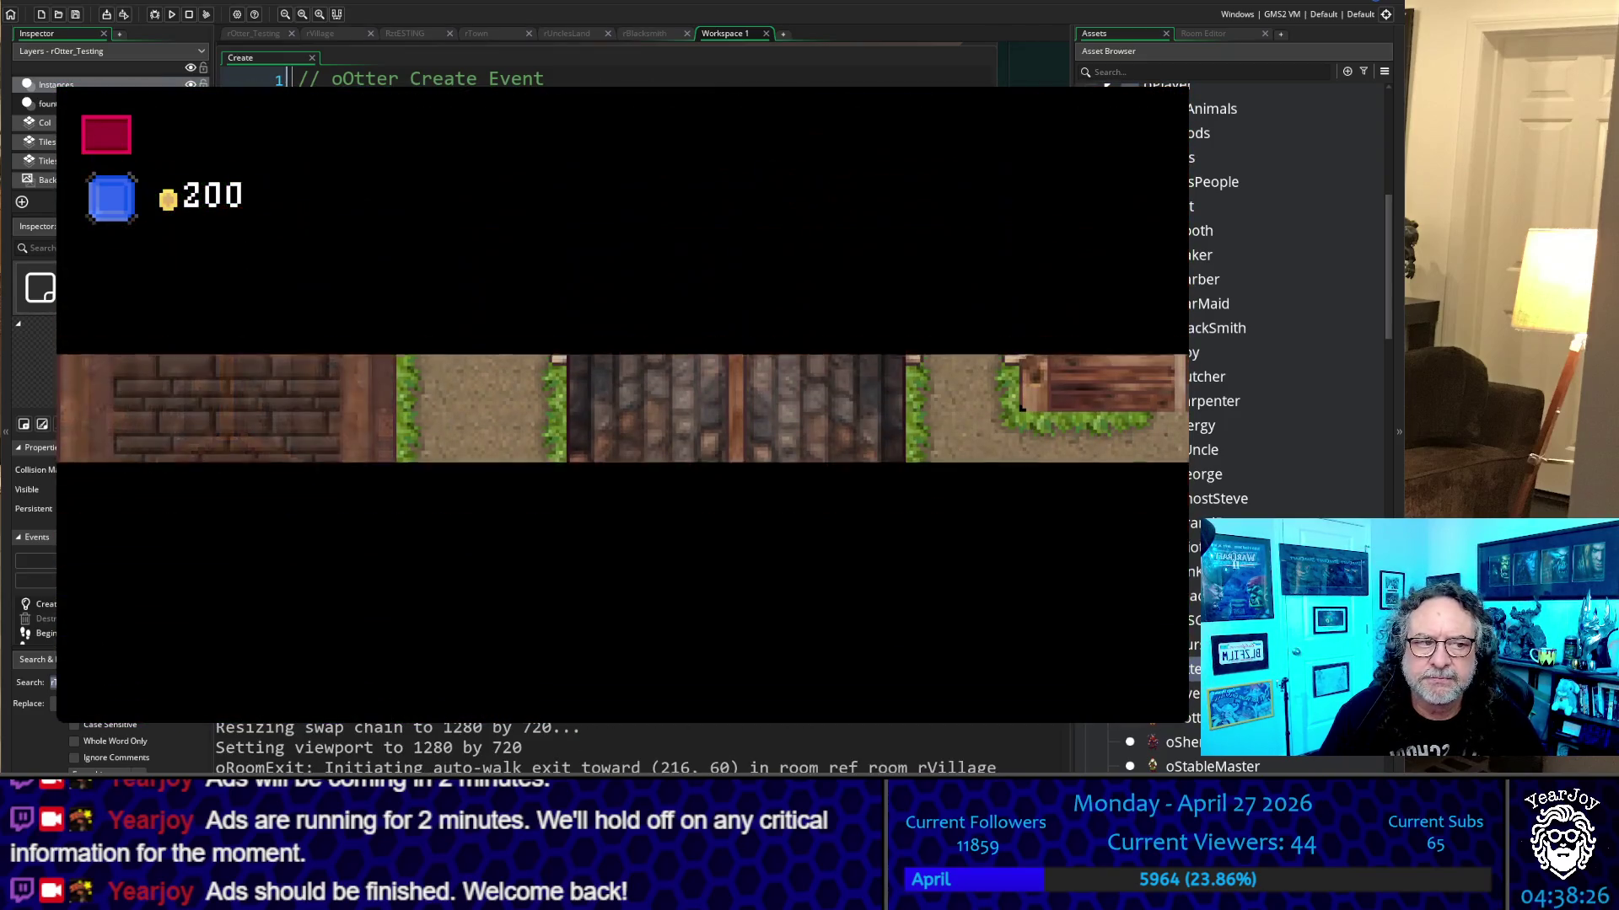
{"action": "key", "text": "Left"}
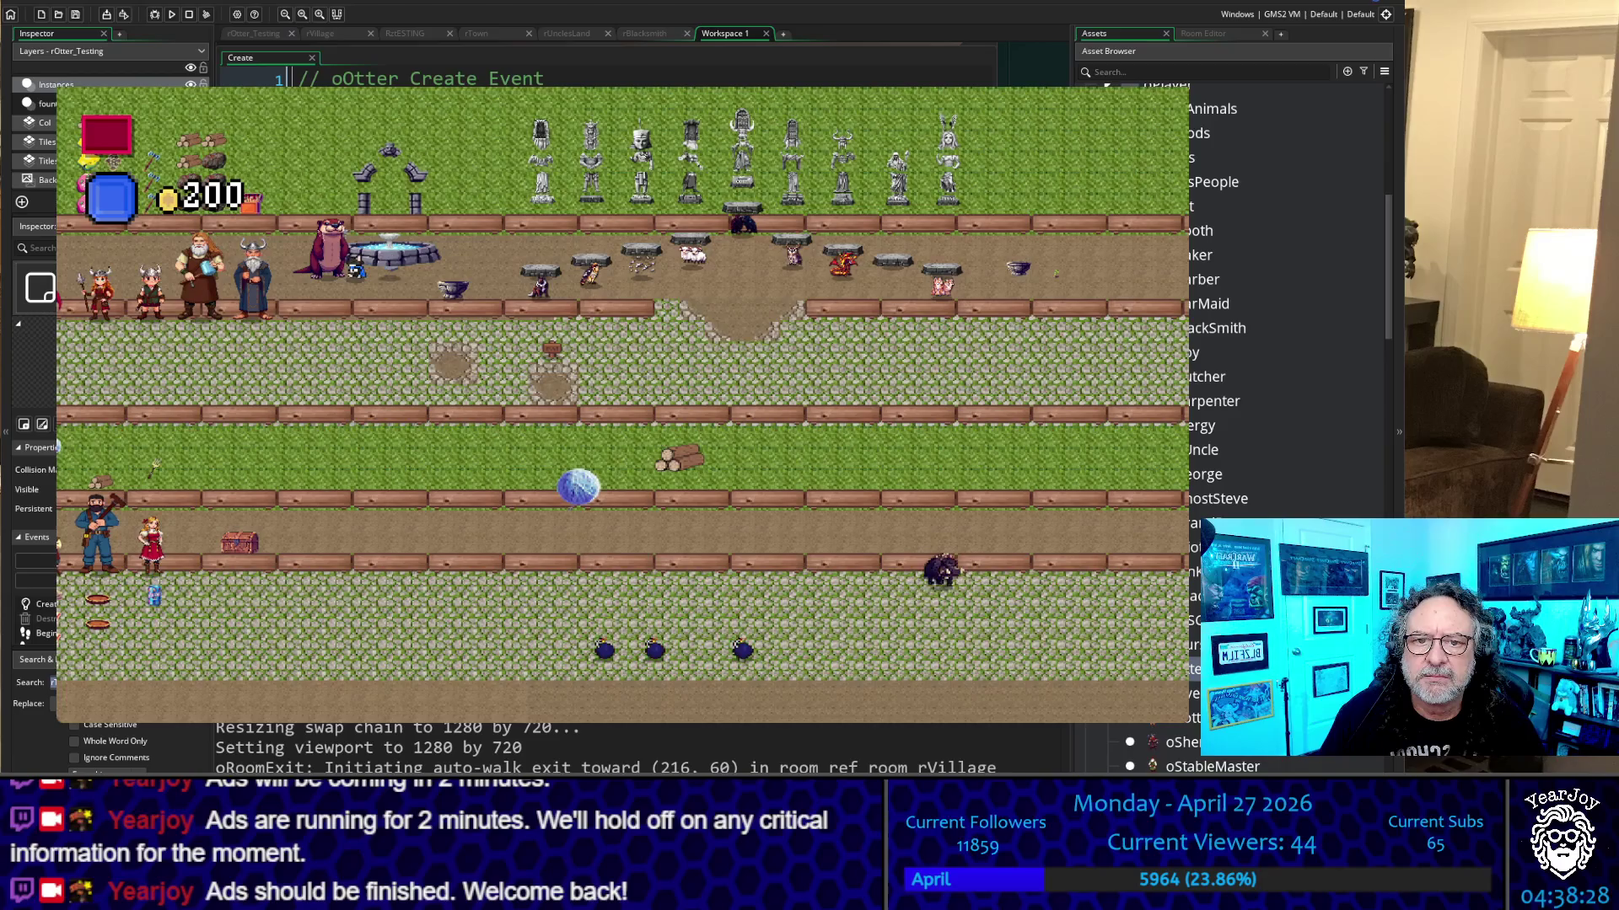
{"action": "key", "text": "Down"}
{"action": "key", "text": "Left"}
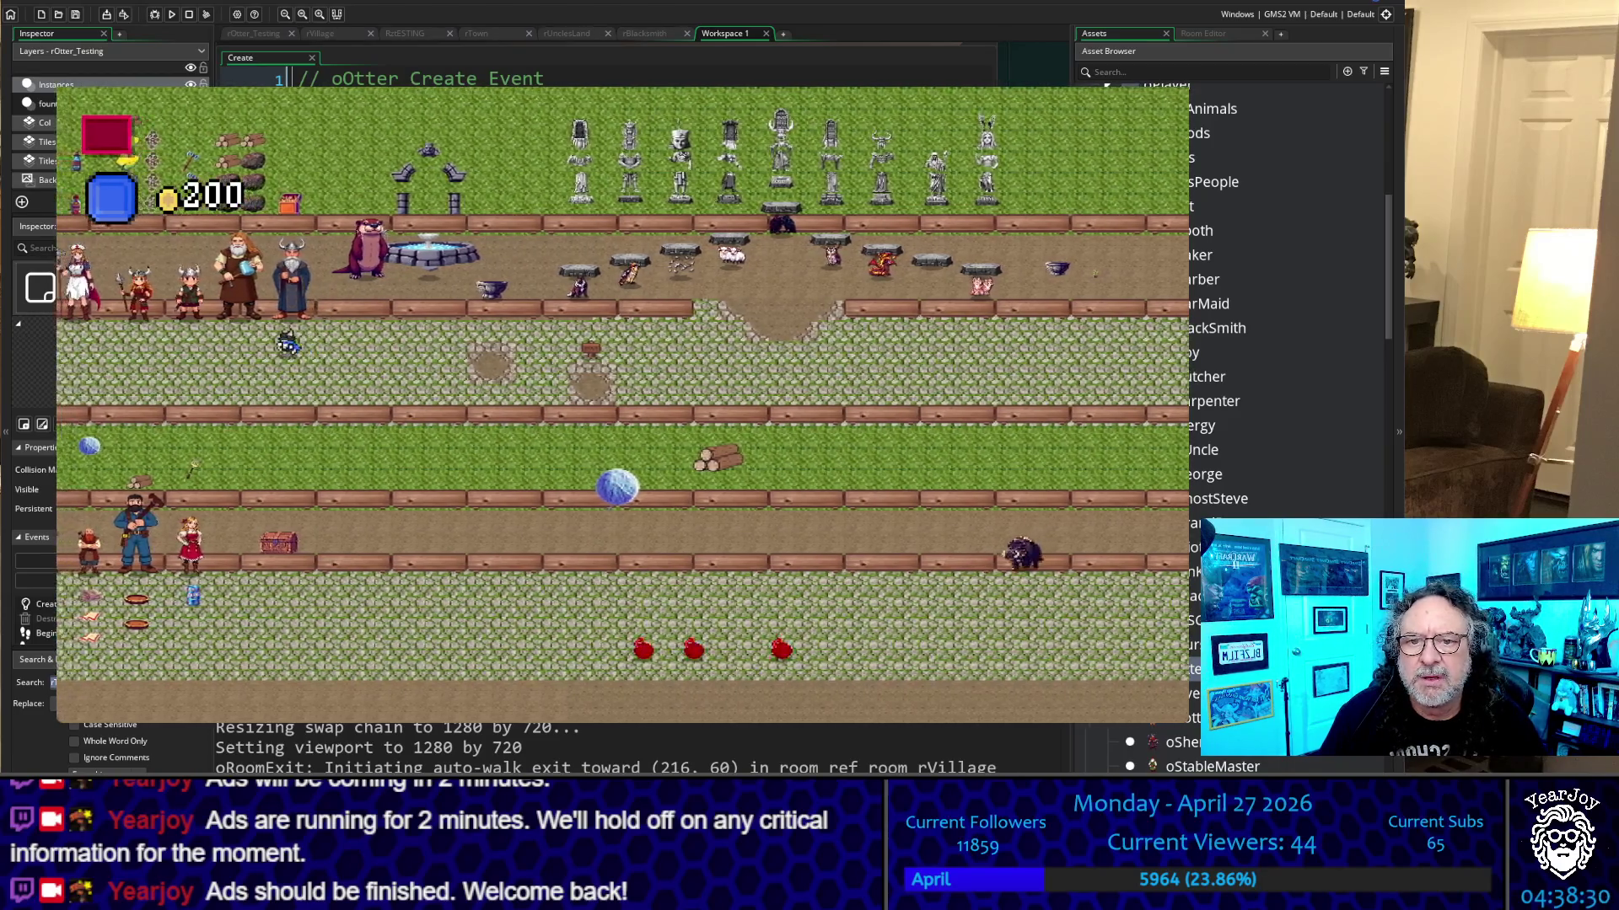
{"action": "key", "text": "Down"}
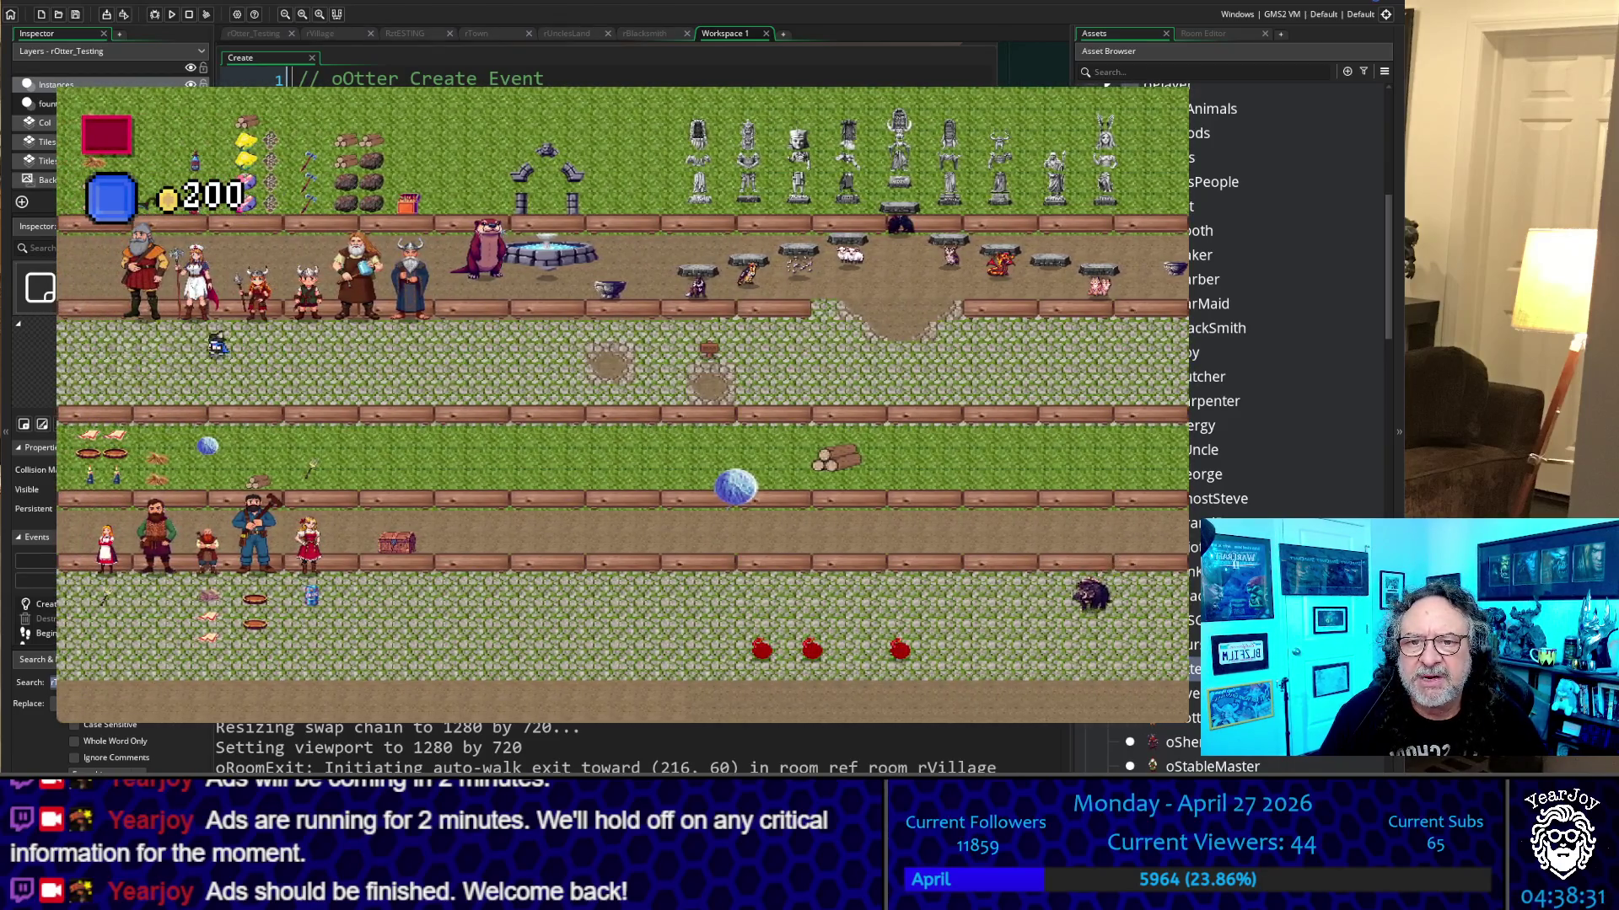
{"action": "key", "text": "Left"}
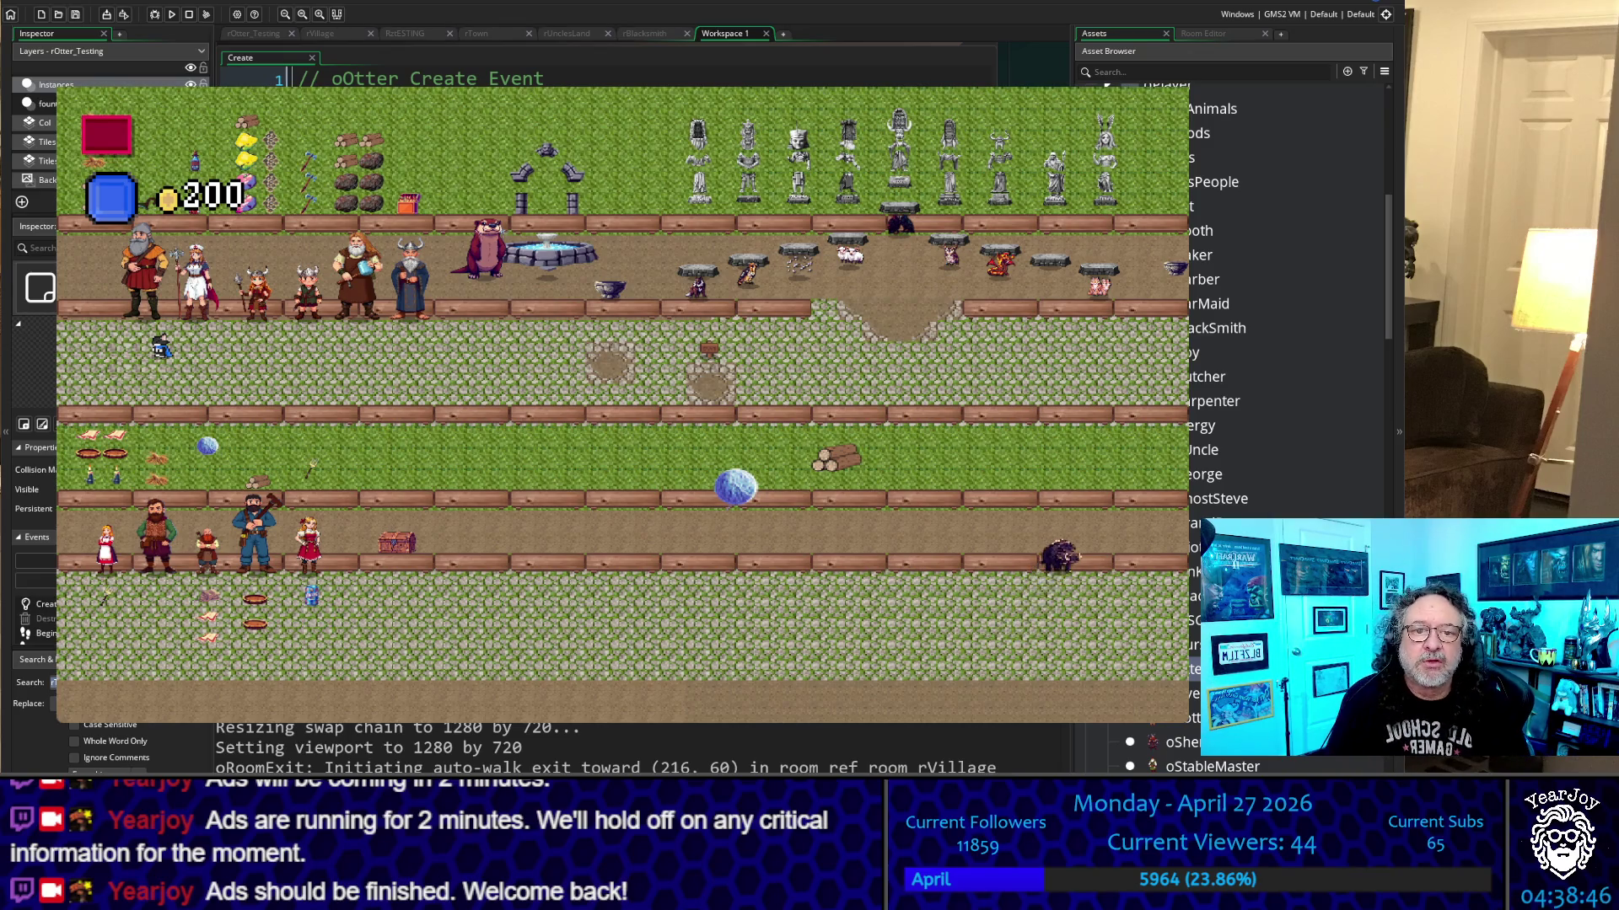
Walk up beside the otter near the fountain and read through its dialog
{"action": "key", "text": "Left"}
{"action": "key", "text": "Right"}
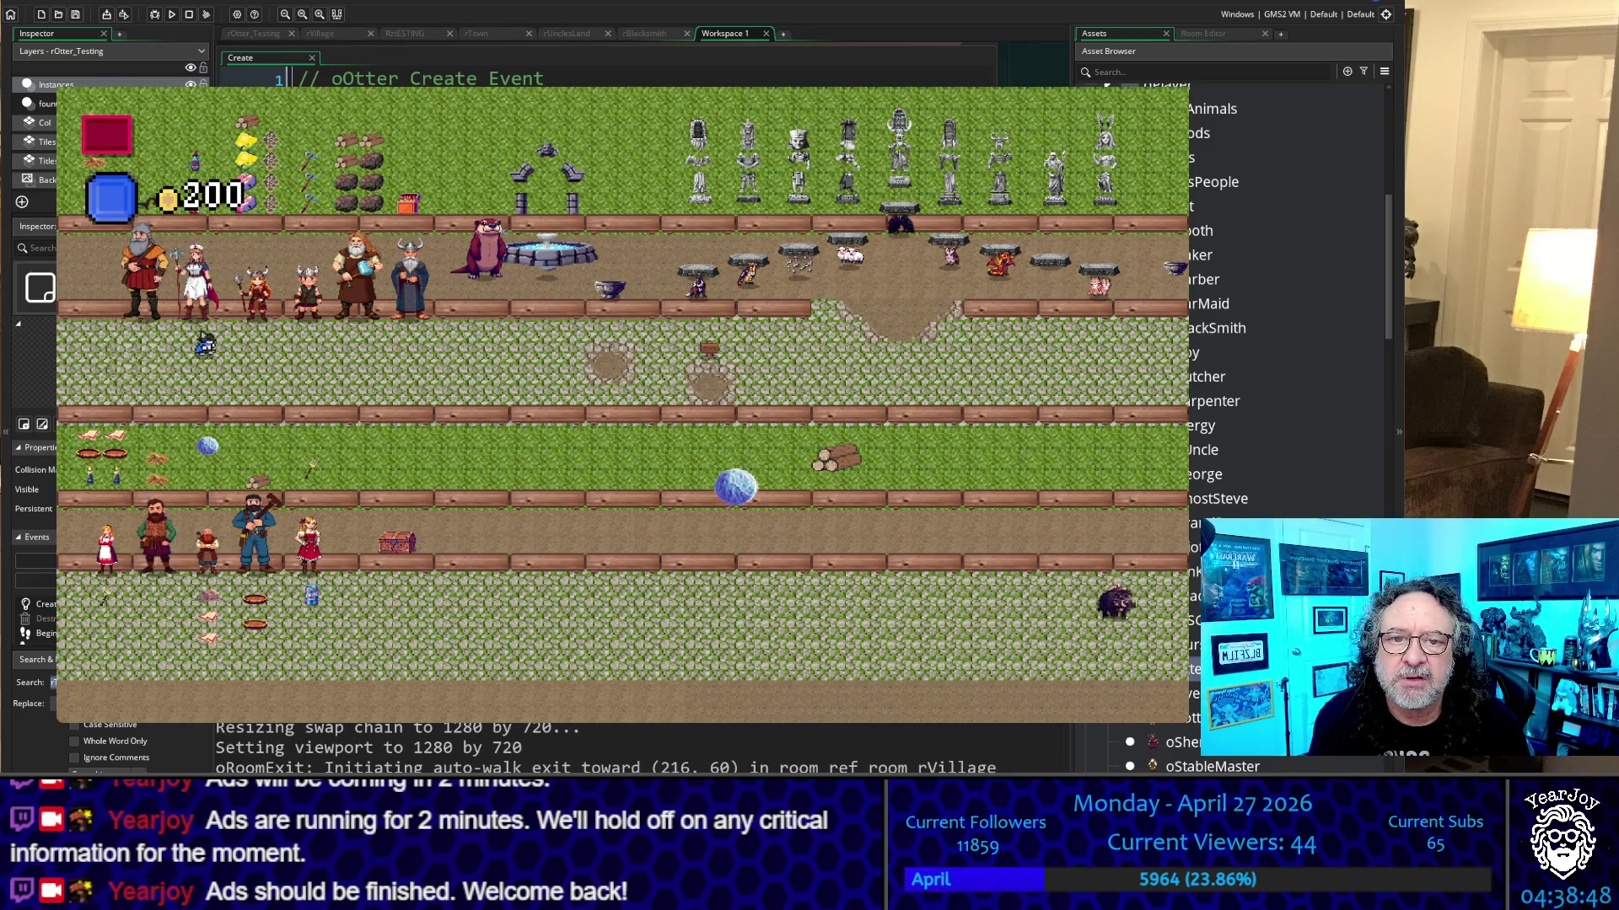
{"action": "key", "text": "Right"}
{"action": "key", "text": "Up"}
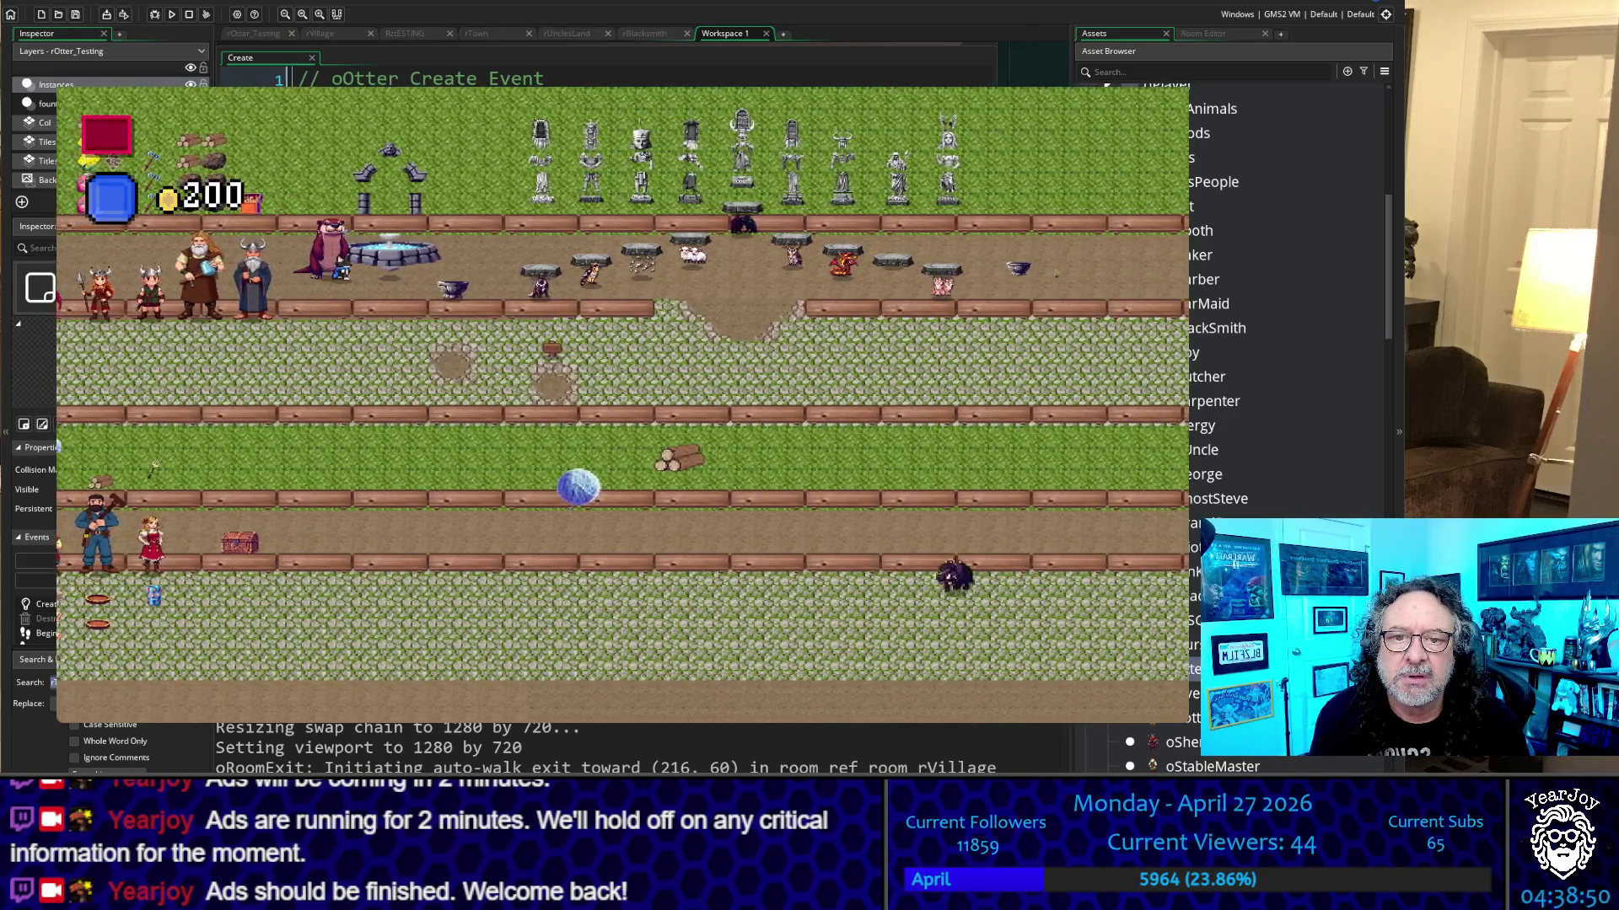
{"action": "key", "text": "Left"}
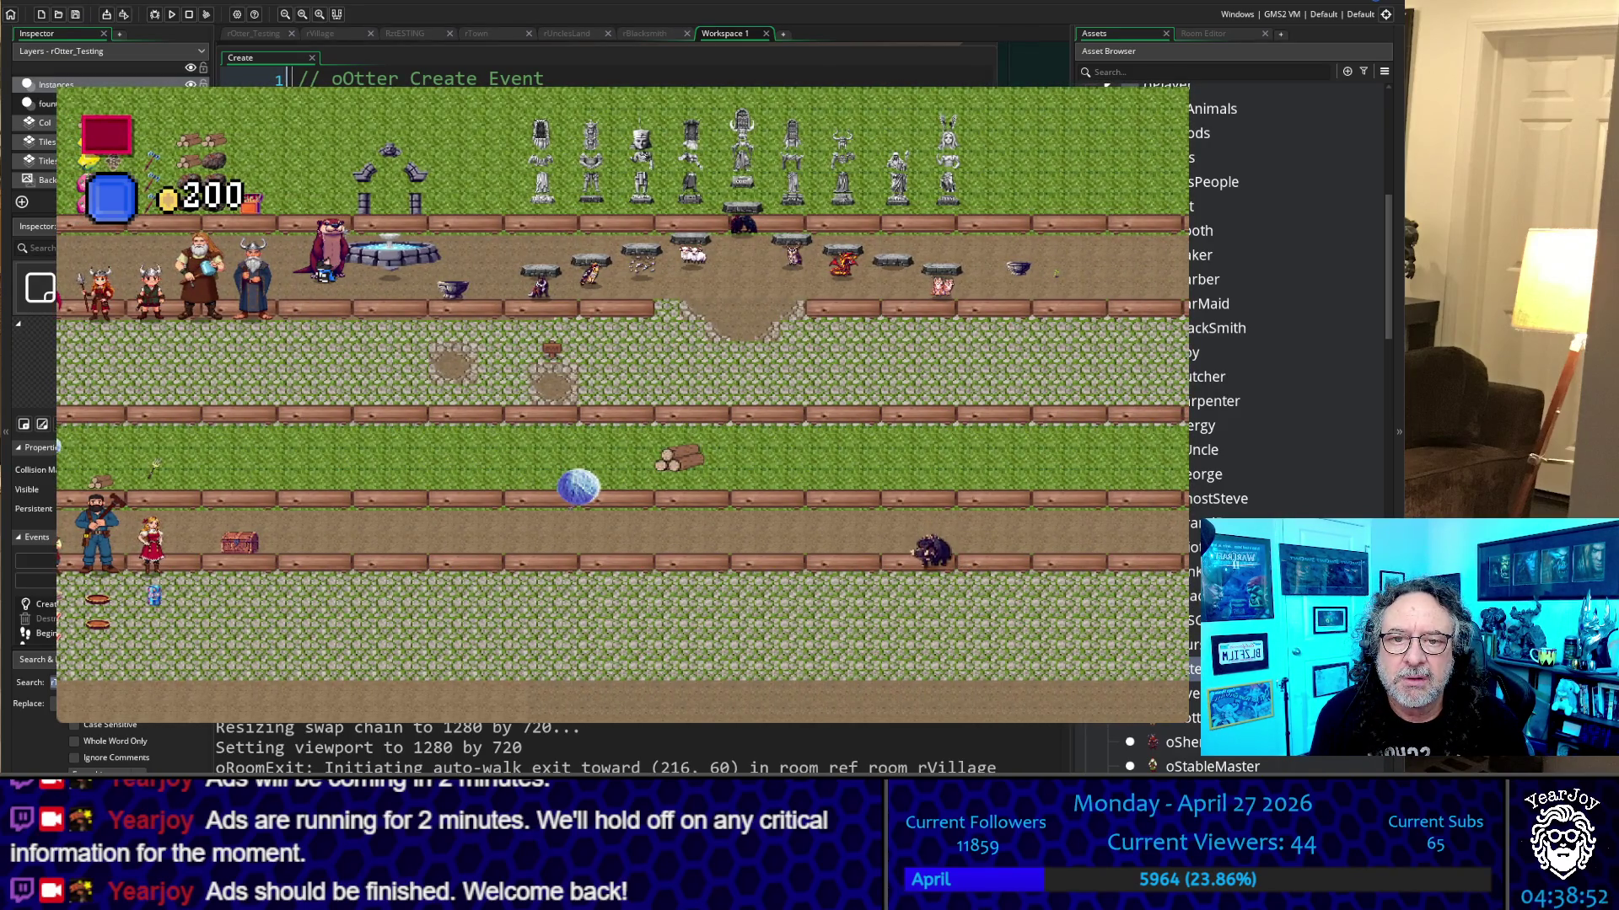
{"action": "key", "text": "space"}
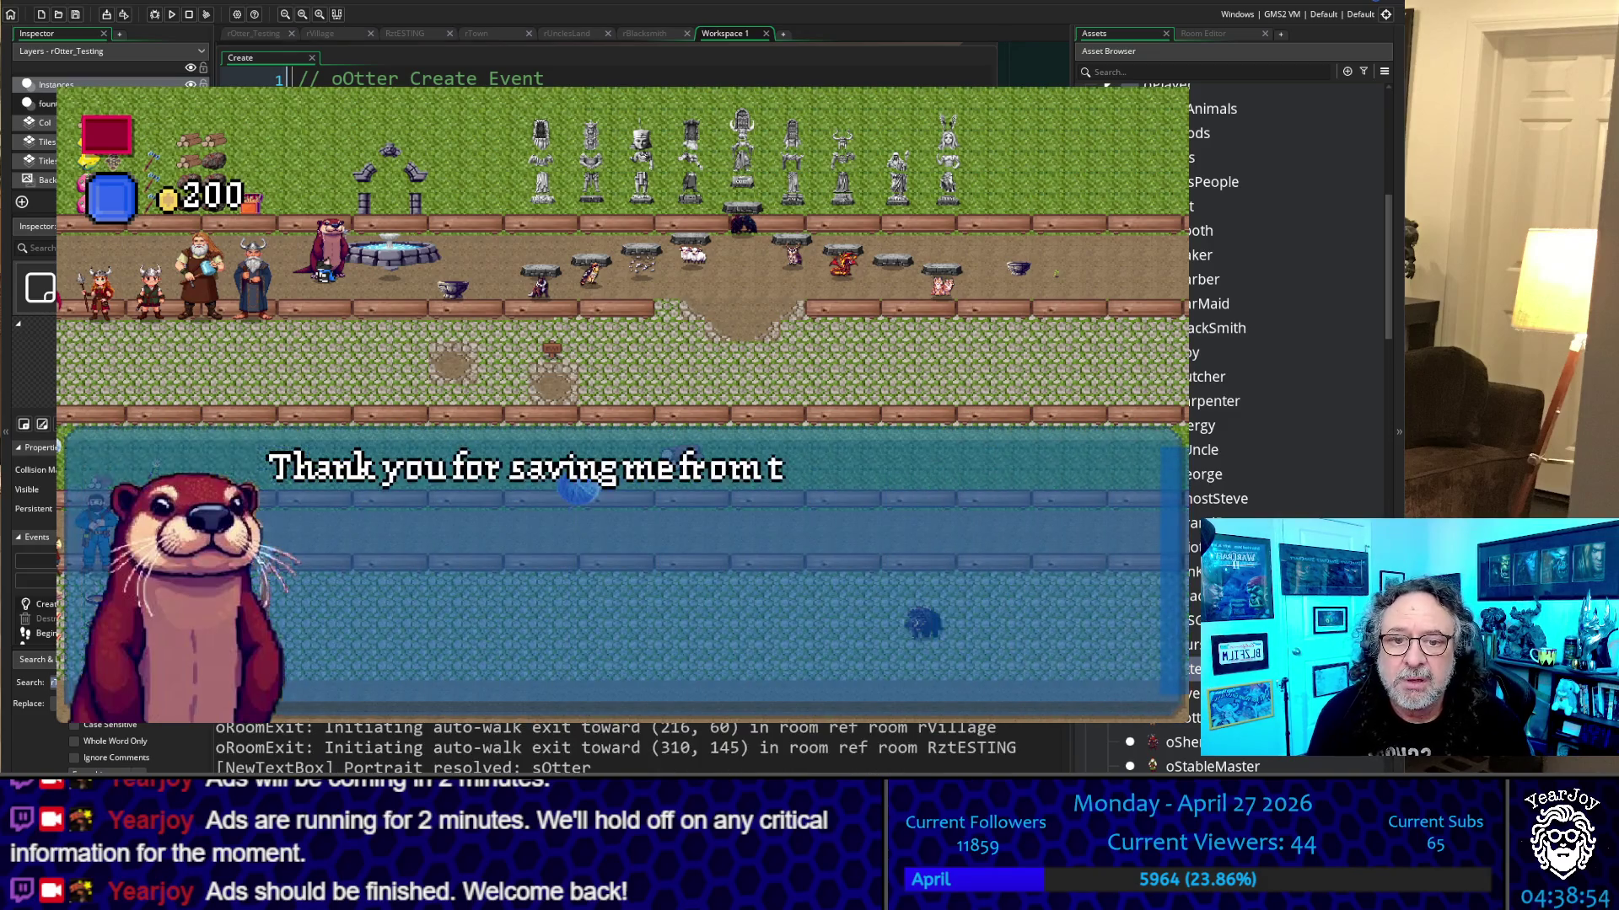
{"action": "key", "text": "space"}
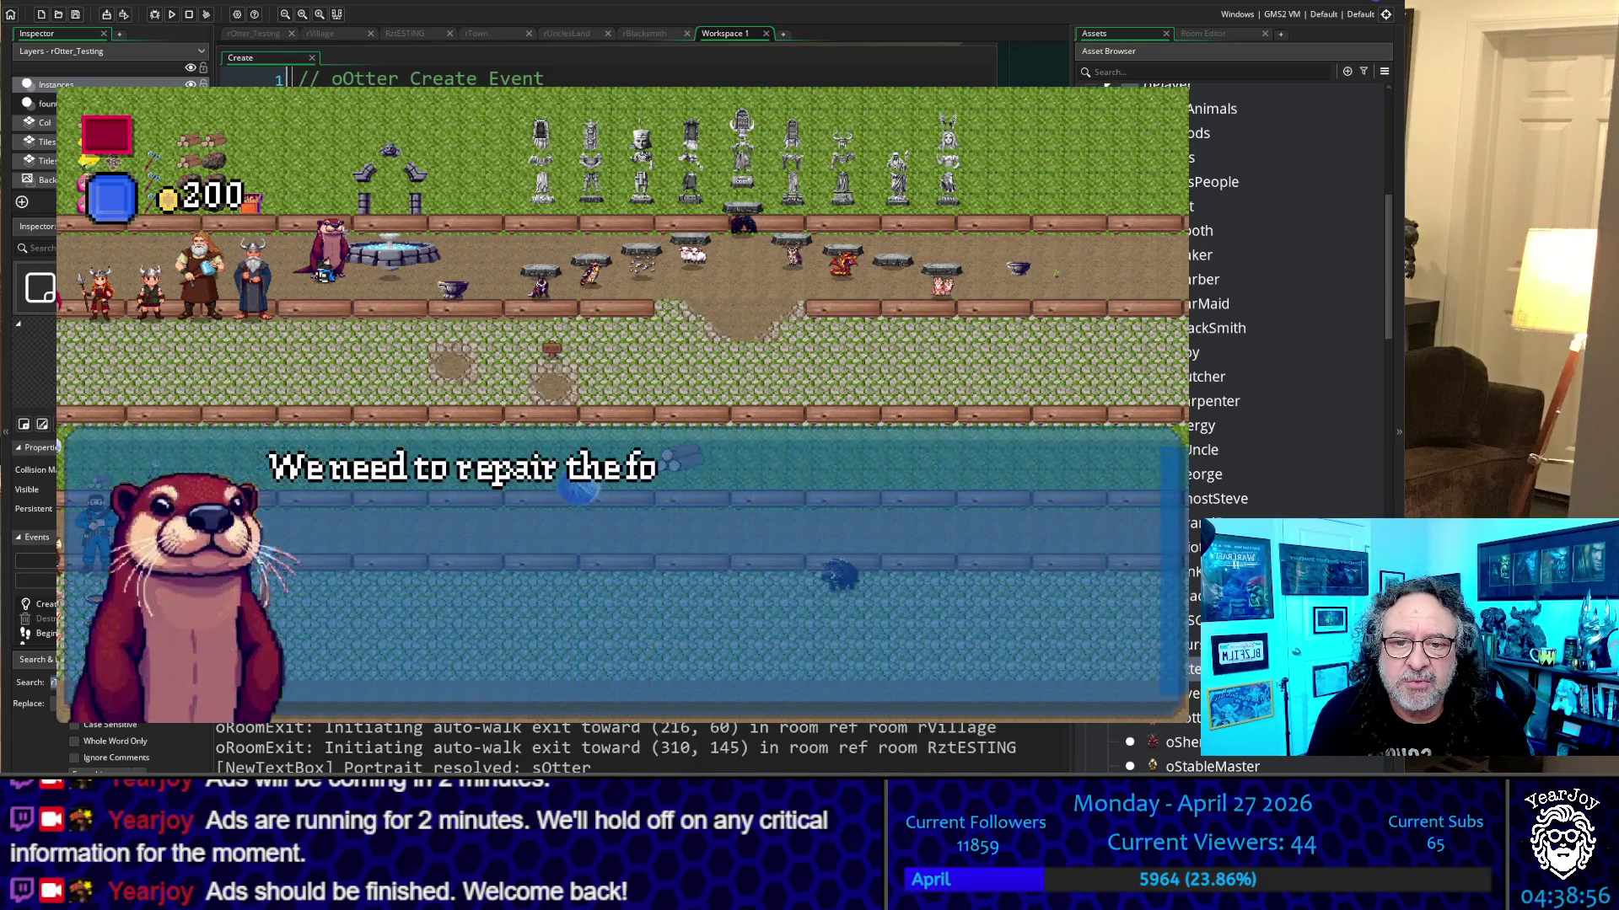
{"action": "key", "text": "space"}
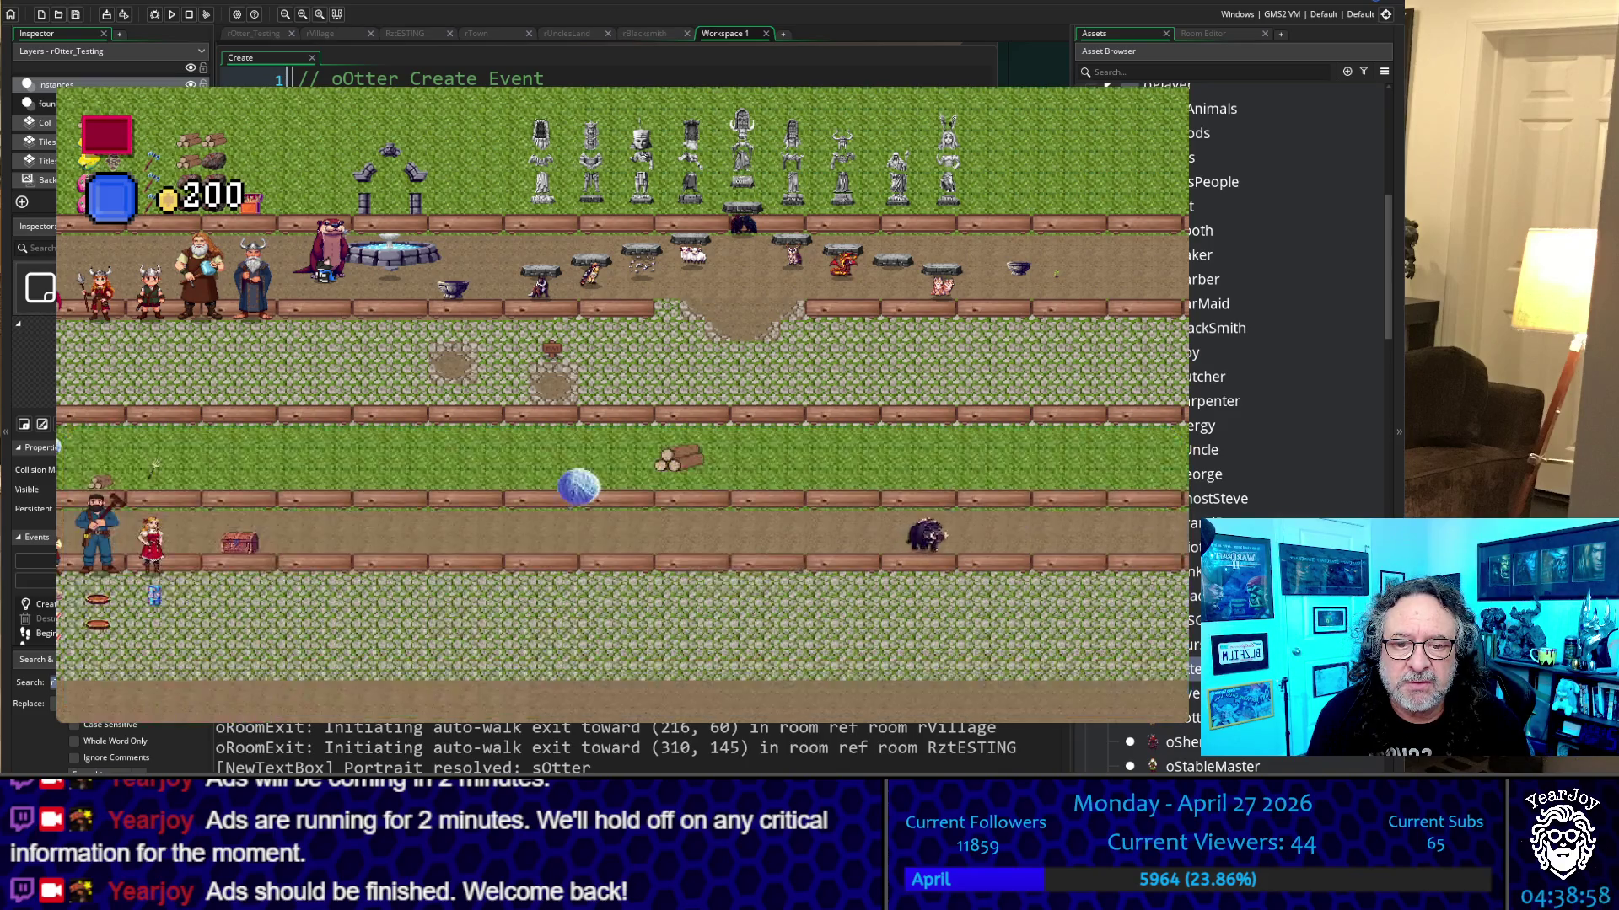
Return beside the otter, talk to it again, and dismiss its follow-up dialogs
{"action": "key", "text": "Up"}
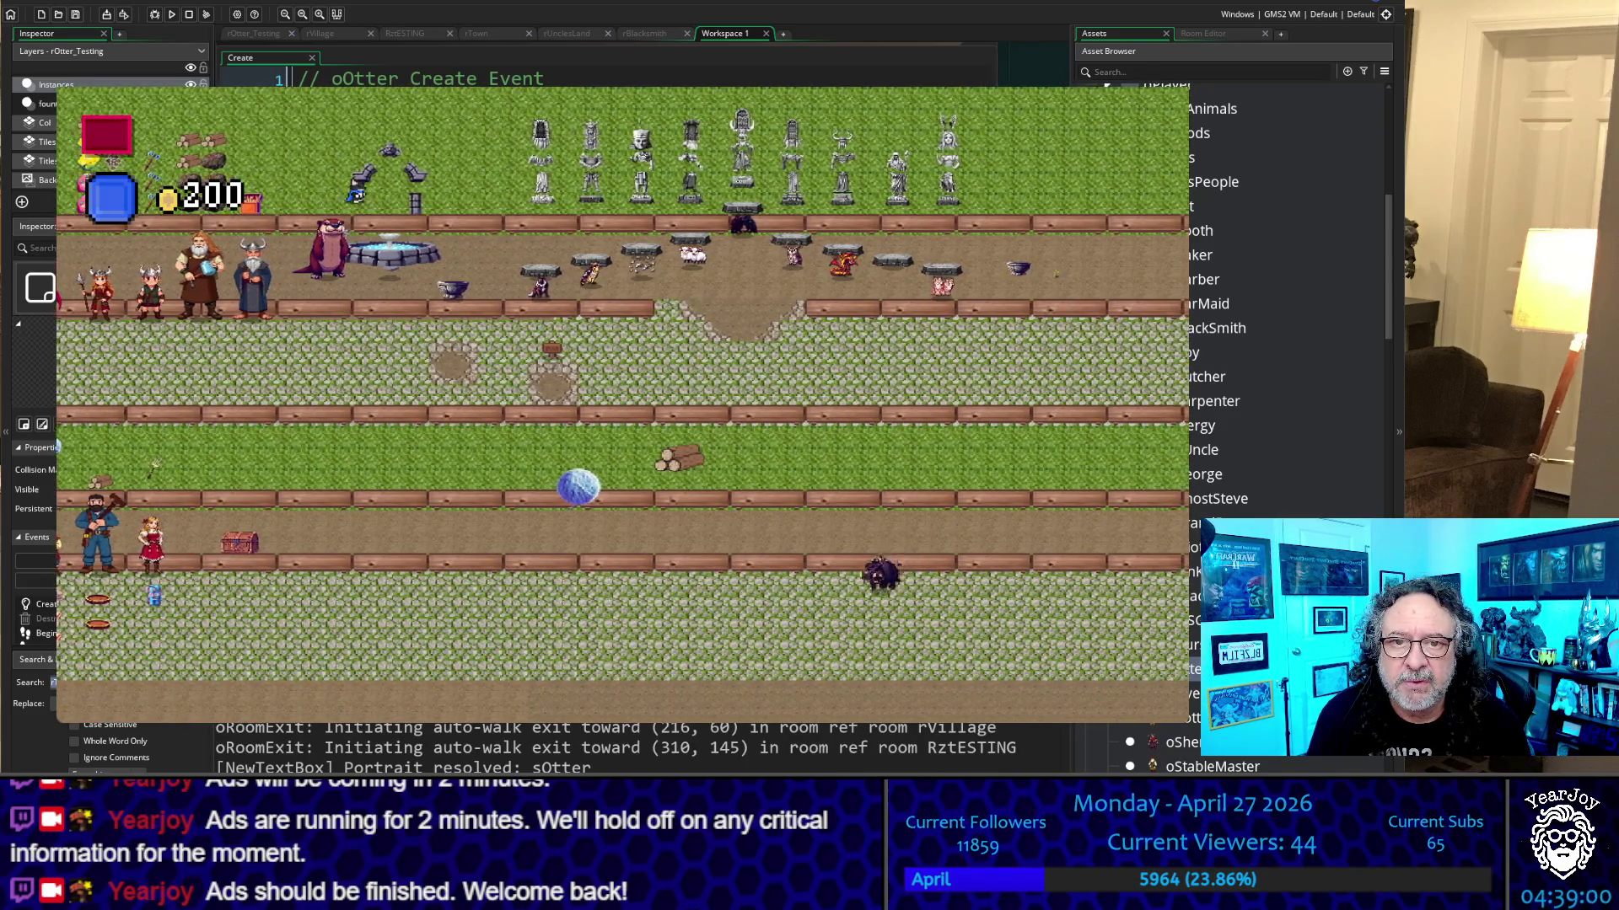
{"action": "key", "text": "Down"}
{"action": "key", "text": "Left"}
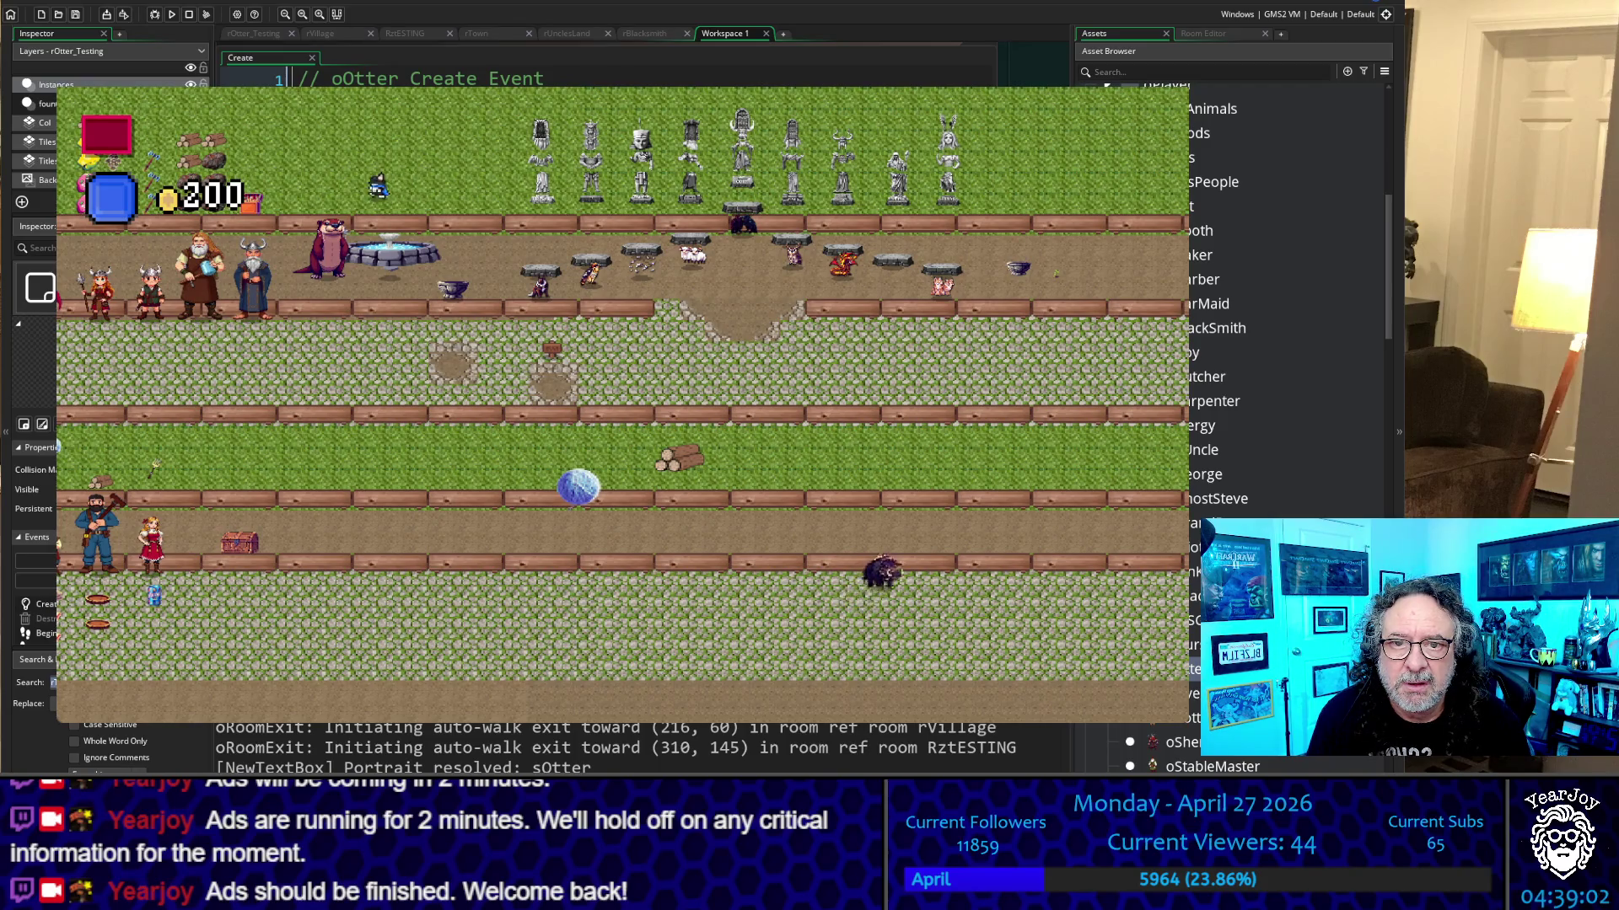
{"action": "key", "text": "Down"}
{"action": "key", "text": "Right"}
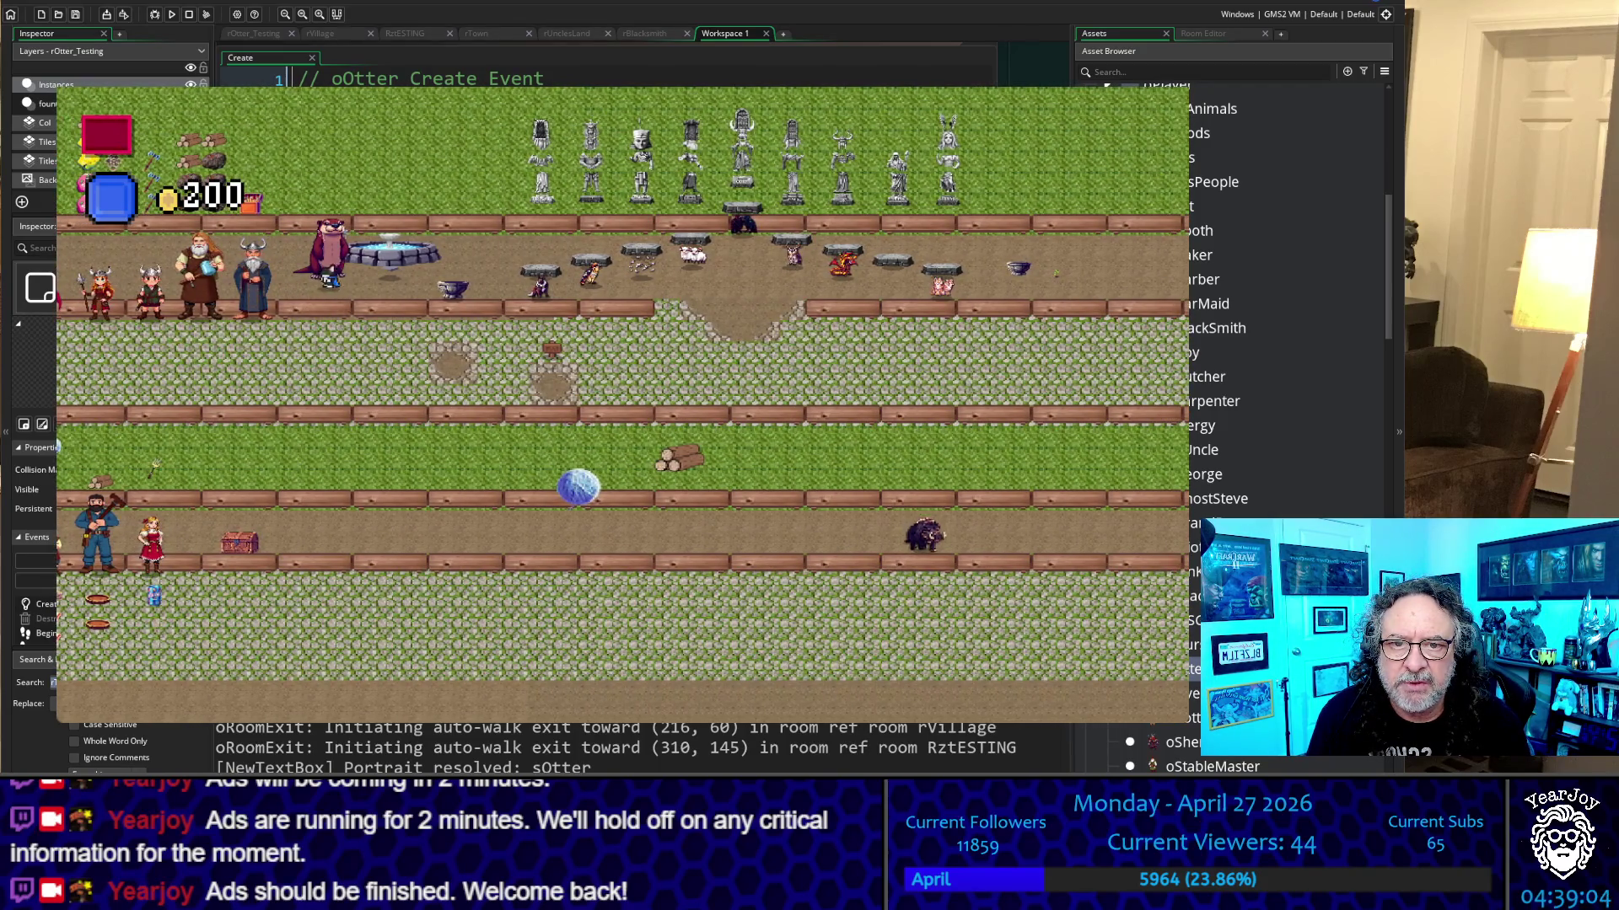
{"action": "key", "text": "space"}
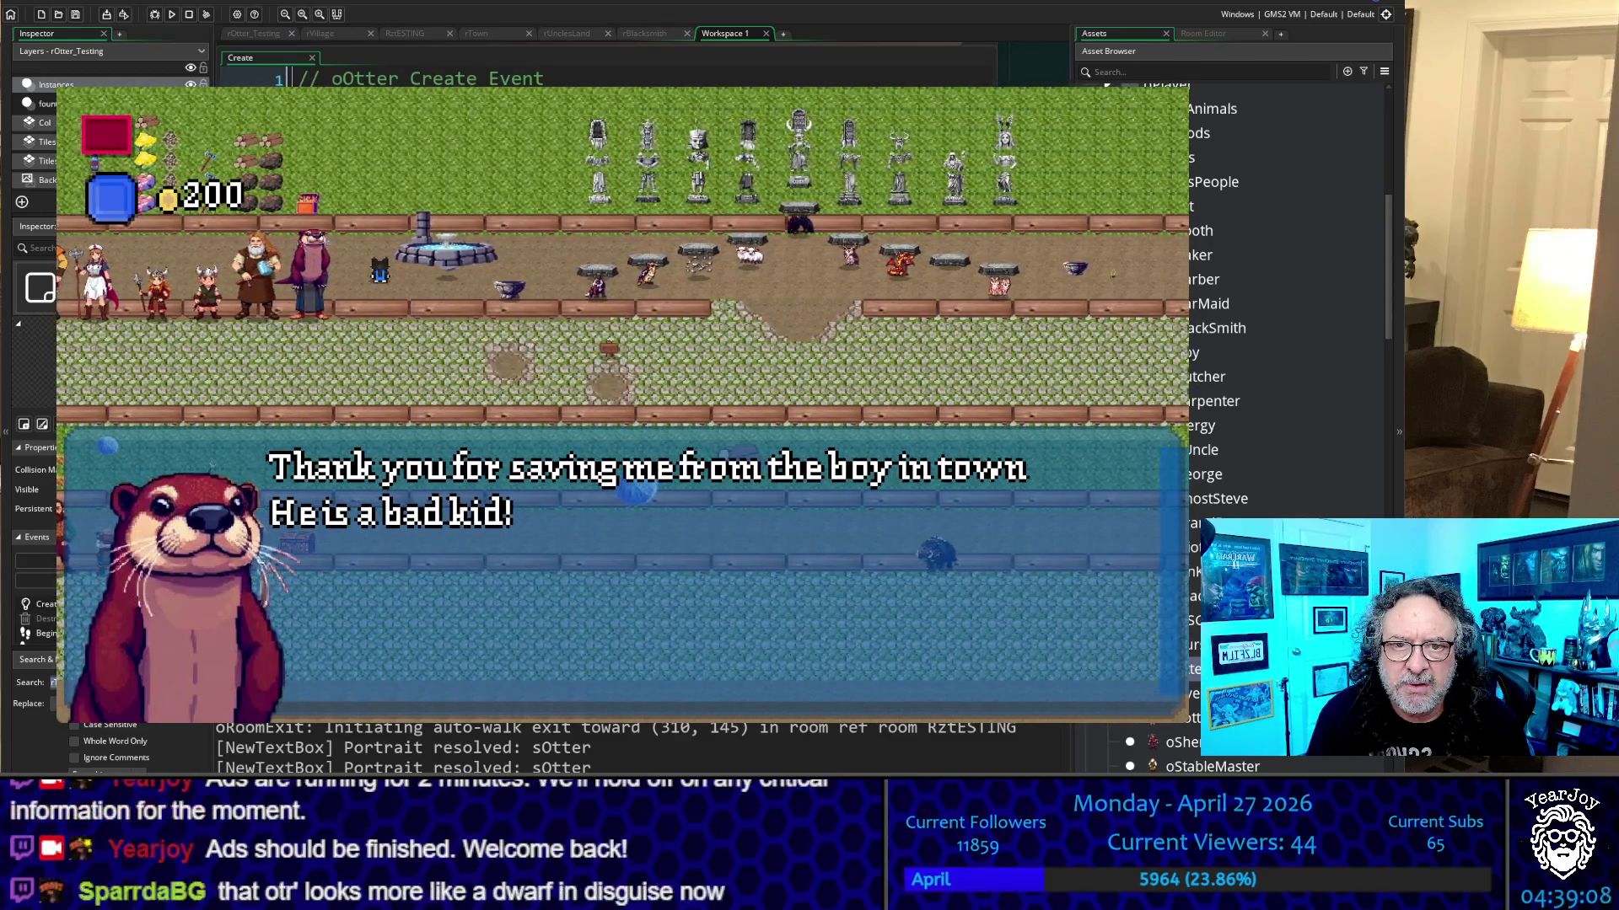
{"action": "key", "text": "space"}
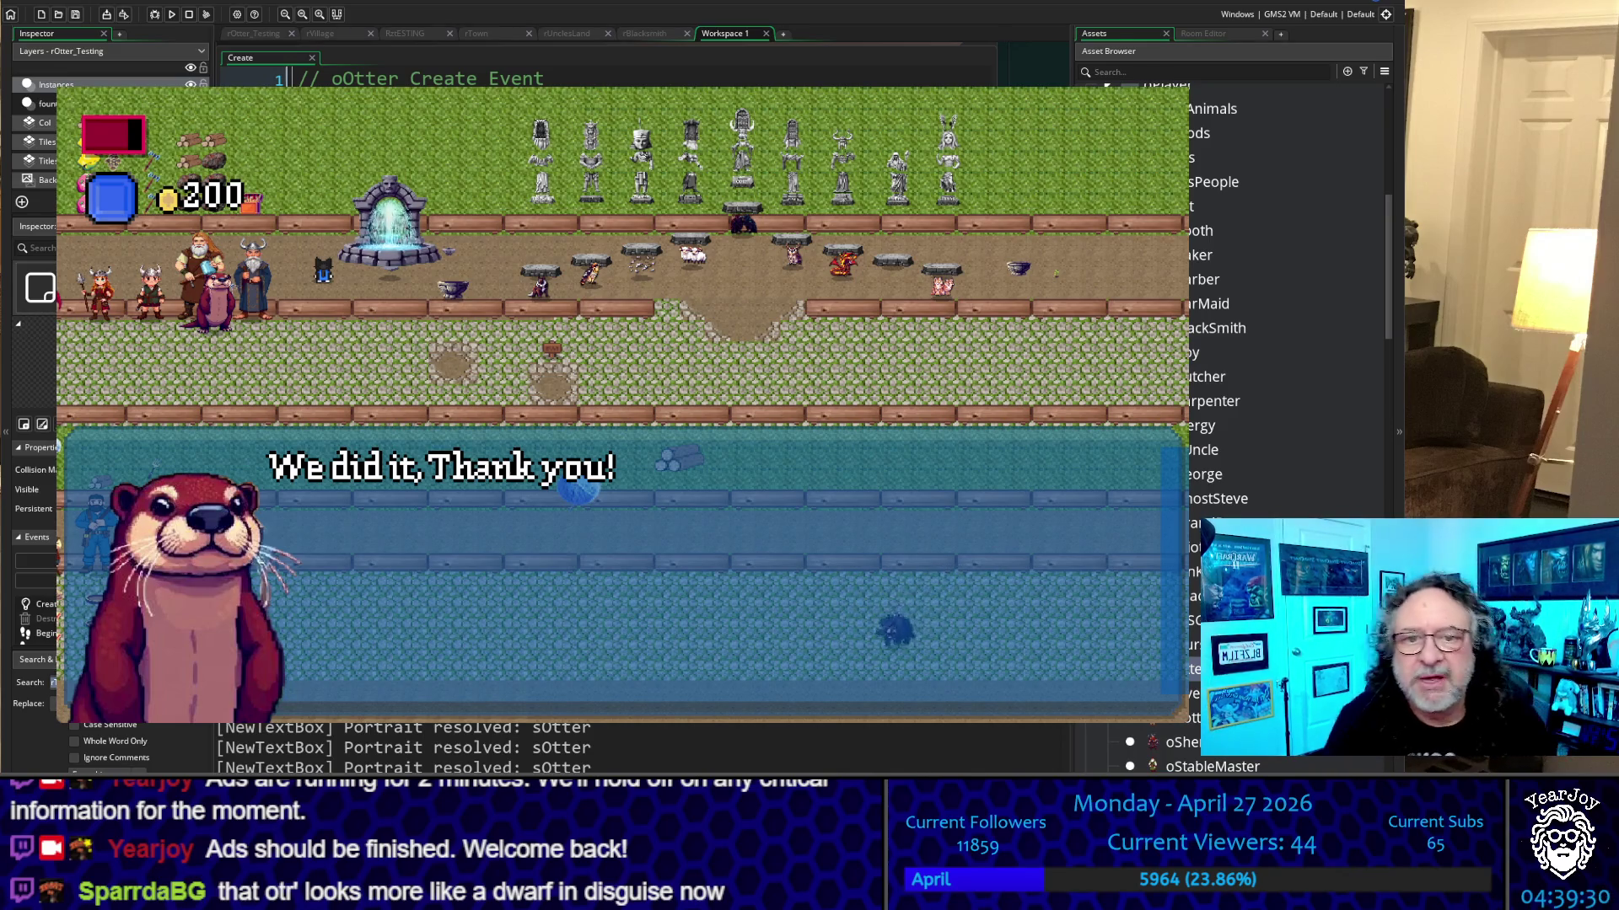
{"action": "key", "text": "space"}
{"action": "key", "text": "space"}
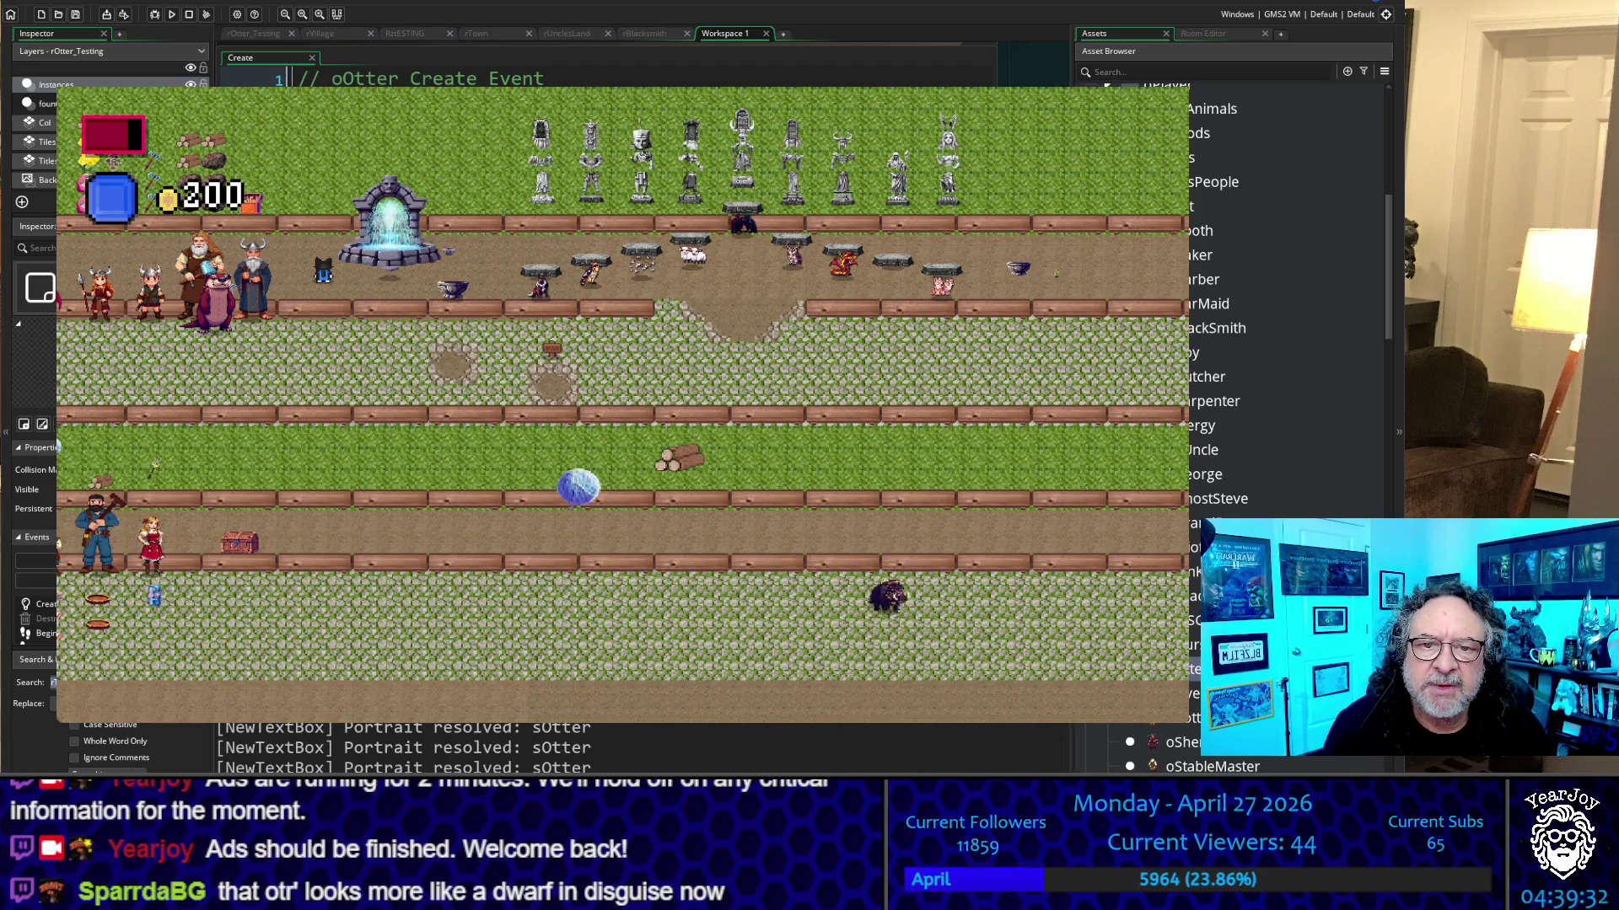
Walk around the upper path and statue area, ending along the upper path
{"action": "key", "text": "Down"}
{"action": "key", "text": "Left"}
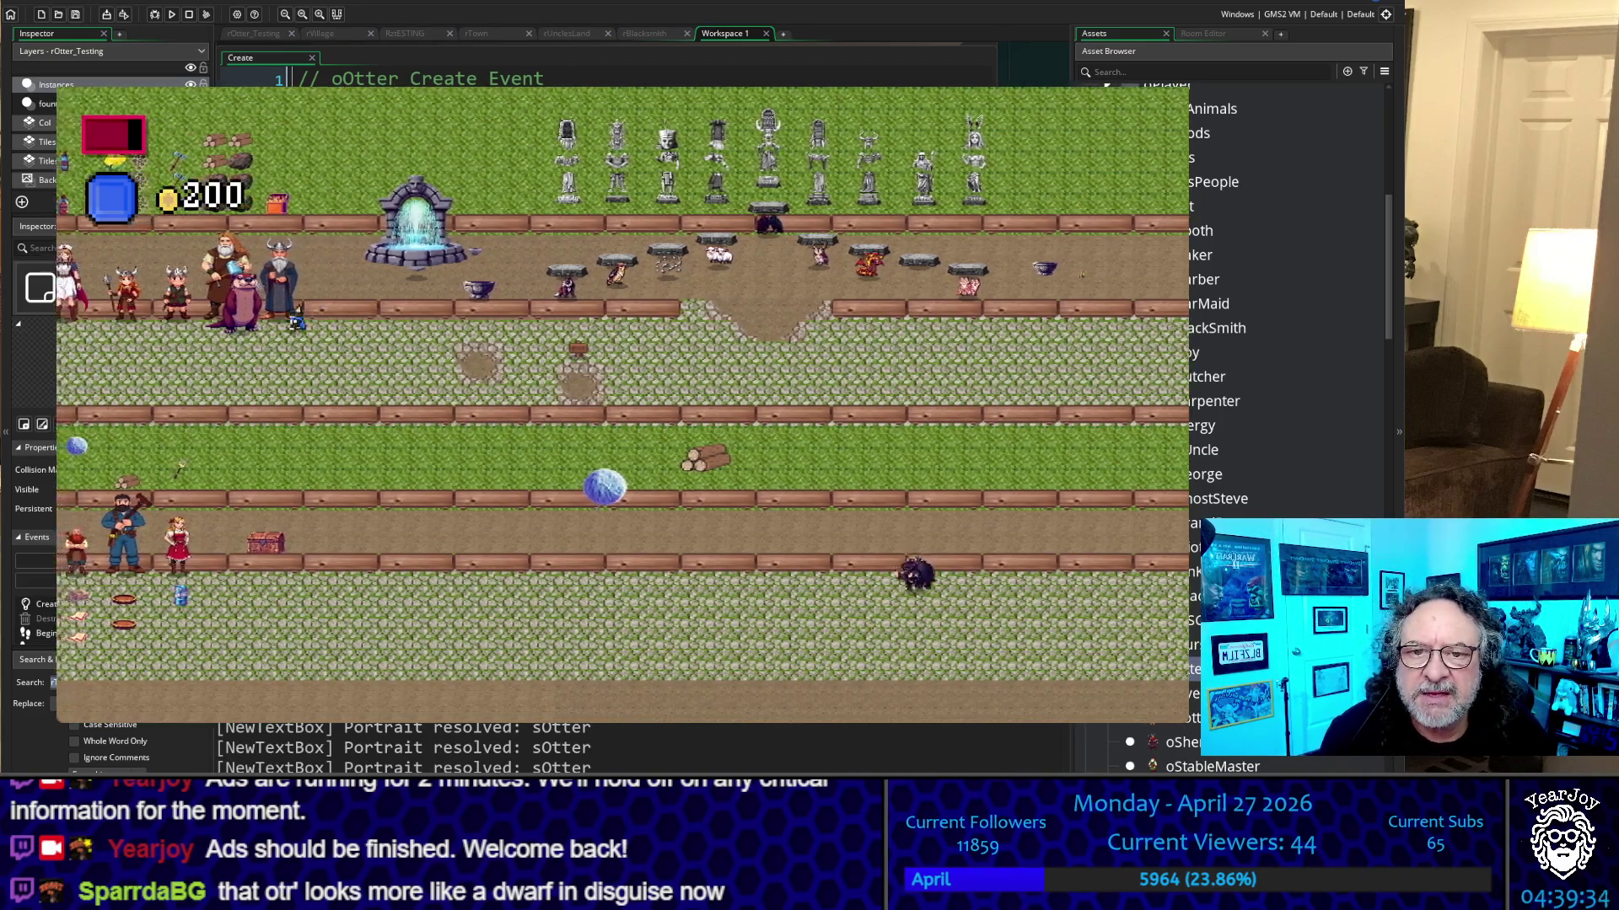
{"action": "key", "text": "Left"}
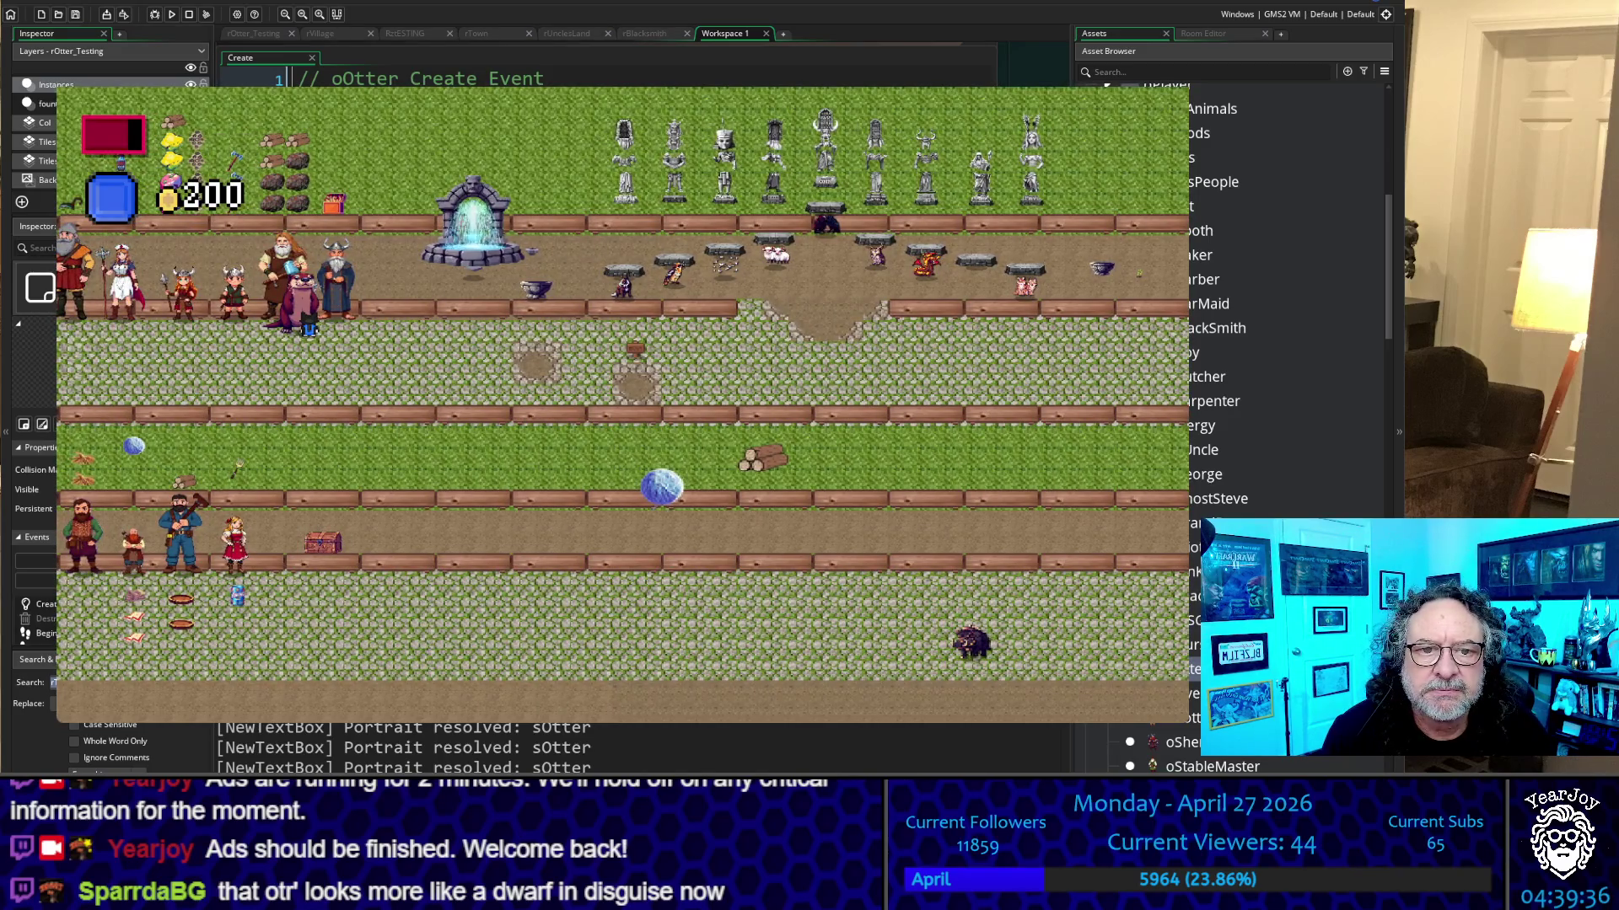
{"action": "key", "text": "Right"}
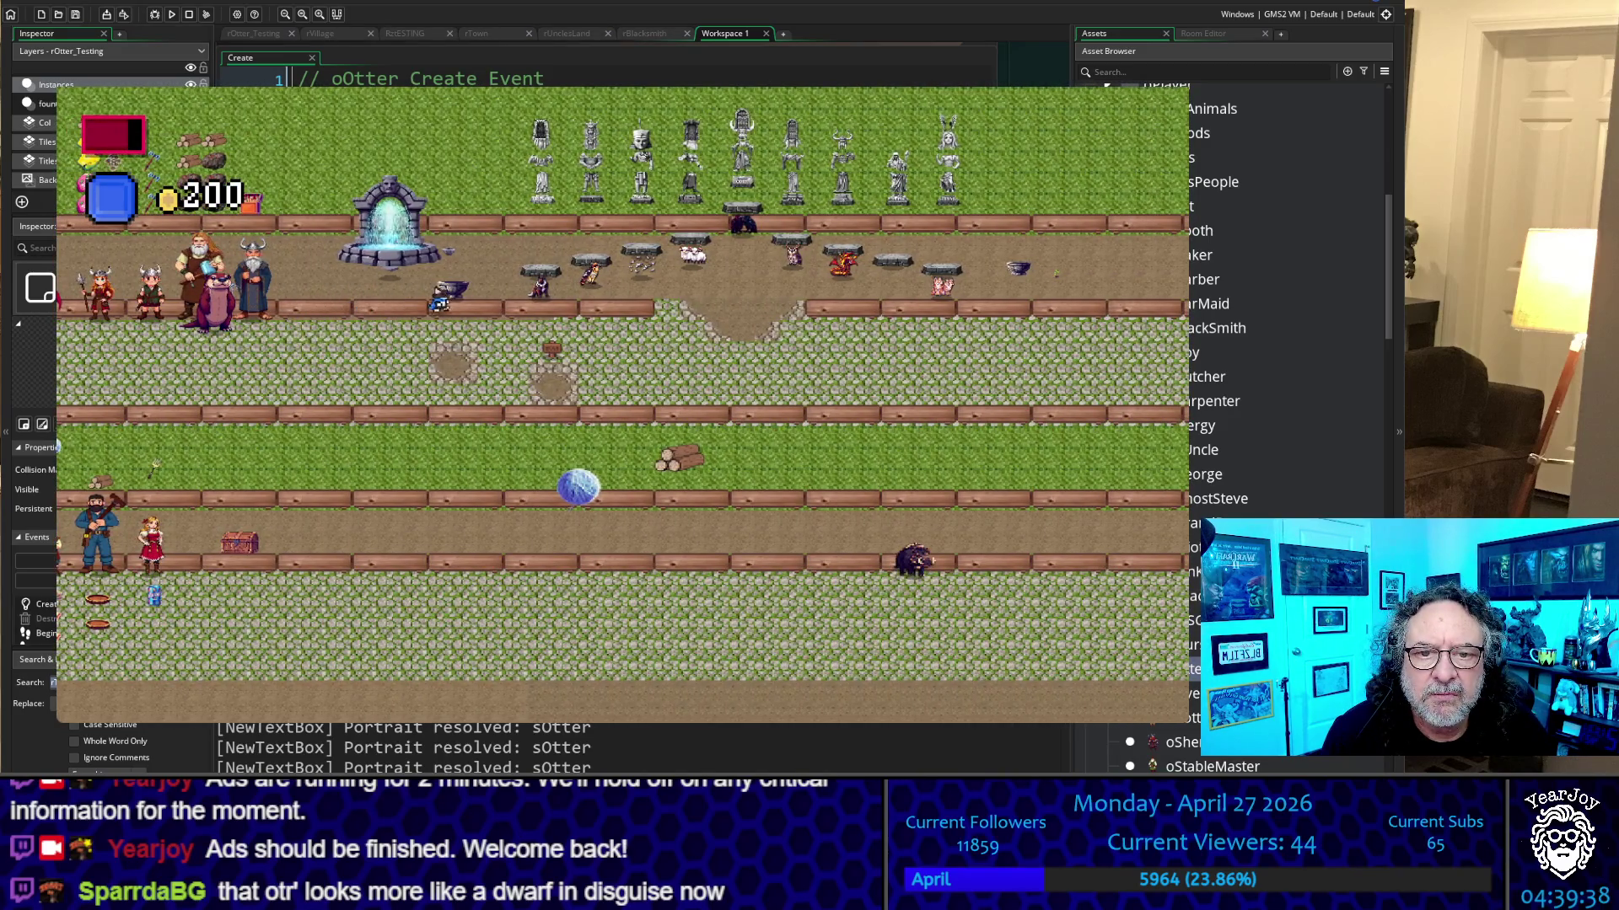
{"action": "key", "text": "Right"}
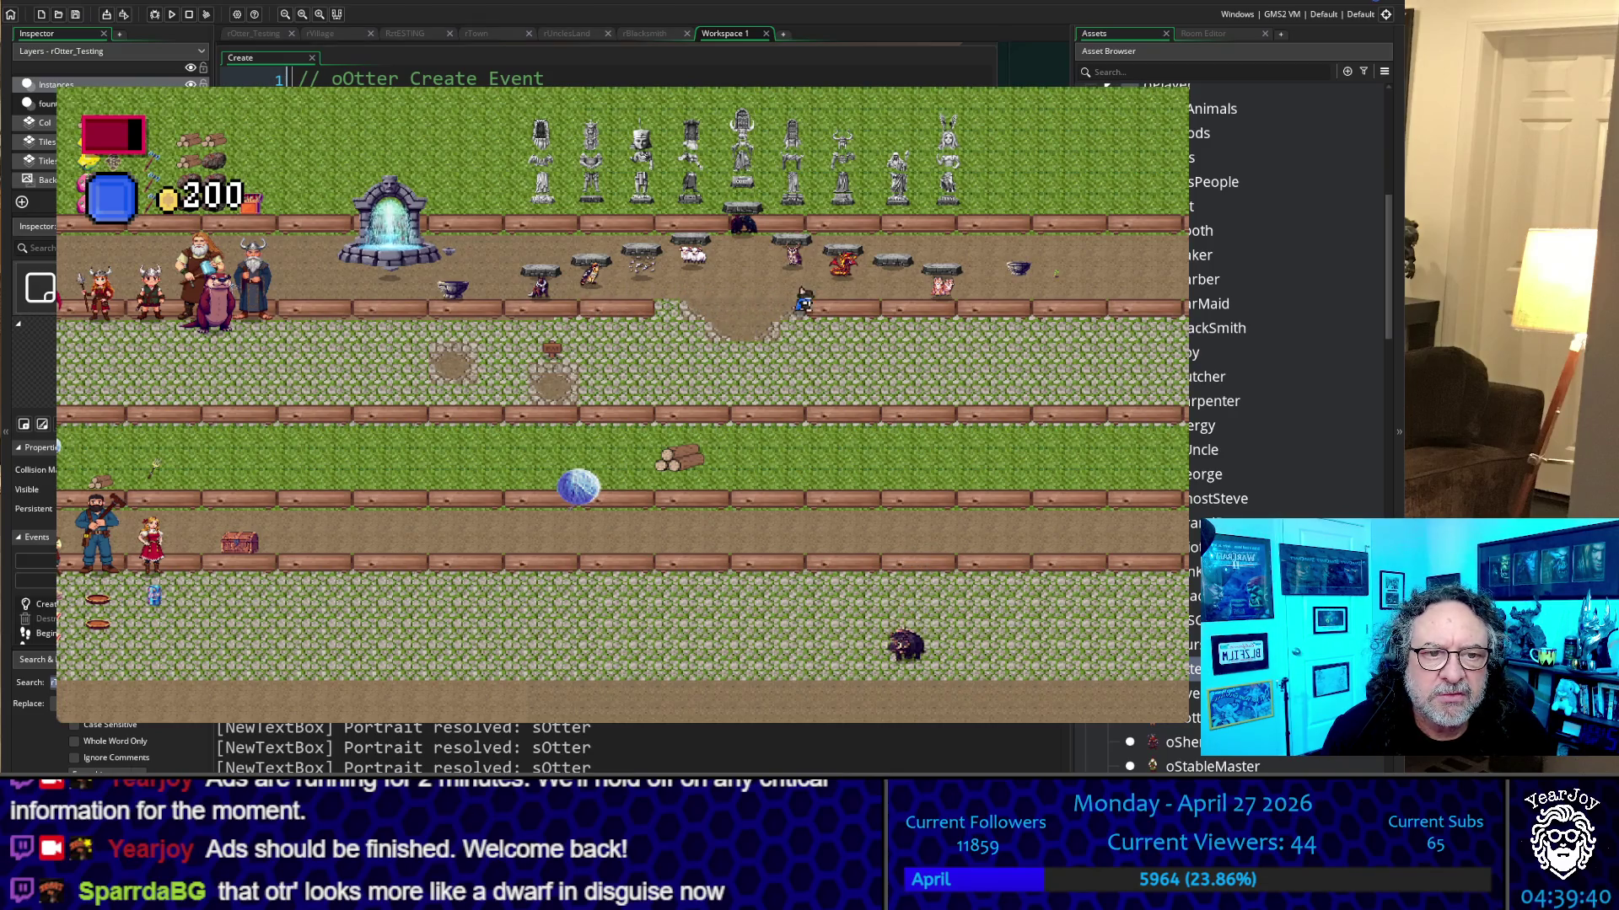
{"action": "key", "text": "Up"}
{"action": "key", "text": "Right"}
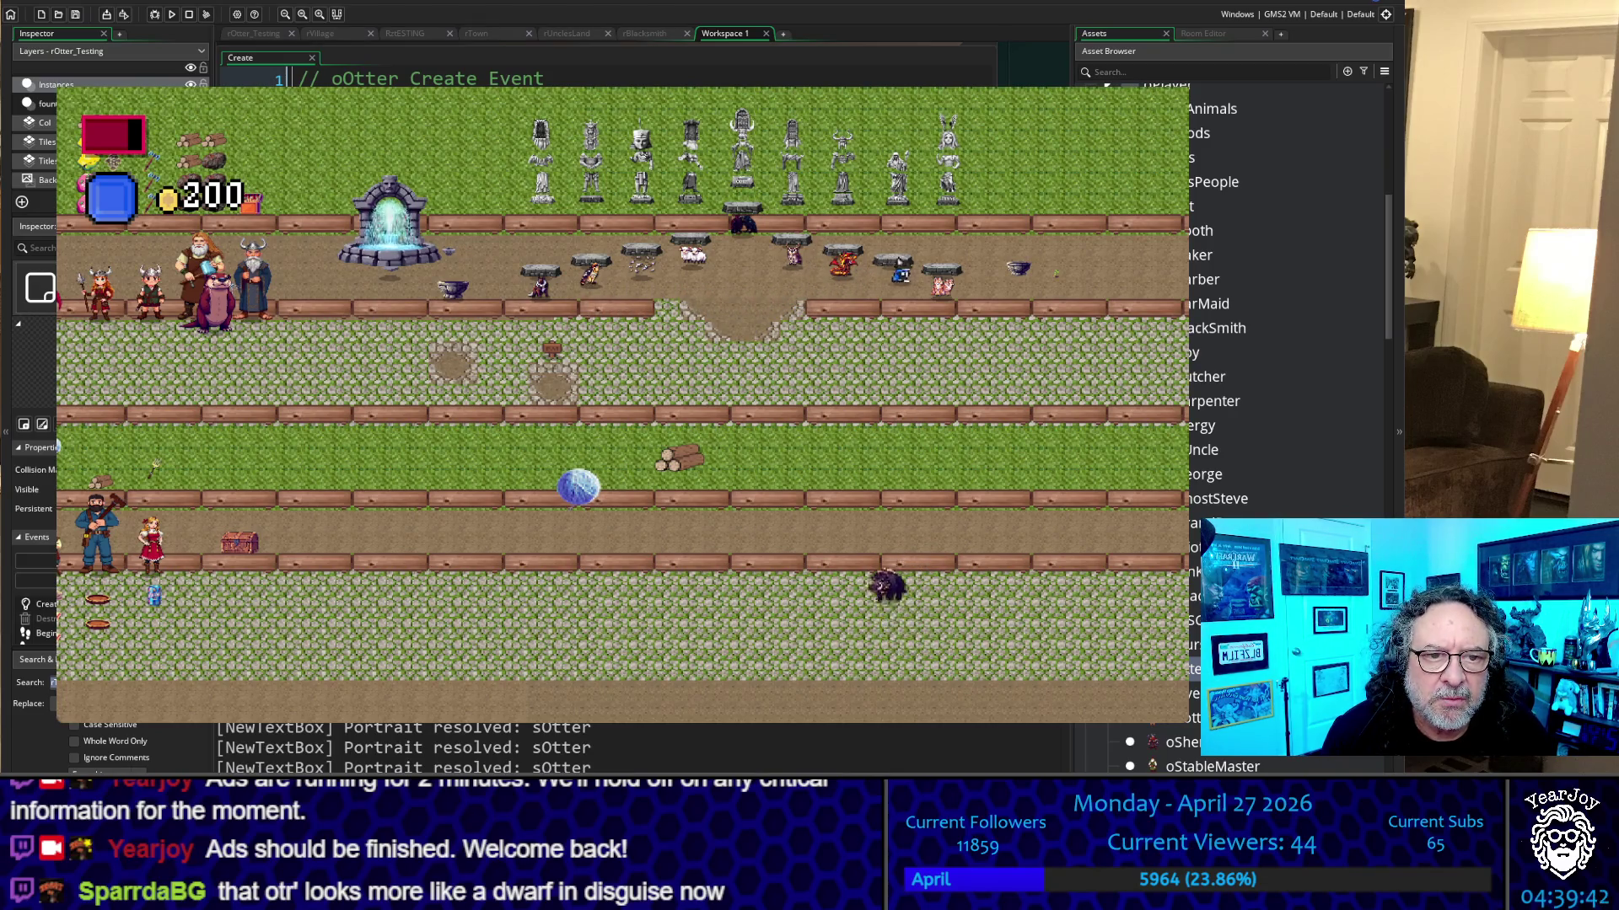
{"action": "key", "text": "Right"}
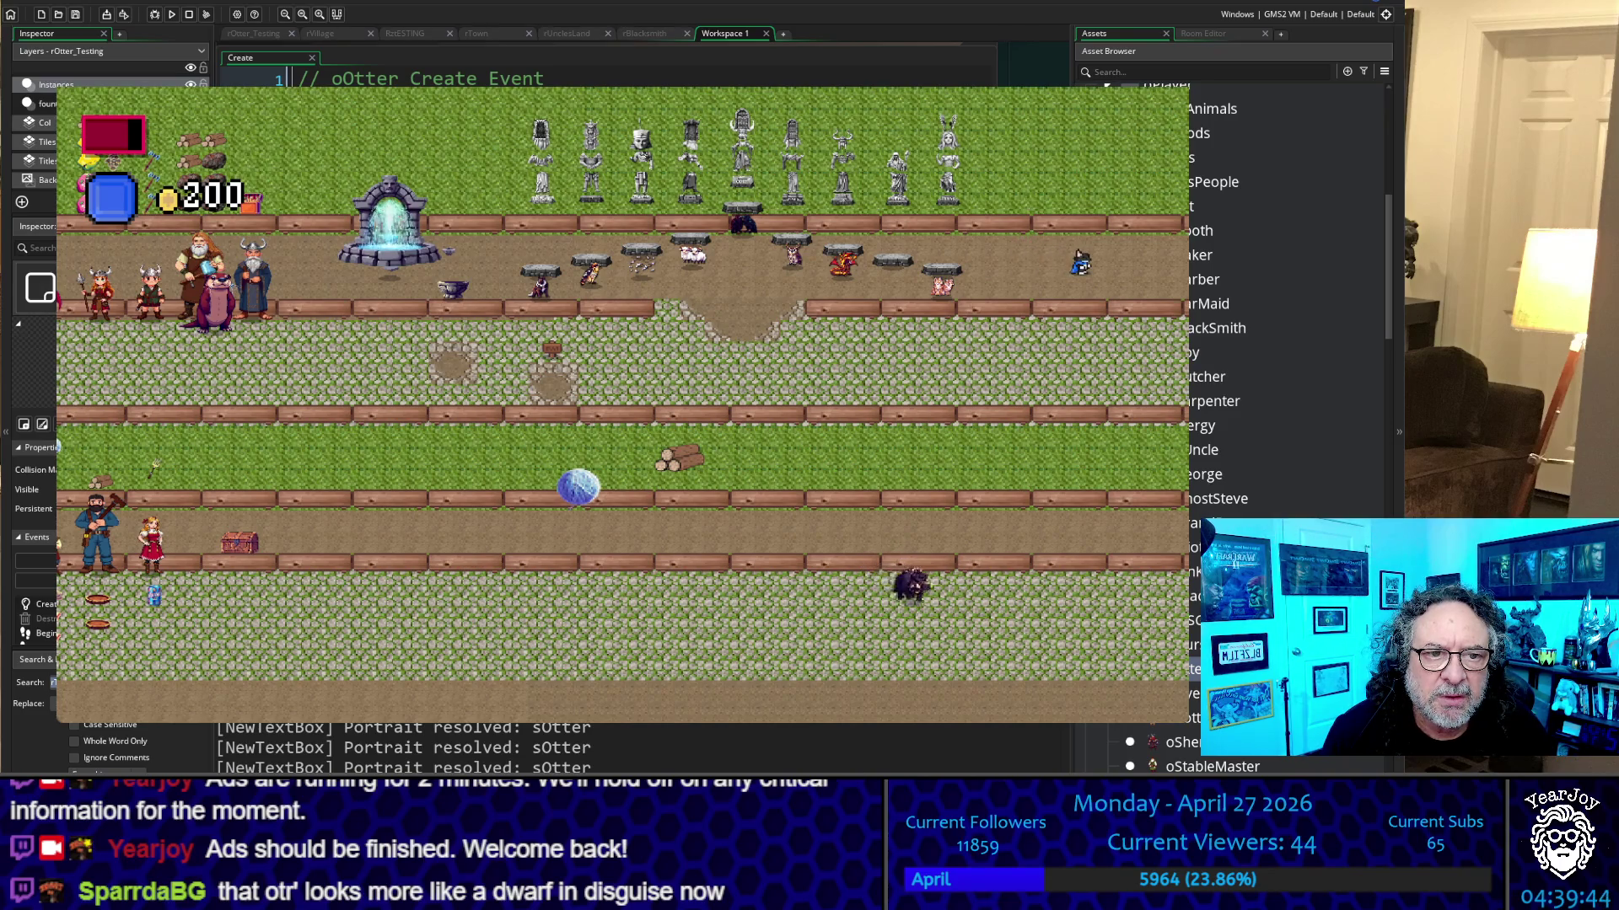
{"action": "key", "text": "Down"}
{"action": "key", "text": "Left"}
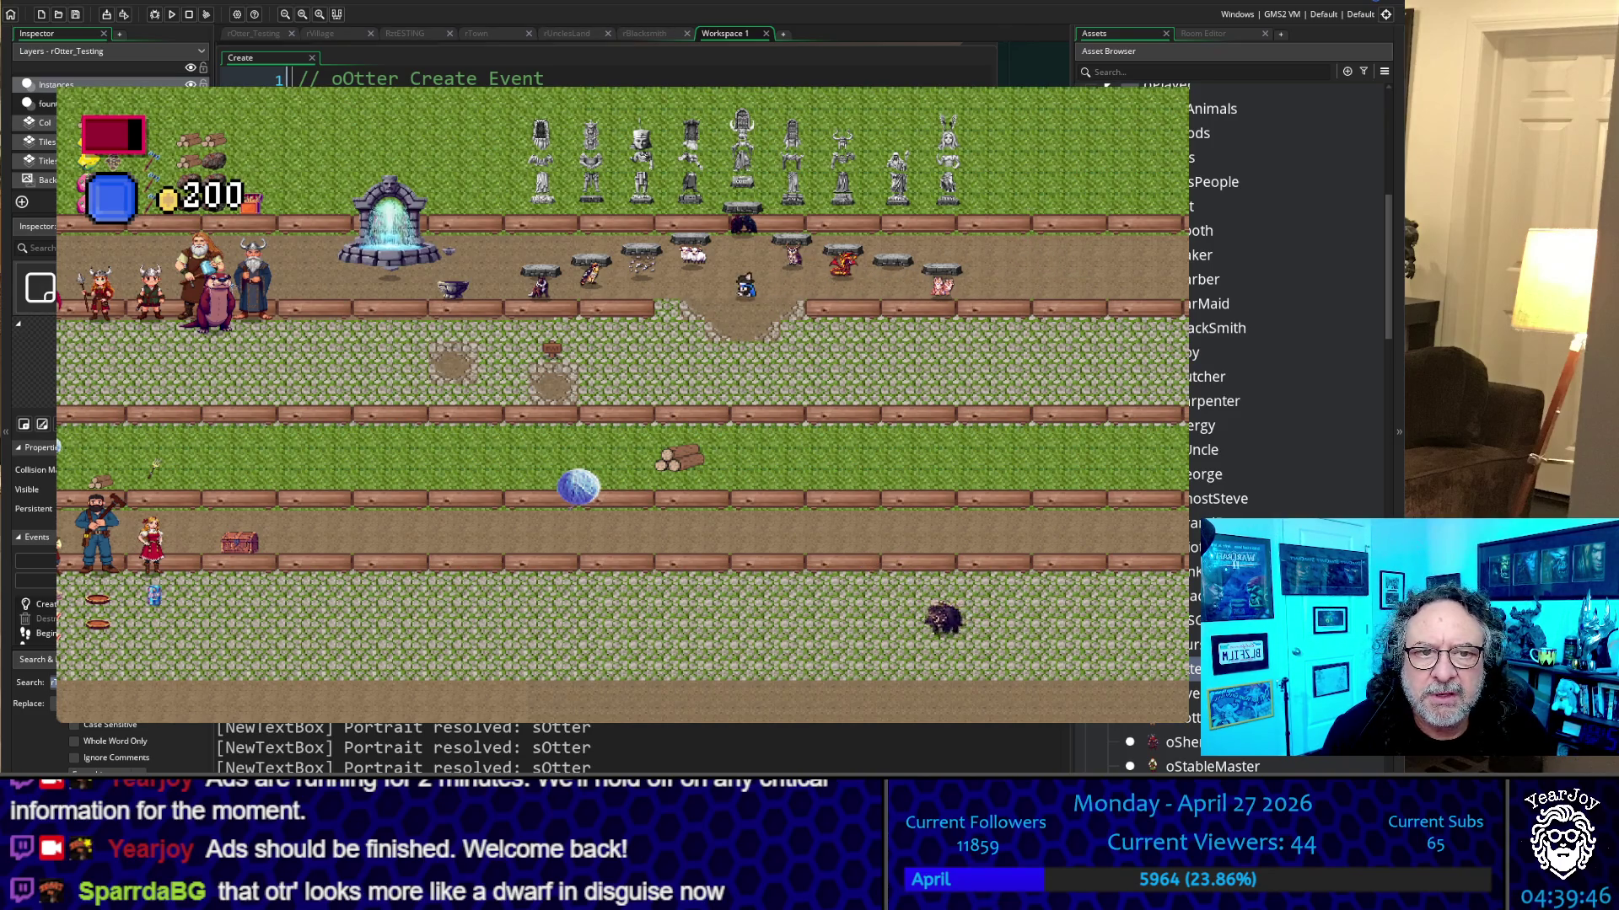
{"action": "key", "text": "Right"}
{"action": "key", "text": "Up"}
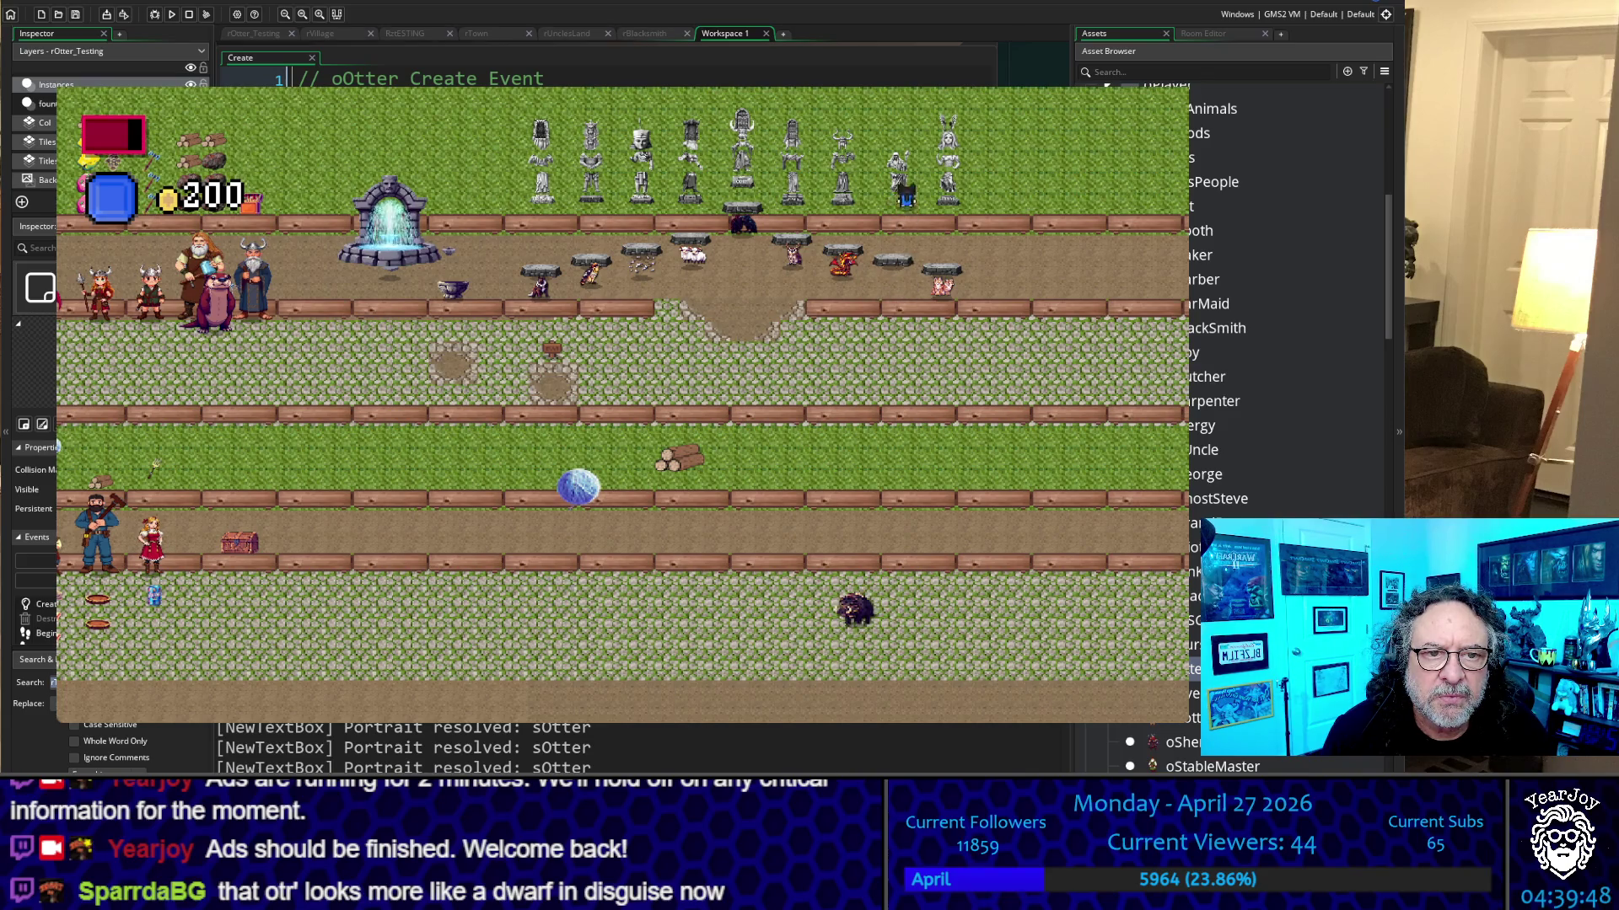
{"action": "key", "text": "Down"}
{"action": "key", "text": "Left"}
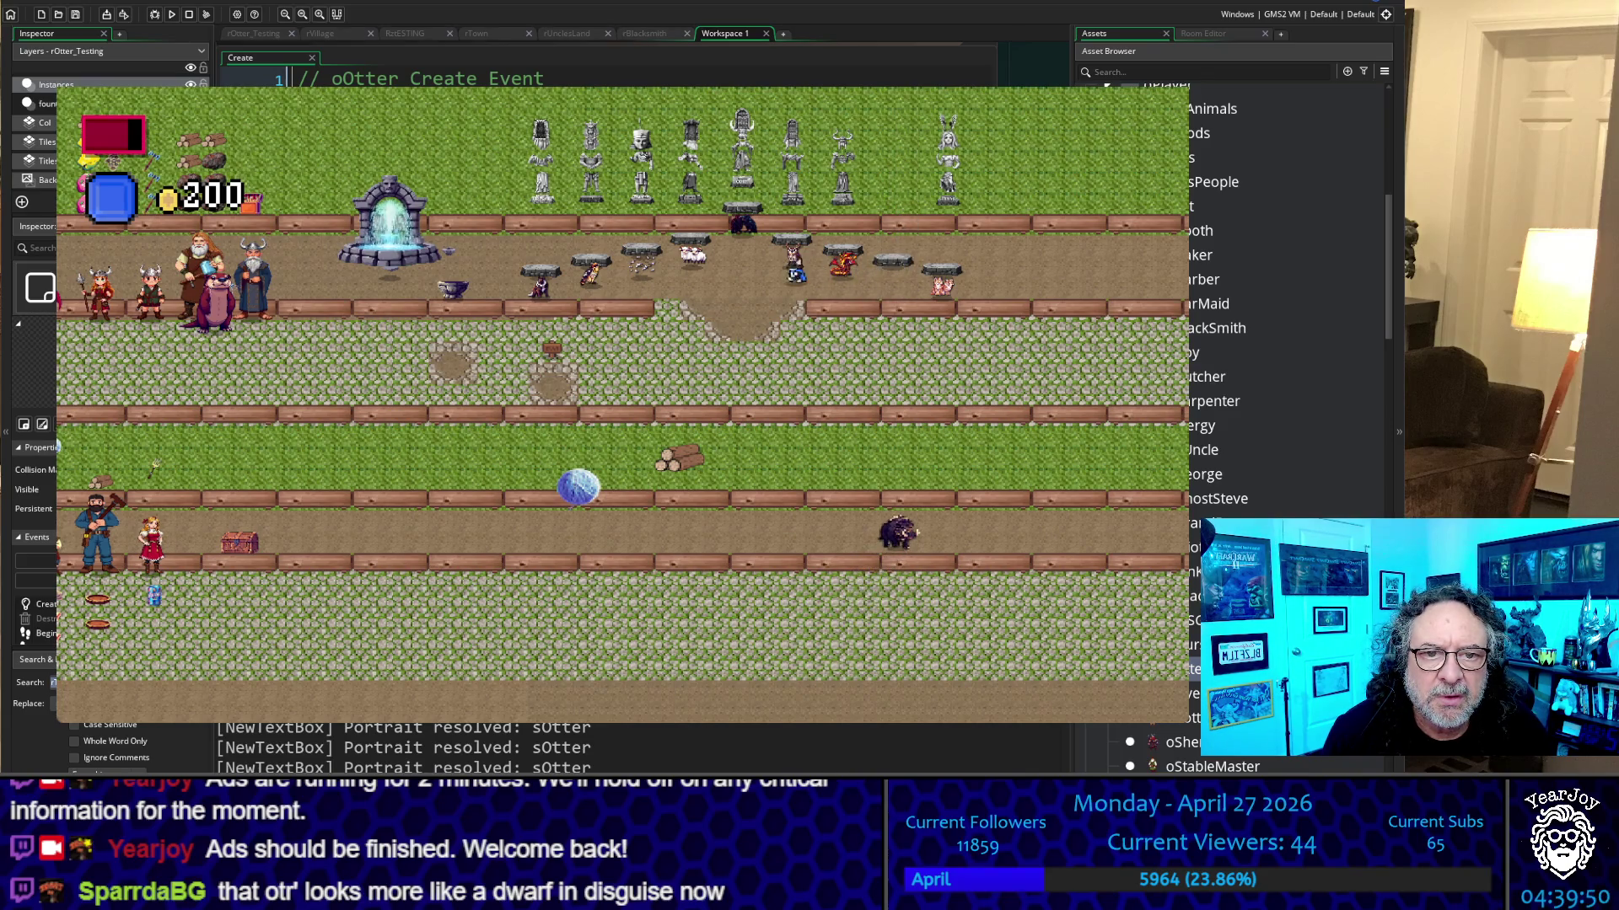
{"action": "key", "text": "Left"}
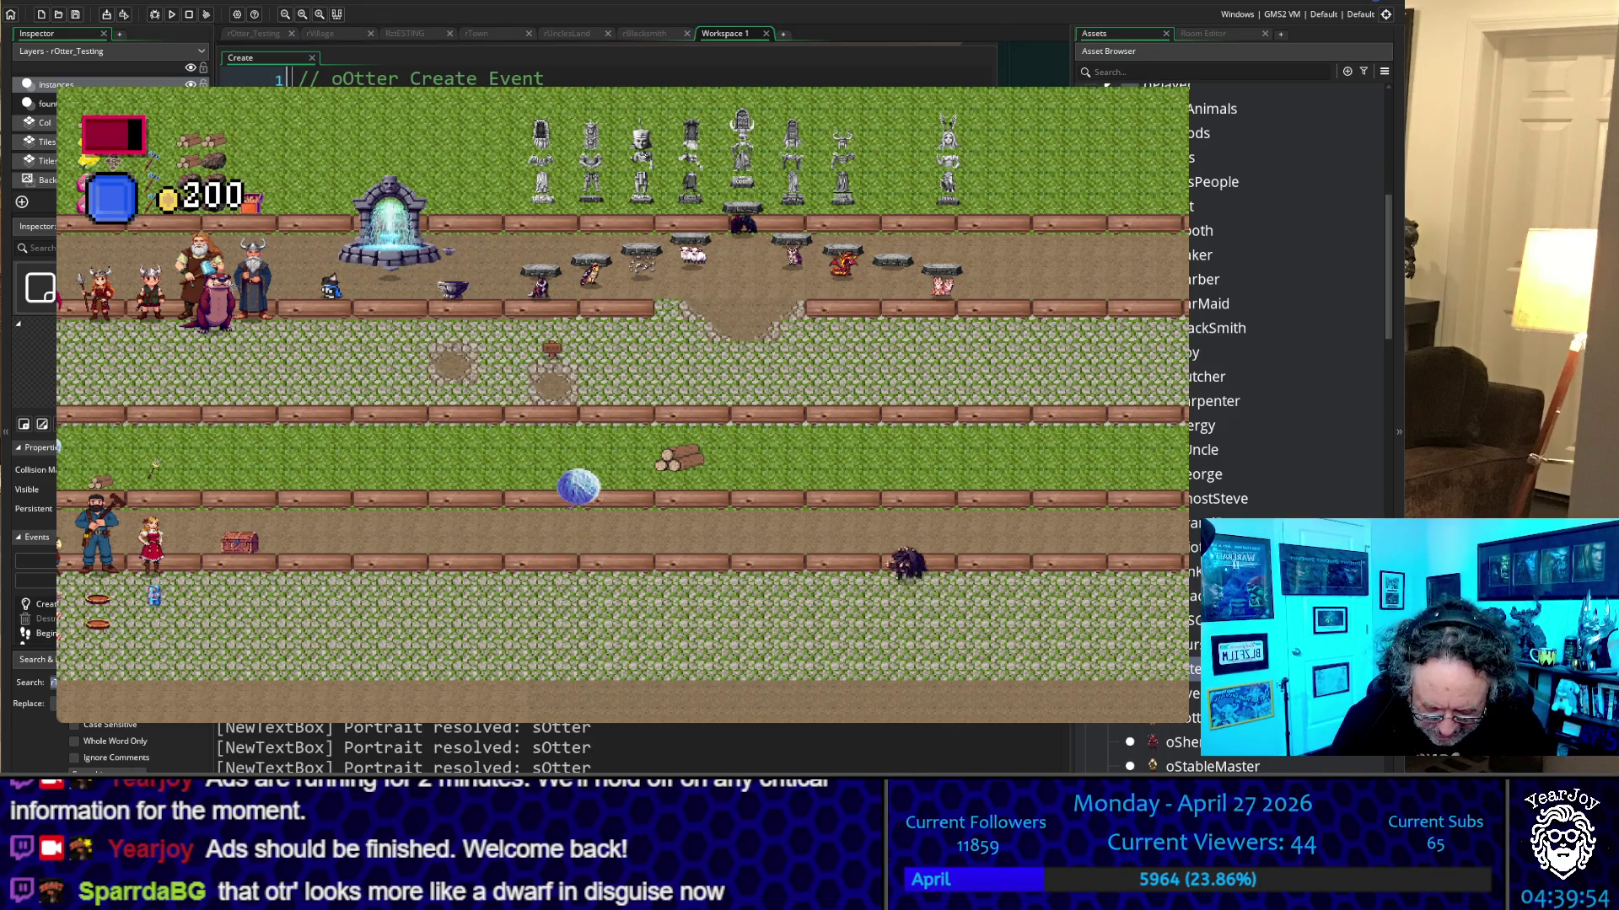
Open and close the inventory, then walk left through the test room
{"action": "key", "text": "i"}
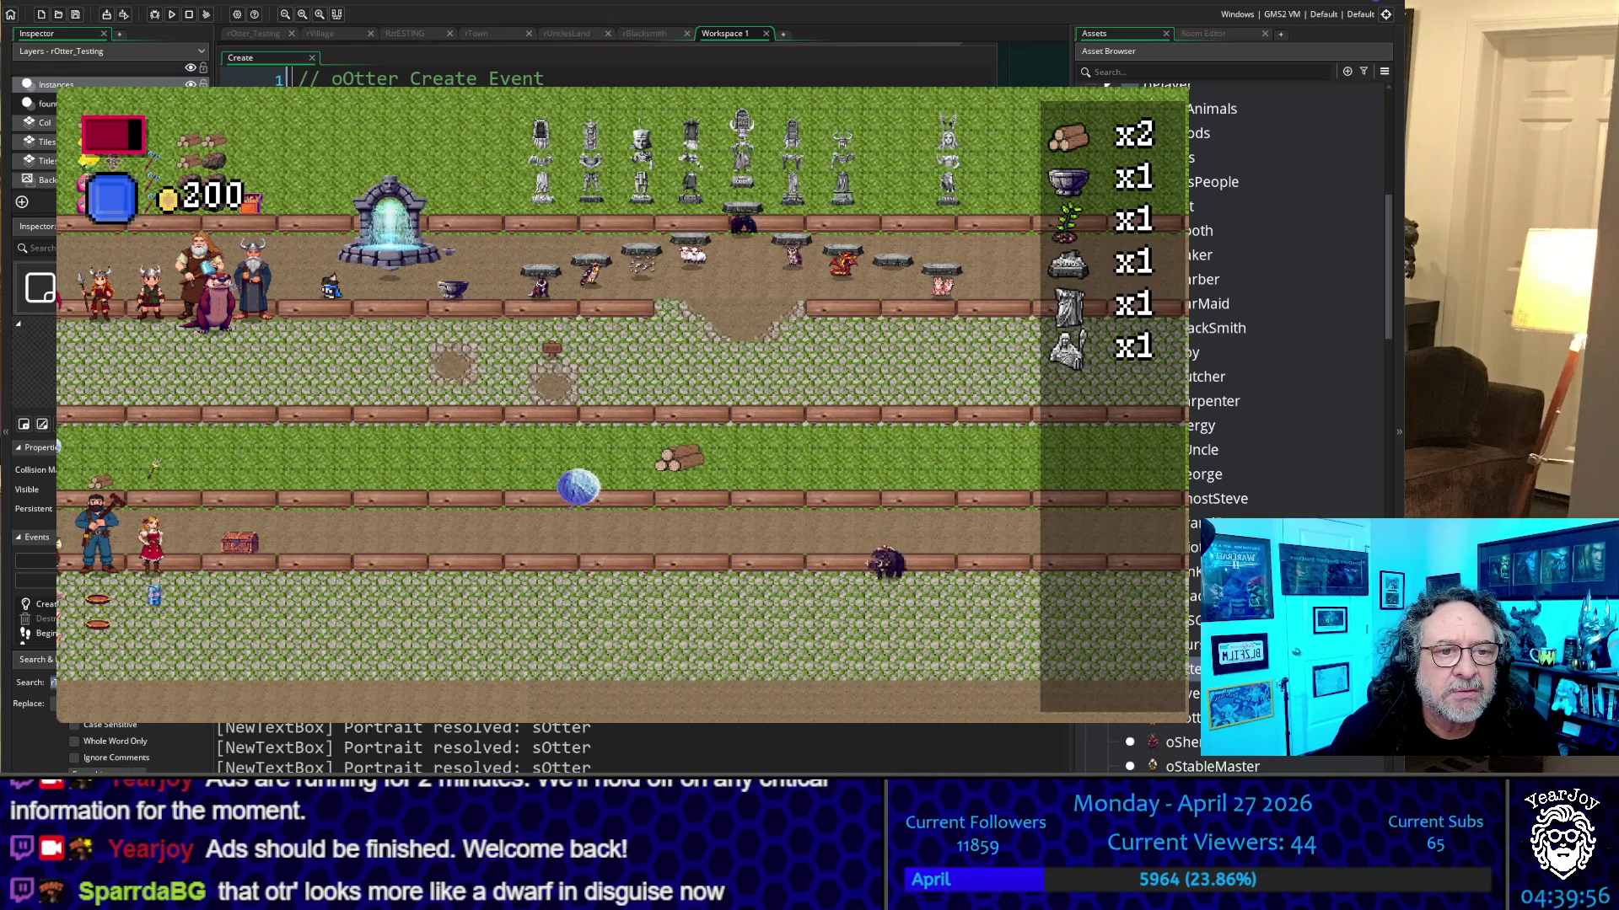
{"action": "key", "text": "i"}
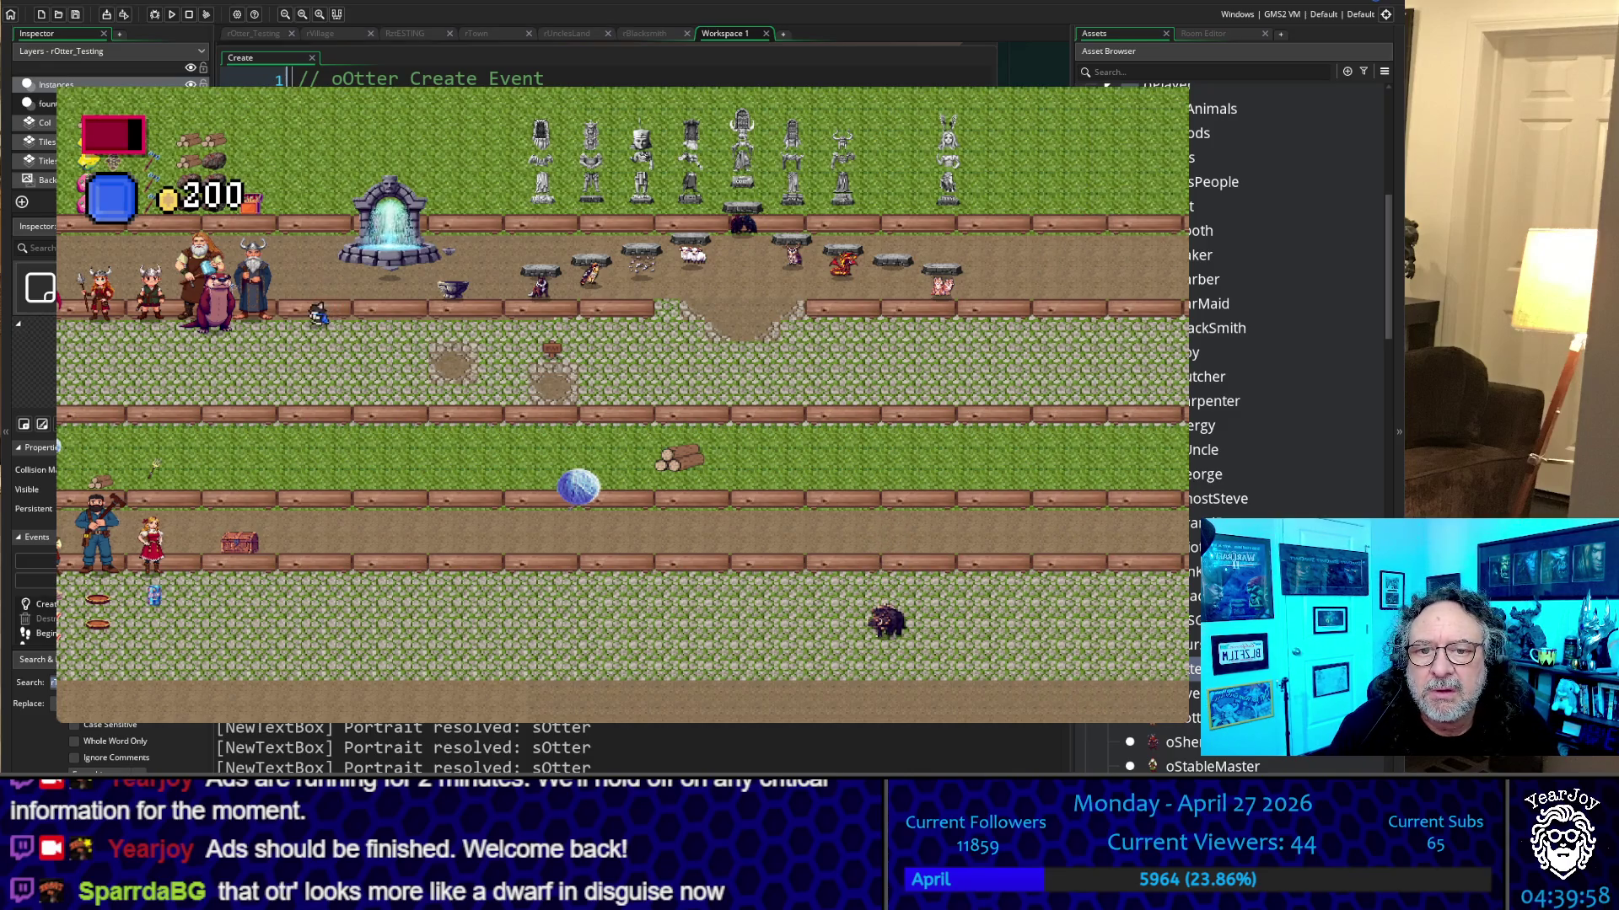
{"action": "key", "text": "Left"}
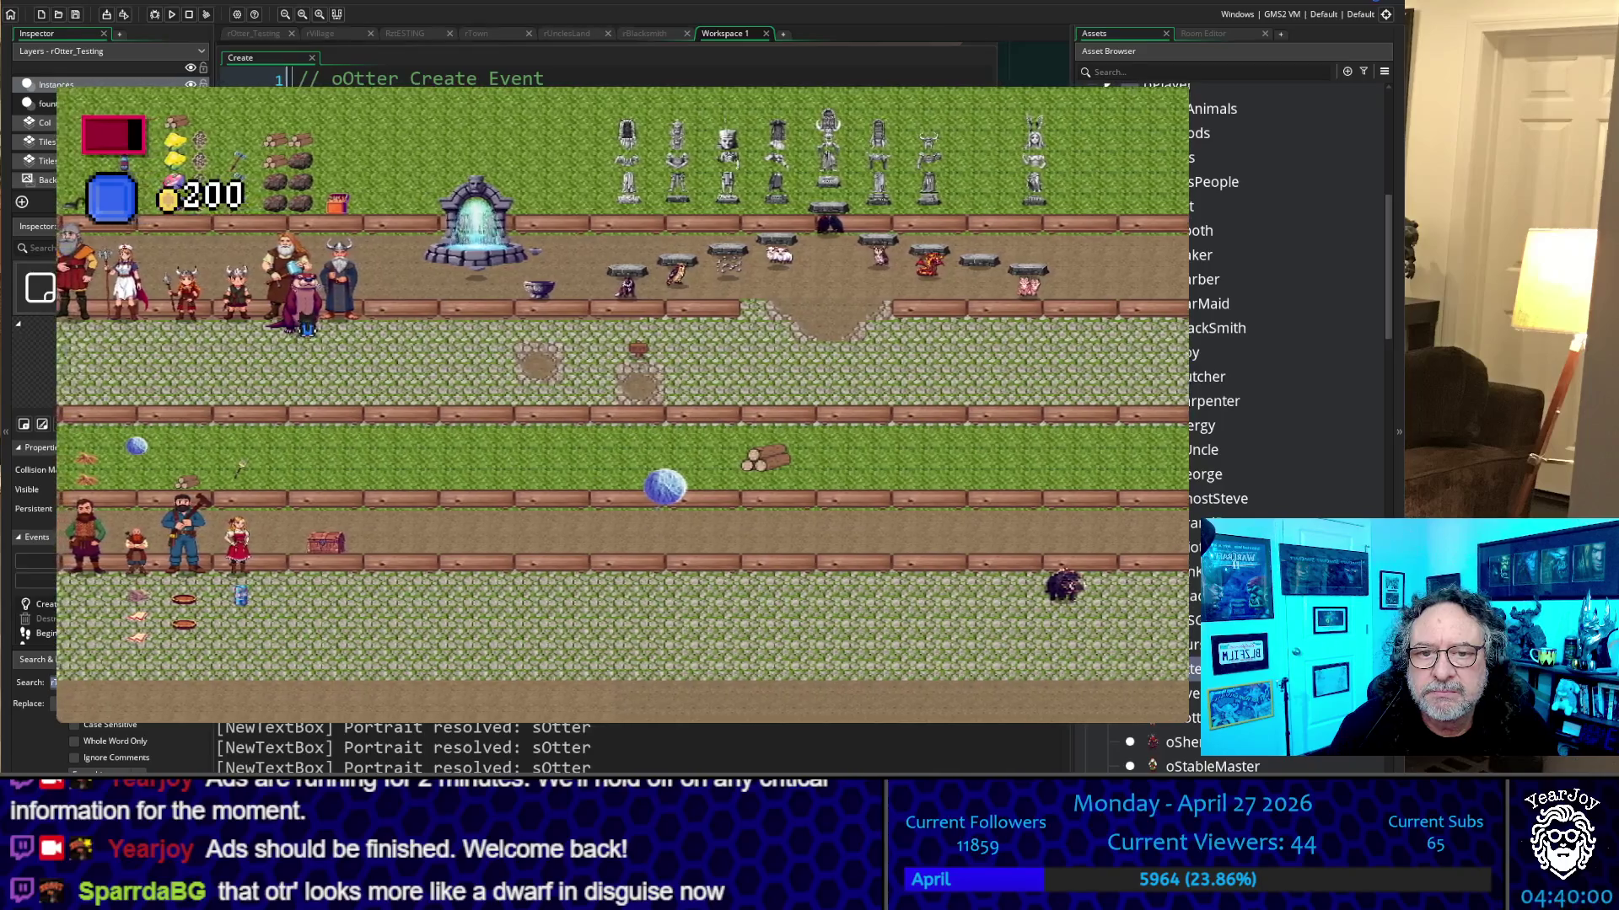
Talk through the otter's dialogue, past the max health and Grappling Hook messages
{"action": "key", "text": "space"}
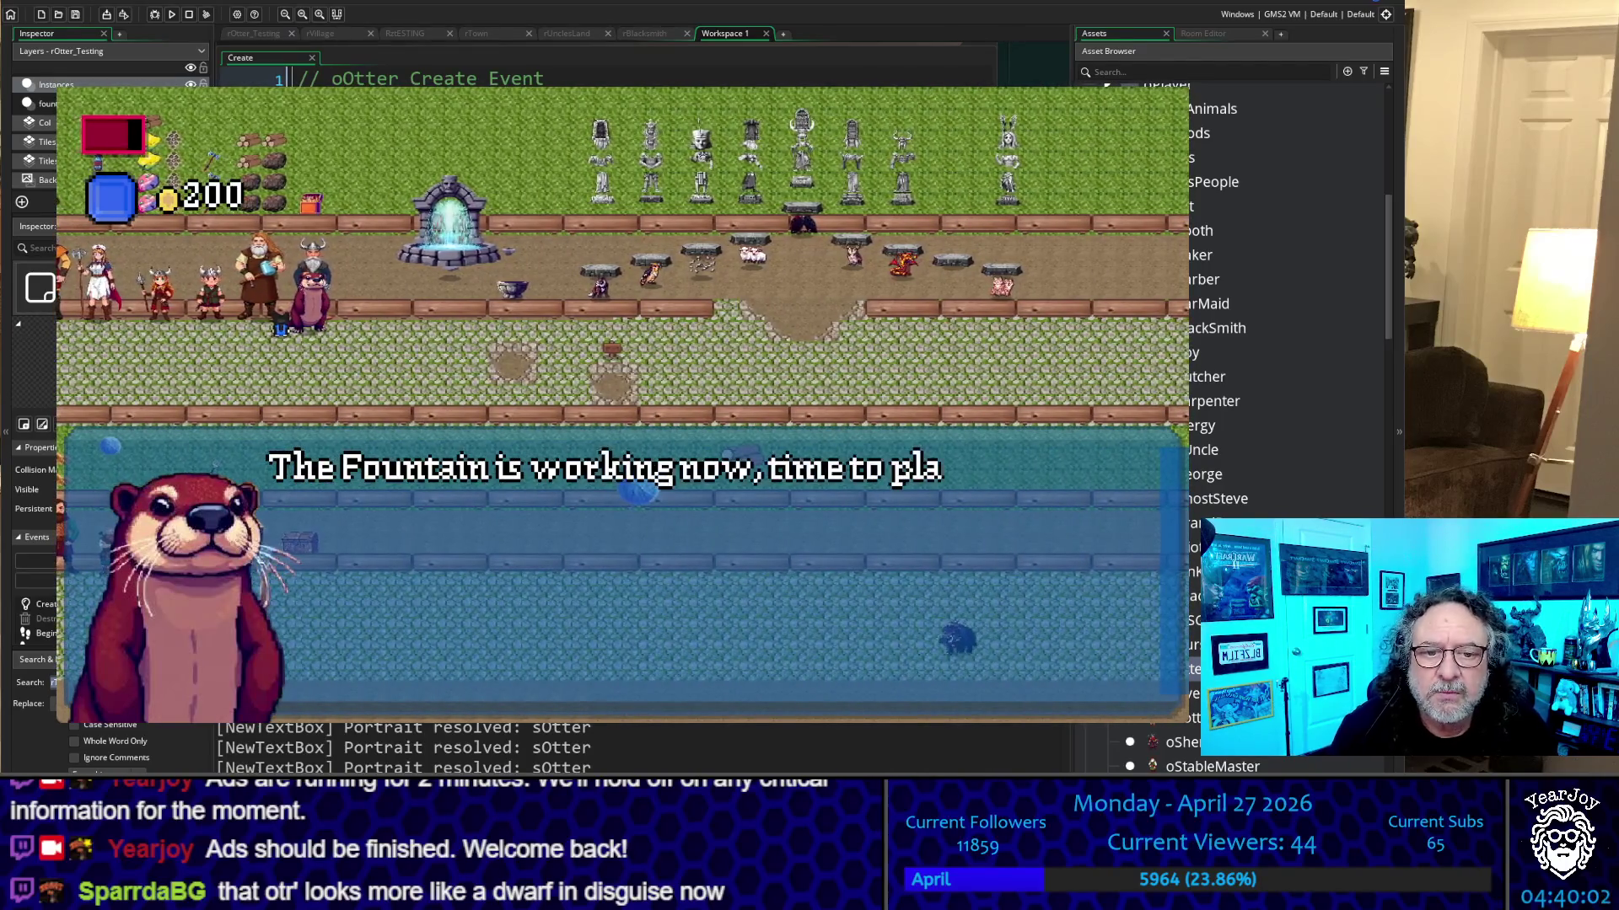
{"action": "key", "text": "space"}
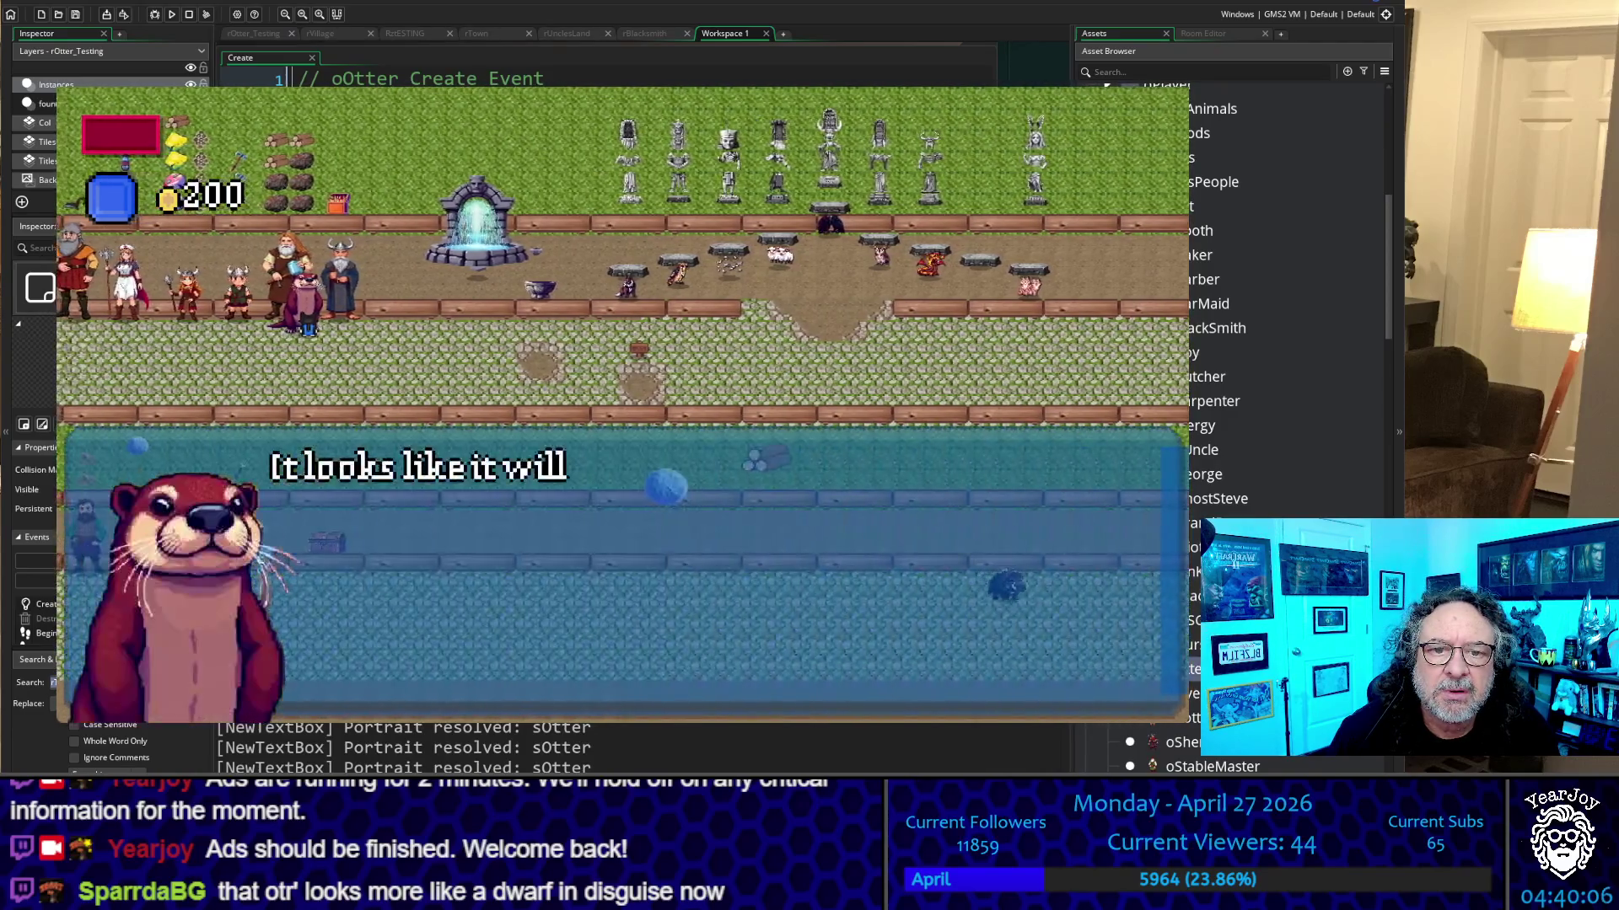
{"action": "key", "text": "space"}
{"action": "key", "text": "space"}
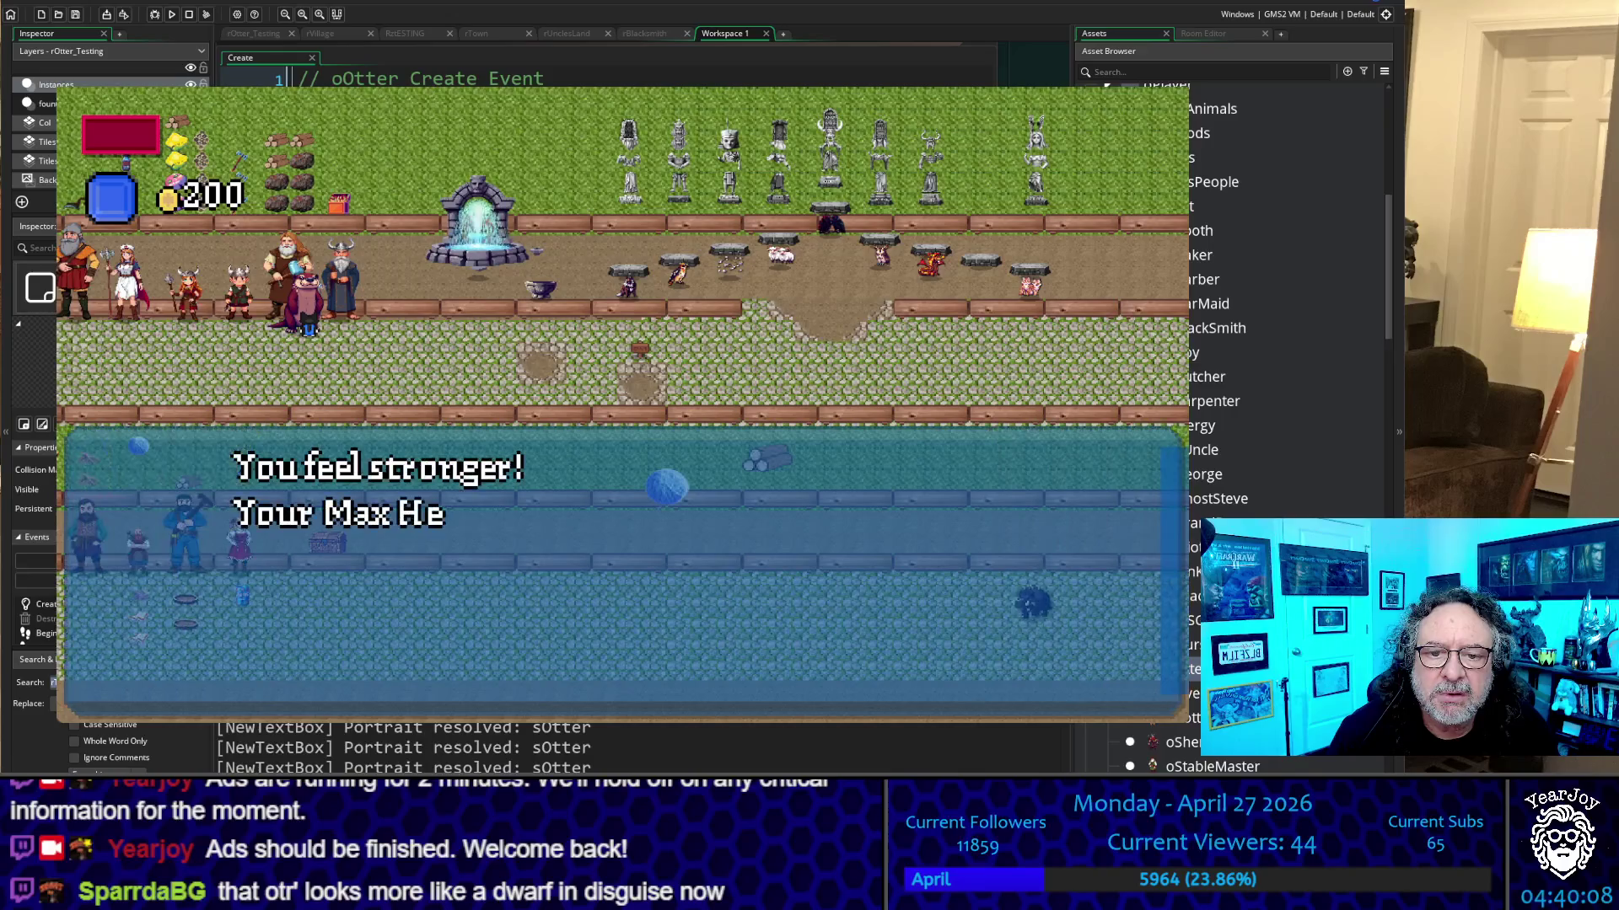
{"action": "key", "text": "space"}
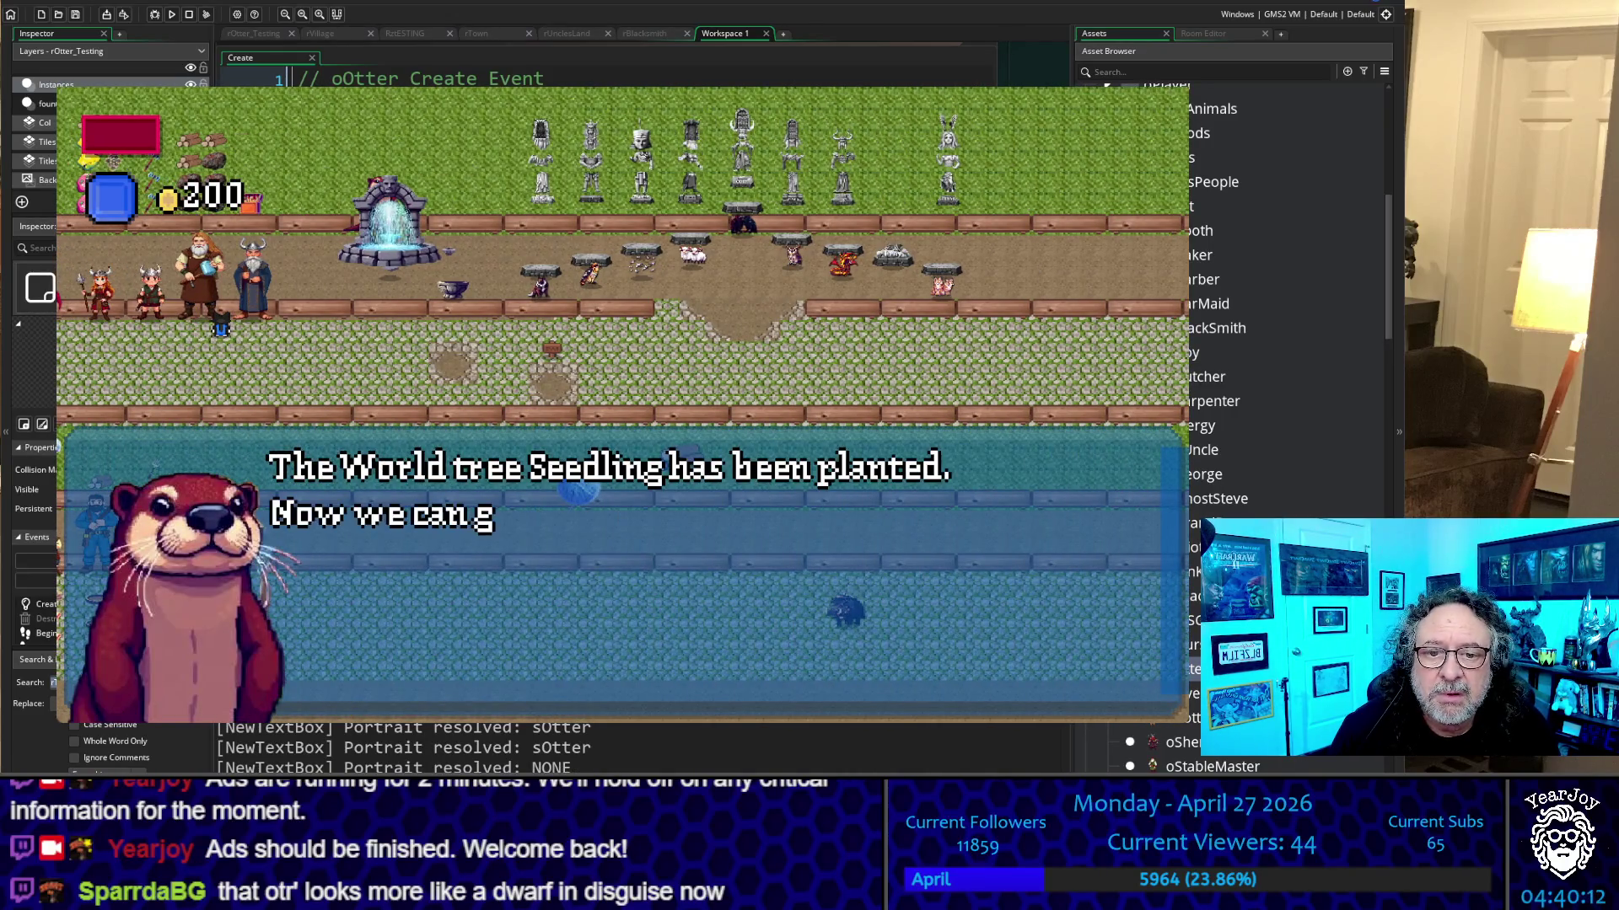
{"action": "key", "text": "space"}
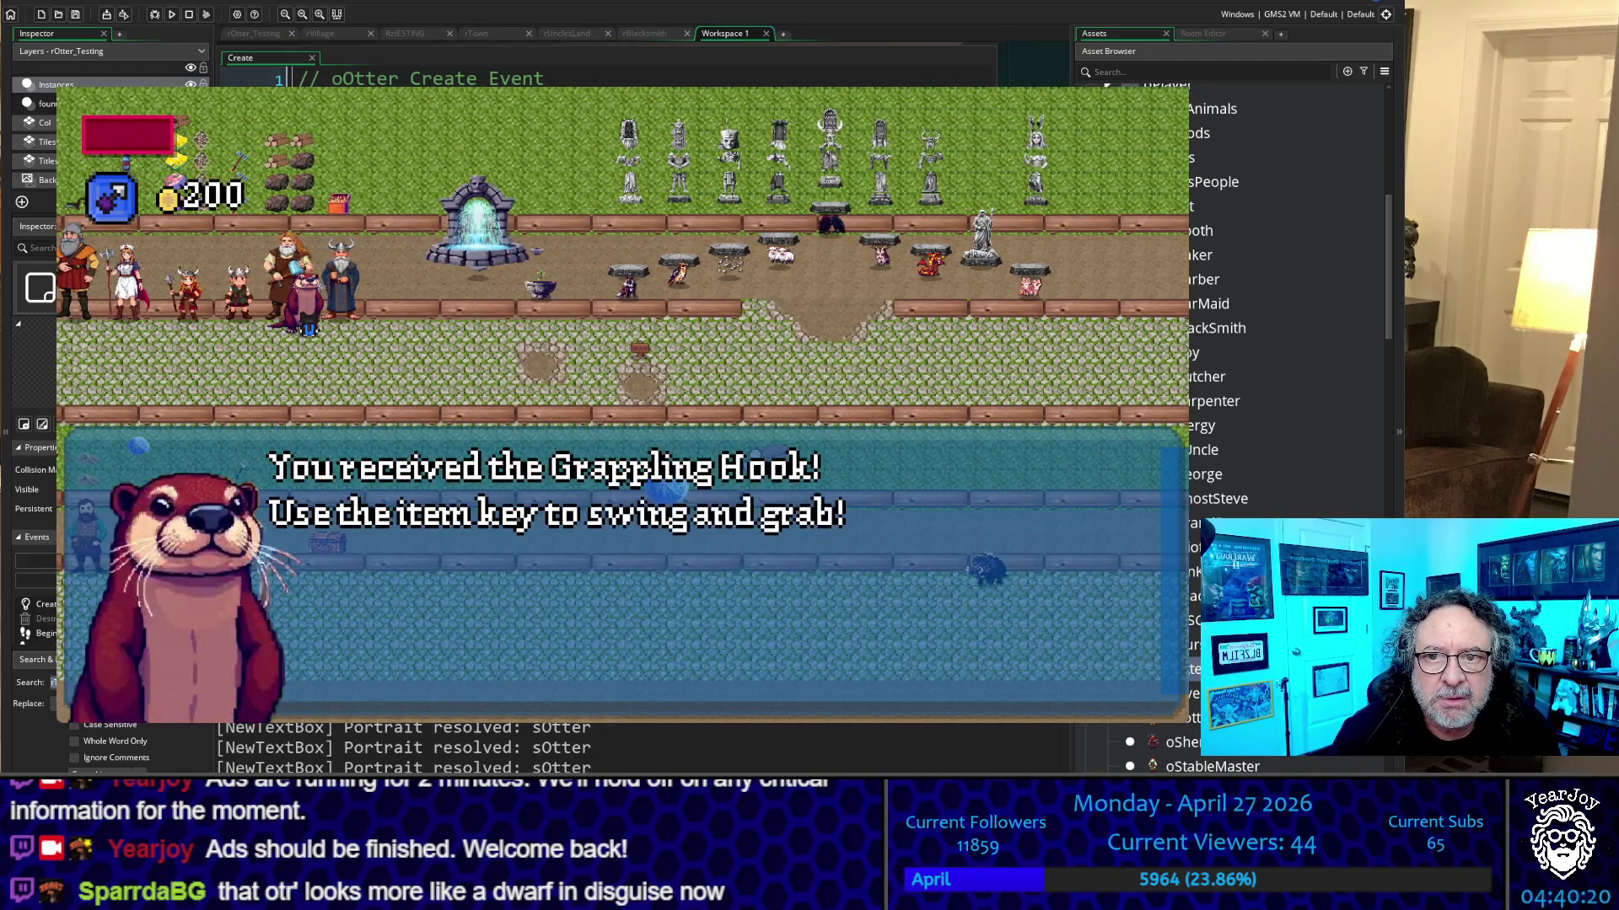
{"action": "key", "text": "space"}
{"action": "key", "text": "space"}
{"action": "key", "text": "space"}
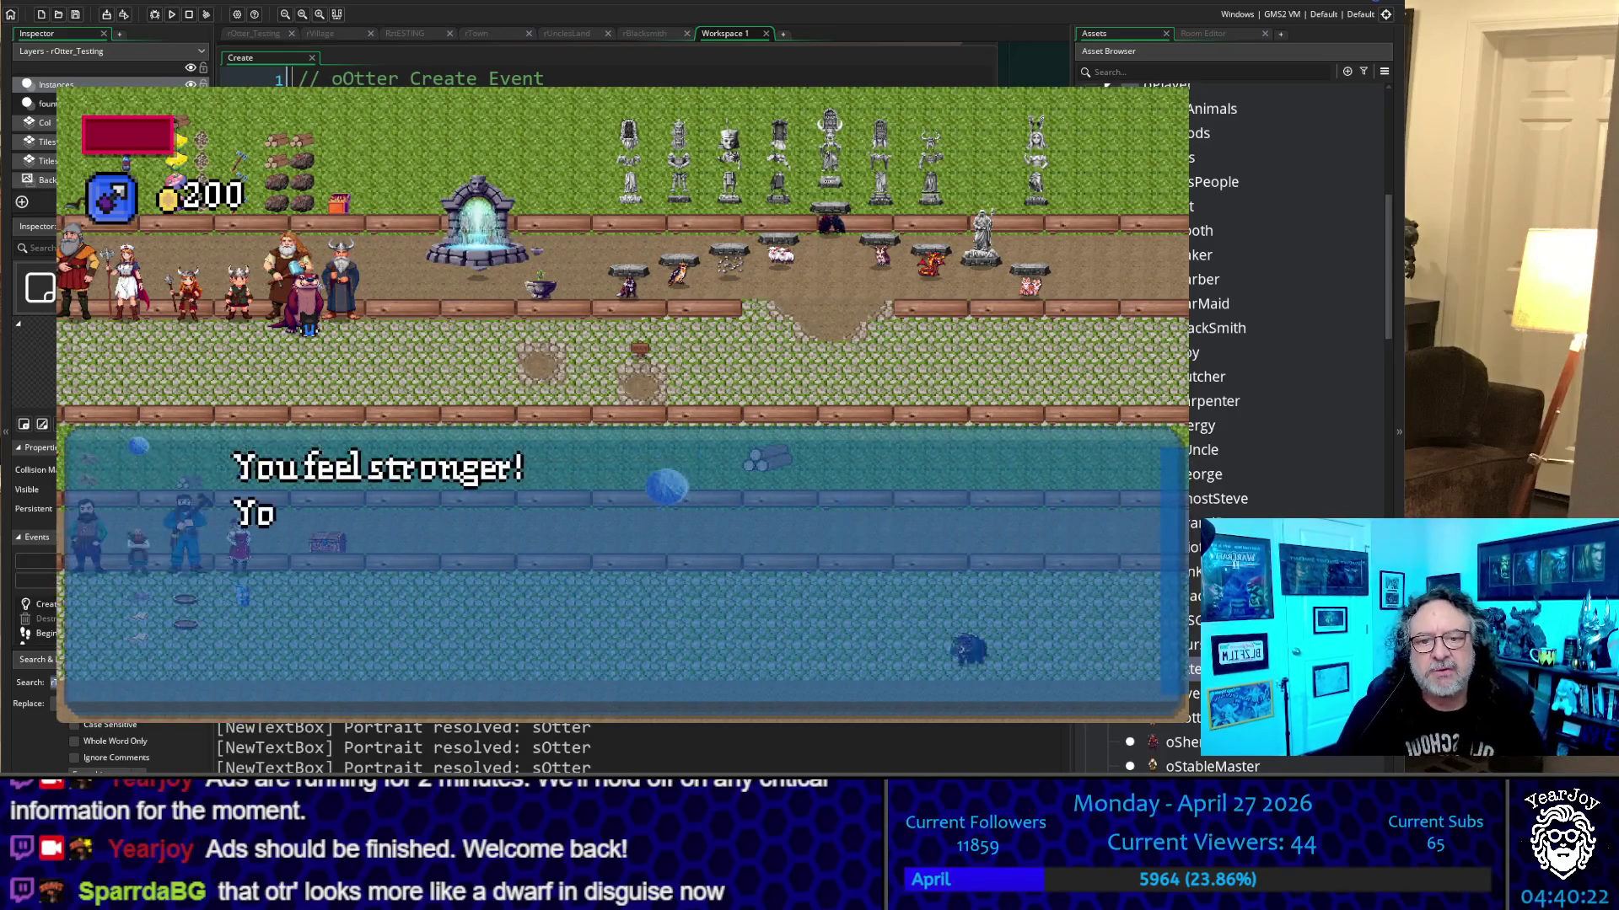
{"action": "key", "text": "space"}
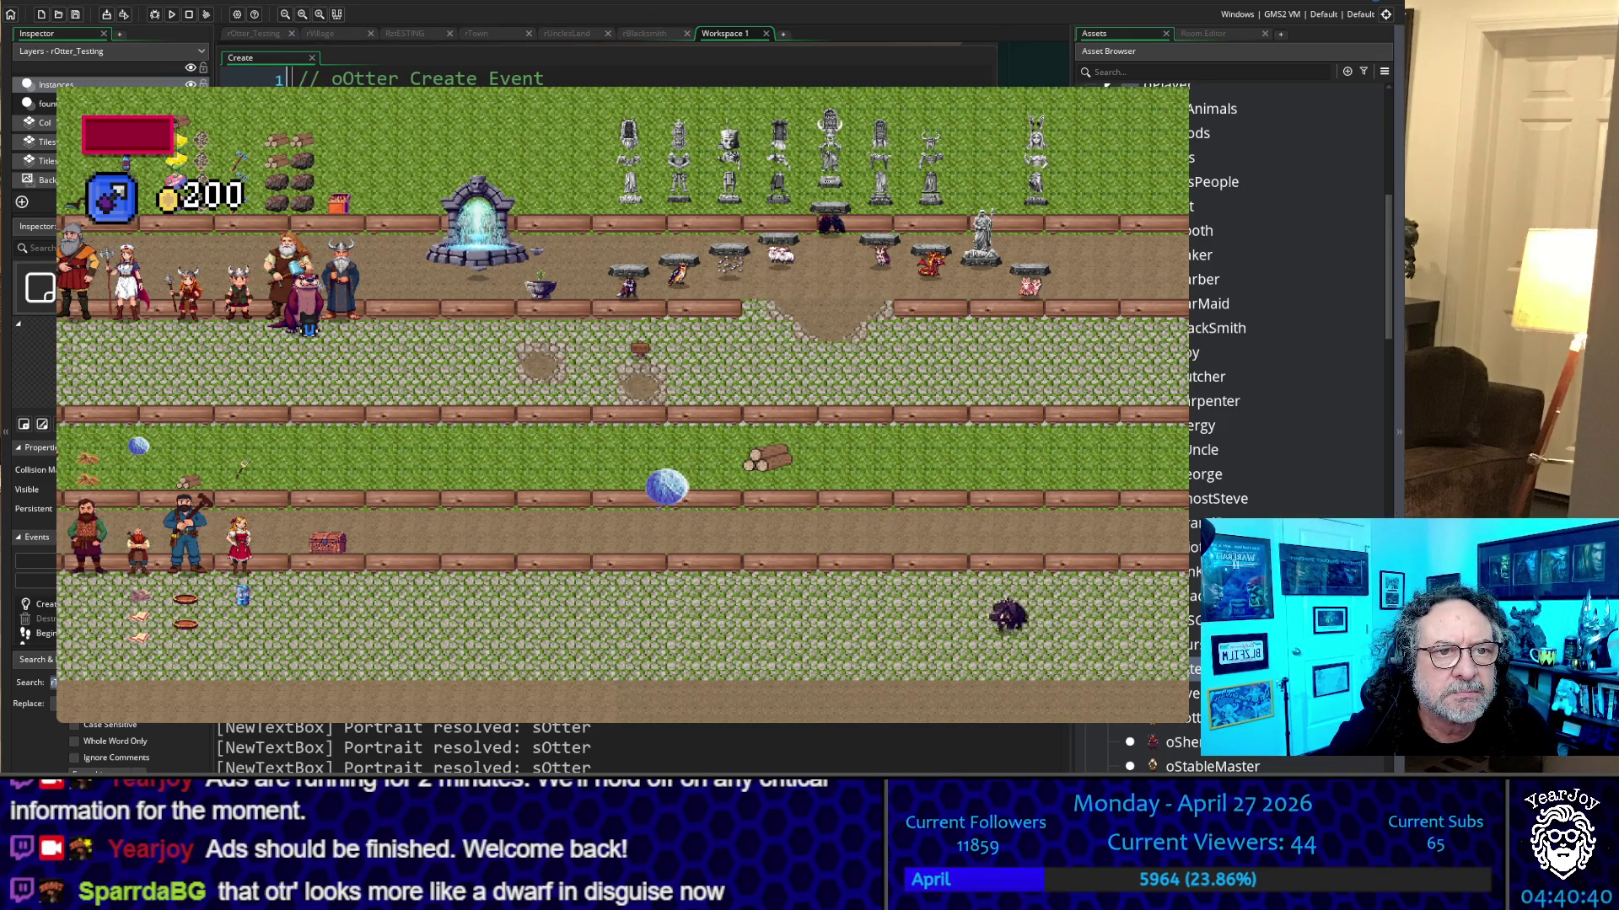
Stop the game, return to oOtter's Create event code, and rebuild with F5
{"action": "key", "text": "Escape"}
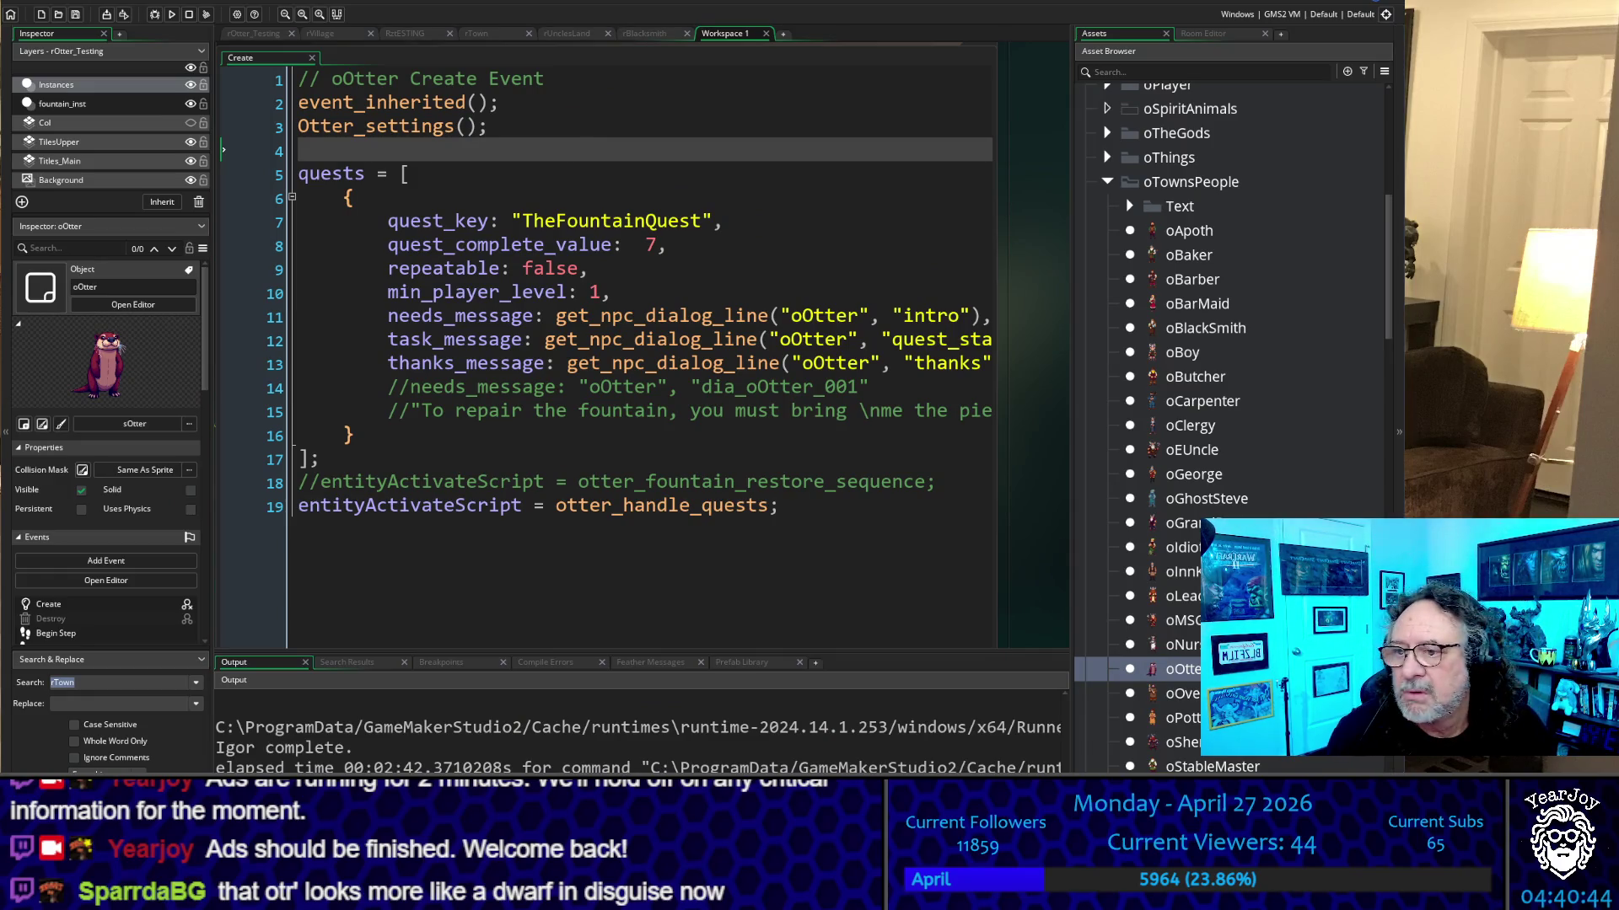
{"action": "left_click", "coordinate": [708, 505]}
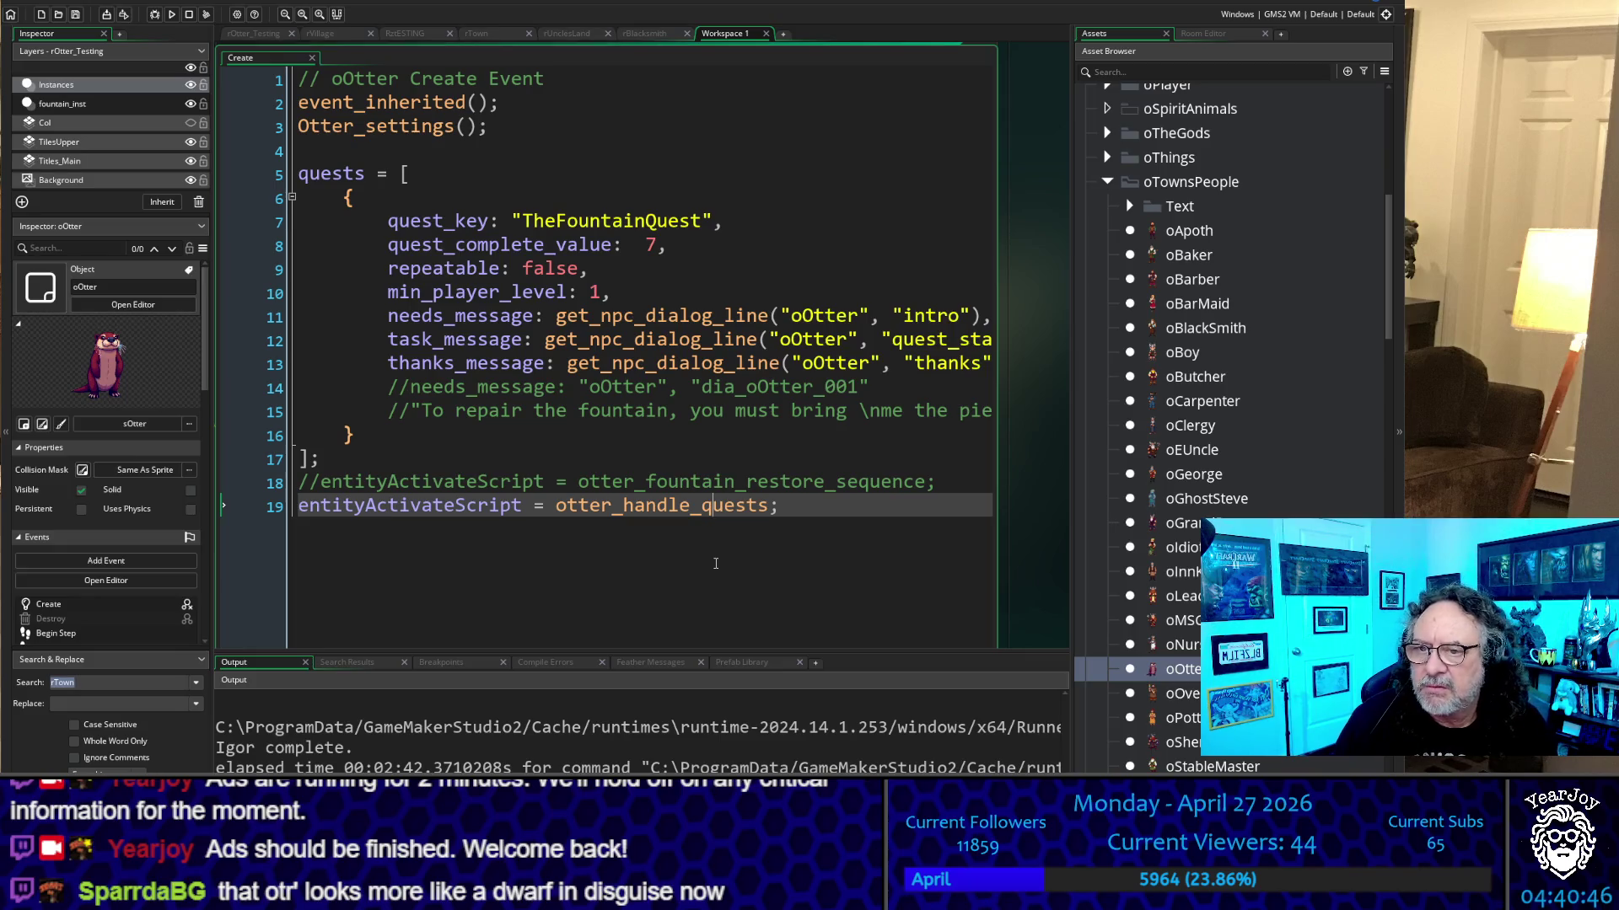
{"action": "key", "text": "F5"}
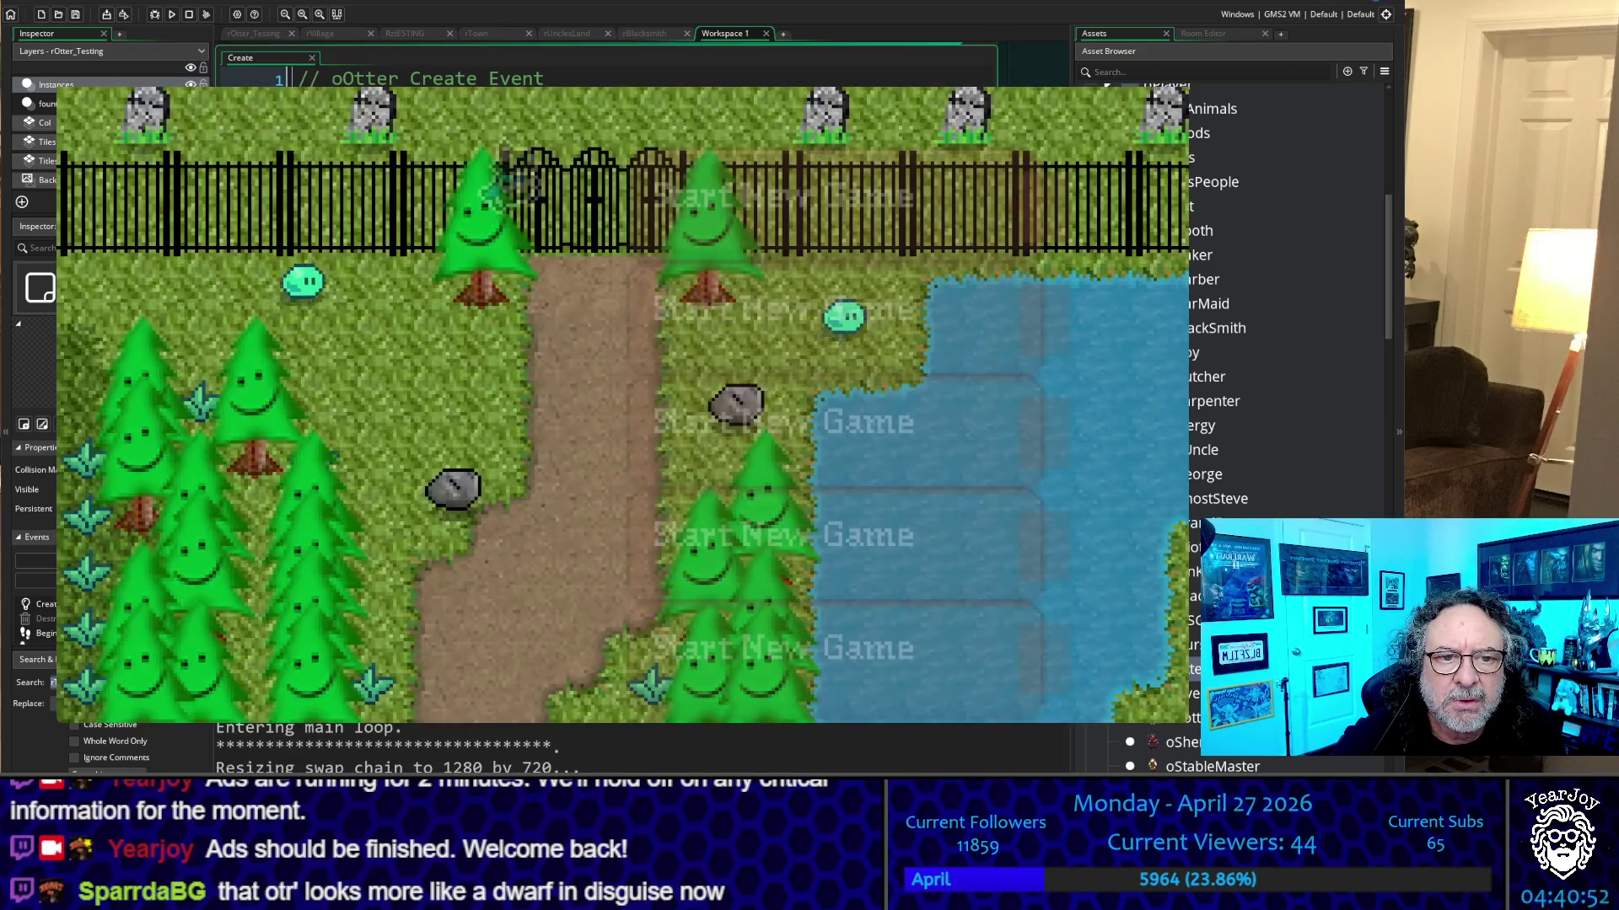
Start a new game and walk up and right past the statues to the boar
{"action": "key", "text": "Return"}
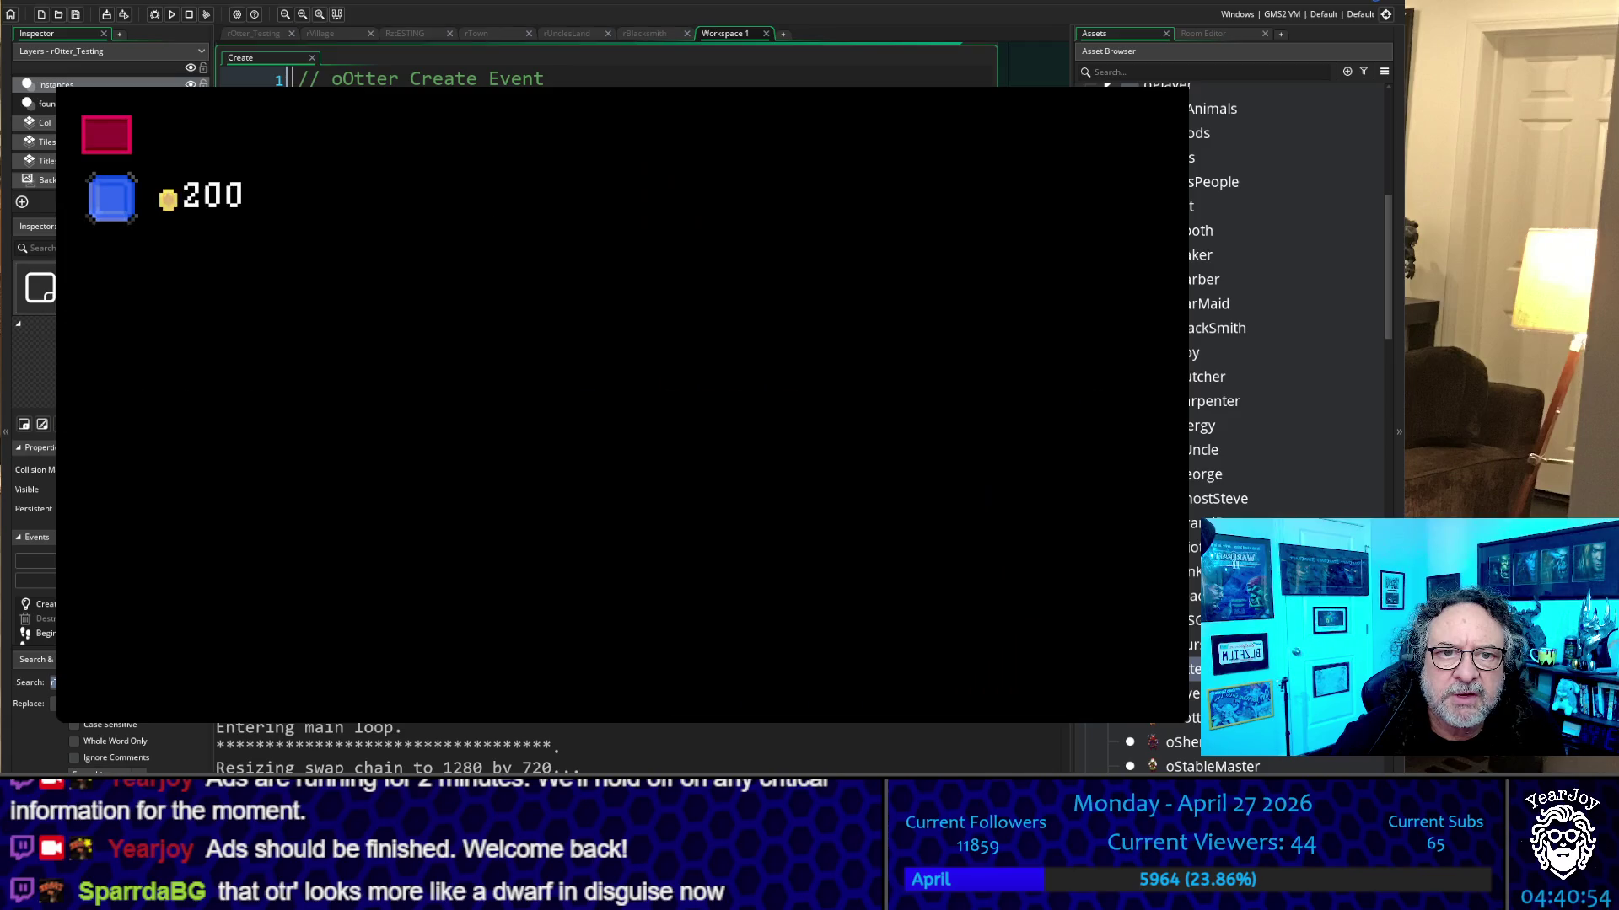
{"action": "key", "text": "Up"}
{"action": "key", "text": "Right"}
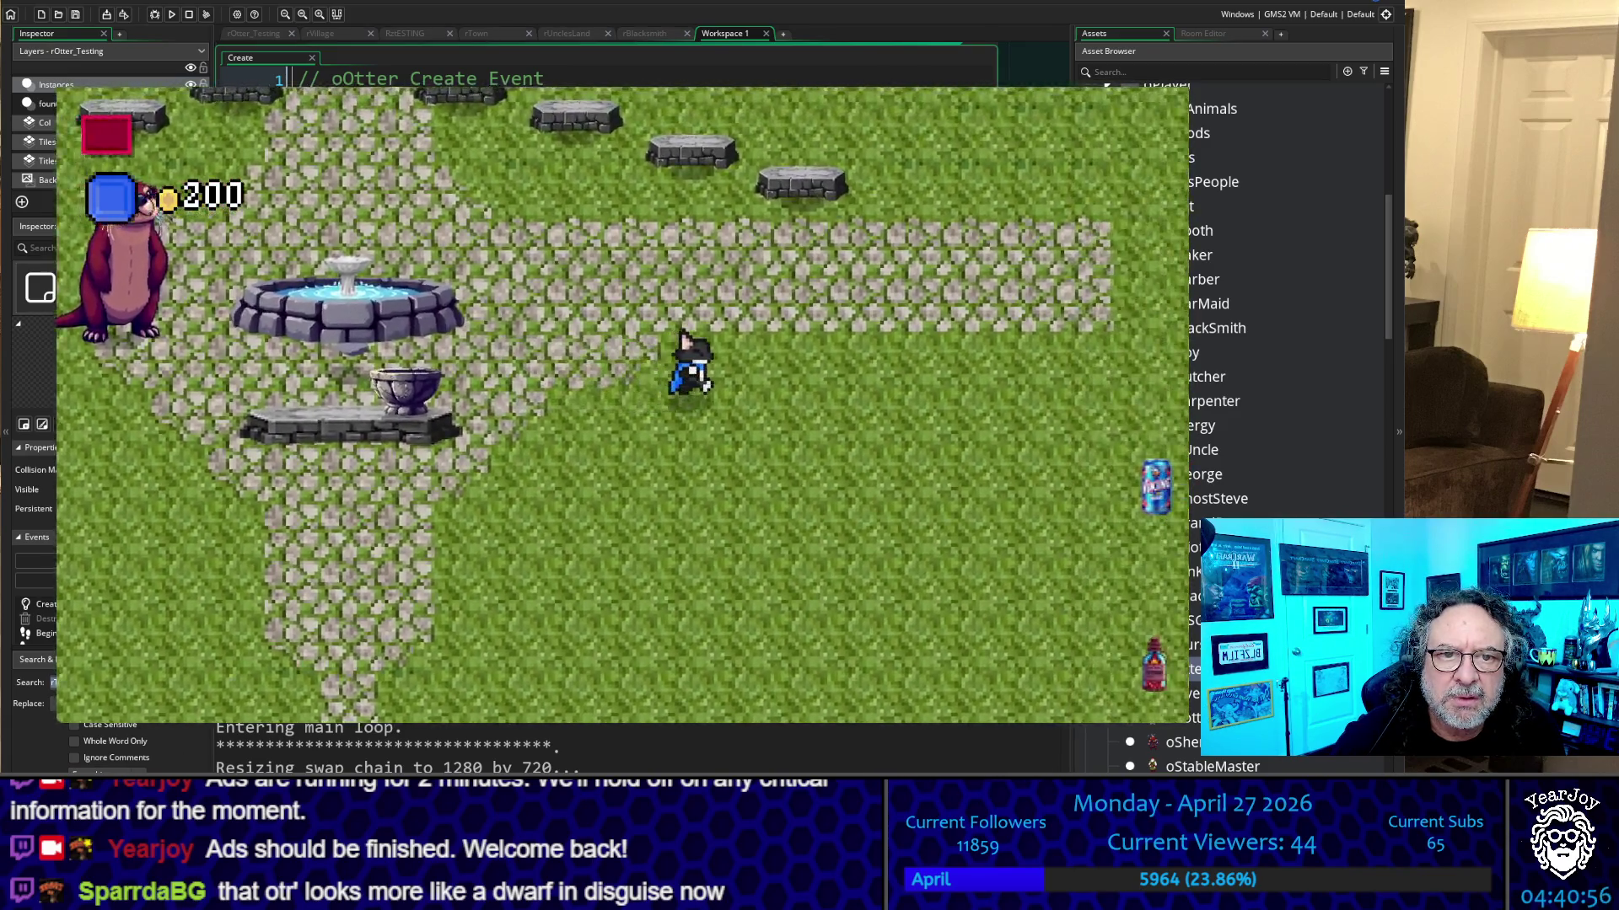
{"action": "key", "text": "Up"}
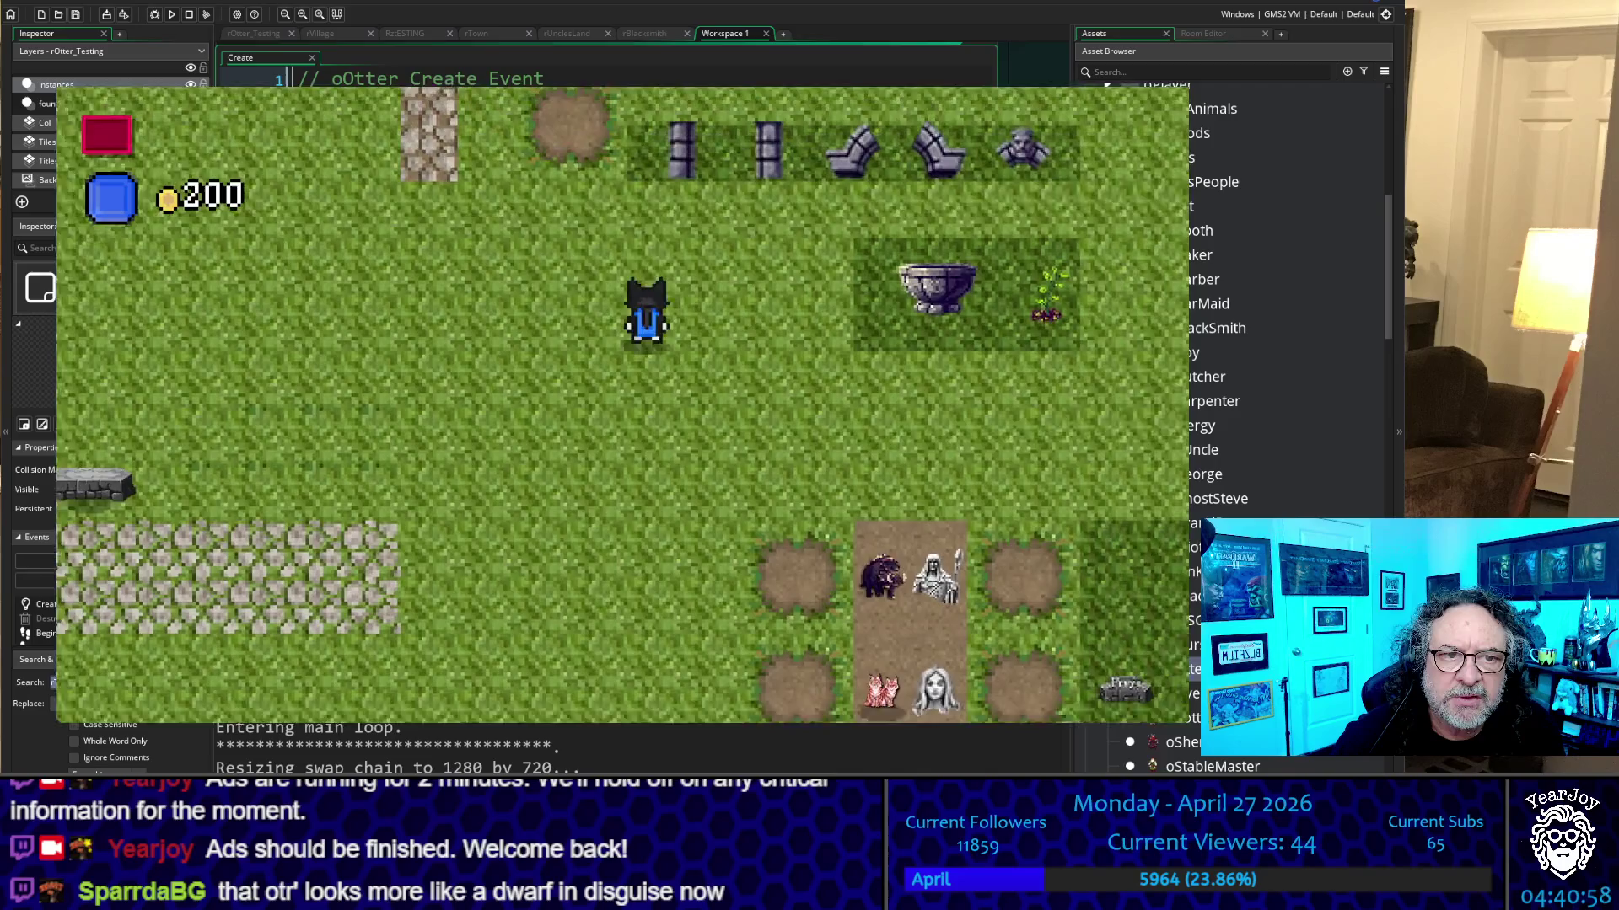
{"action": "key", "text": "Right"}
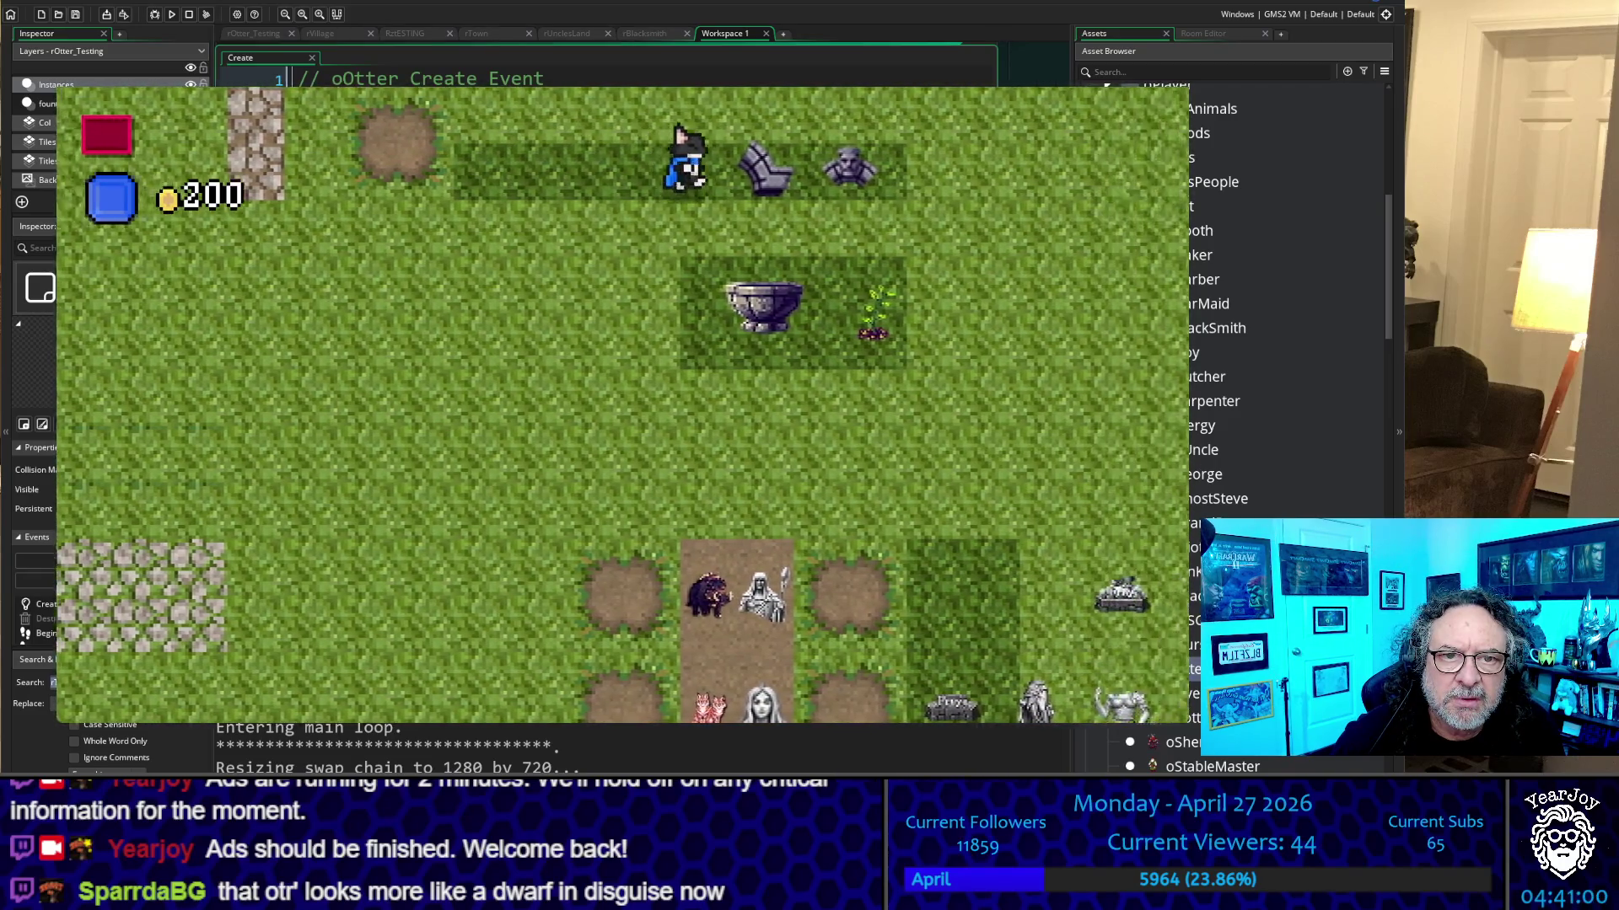
{"action": "key", "text": "Down"}
{"action": "key", "text": "Right"}
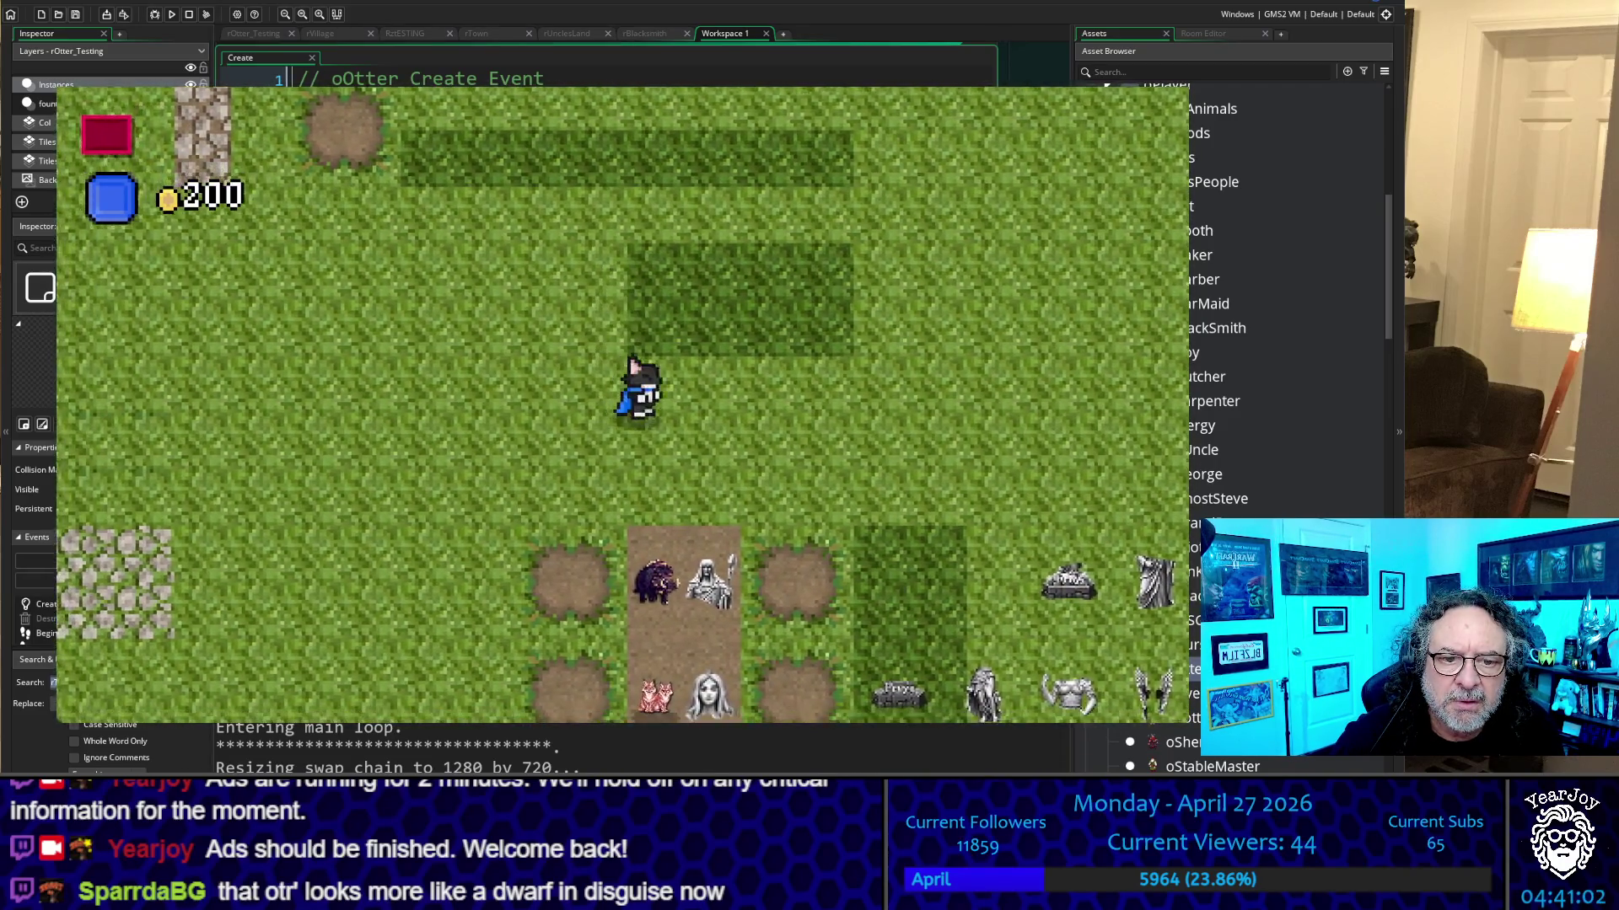
{"action": "key", "text": "Down"}
{"action": "key", "text": "Right"}
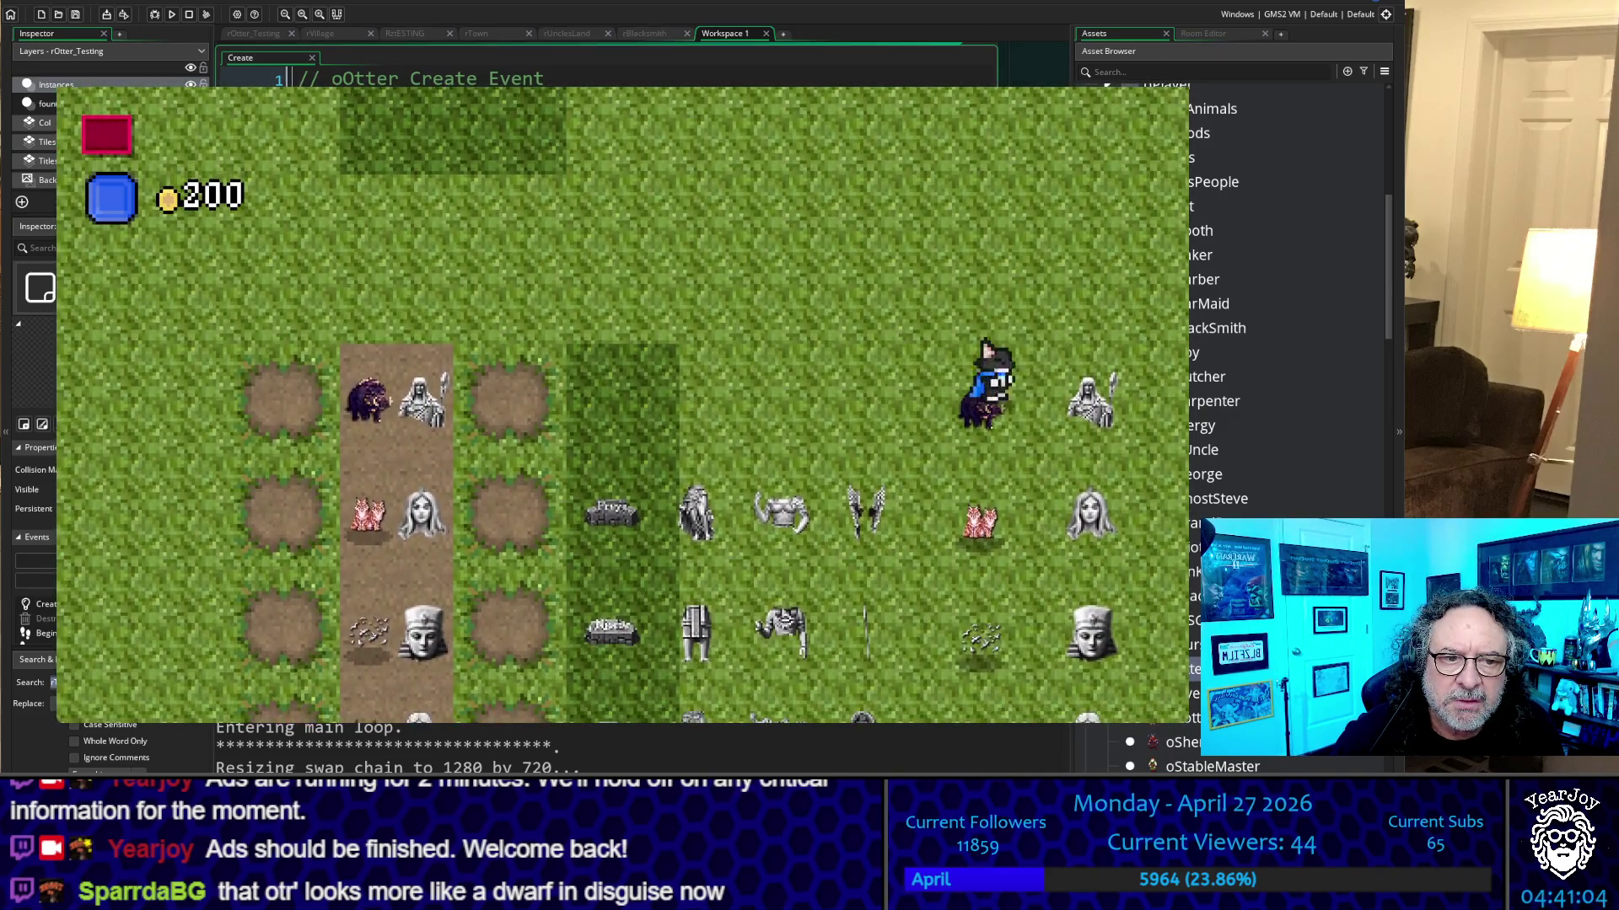
Walk back left and down onto the cobblestone path
{"action": "key", "text": "Left"}
{"action": "key", "text": "Up"}
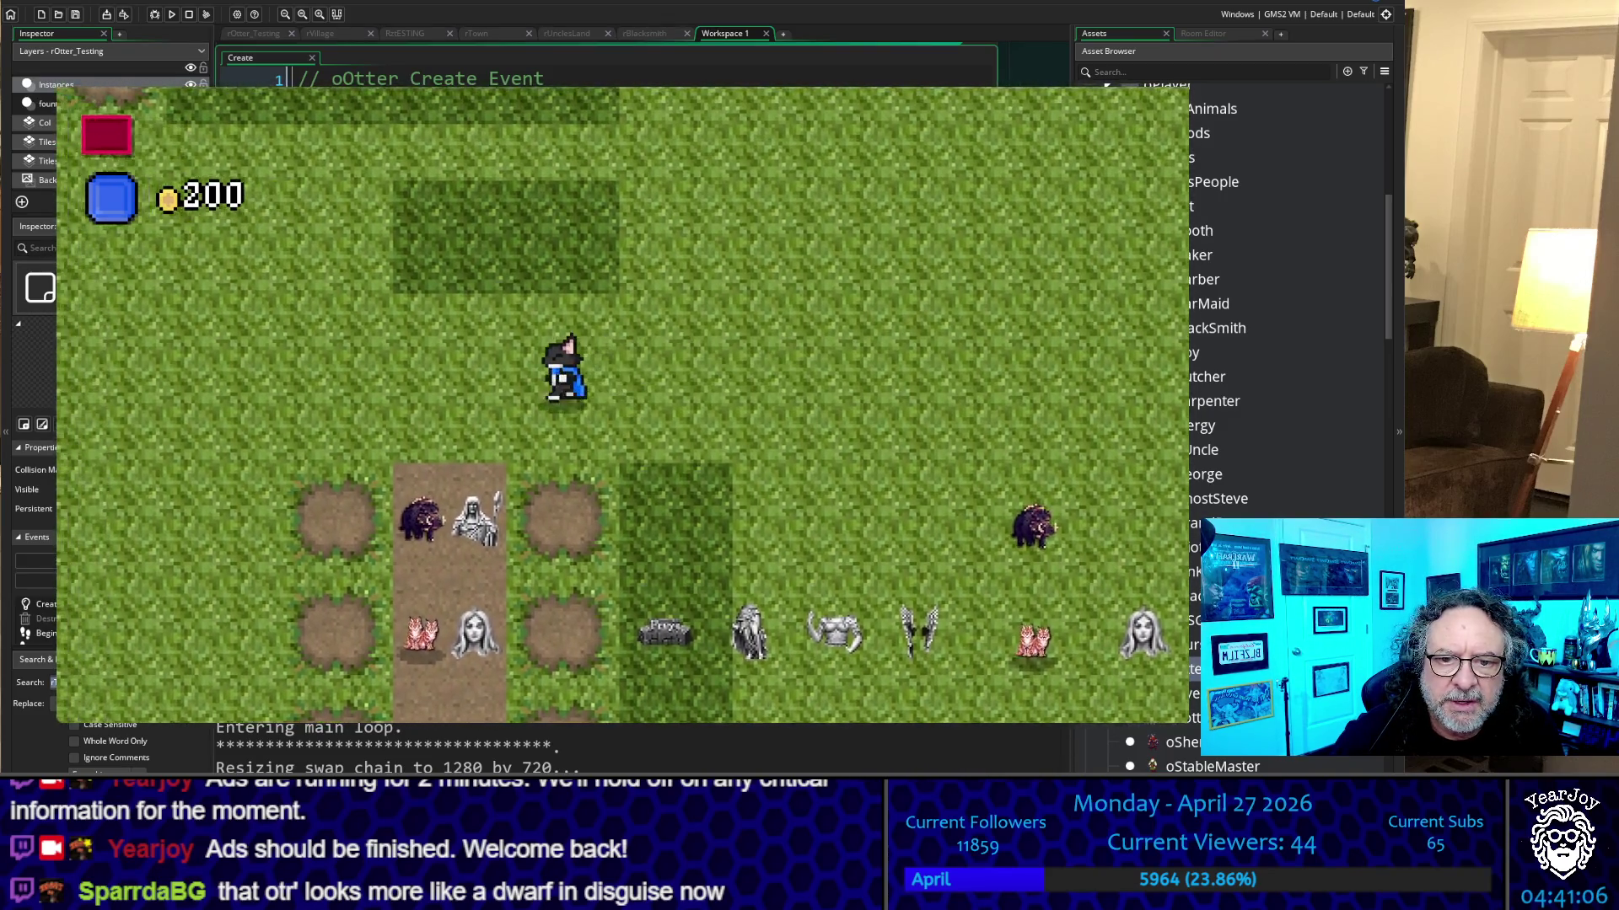
{"action": "key", "text": "Left"}
{"action": "key", "text": "Down"}
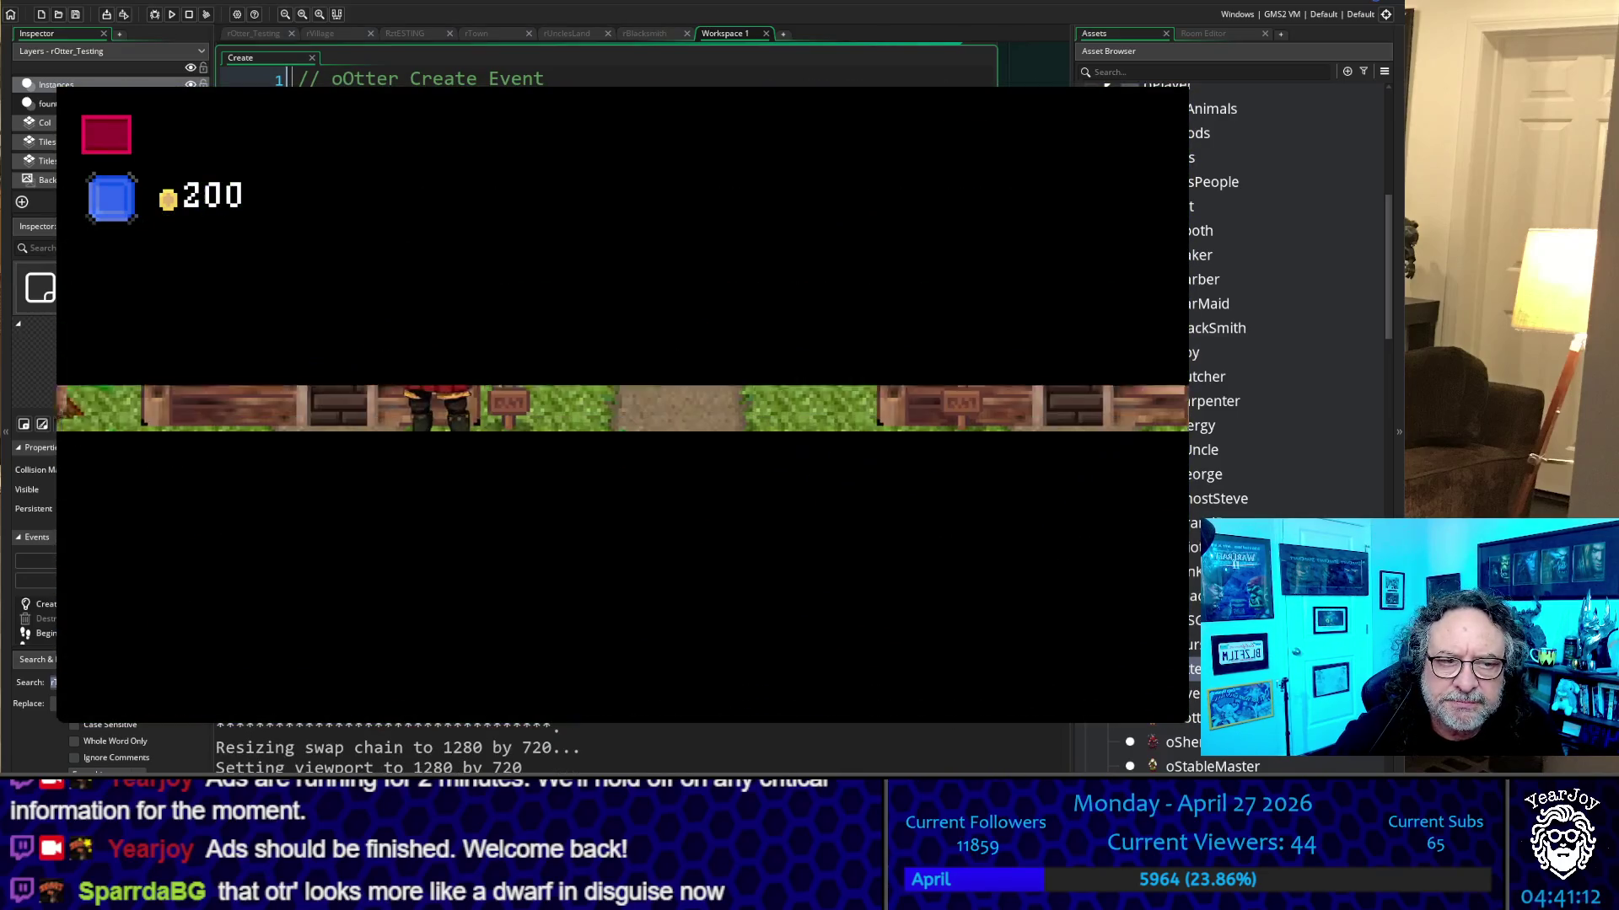
Walk through the top gate and over to the otter beside the restored fountain
{"action": "key", "text": "Up"}
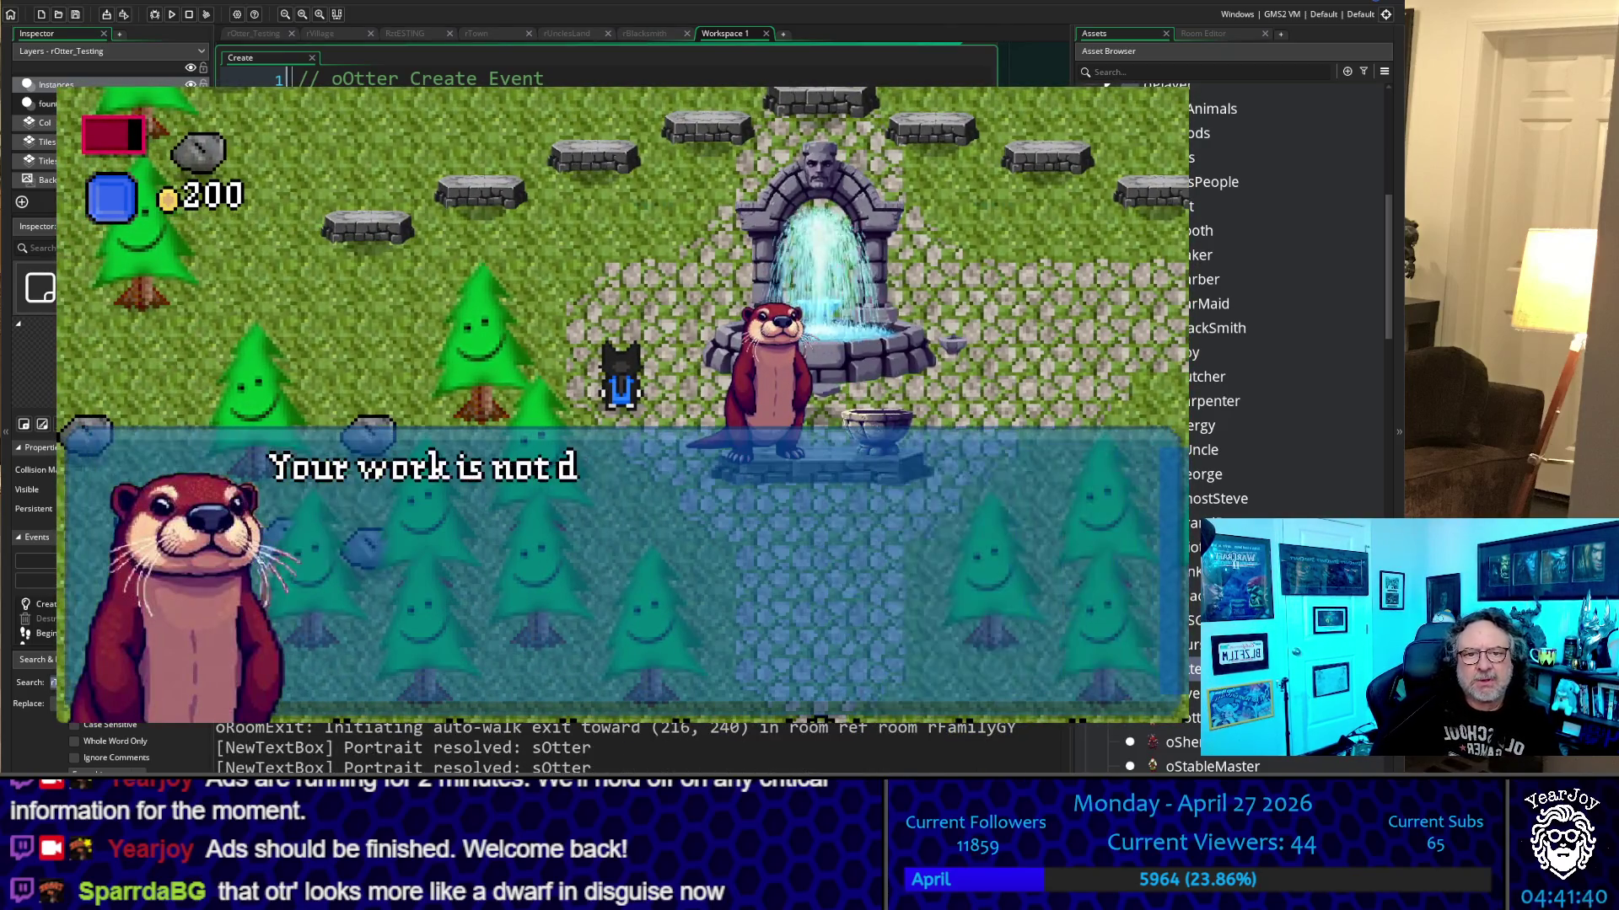
{"action": "key", "text": "Right"}
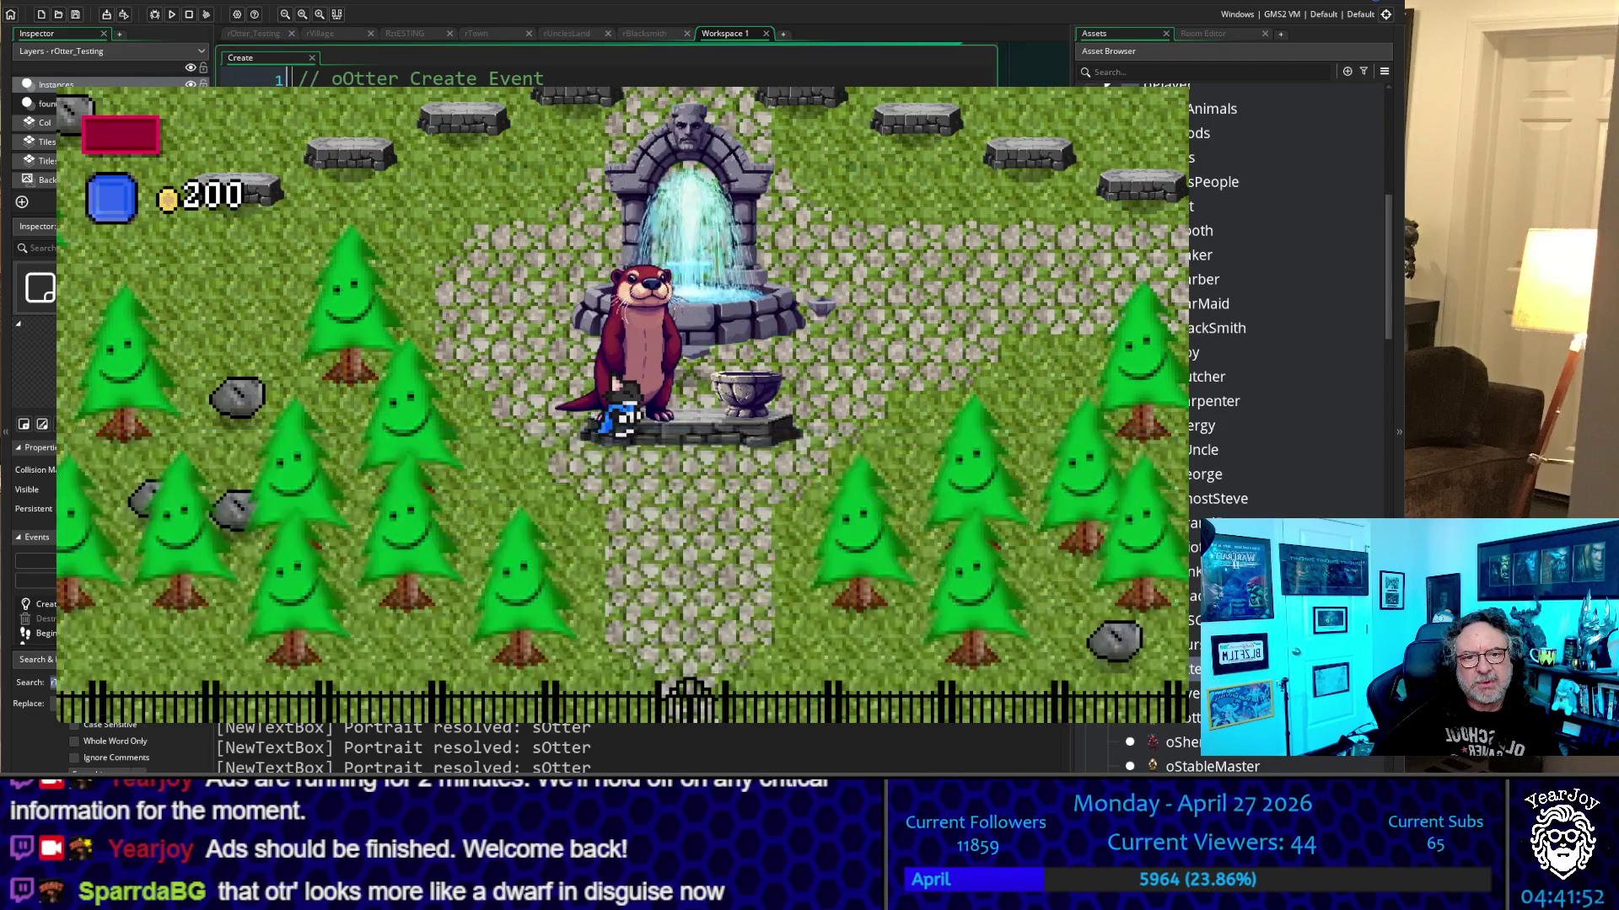
{"action": "key", "text": "Down"}
{"action": "key", "text": "Up"}
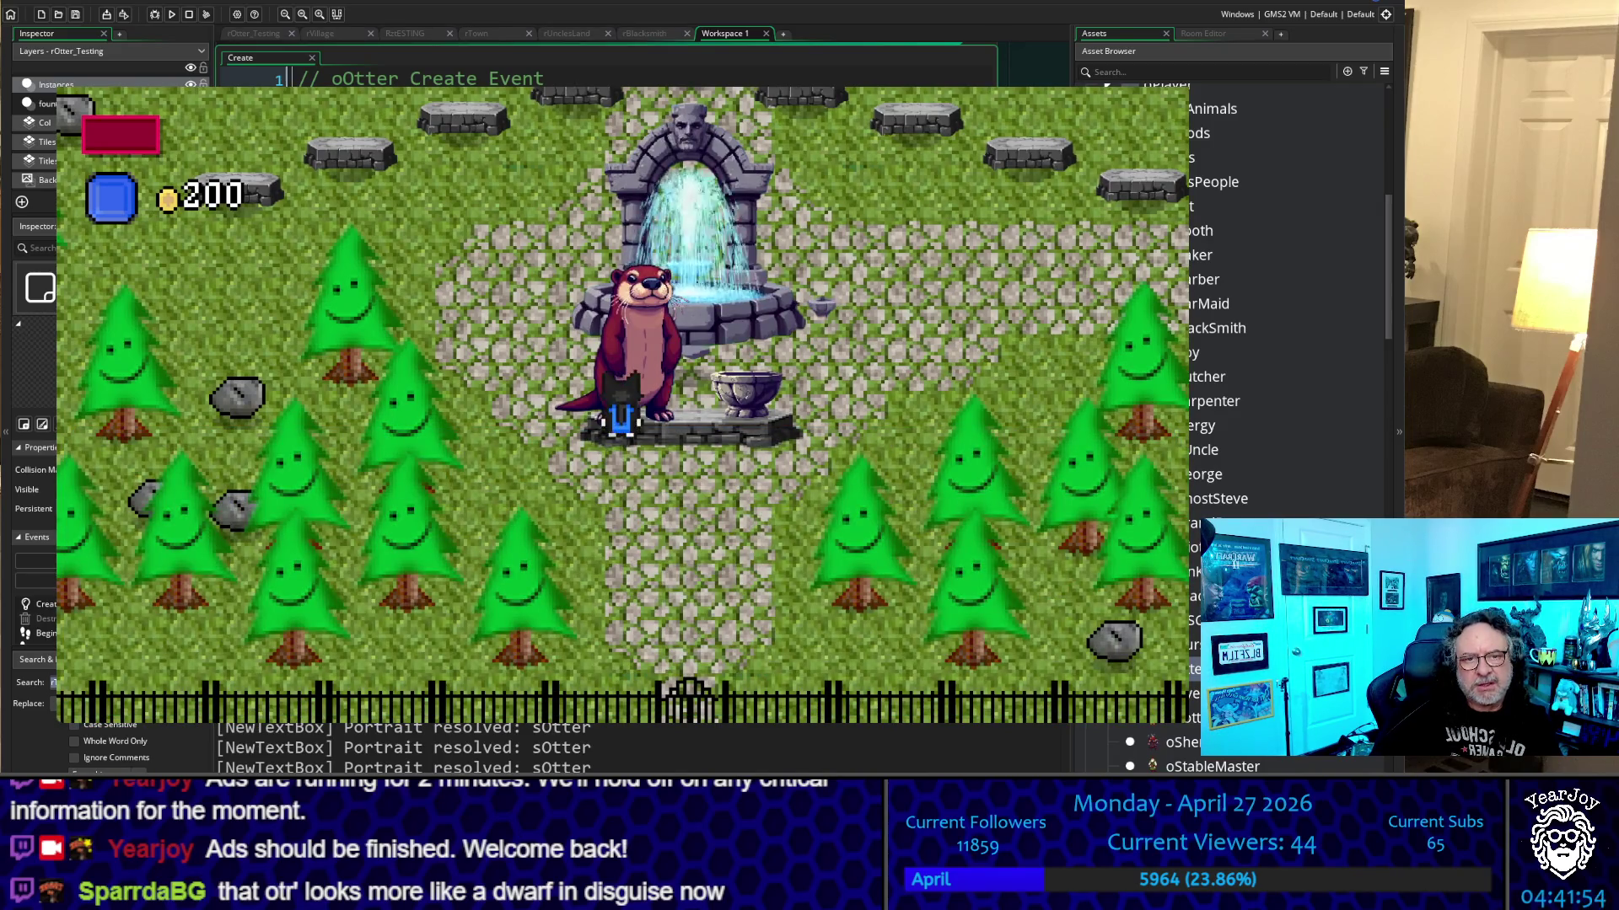
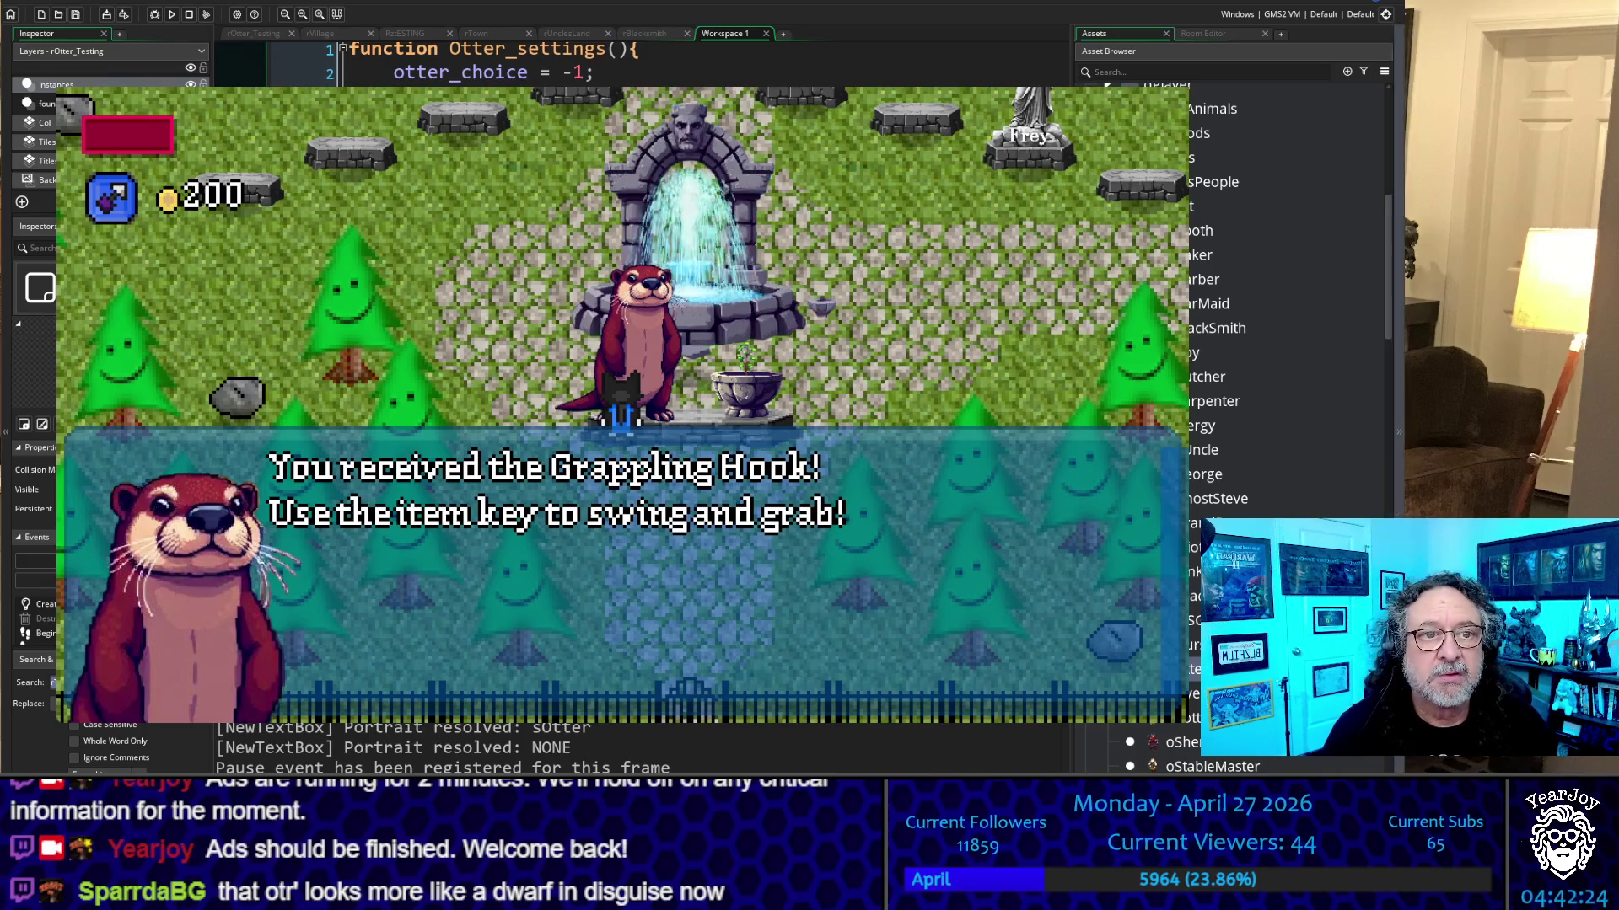
Close the running game and rebuild it with F5 for a fresh test run
{"action": "key", "text": "Escape"}
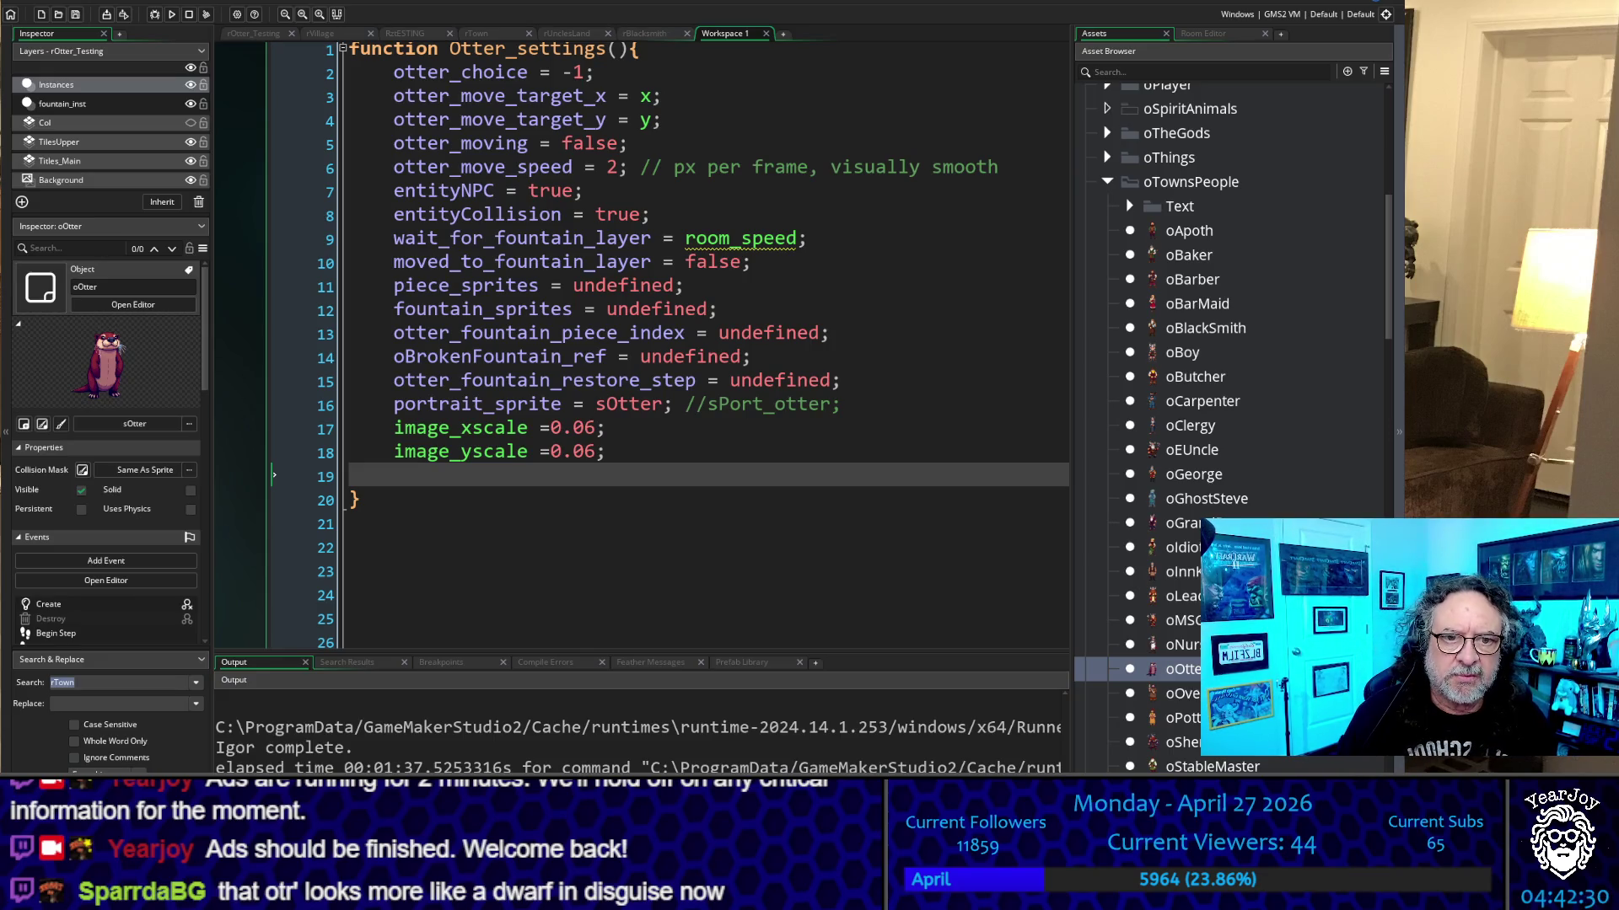
{"action": "left_click", "coordinate": [860, 598]}
{"action": "key", "text": "F5"}
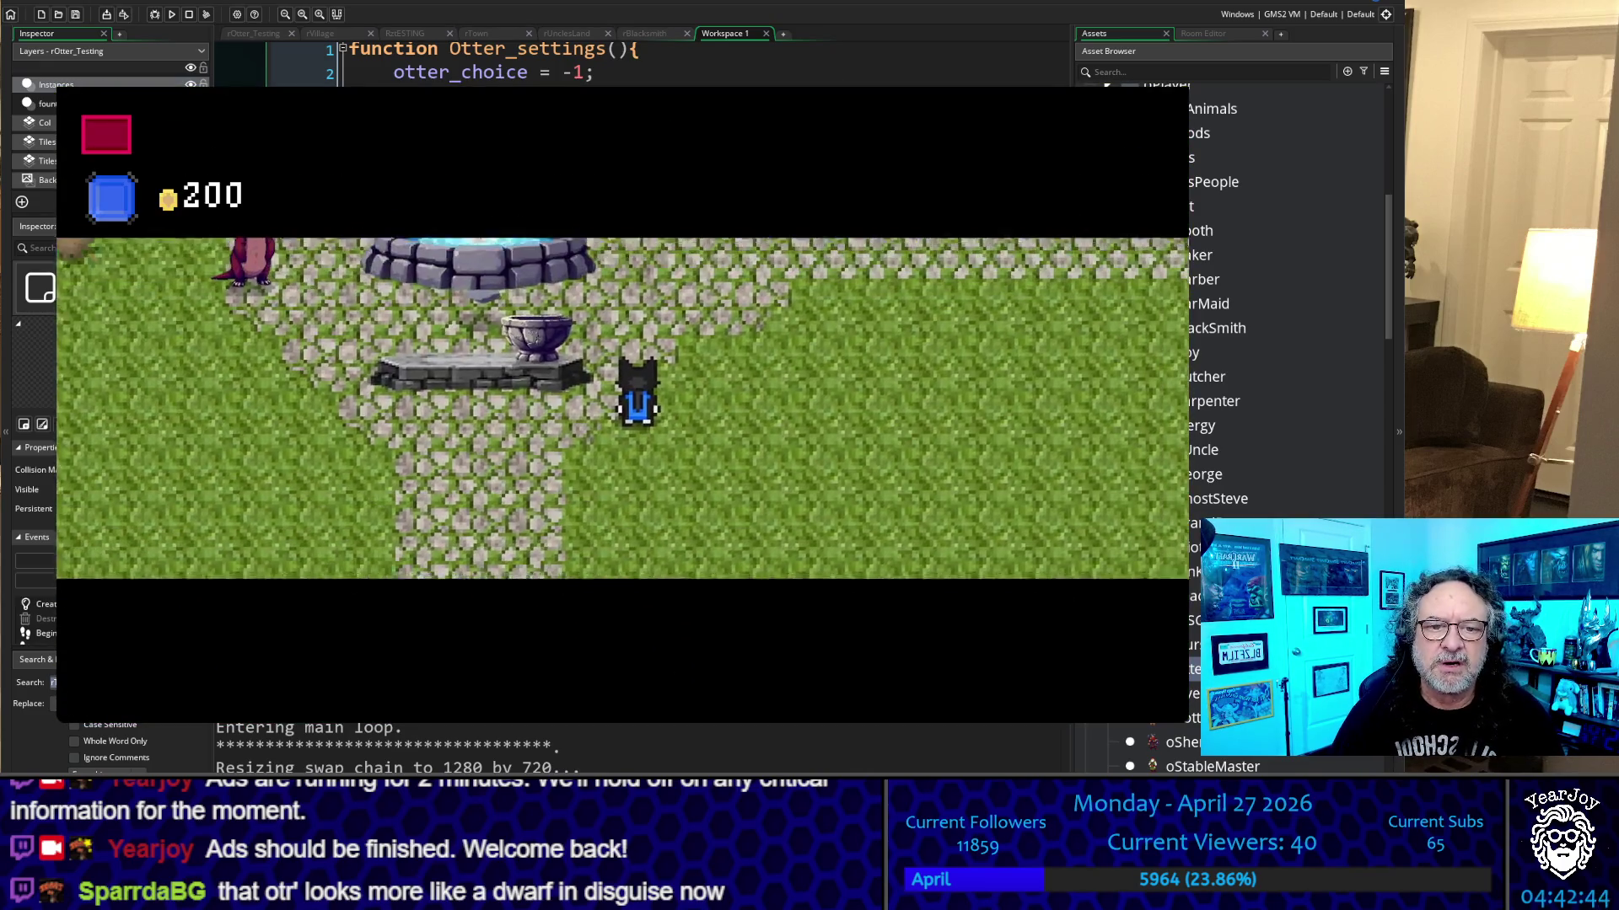
Walk the player around the fountain and past the otter to watch it follow, then exit the game
{"action": "key", "text": "Left"}
{"action": "key", "text": "Up"}
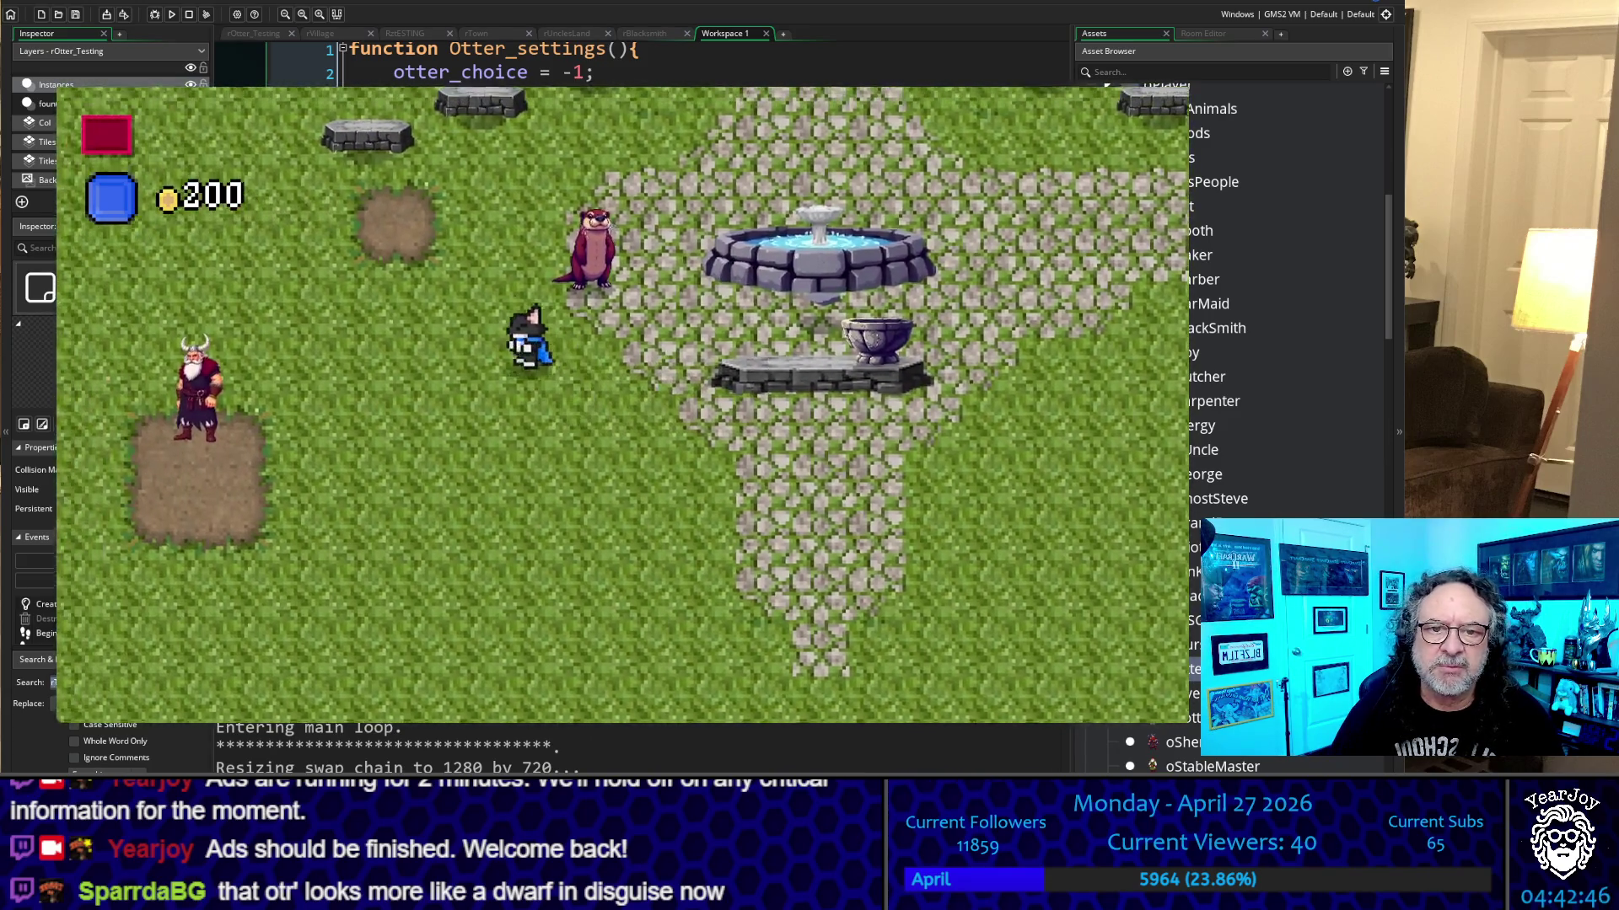
{"action": "key", "text": "Down"}
{"action": "key", "text": "Right"}
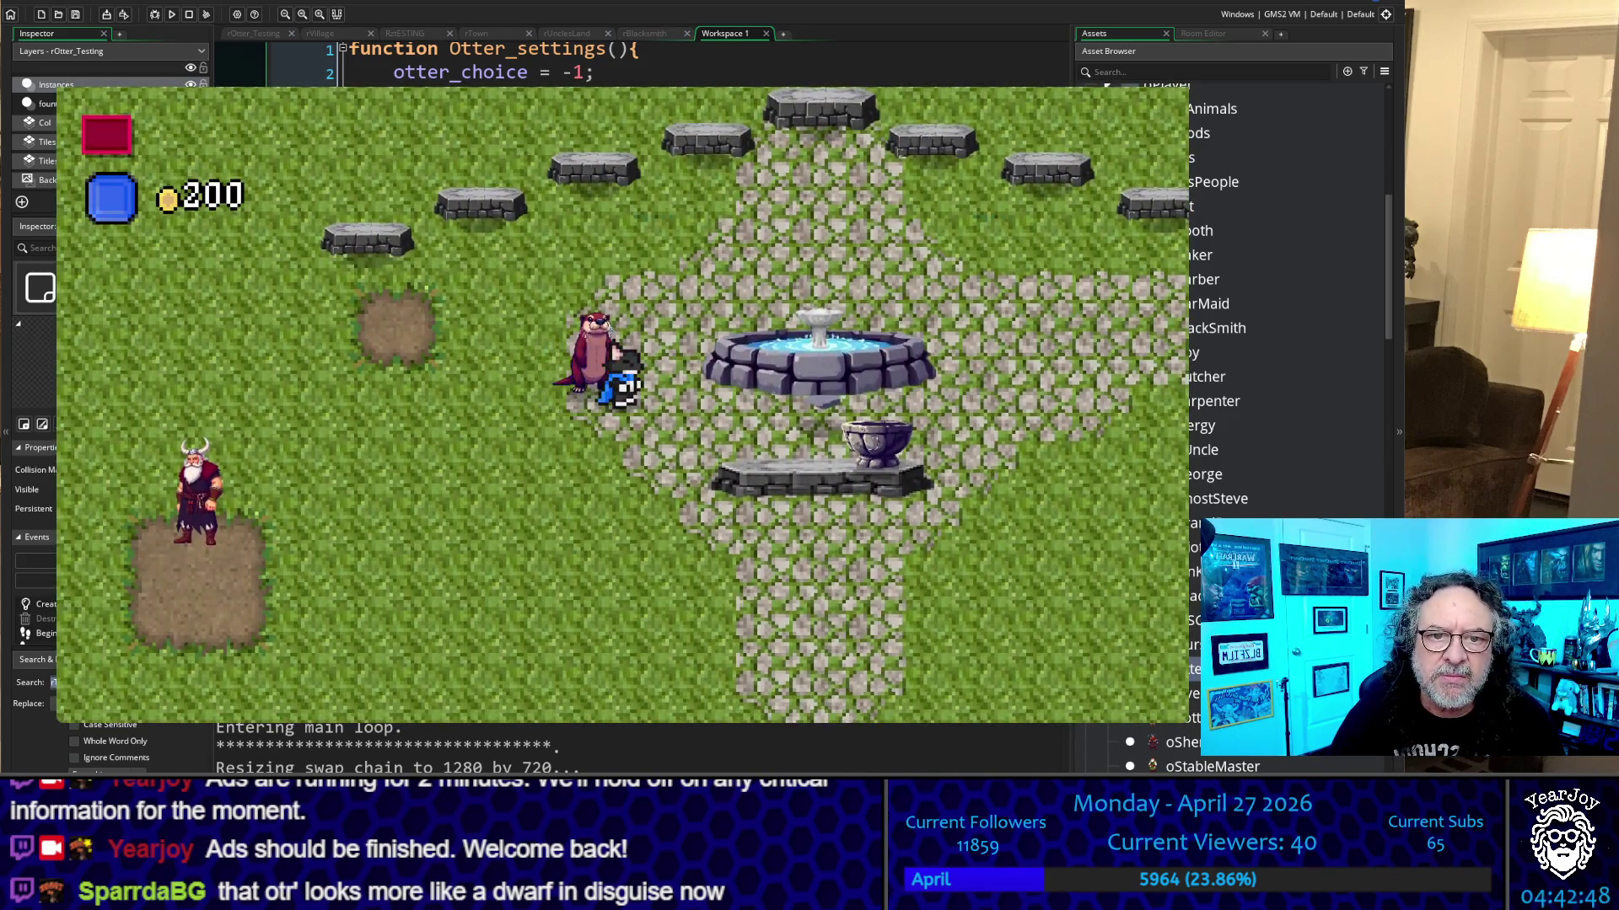
{"action": "key", "text": "Left"}
{"action": "key", "text": "Left"}
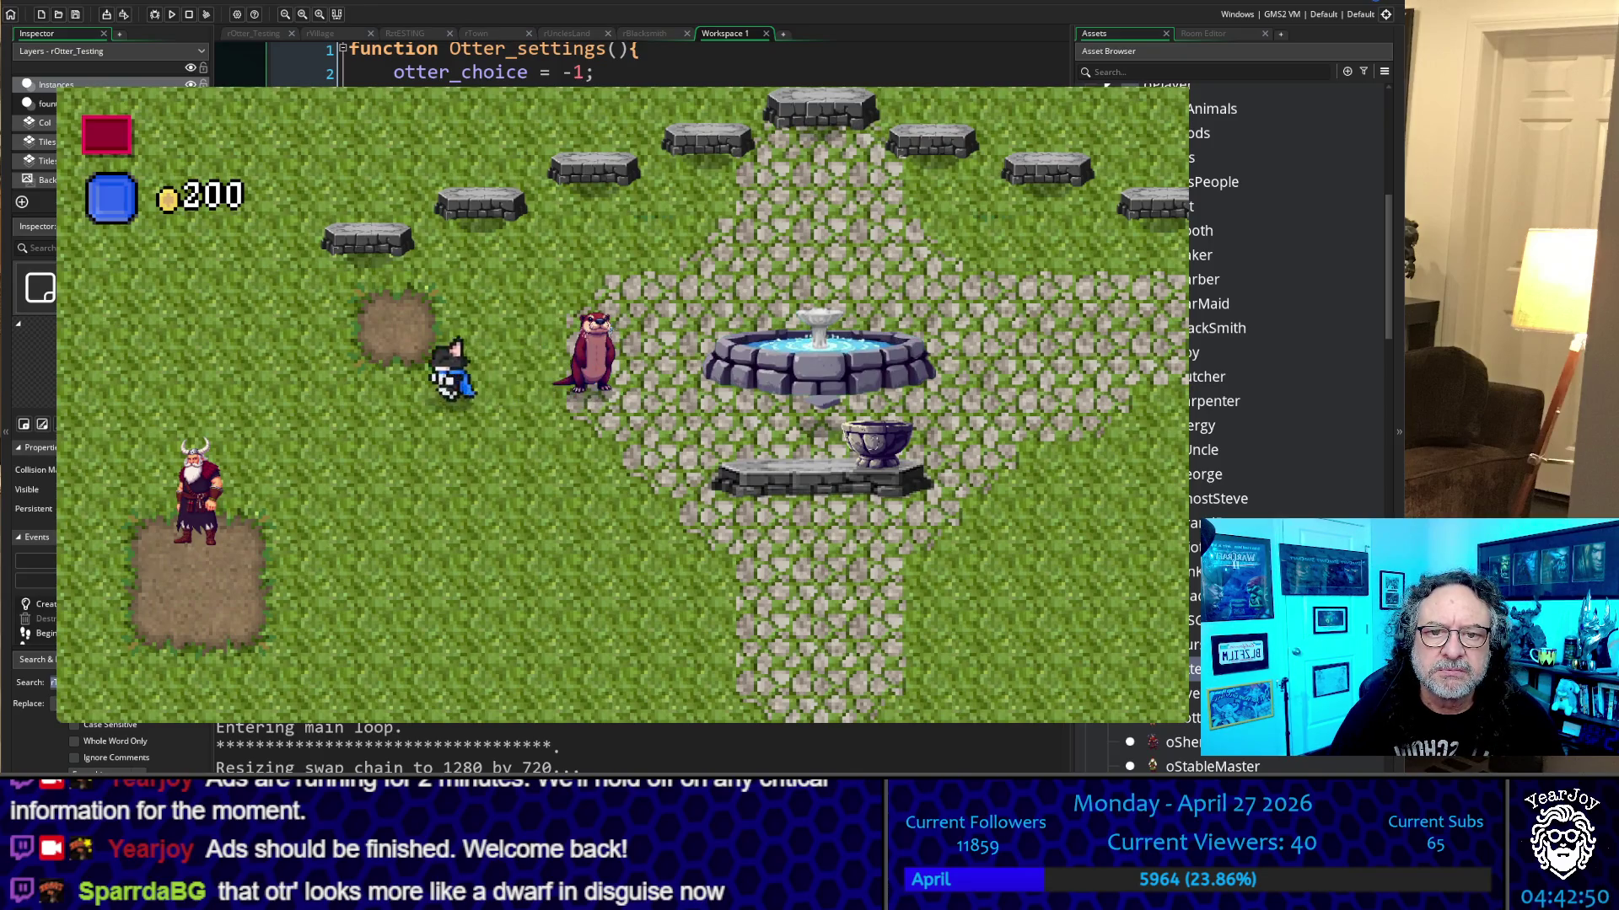
{"action": "key", "text": "Up"}
{"action": "key", "text": "Left"}
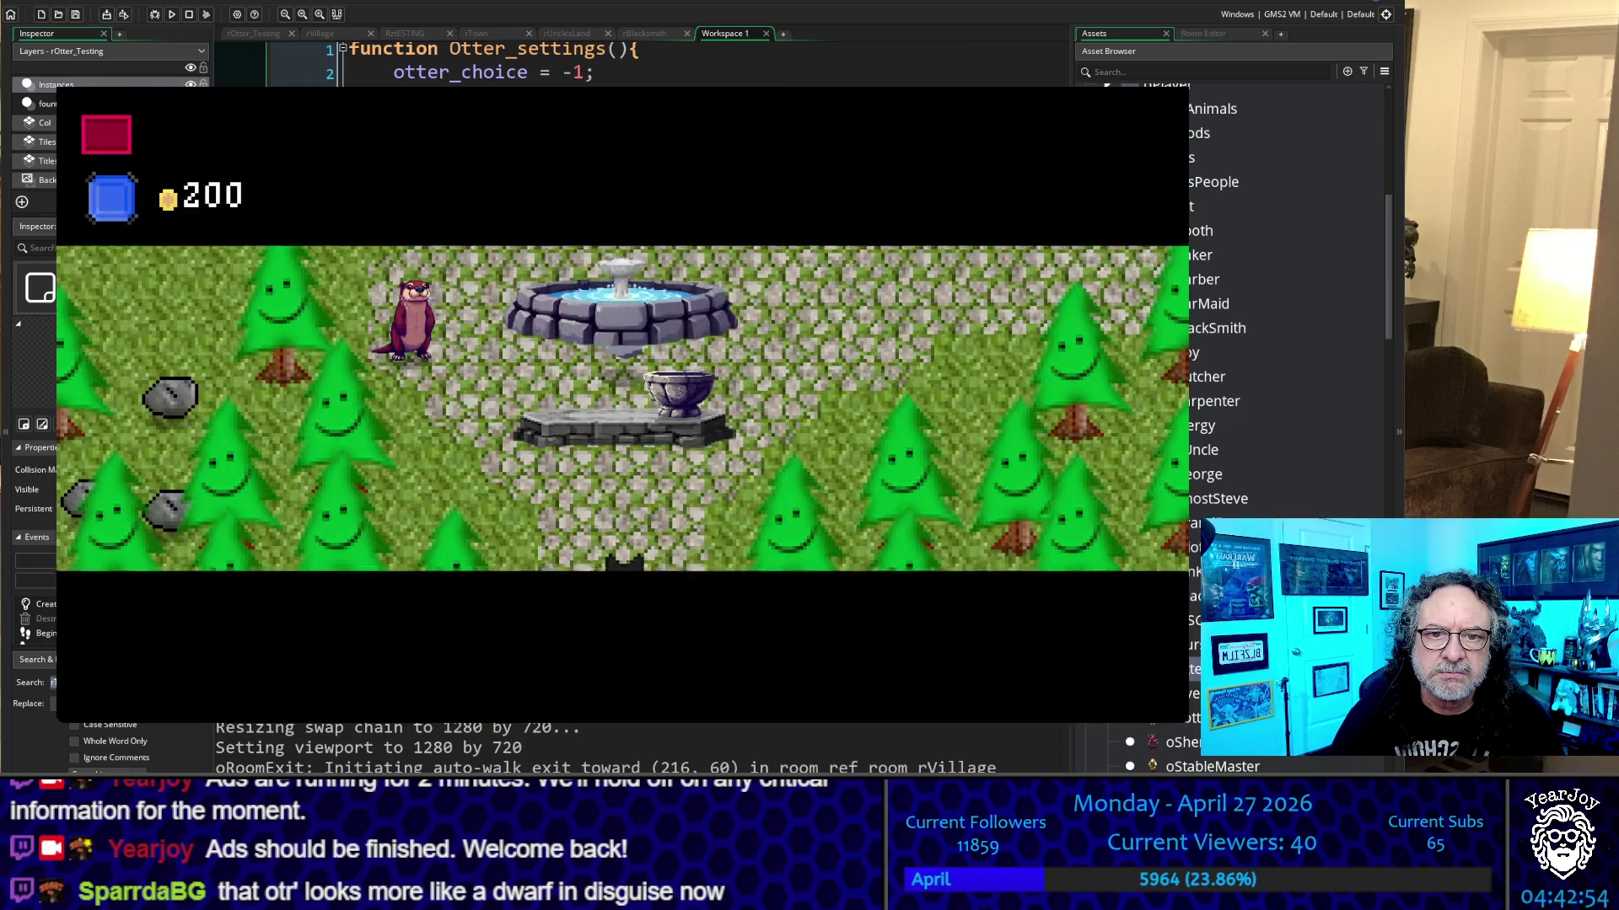
{"action": "key", "text": "Down"}
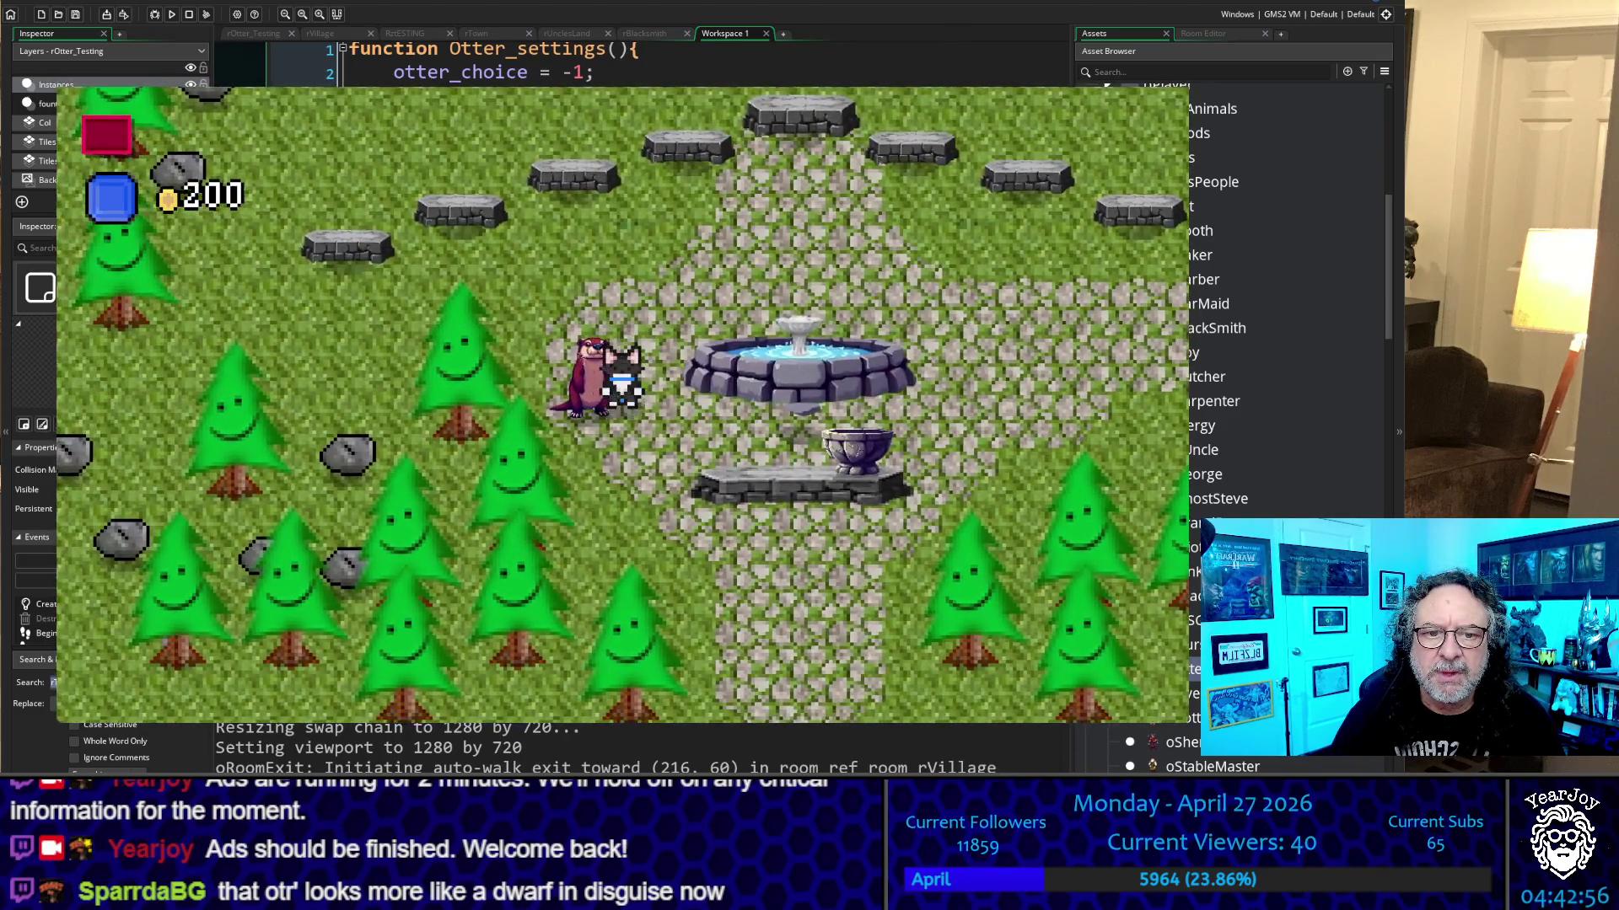
{"action": "key", "text": "Up"}
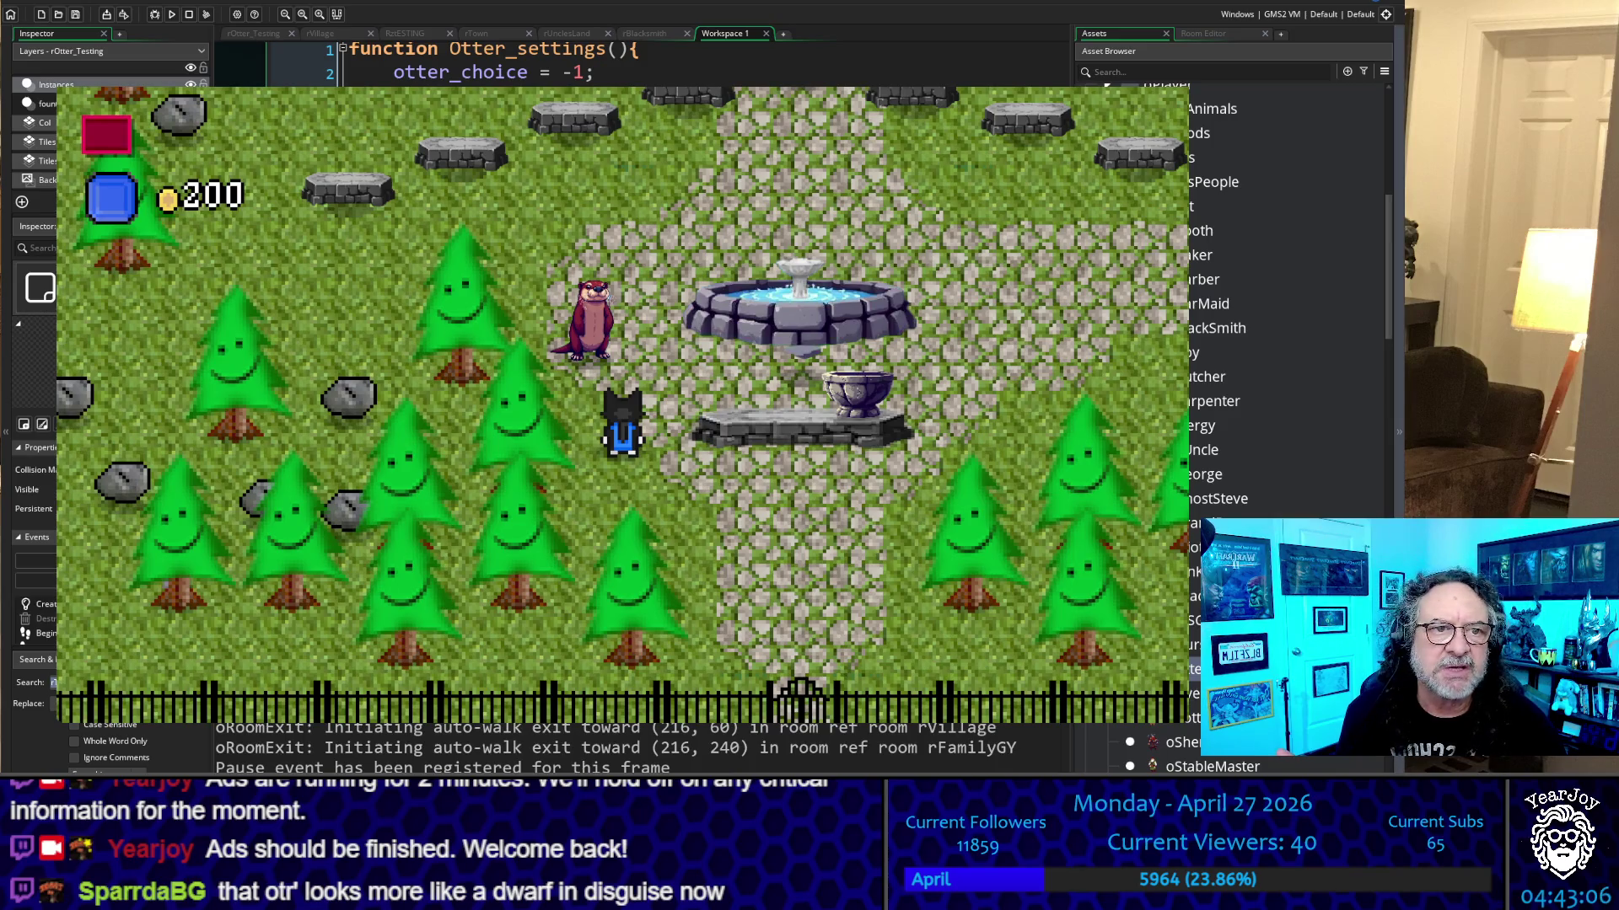
{"action": "key", "text": "Escape"}
Remove the surplus blank lines before Nurse_settings and Blacksmith_settings
{"action": "scroll", "coordinate": [370, 338], "scroll_direction": "down", "scroll_amount": 5}
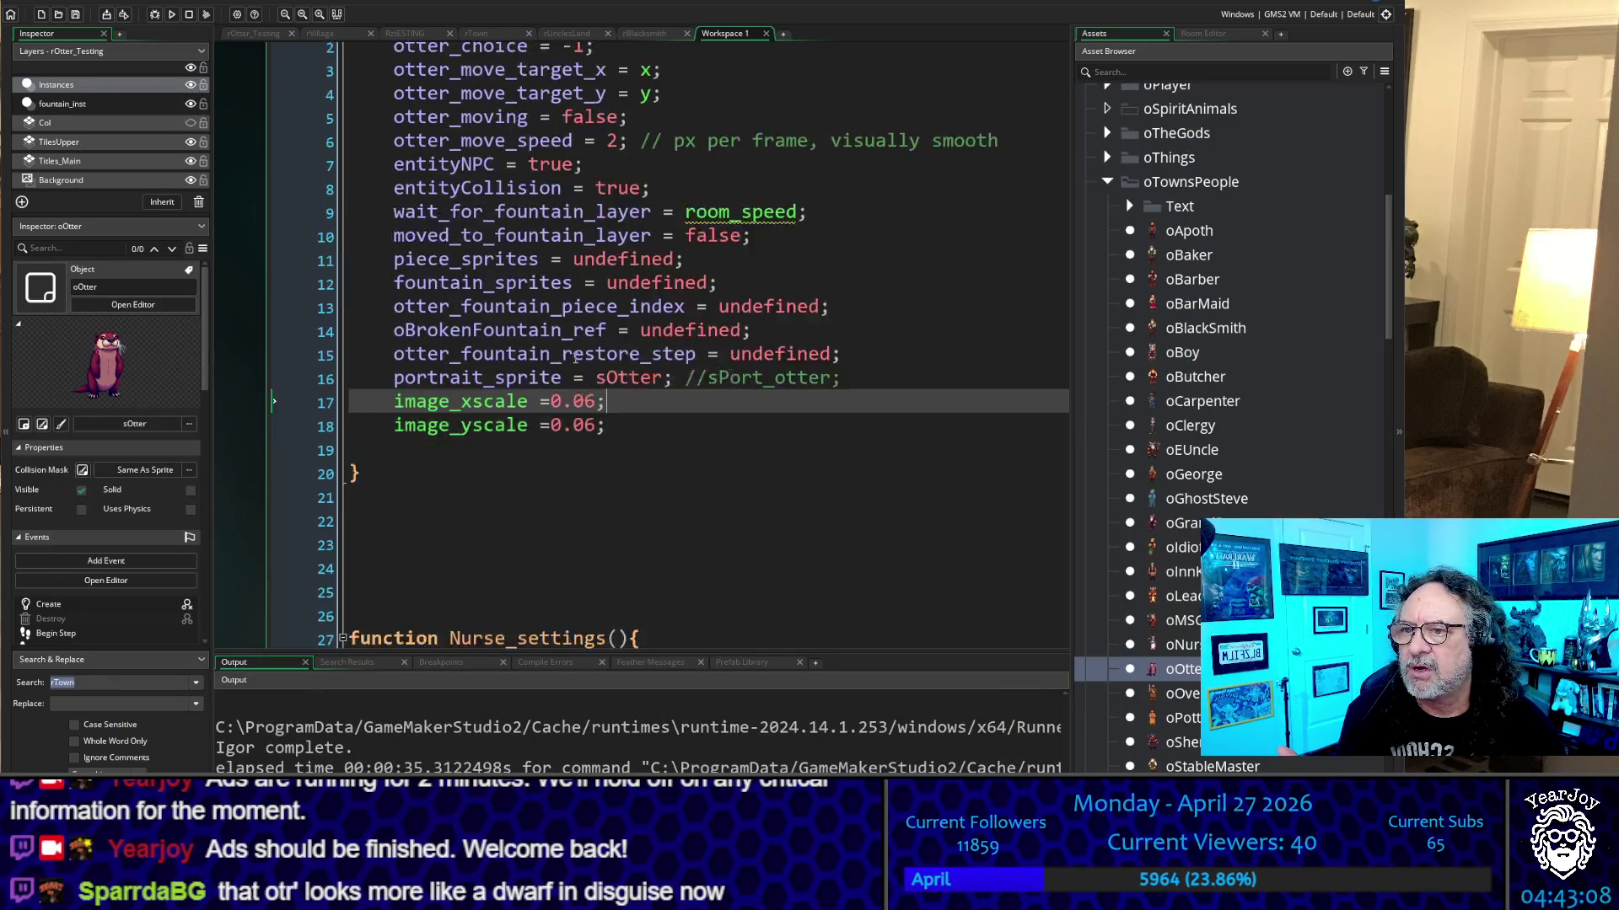
{"action": "scroll", "coordinate": [540, 296], "scroll_direction": "up", "scroll_amount": 1}
{"action": "left_click", "coordinate": [510, 261]}
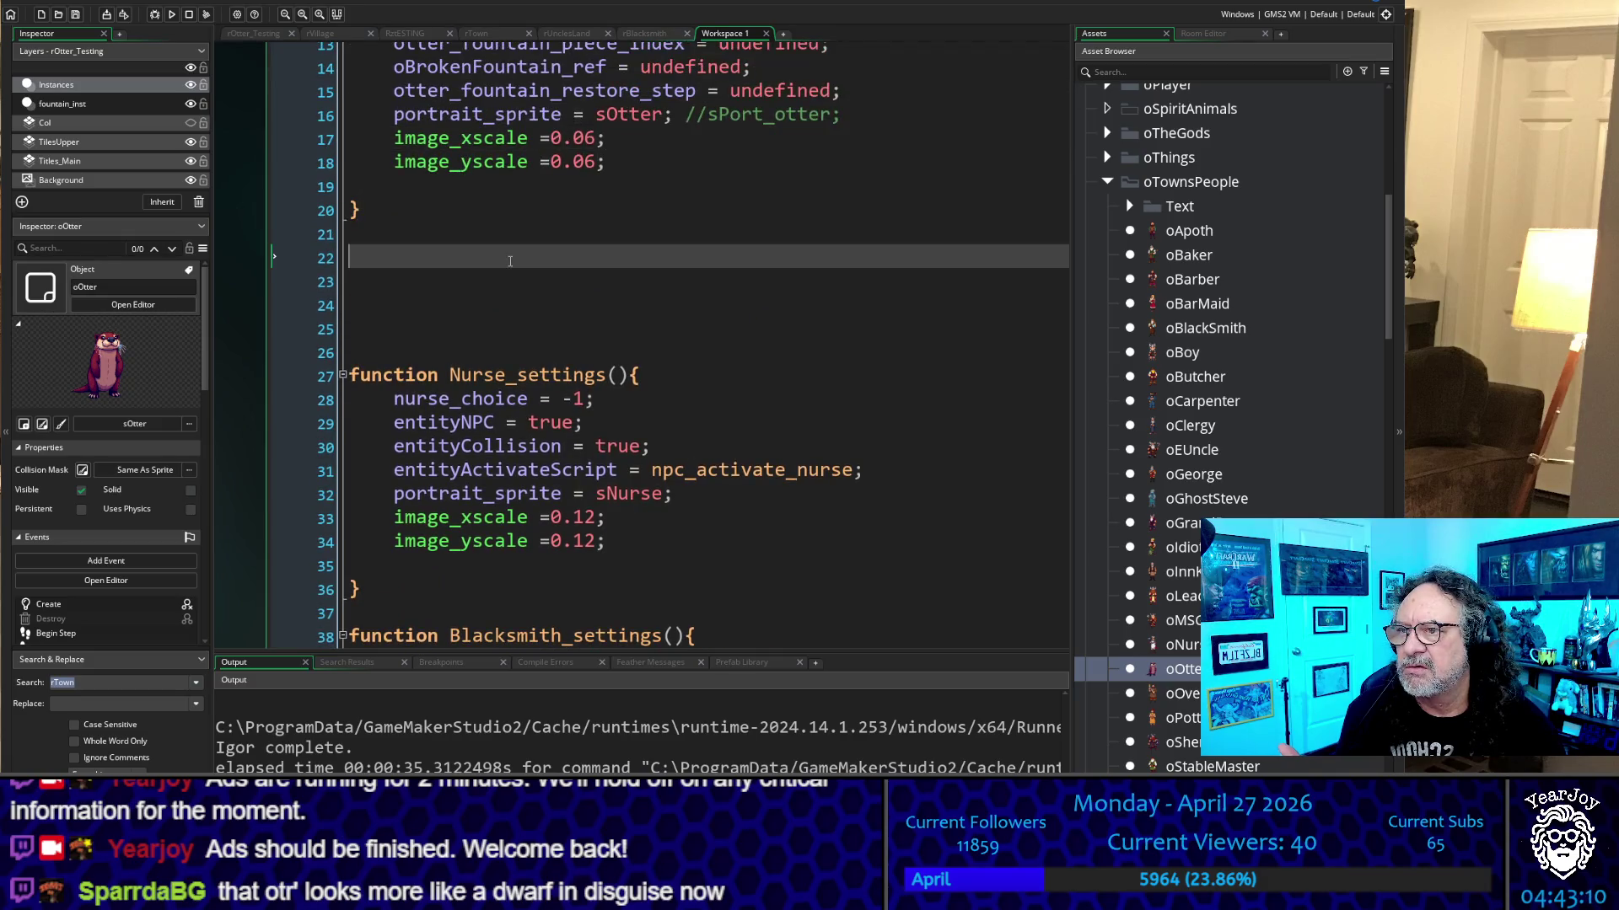
{"action": "key", "text": "BackSpace"}
{"action": "key", "text": "Delete"}
{"action": "key", "text": "Delete"}
{"action": "key", "text": "Delete"}
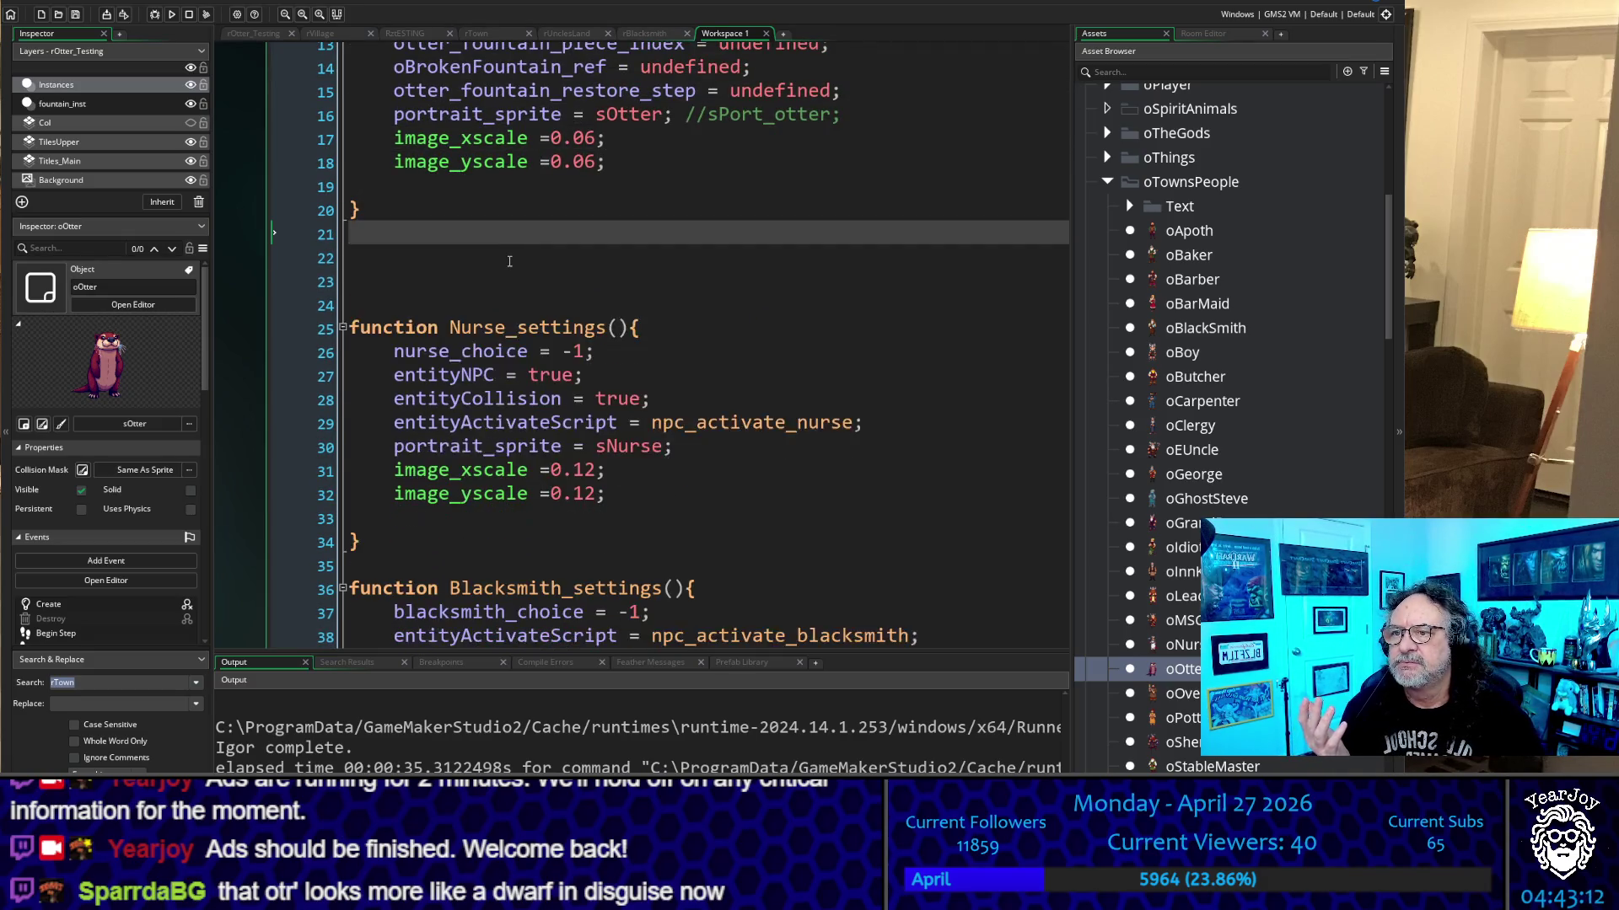
{"action": "key", "text": "Up"}
{"action": "key", "text": "Up"}
{"action": "key", "text": "Delete"}
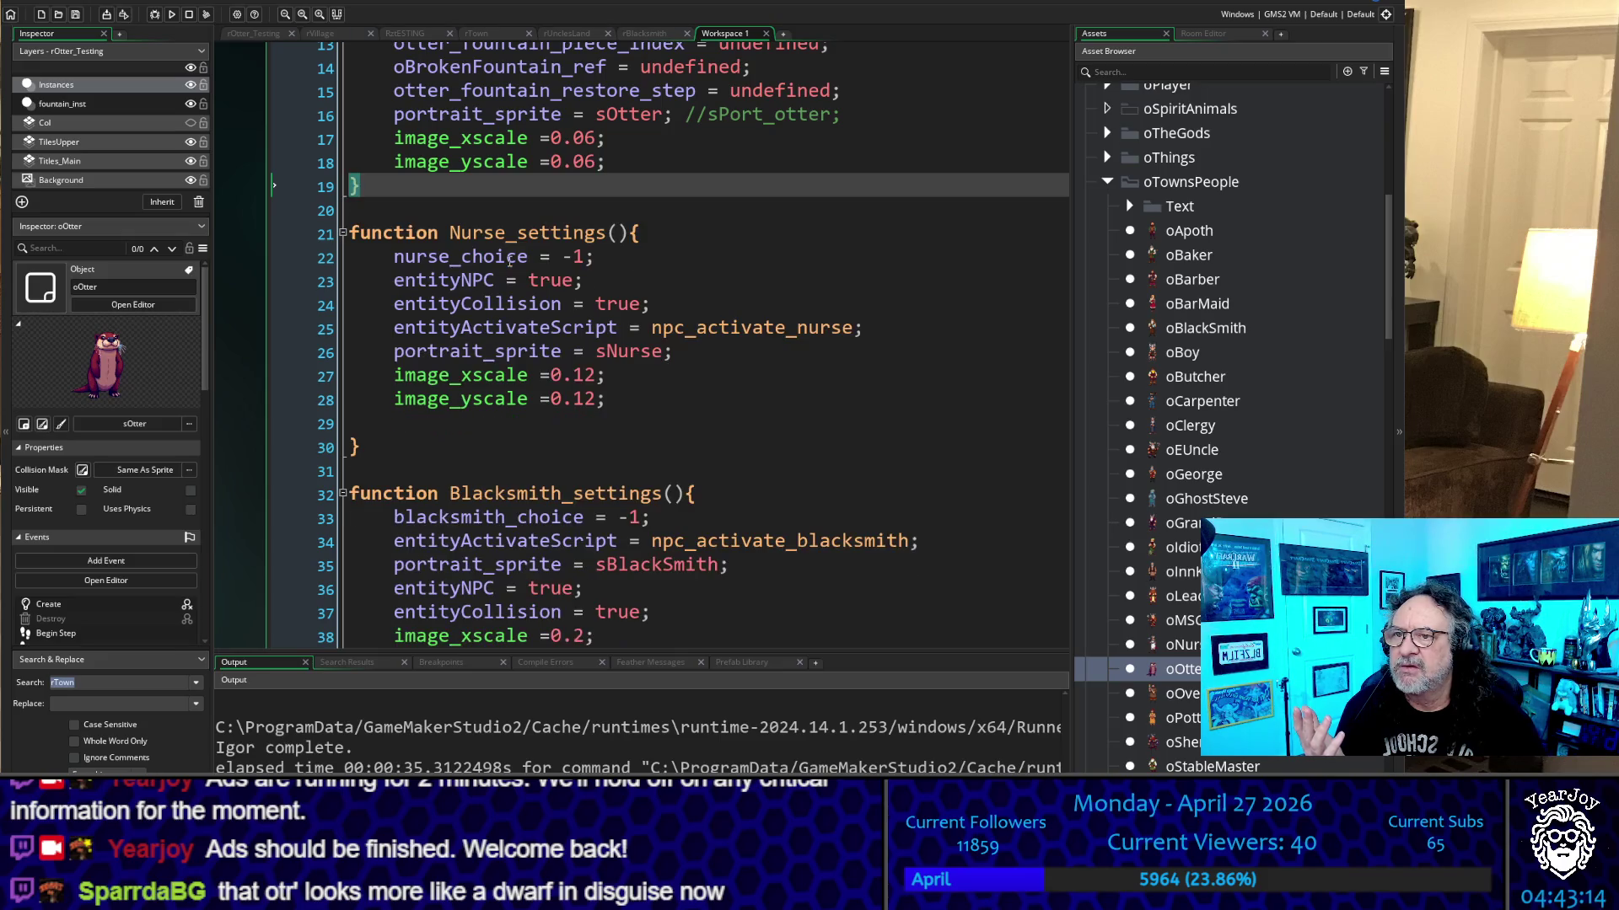
{"action": "key", "text": "Down"}
{"action": "key", "text": "Down"}
{"action": "key", "text": "Down"}
{"action": "key", "text": "Down"}
{"action": "key", "text": "Down"}
{"action": "key", "text": "Down"}
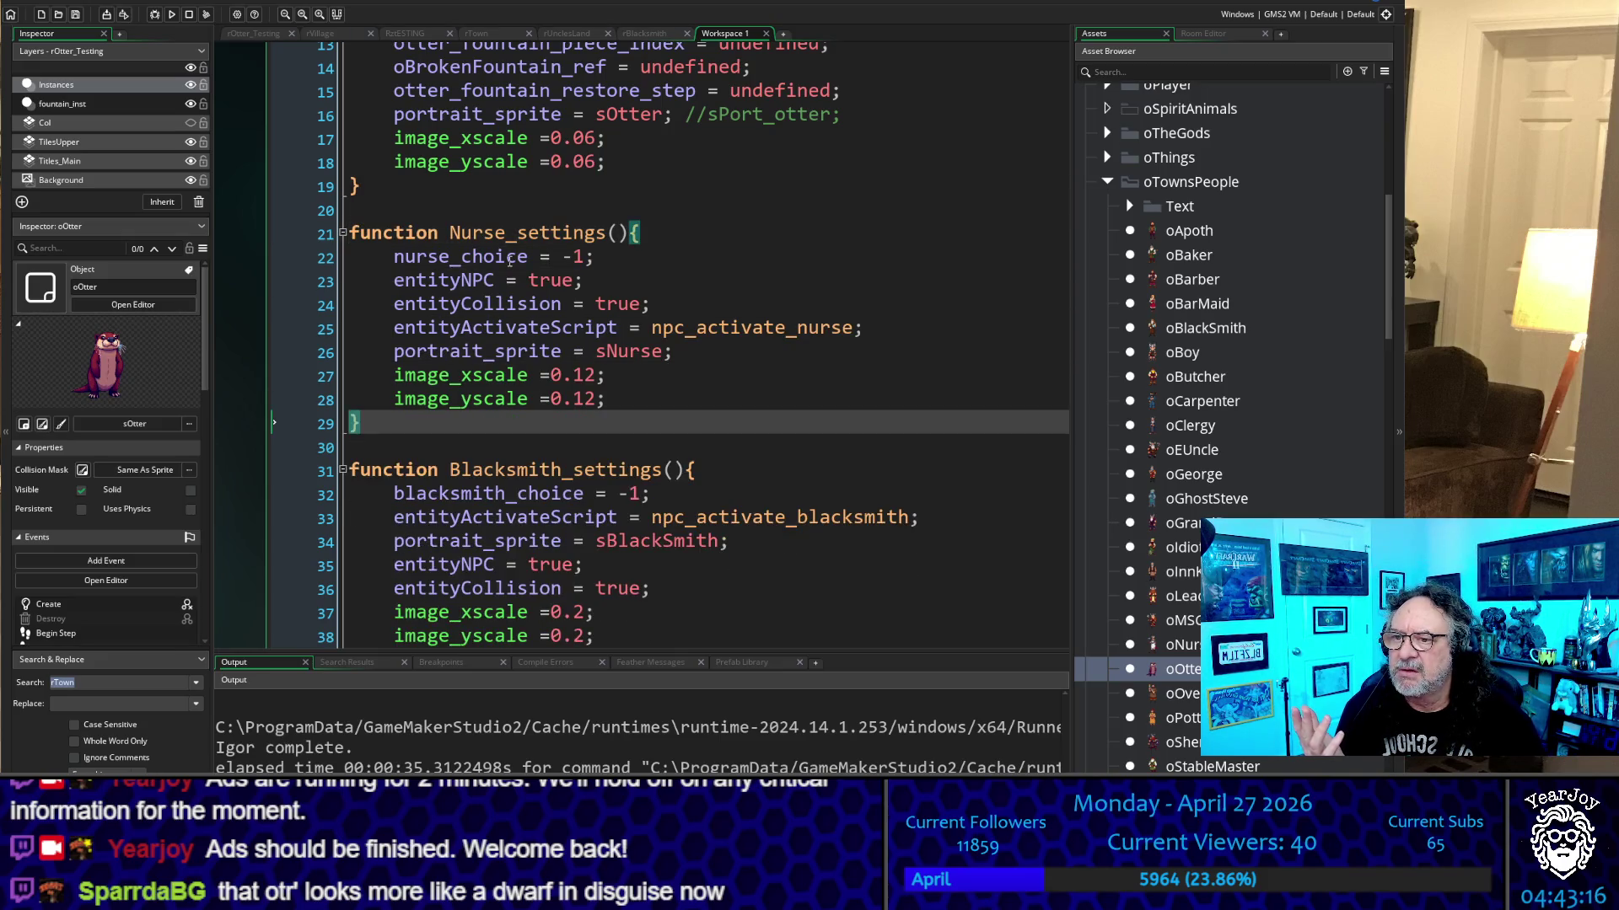
{"action": "key", "text": "BackSpace"}
{"action": "key", "text": "Down"}
{"action": "key", "text": "Down"}
{"action": "key", "text": "Down"}
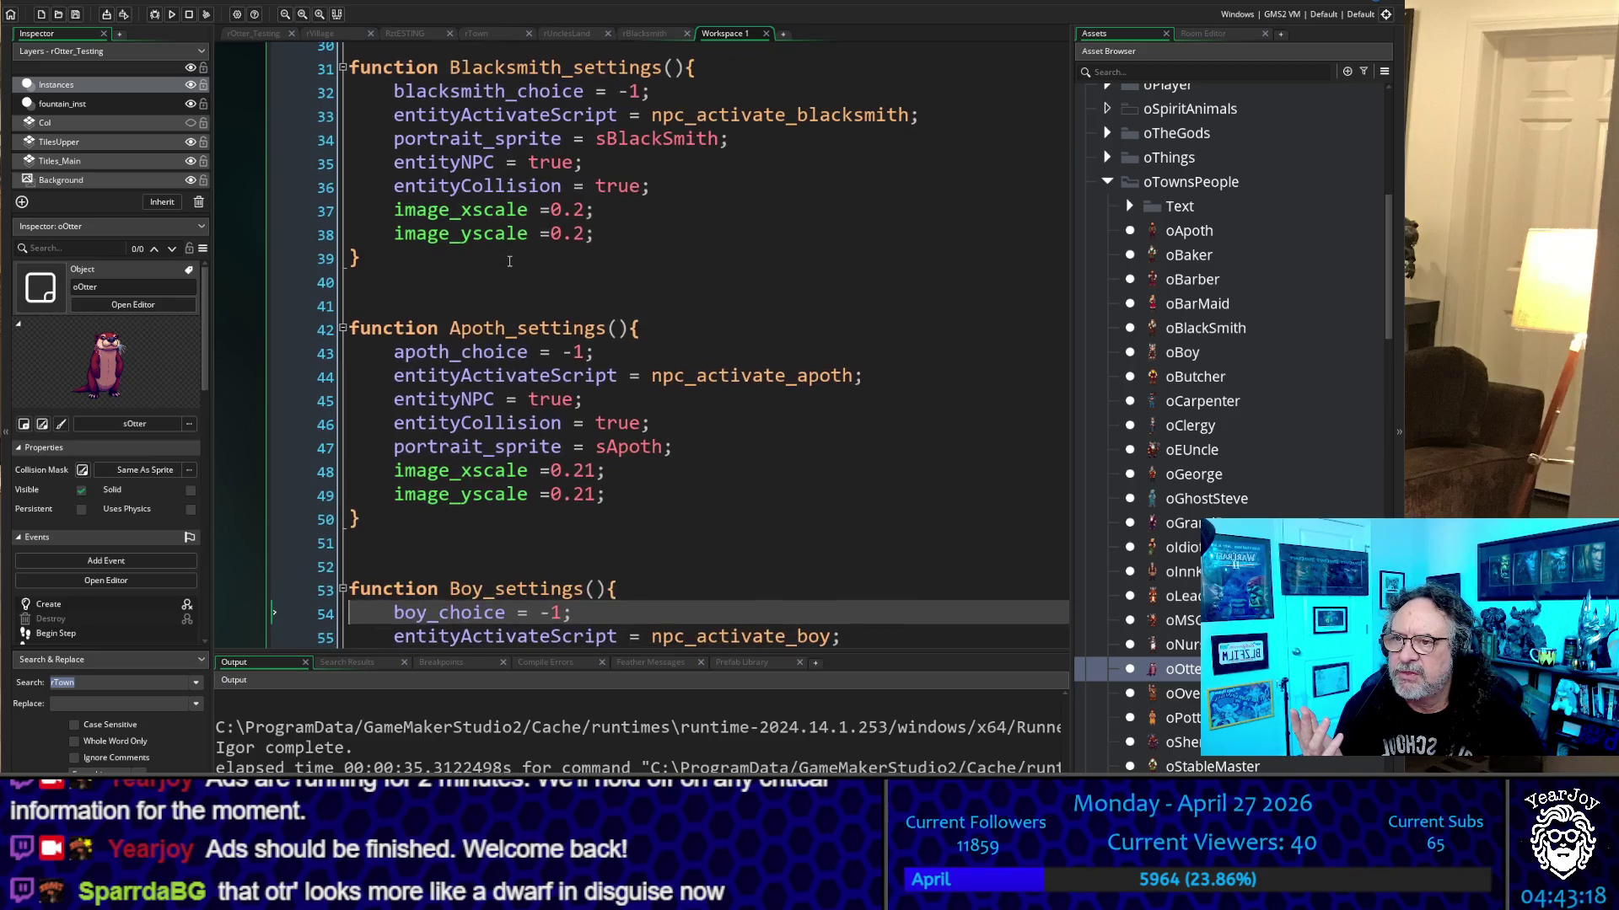
Remove the extra blank lines before Apoth_settings, Boy_settings and MSGirl_settings
{"action": "key", "text": "Up"}
{"action": "key", "text": "Up"}
{"action": "key", "text": "Up"}
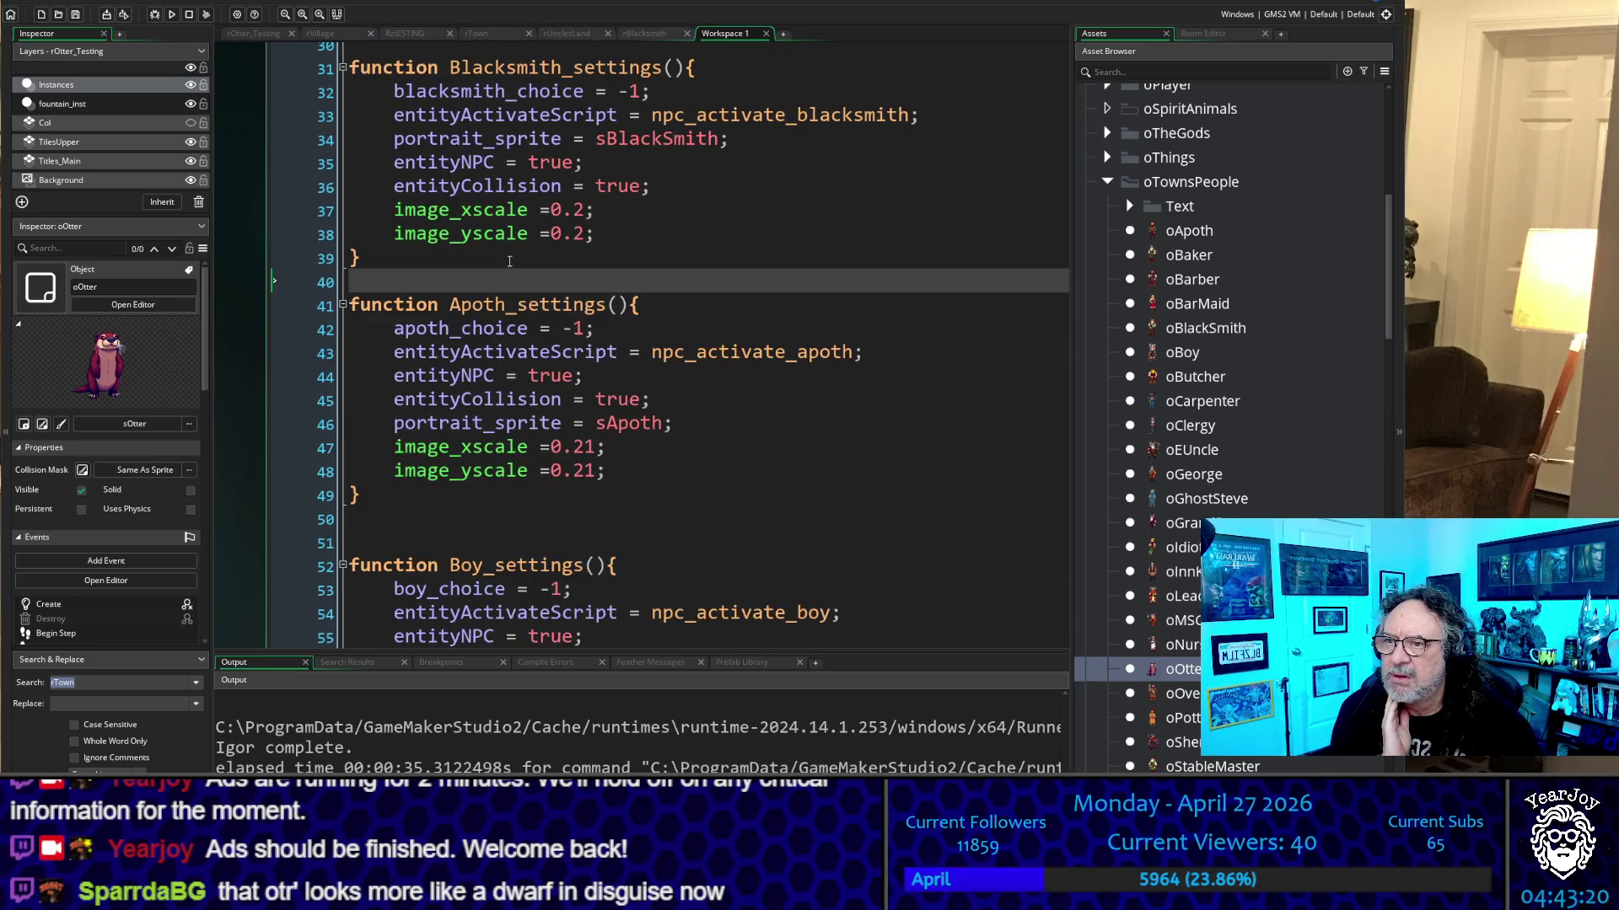
{"action": "key", "text": "Delete"}
{"action": "key", "text": "Down"}
{"action": "key", "text": "Down"}
{"action": "key", "text": "Down"}
{"action": "key", "text": "Up"}
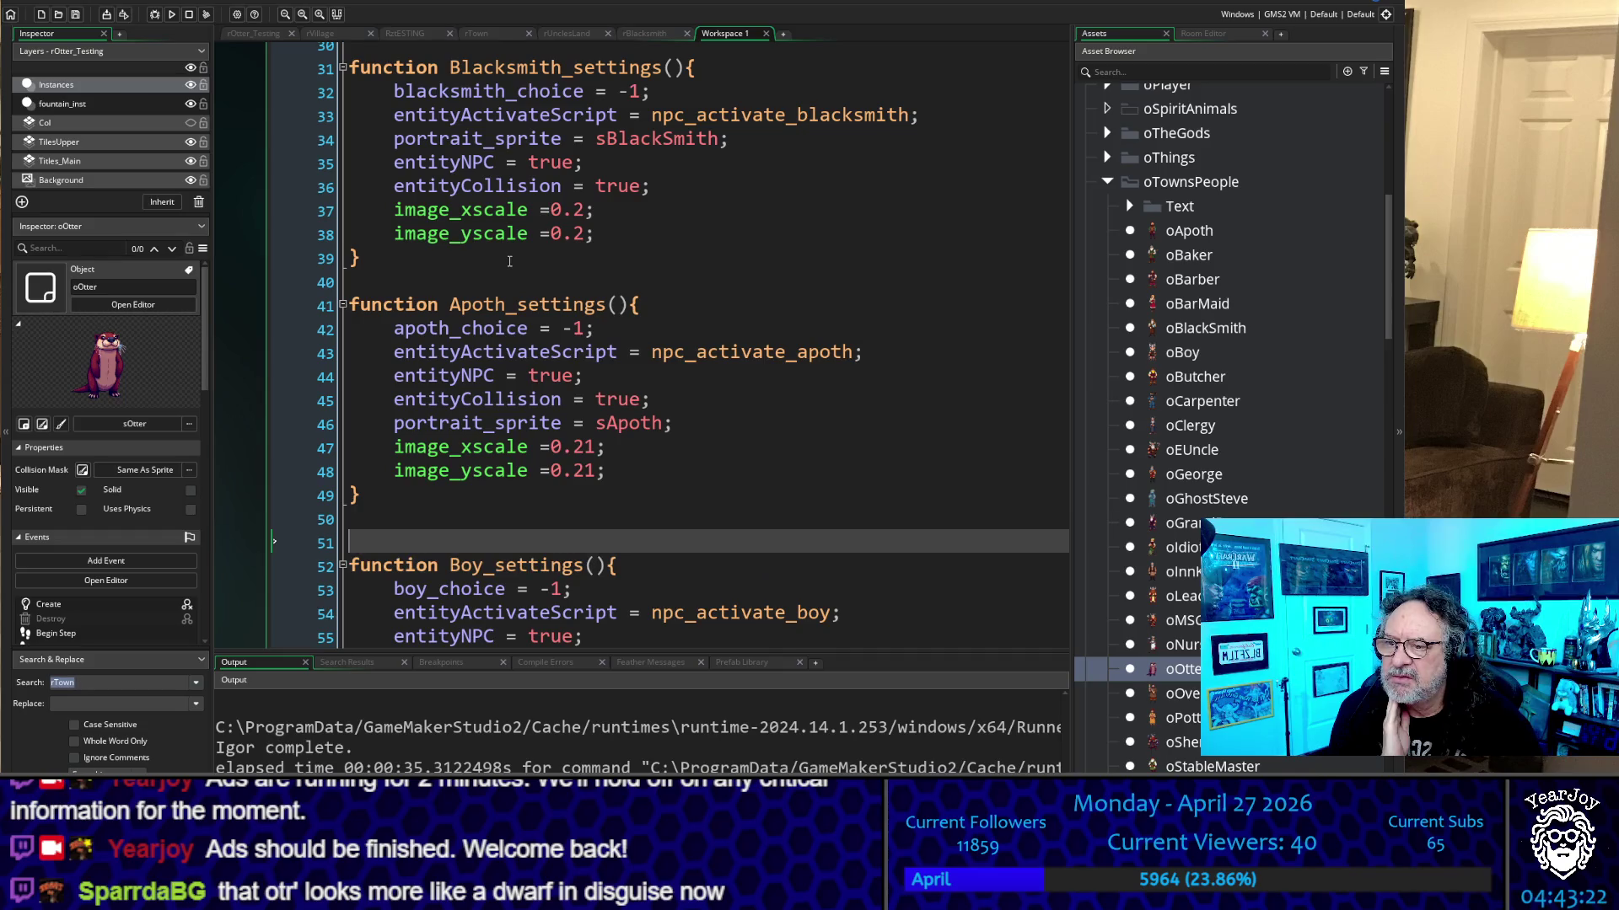
{"action": "key", "text": "Delete"}
{"action": "key", "text": "Down"}
{"action": "key", "text": "Down"}
{"action": "key", "text": "Down"}
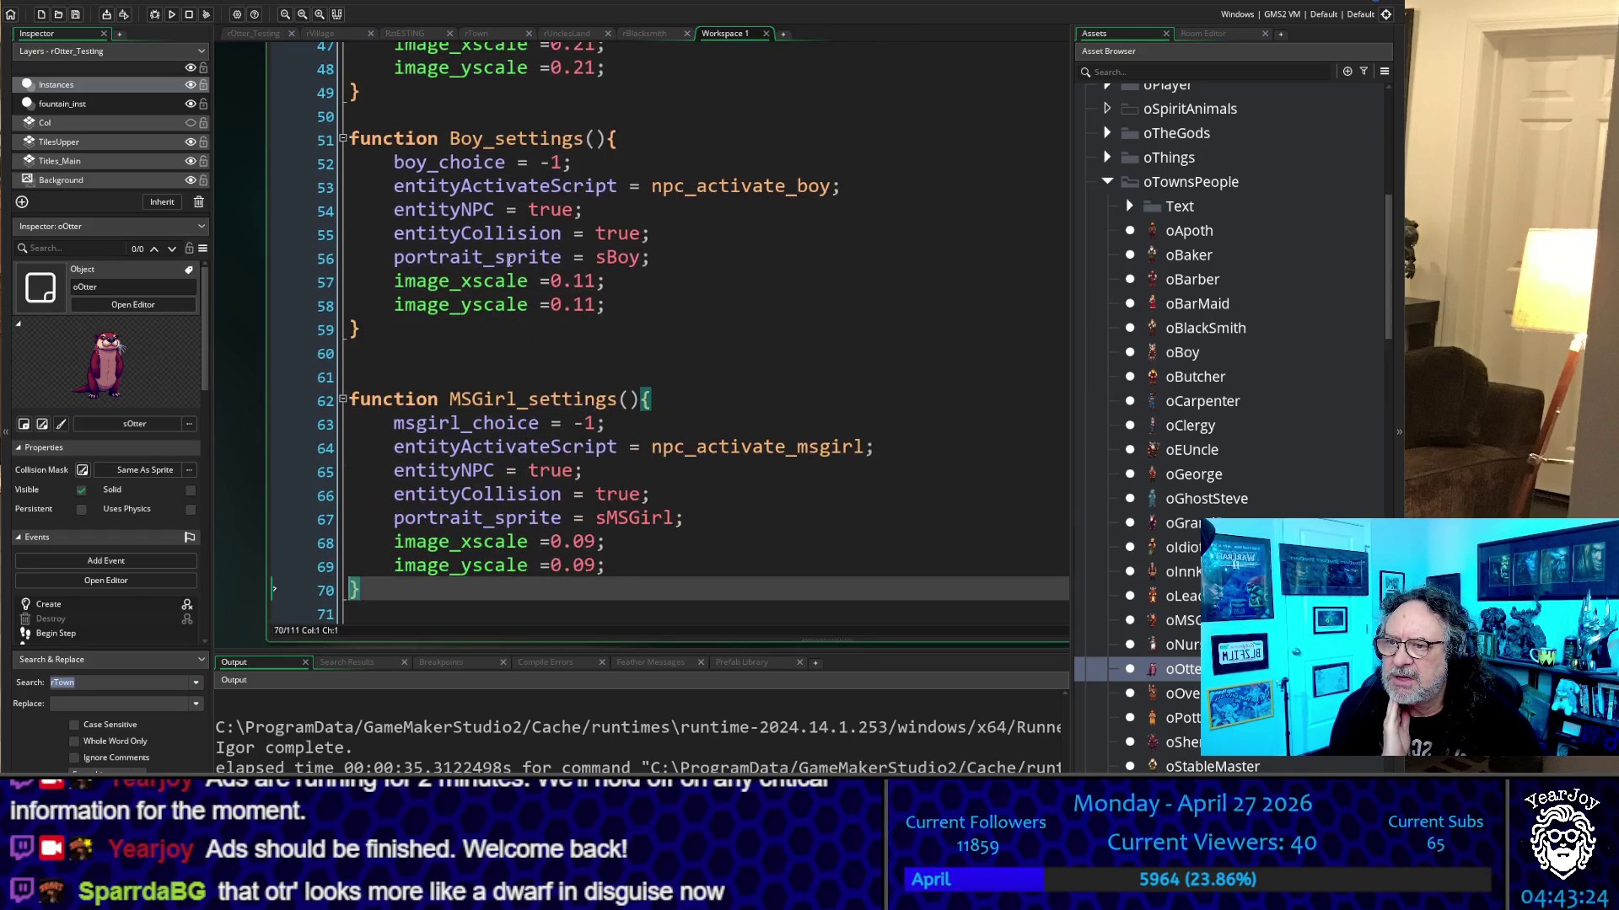
{"action": "key", "text": "Up"}
{"action": "key", "text": "Up"}
{"action": "key", "text": "Up"}
{"action": "key", "text": "Delete"}
{"action": "key", "text": "Down"}
{"action": "key", "text": "Down"}
{"action": "key", "text": "Down"}
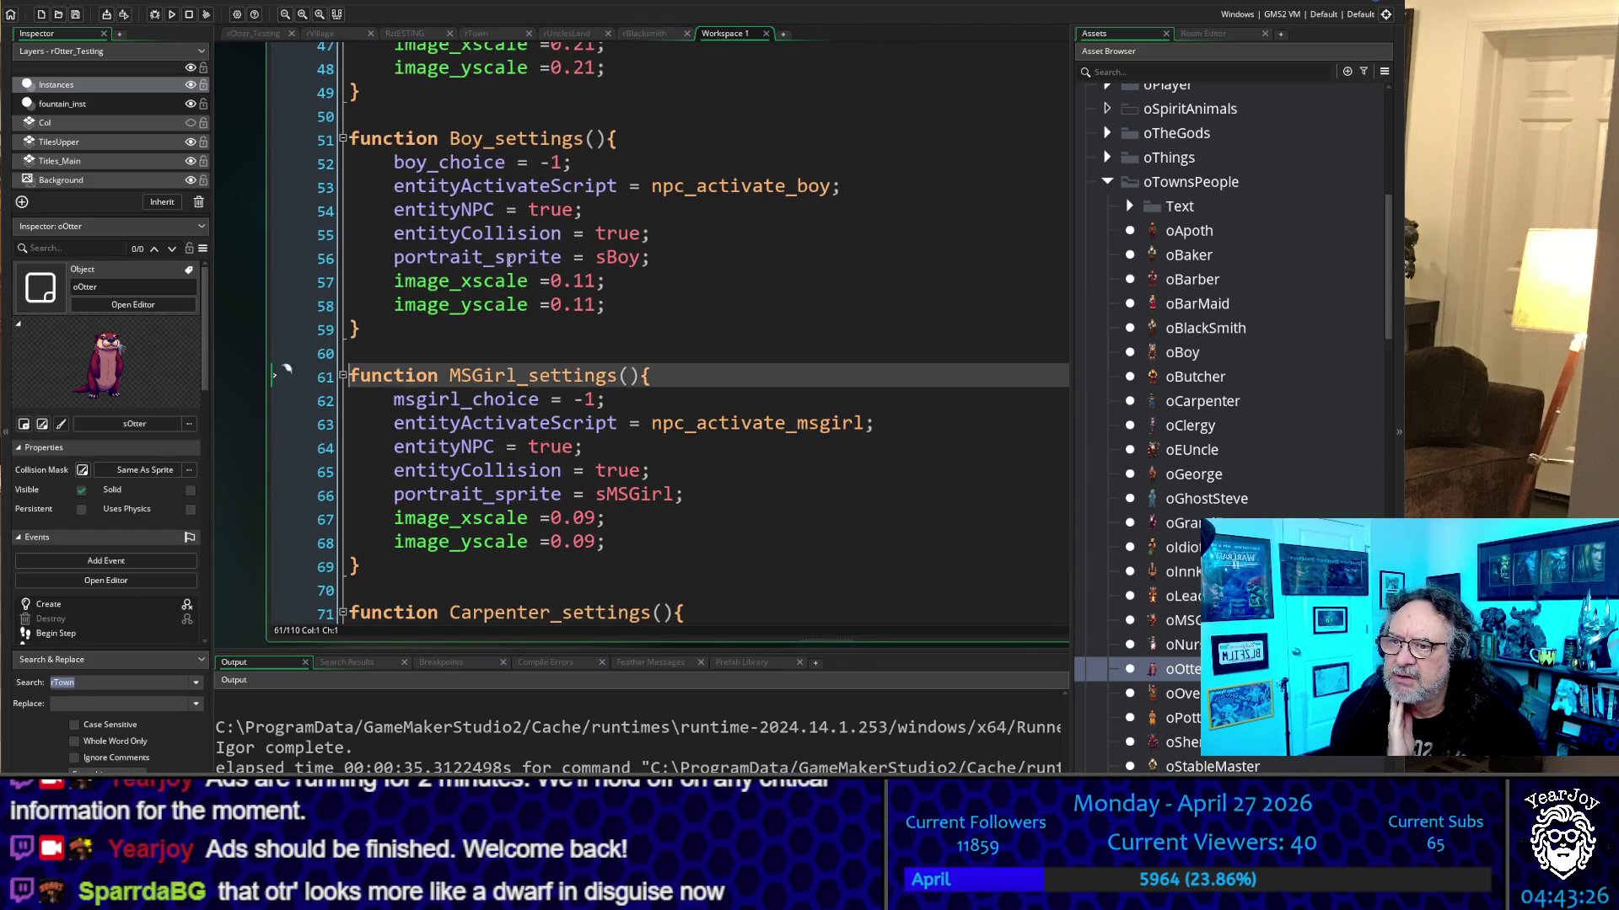
{"action": "key", "text": "Delete"}
{"action": "key", "text": "Down"}
Remove the extra blank lines around Carpenter, Clergy, George and EntityNPC settings functions
{"action": "key", "text": "Down"}
{"action": "key", "text": "Down"}
{"action": "key", "text": "Down"}
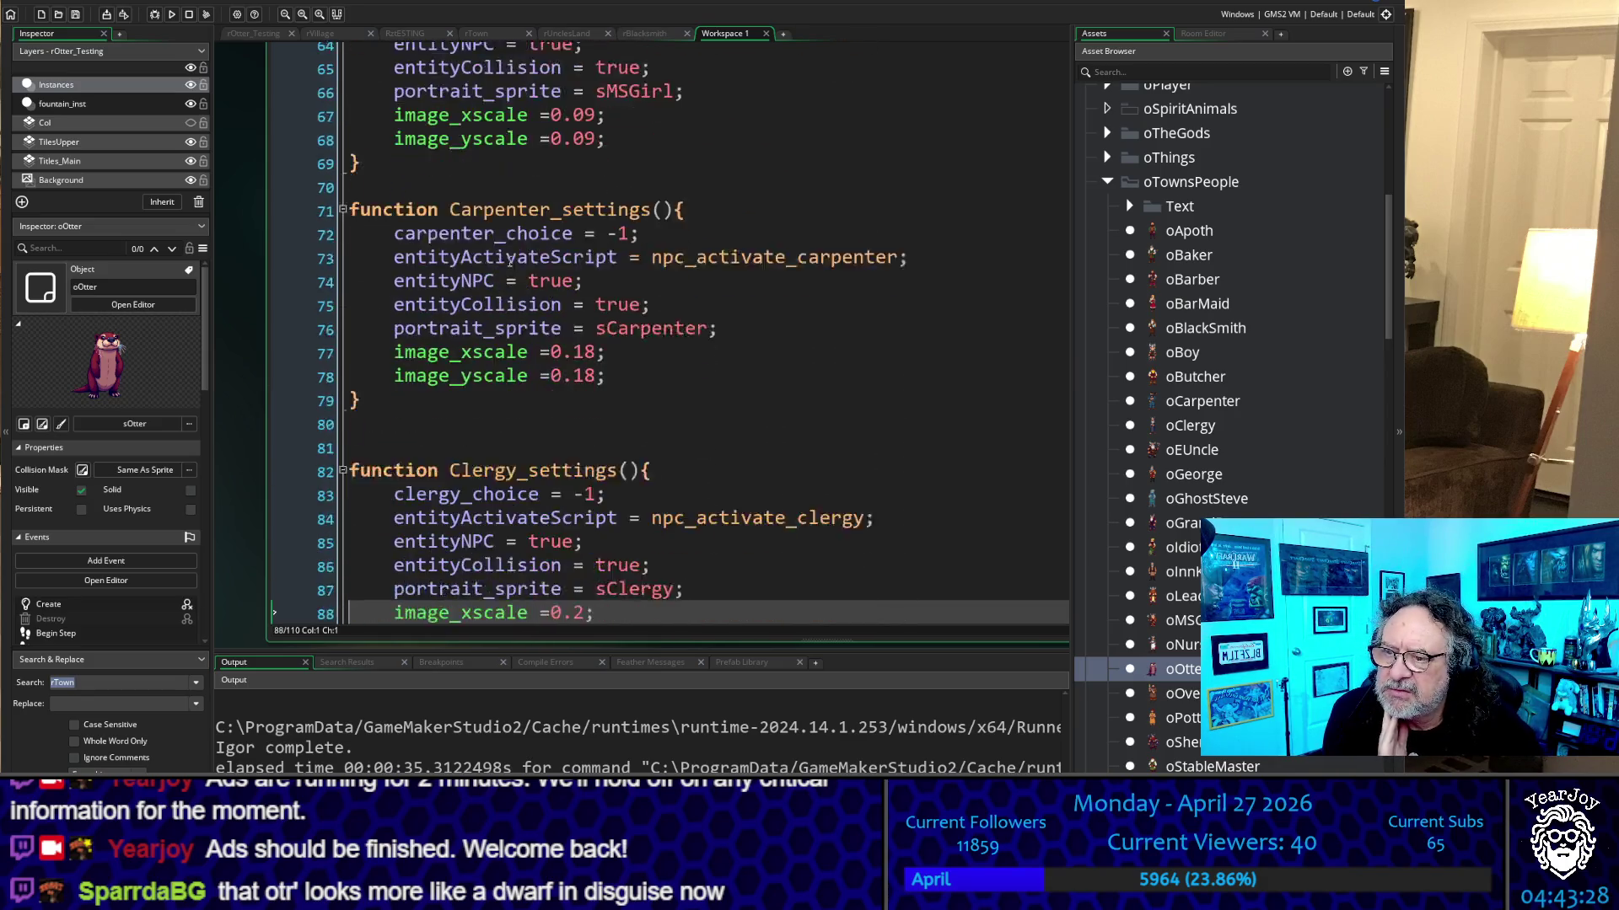
{"action": "key", "text": "Up"}
{"action": "key", "text": "Up"}
{"action": "key", "text": "Up"}
{"action": "key", "text": "Down"}
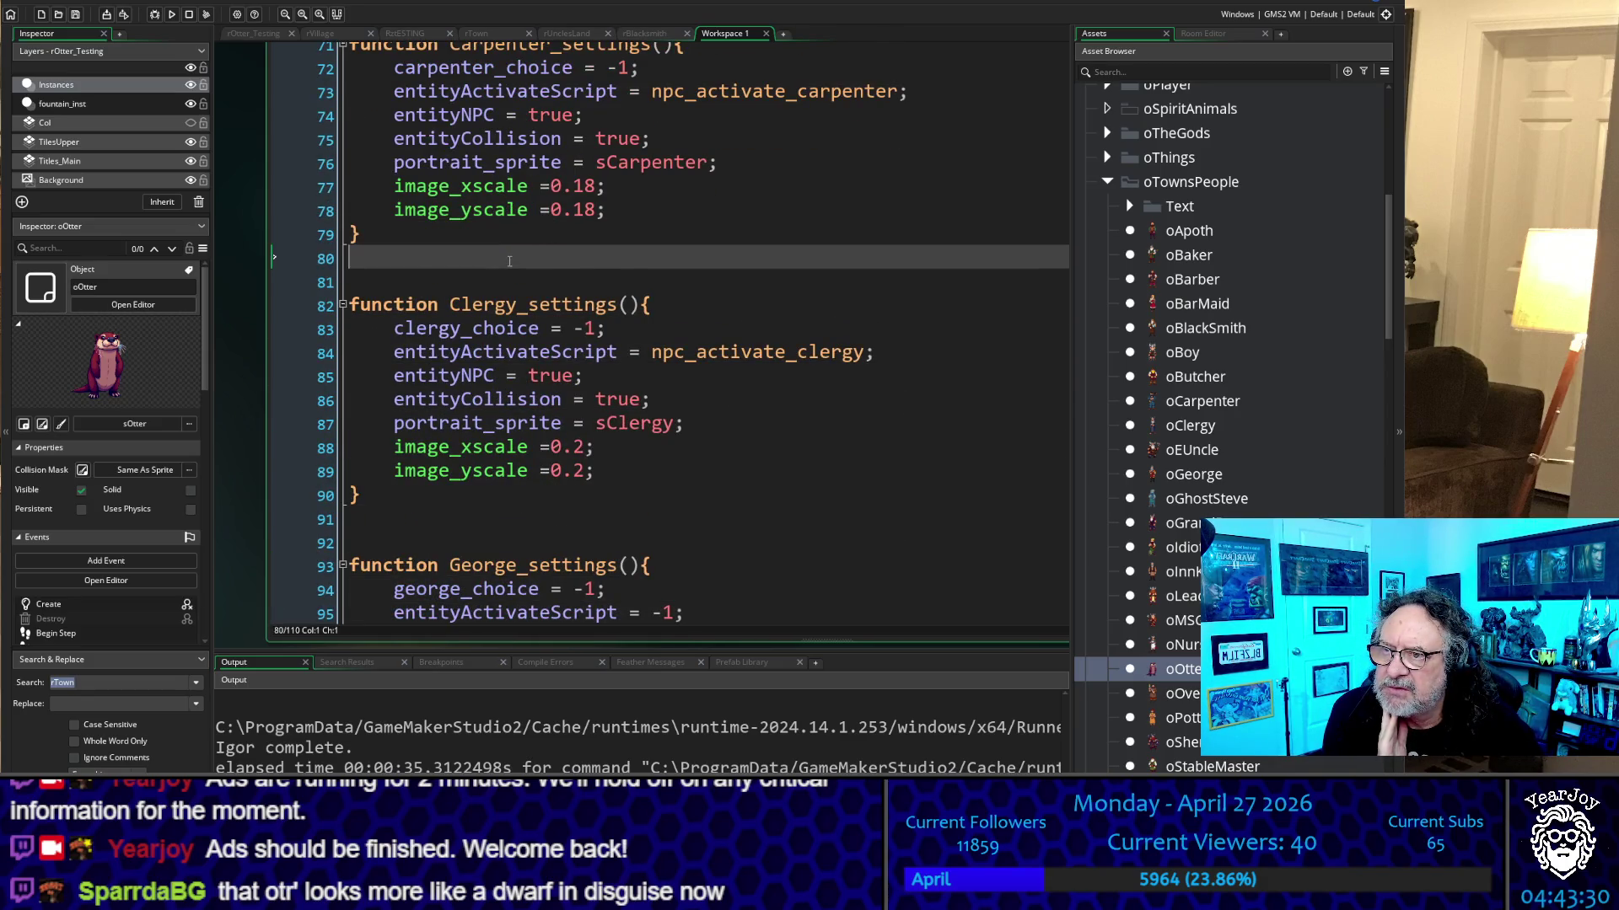
{"action": "key", "text": "Delete"}
{"action": "key", "text": "Down"}
{"action": "key", "text": "Down"}
{"action": "key", "text": "Down"}
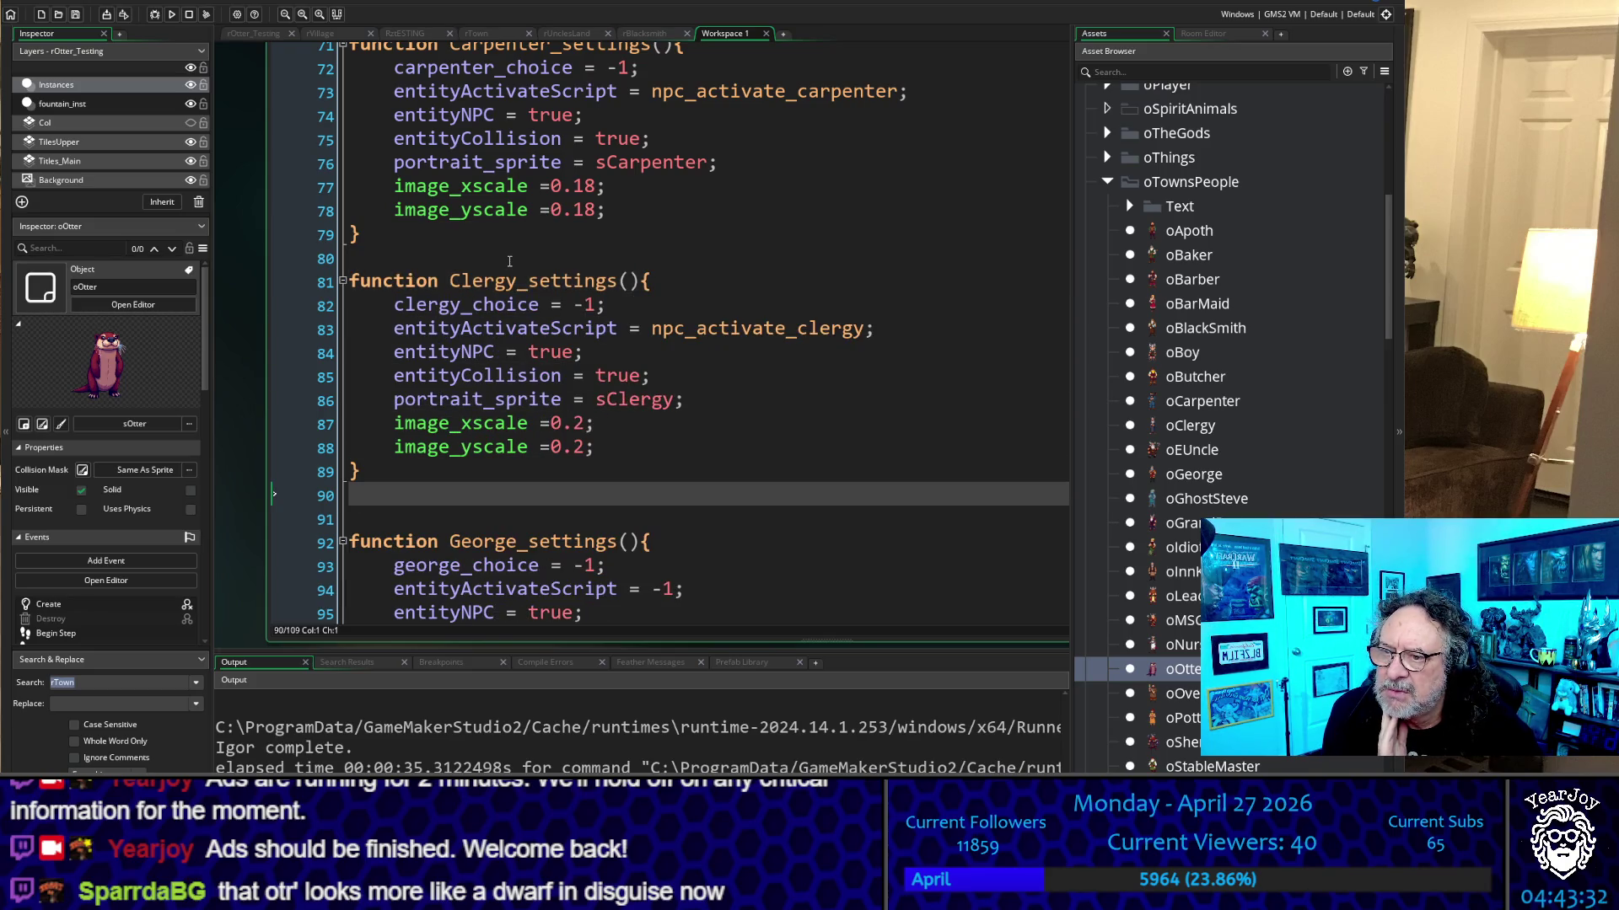
{"action": "key", "text": "Delete"}
{"action": "key", "text": "Down"}
{"action": "key", "text": "Down"}
{"action": "key", "text": "Down"}
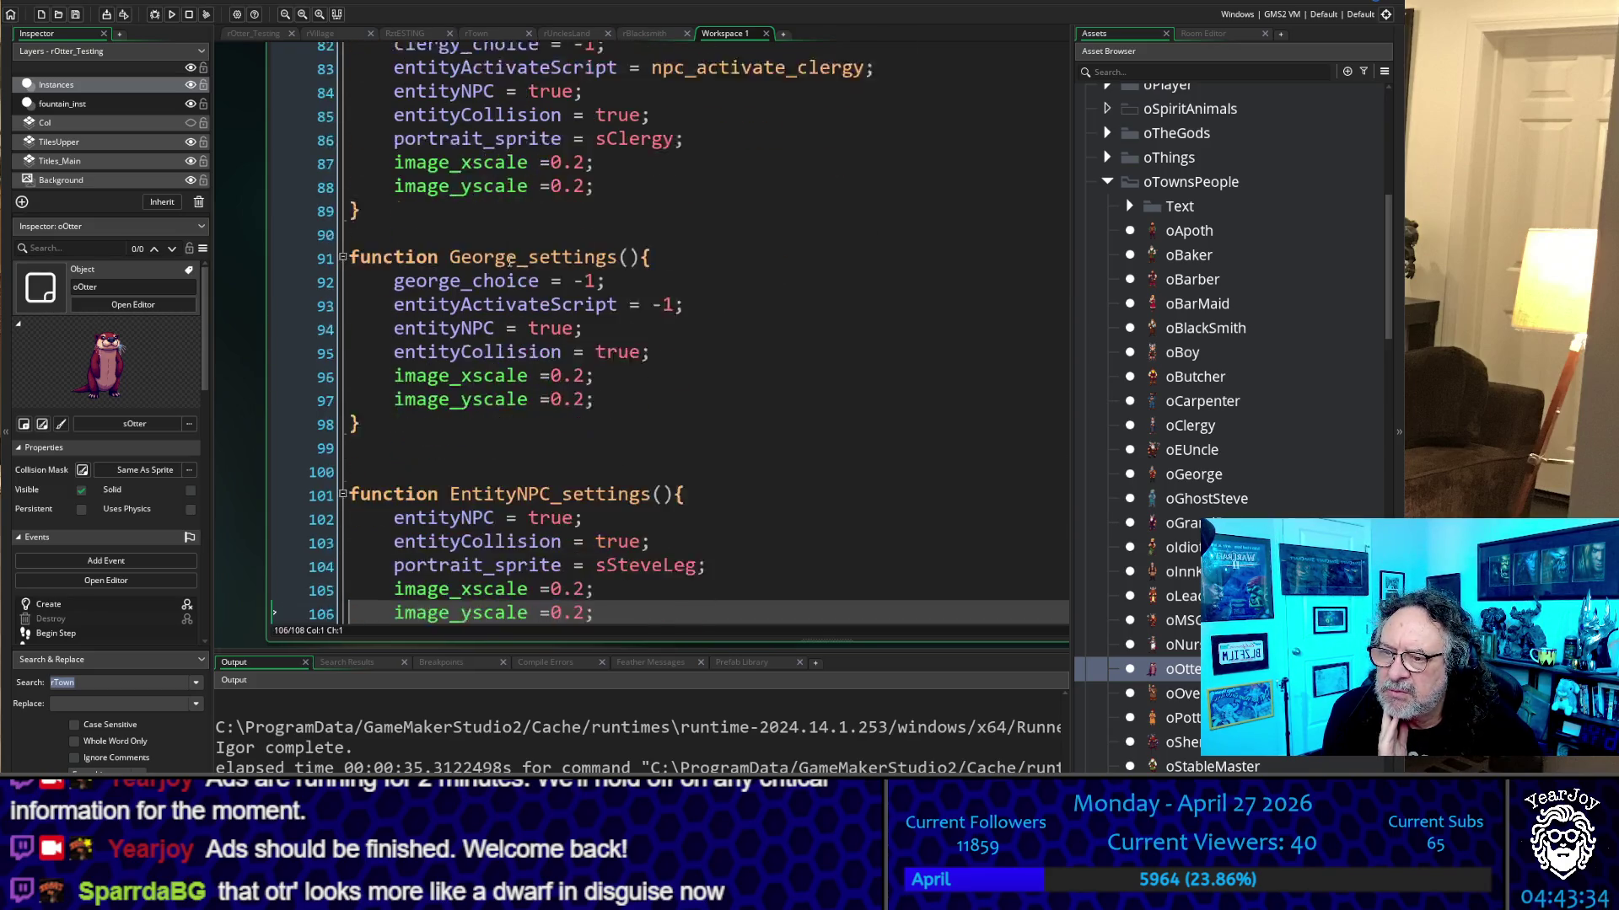
{"action": "key", "text": "Up"}
{"action": "key", "text": "Up"}
{"action": "key", "text": "Up"}
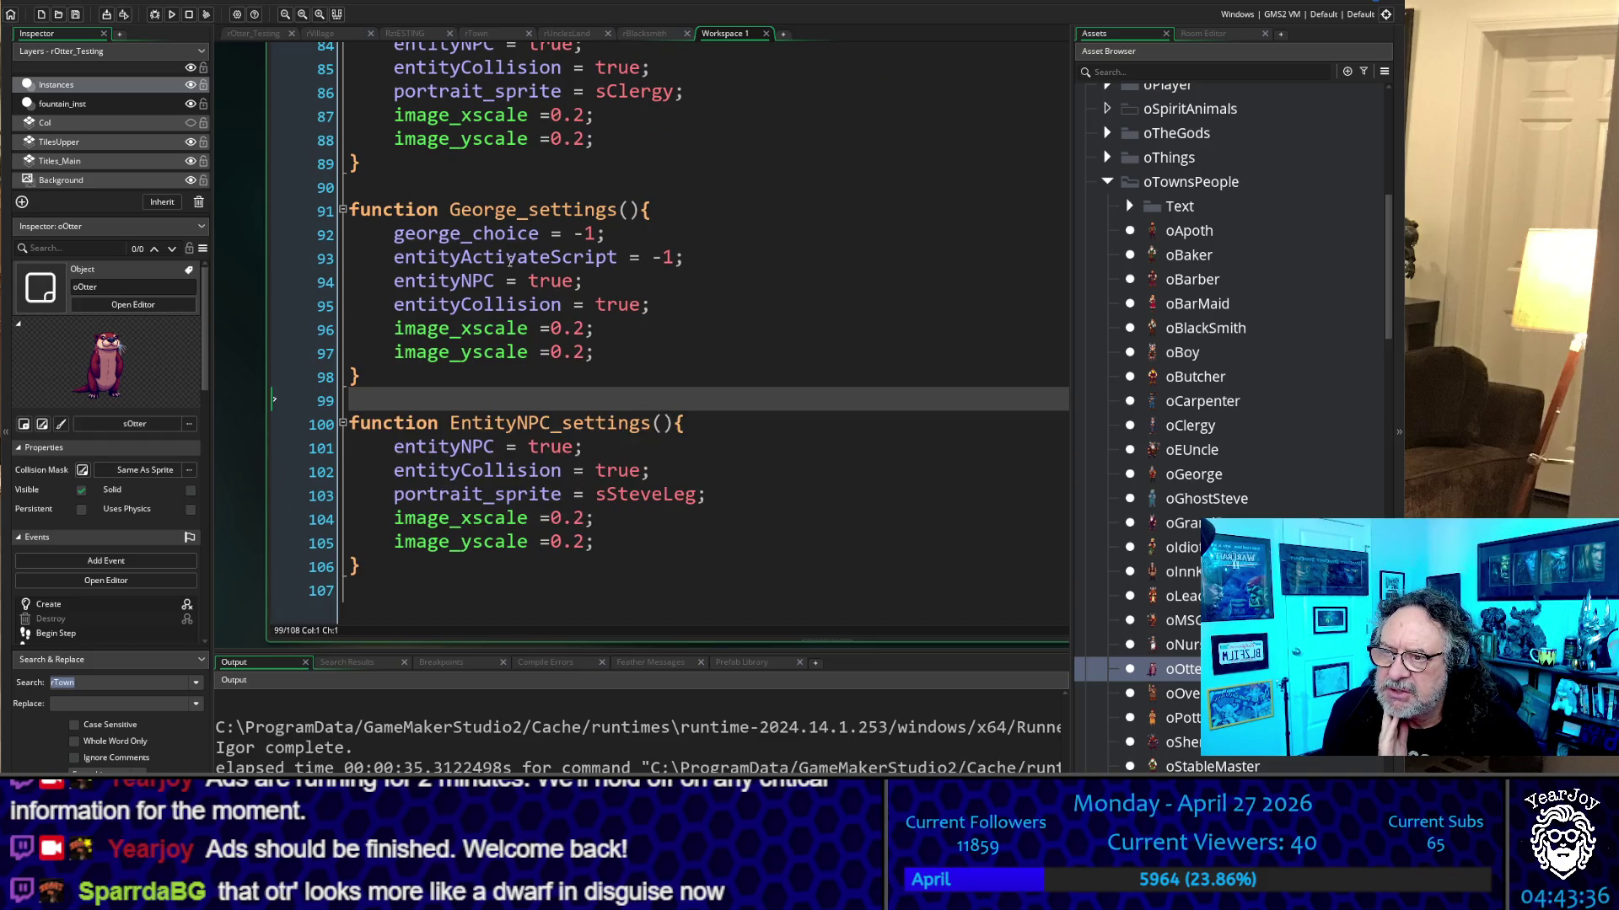
{"action": "key", "text": "Delete"}
{"action": "key", "text": "Down"}
{"action": "key", "text": "Down"}
{"action": "key", "text": "Down"}
{"action": "key", "text": "Down"}
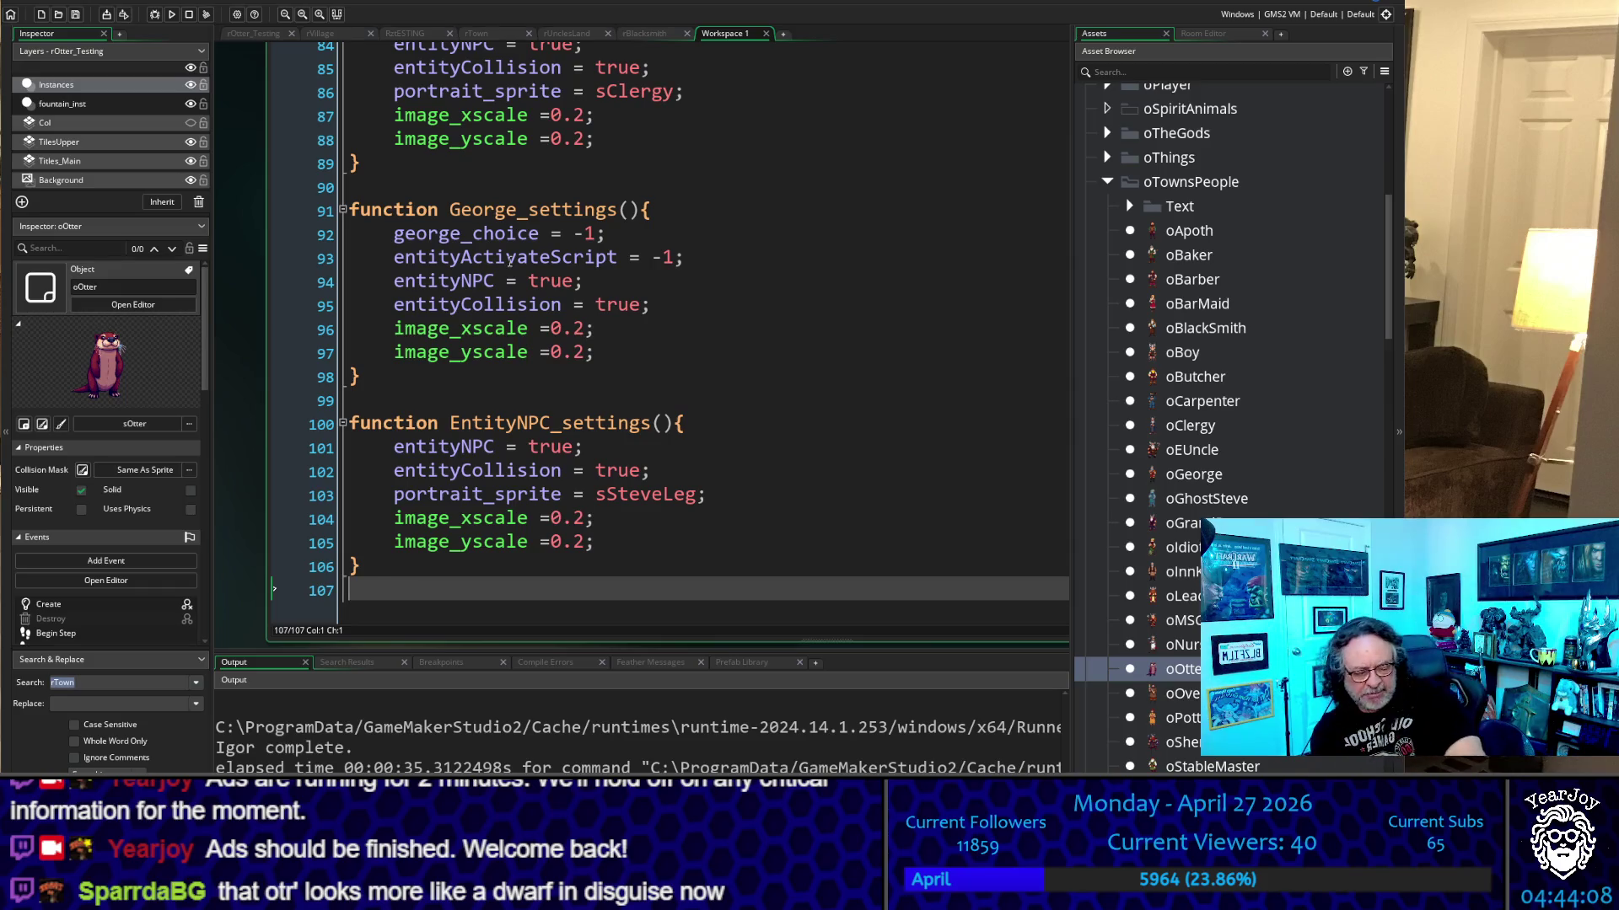
{"action": "scroll", "coordinate": [735, 438], "scroll_direction": "up", "scroll_amount": 20}
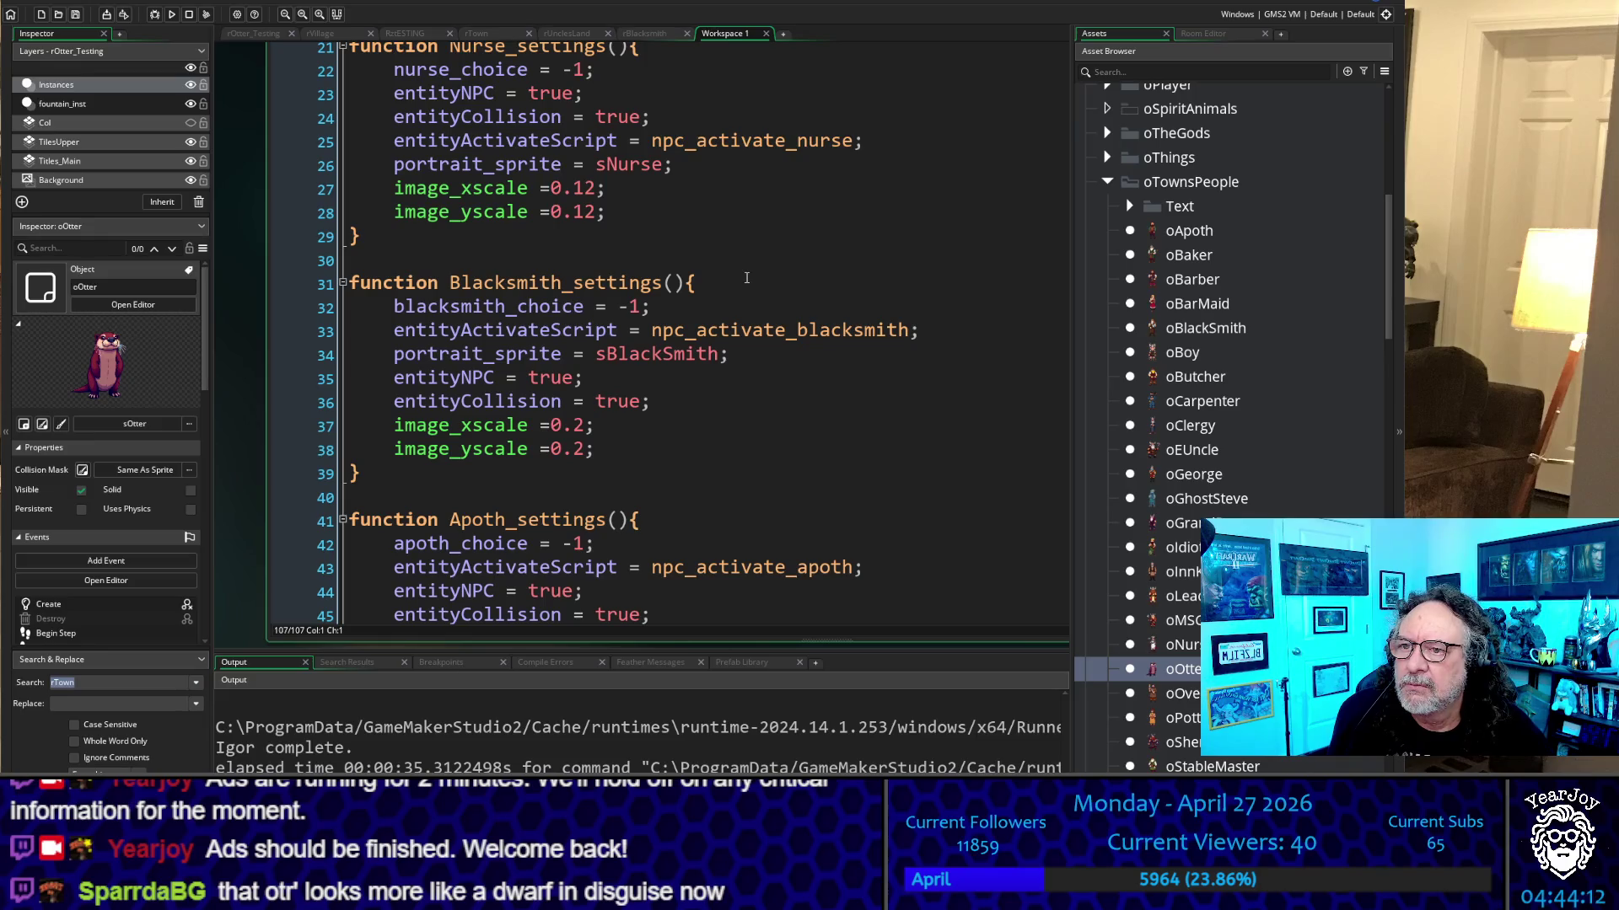
{"action": "scroll", "coordinate": [746, 278], "scroll_direction": "down", "scroll_amount": 20}
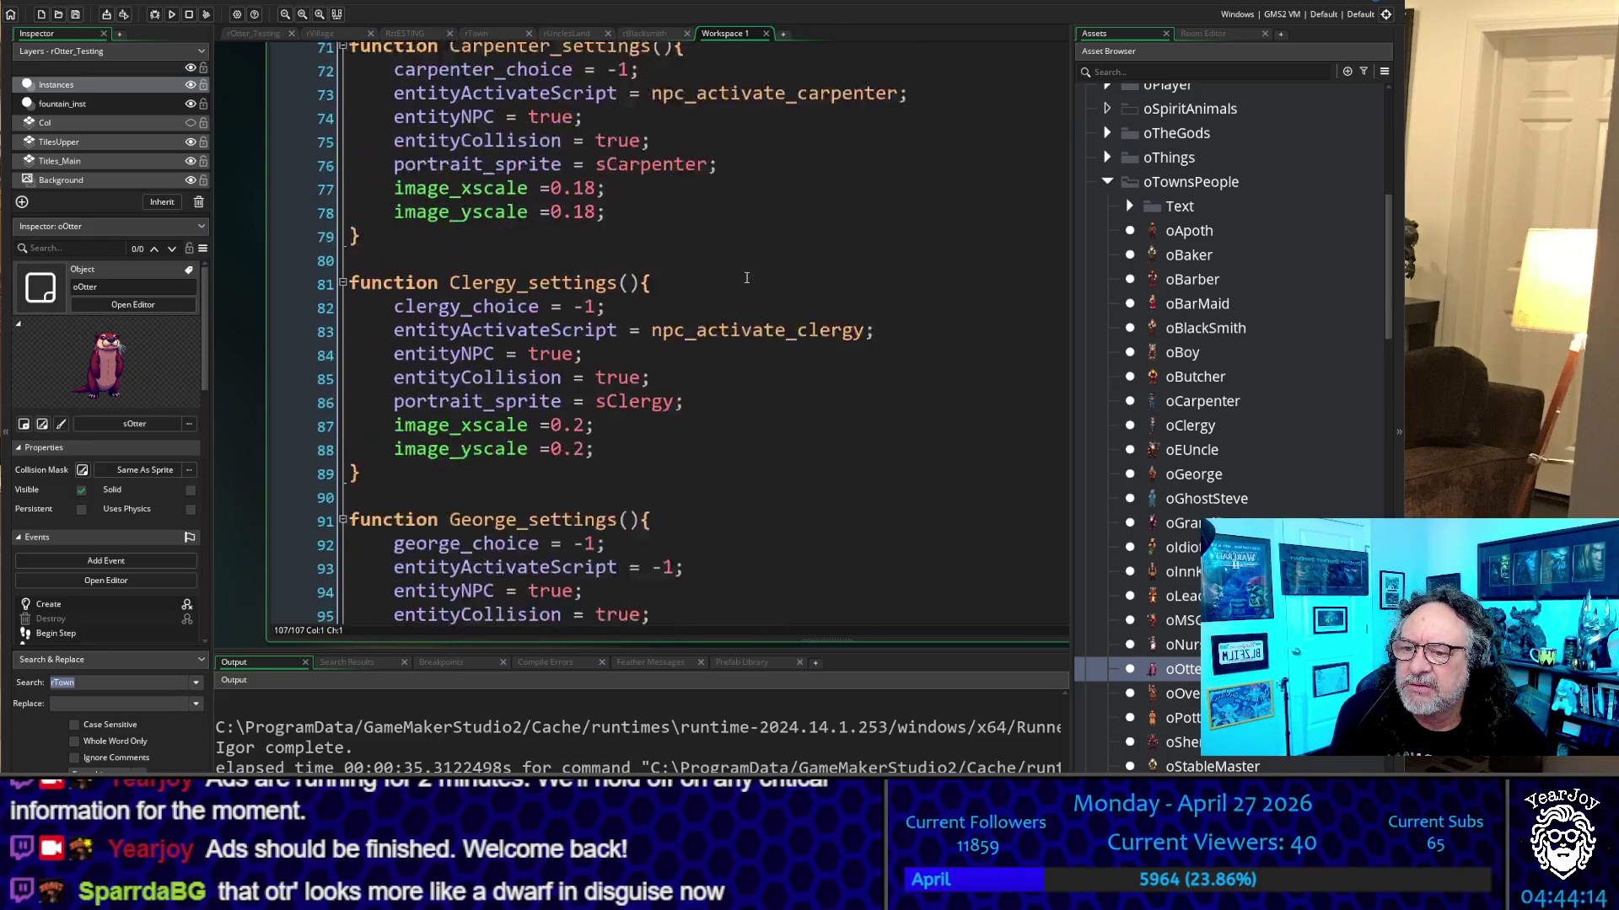
{"action": "scroll", "coordinate": [747, 277], "scroll_direction": "up", "scroll_amount": 20}
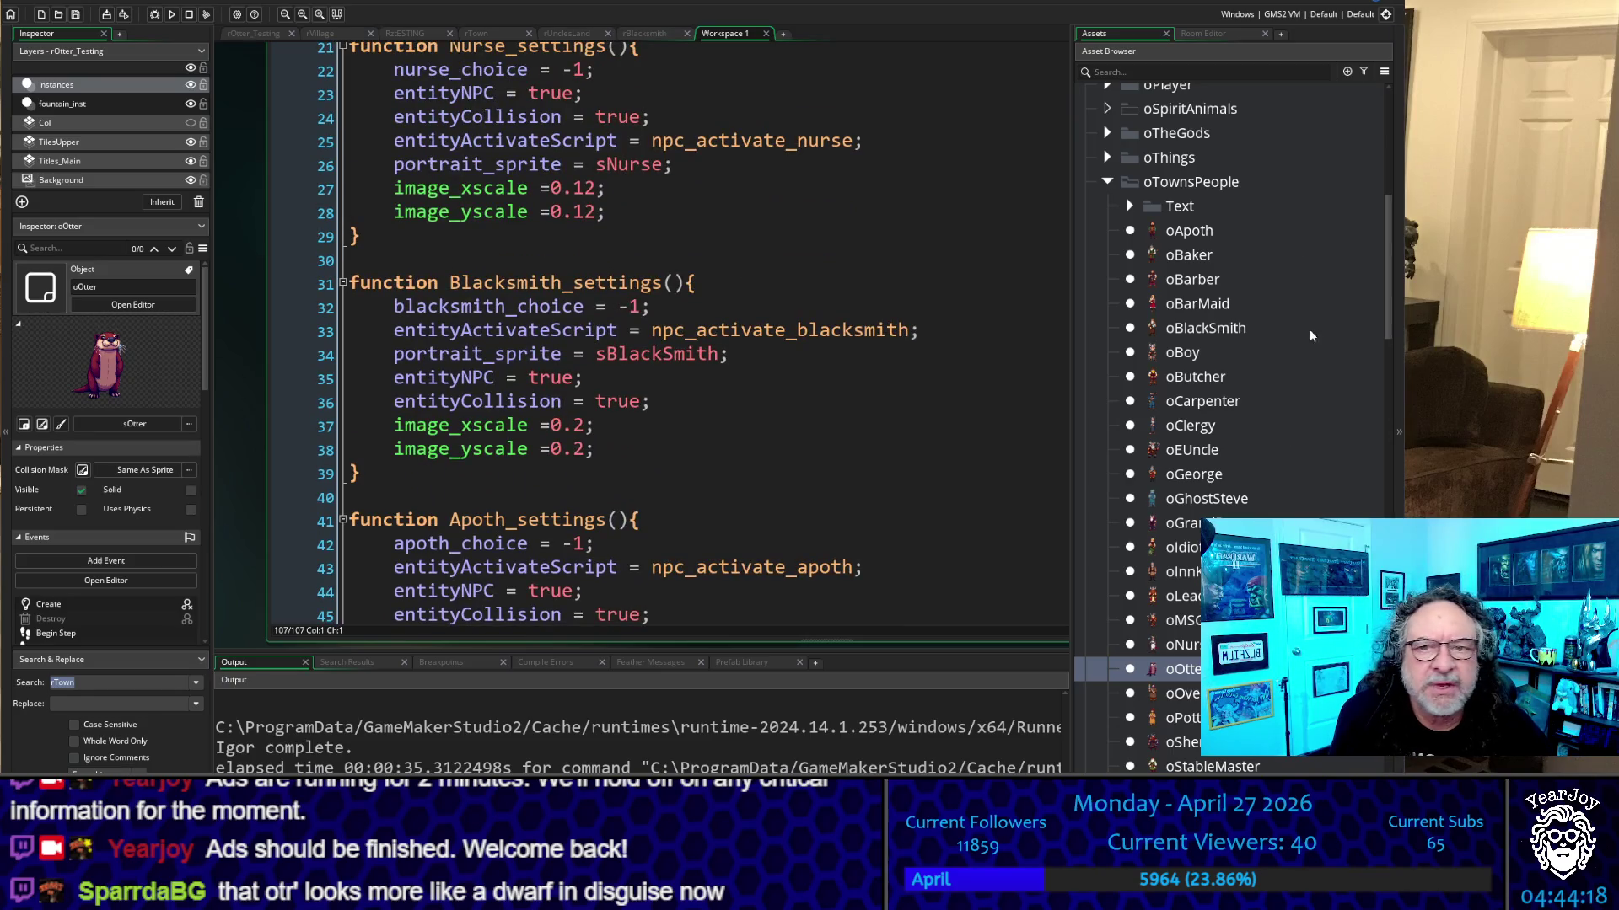
{"action": "scroll", "coordinate": [1203, 486], "scroll_direction": "down", "scroll_amount": 5}
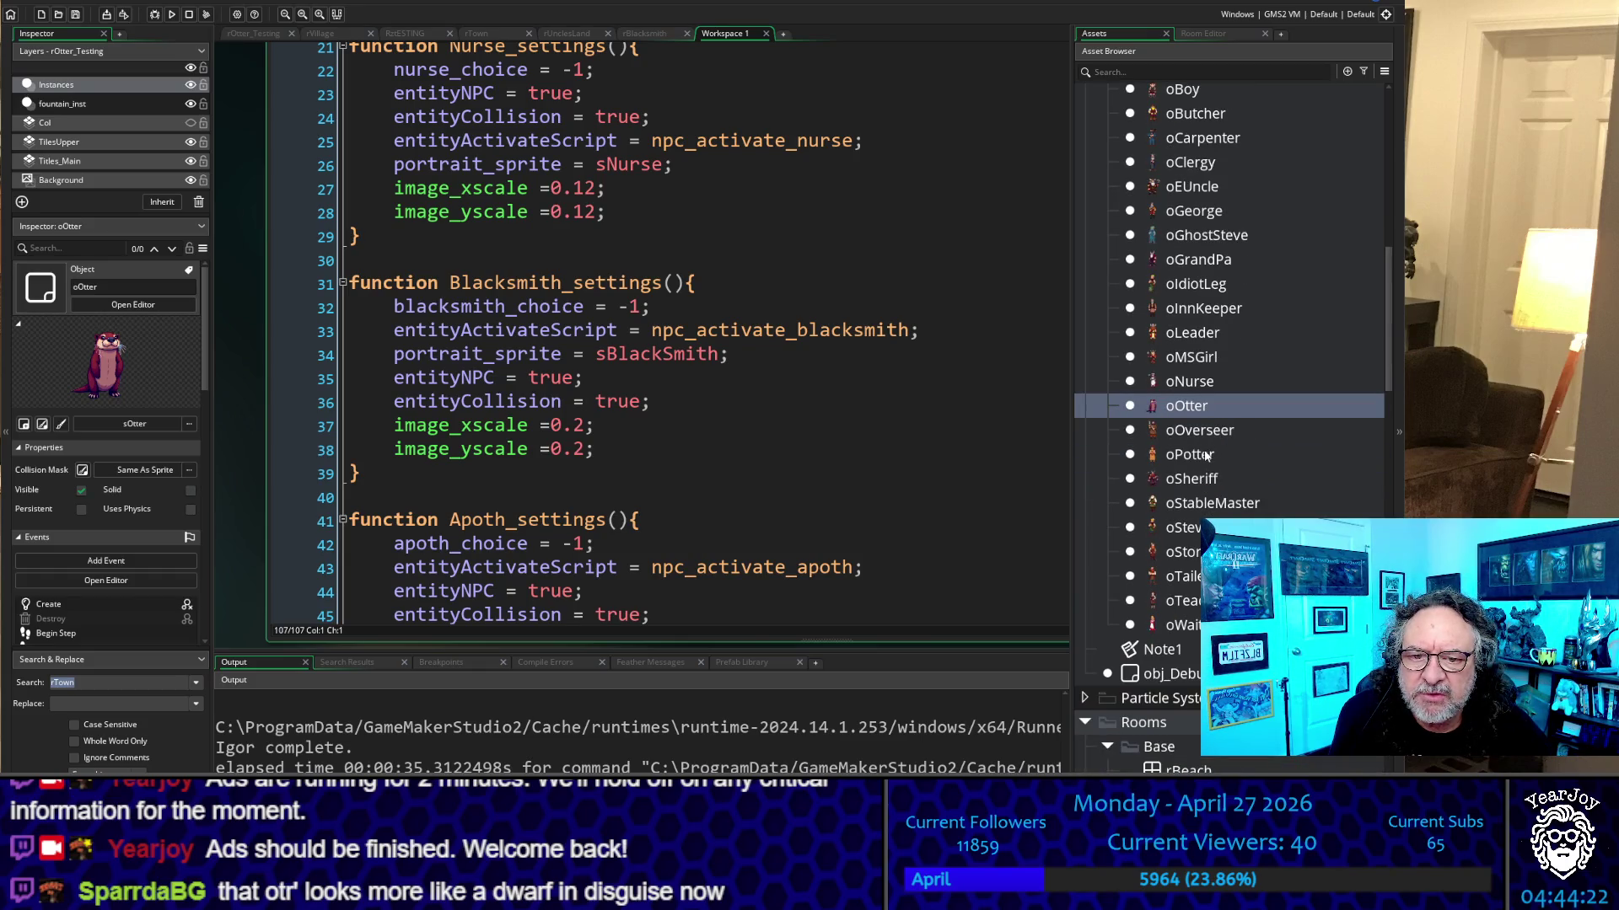
{"action": "left_click", "coordinate": [1231, 456]}
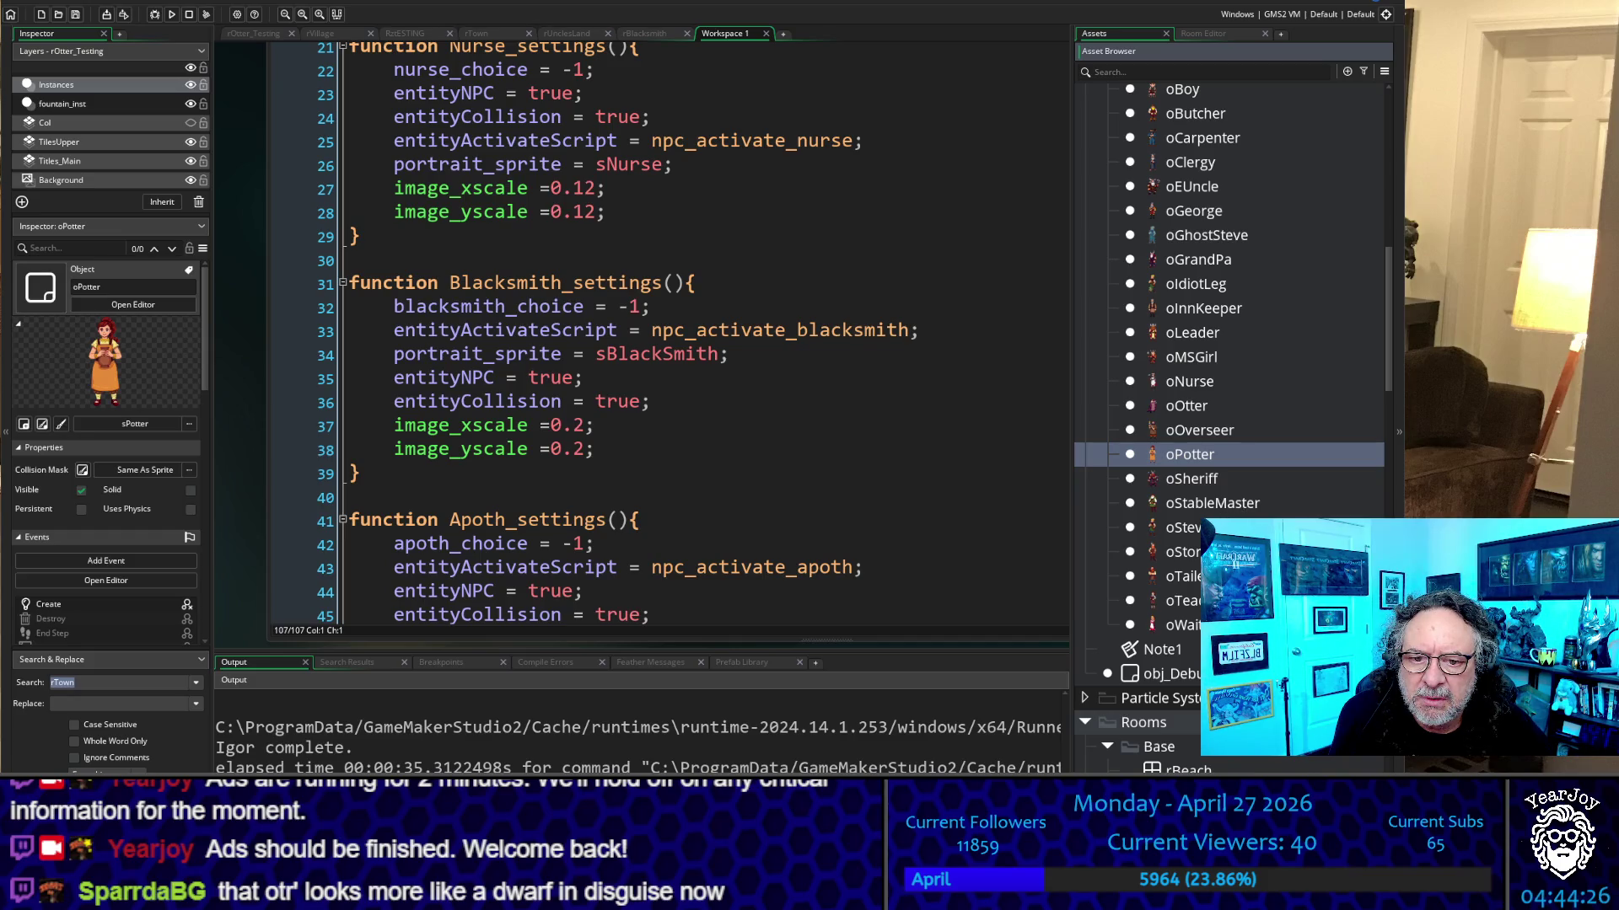
{"action": "left_click", "coordinate": [1183, 527]}
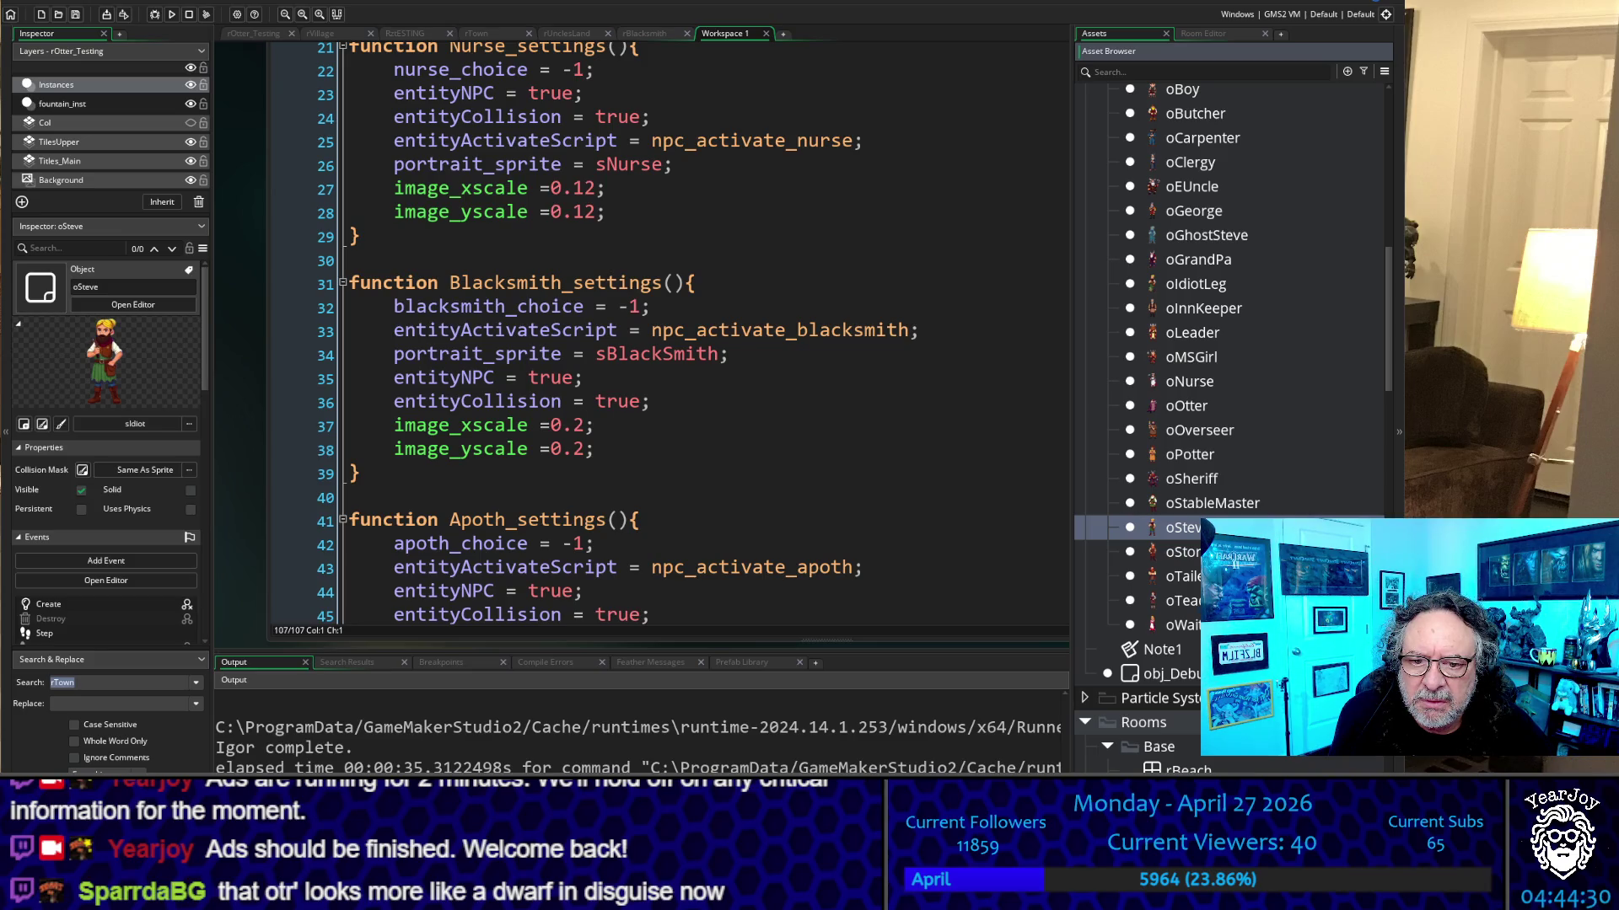
{"action": "left_click", "coordinate": [1183, 575]}
{"action": "left_click", "coordinate": [1185, 624]}
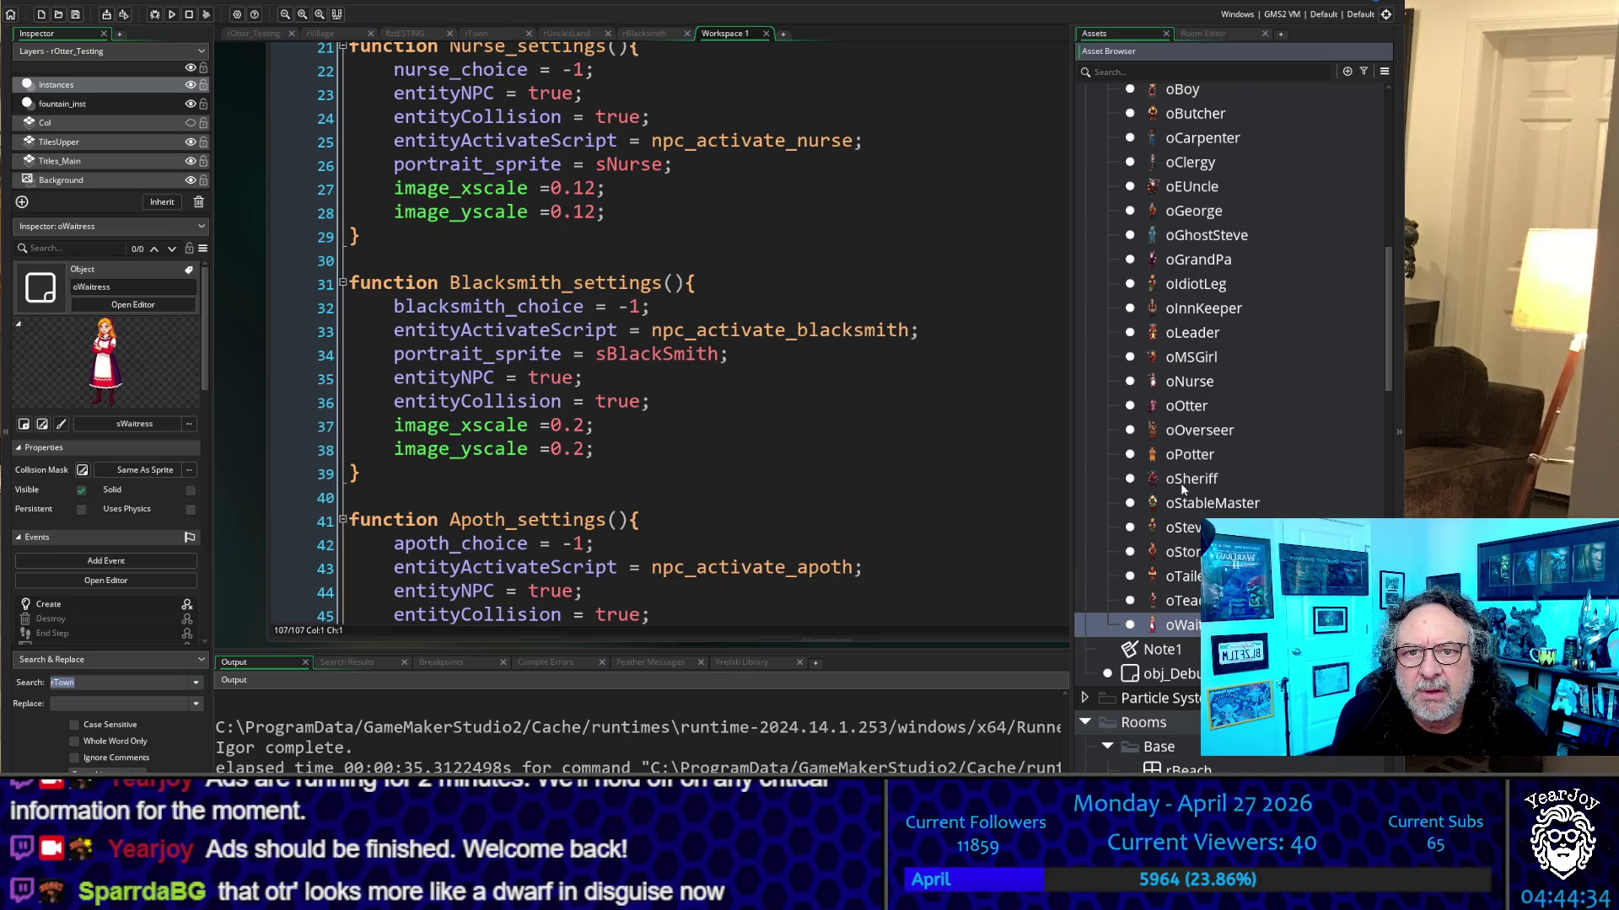
{"action": "scroll", "coordinate": [1183, 489], "scroll_direction": "up", "scroll_amount": 2}
{"action": "left_click", "coordinate": [1214, 172]}
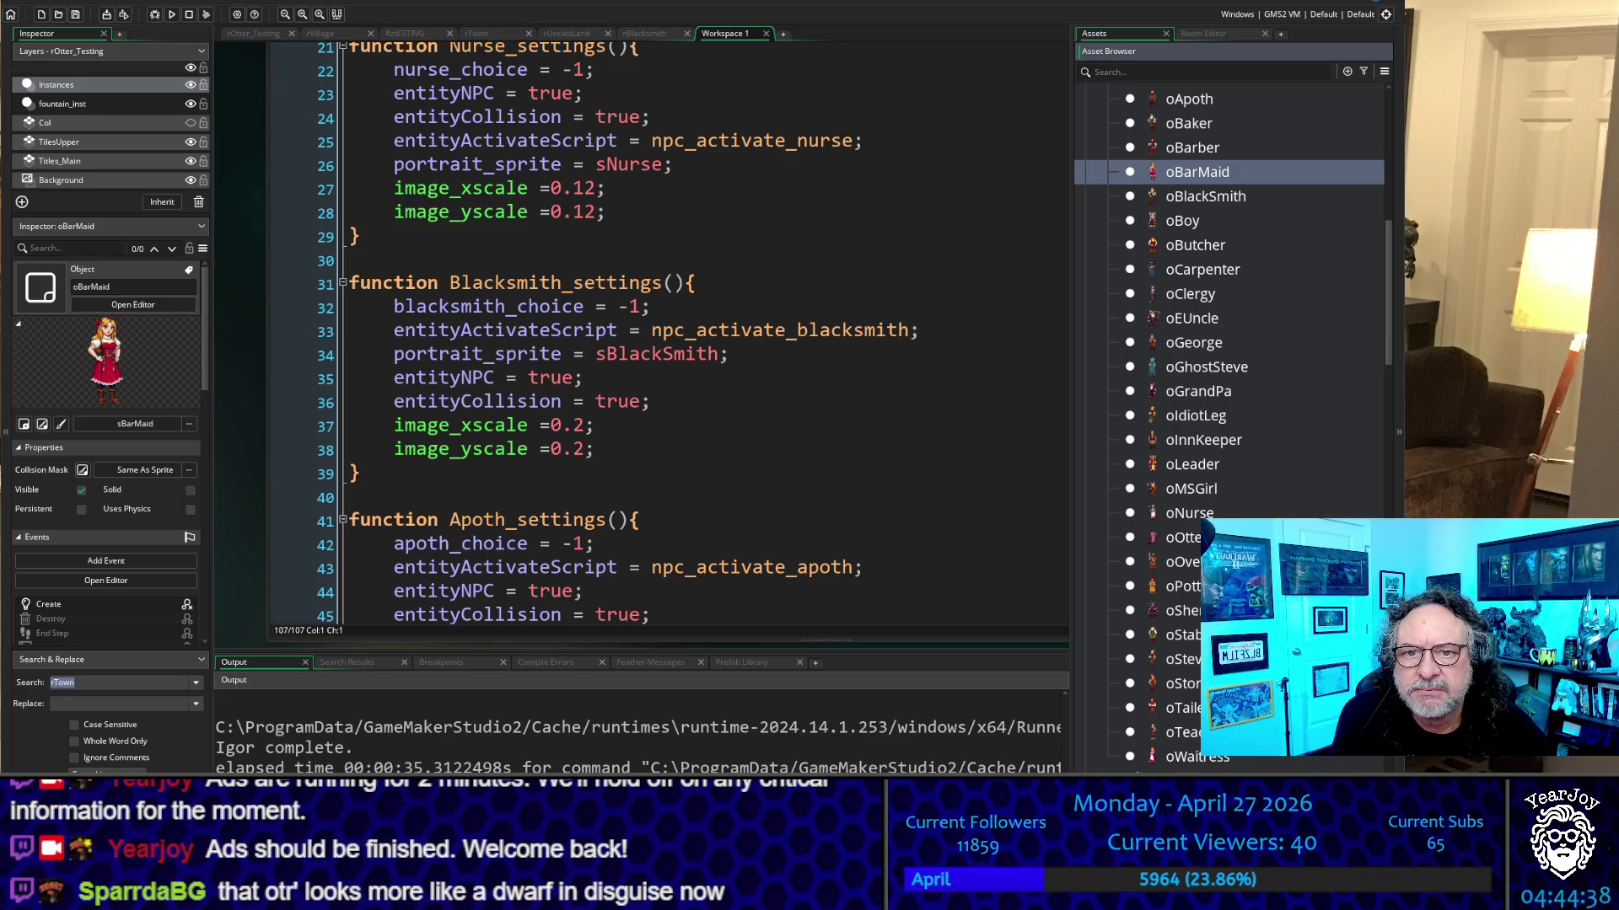
{"action": "scroll", "coordinate": [1231, 422], "scroll_direction": "down", "scroll_amount": 3}
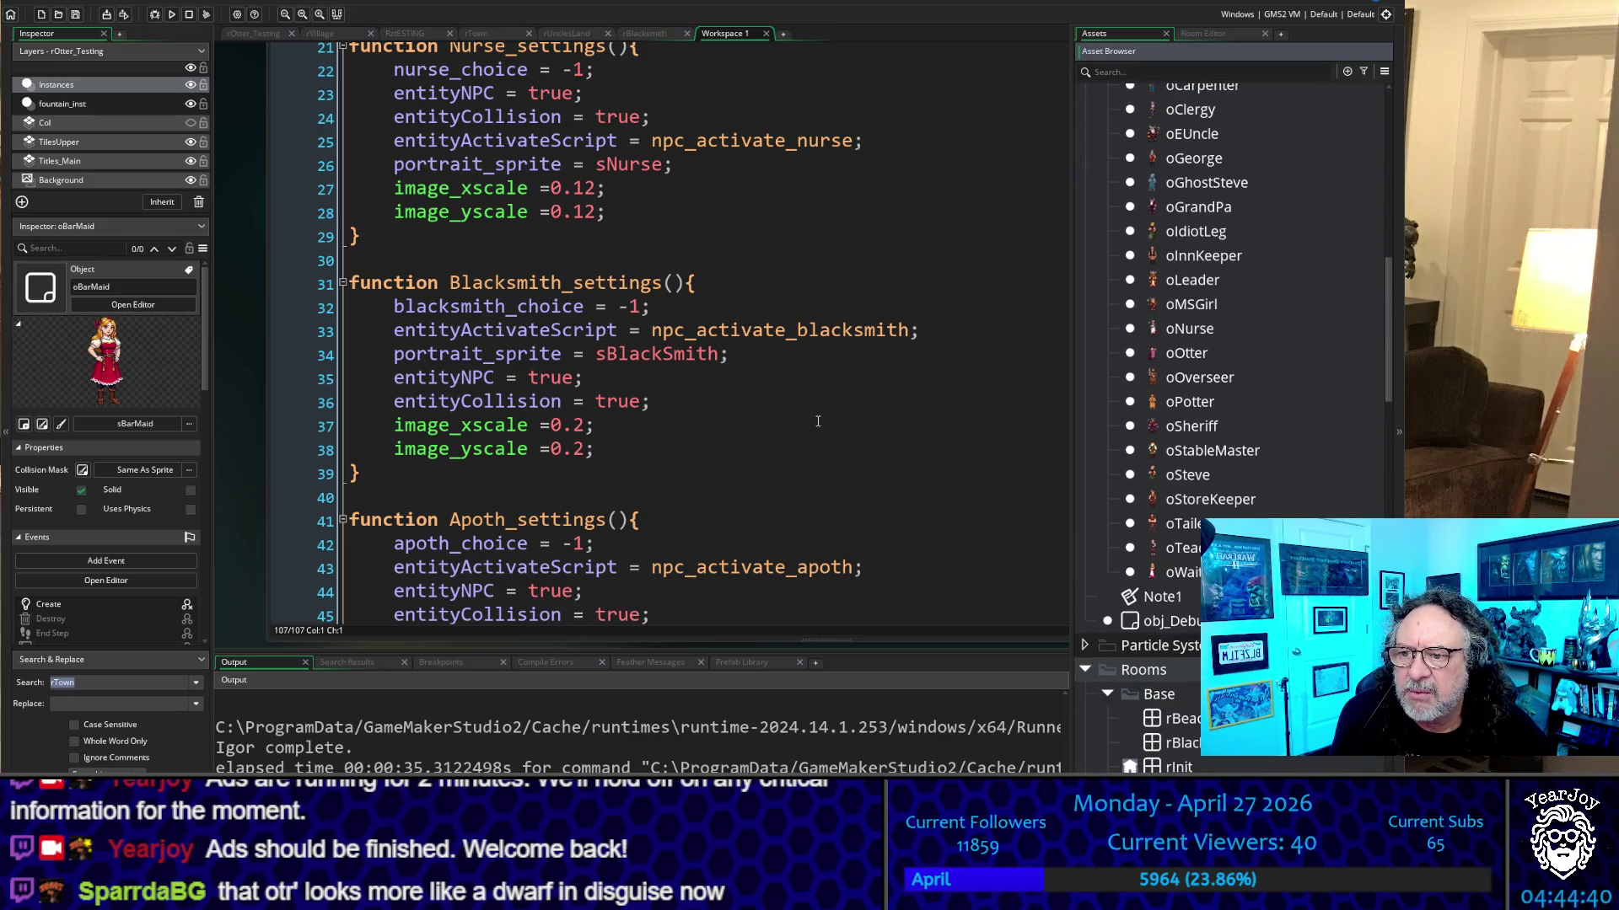
{"action": "scroll", "coordinate": [1234, 403], "scroll_direction": "up", "scroll_amount": 5}
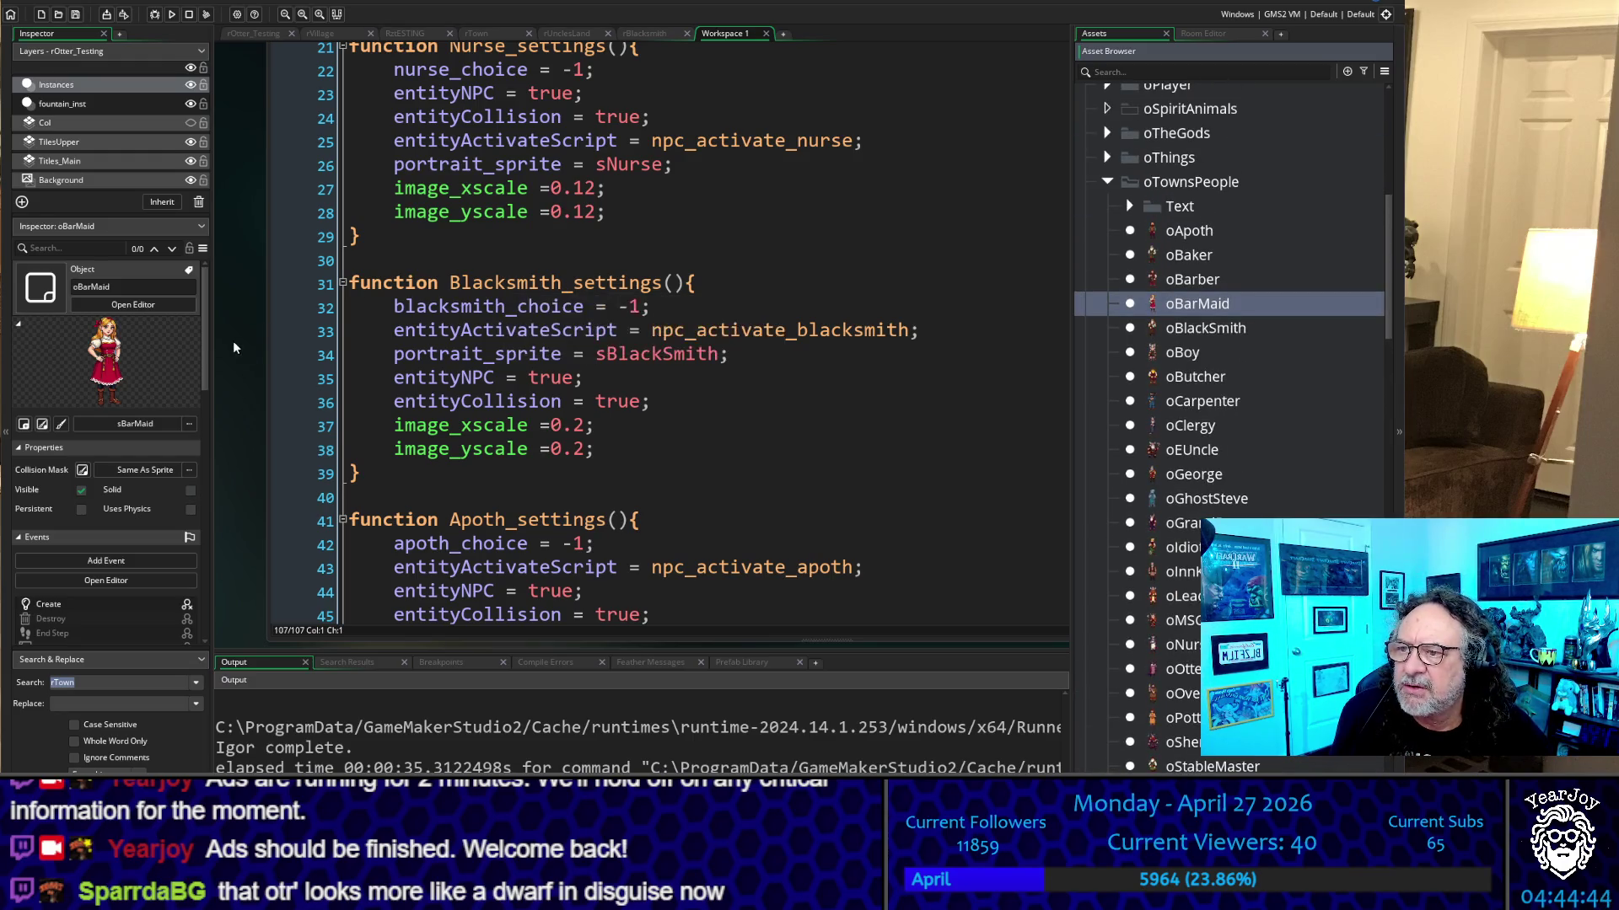
{"action": "scroll", "coordinate": [245, 348], "scroll_direction": "up", "scroll_amount": 3}
{"action": "scroll", "coordinate": [244, 347], "scroll_direction": "up", "scroll_amount": 5}
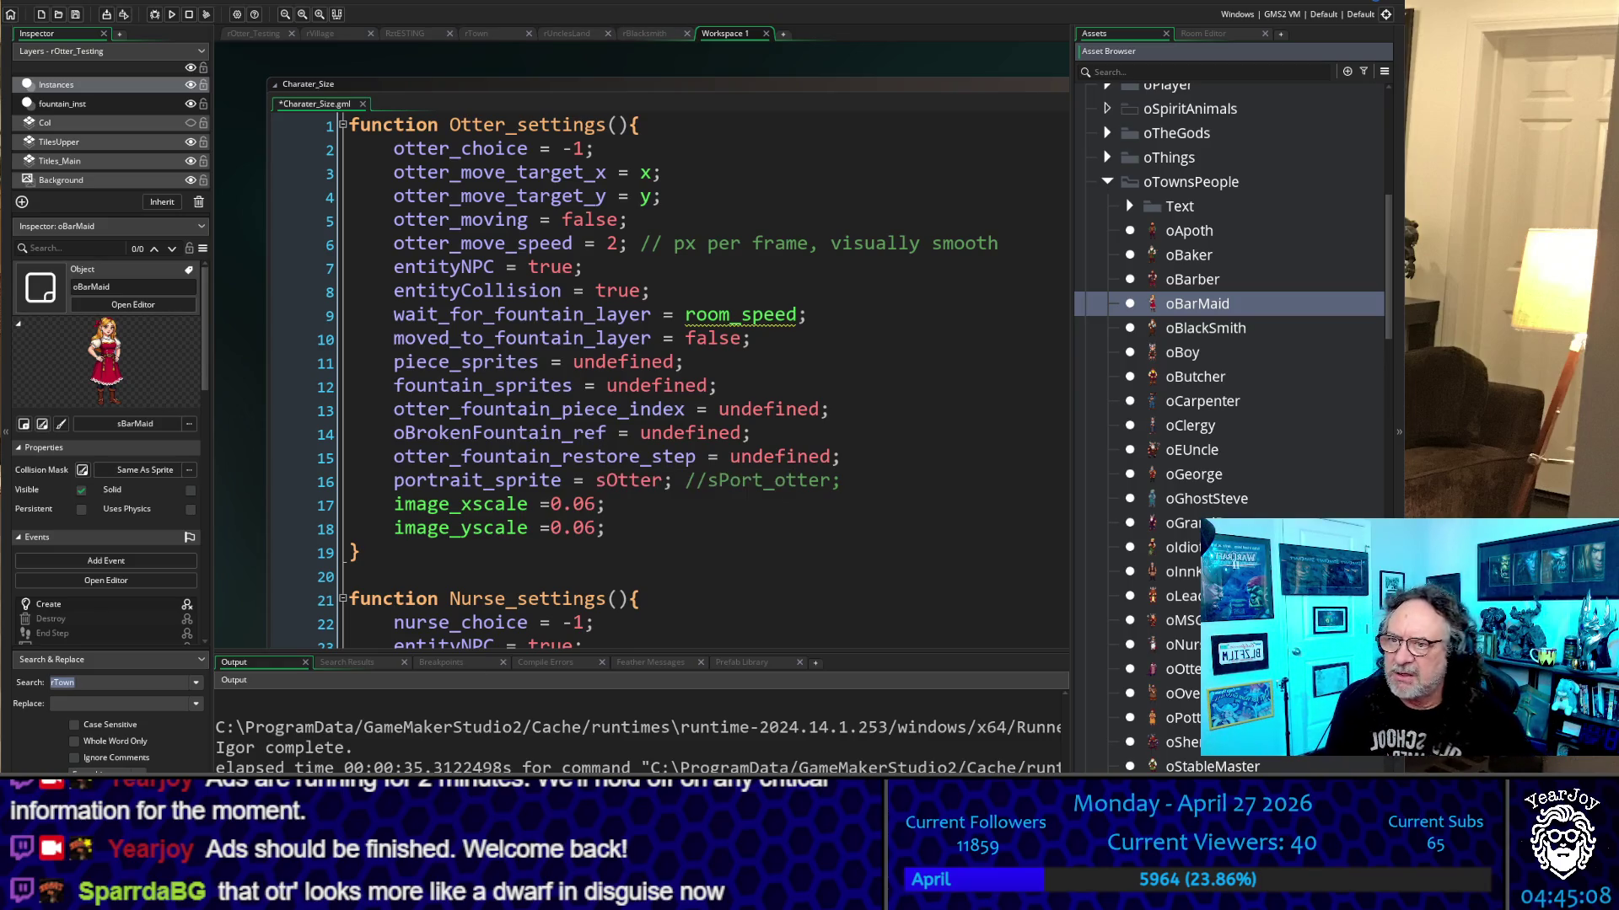
{"action": "scroll", "coordinate": [562, 387], "scroll_direction": "down", "scroll_amount": 14}
{"action": "scroll", "coordinate": [563, 386], "scroll_direction": "down", "scroll_amount": 7}
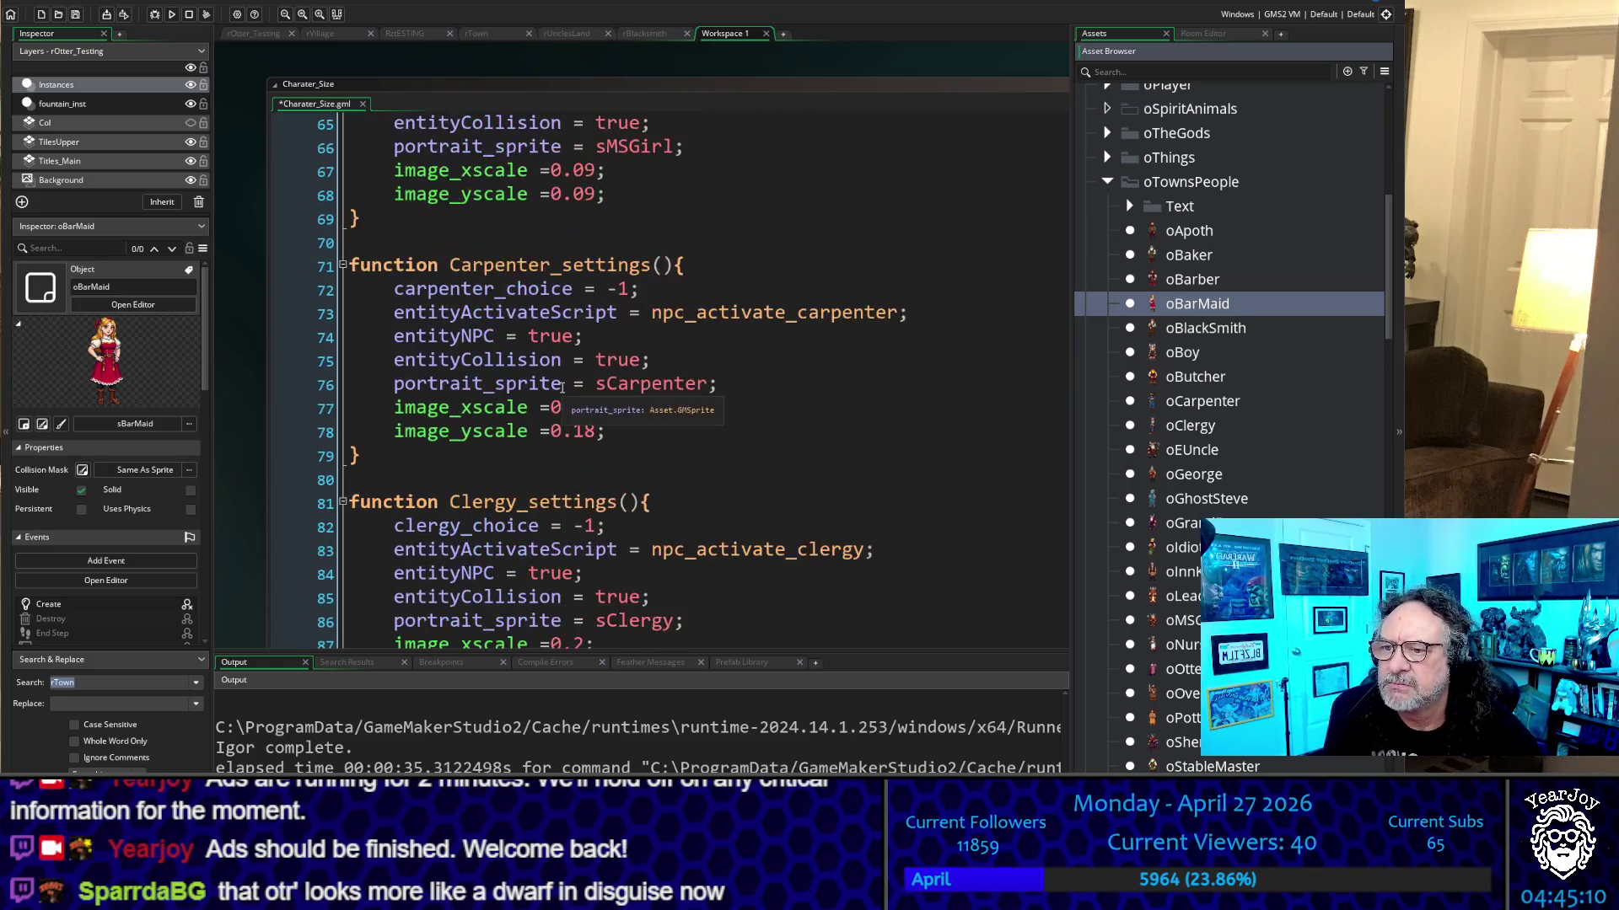
{"action": "scroll", "coordinate": [470, 546], "scroll_direction": "up", "scroll_amount": 3}
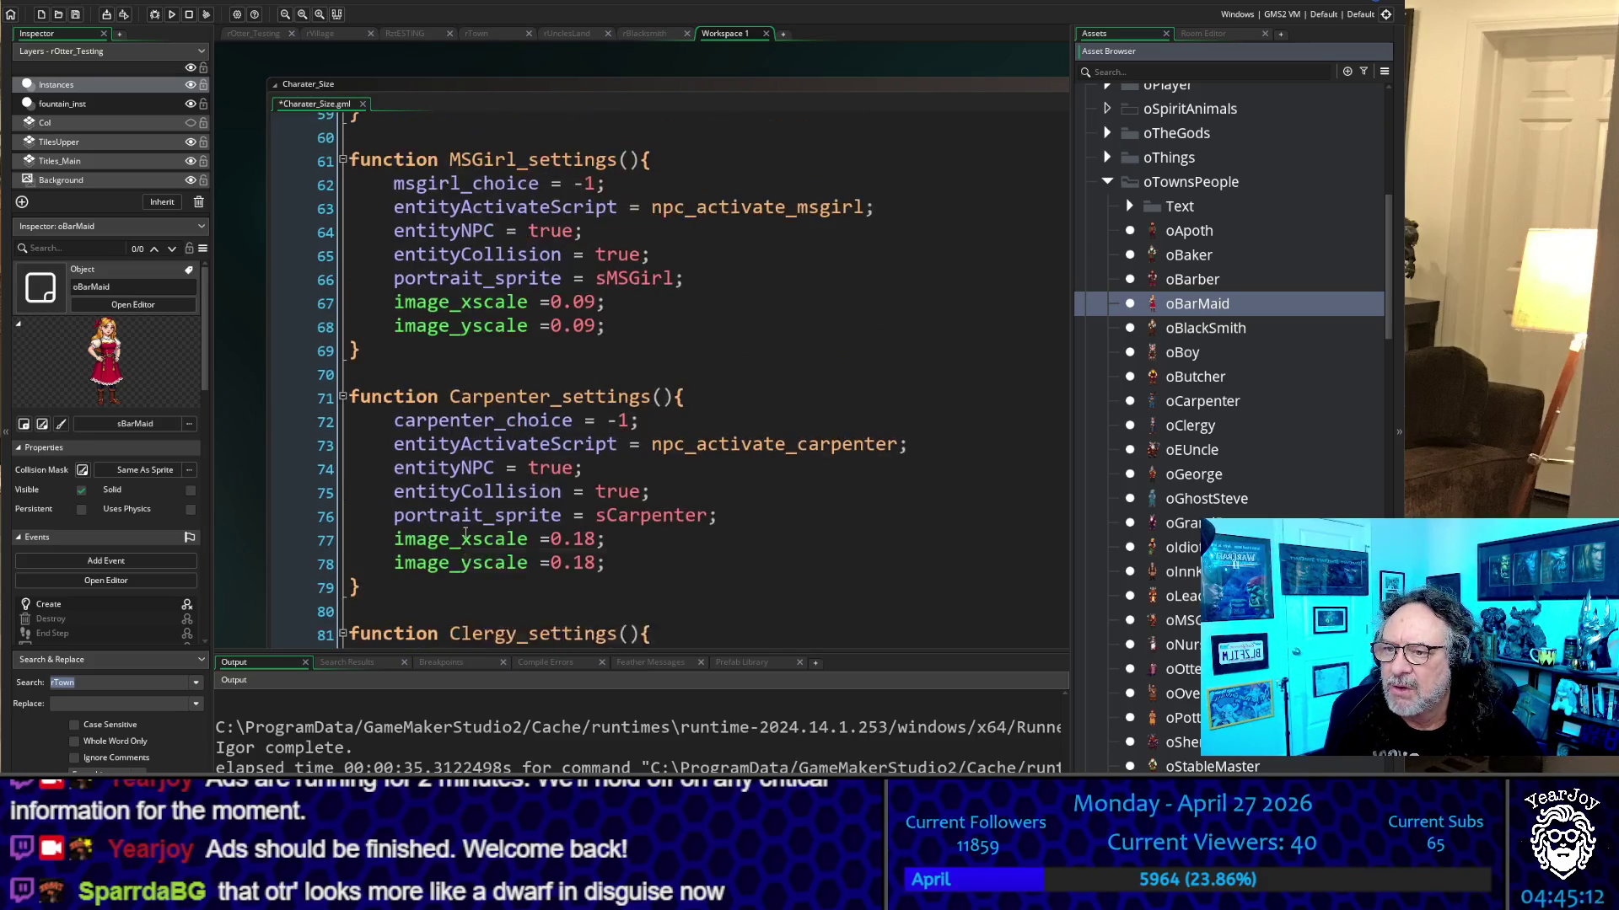
{"action": "scroll", "coordinate": [470, 546], "scroll_direction": "down", "scroll_amount": 10}
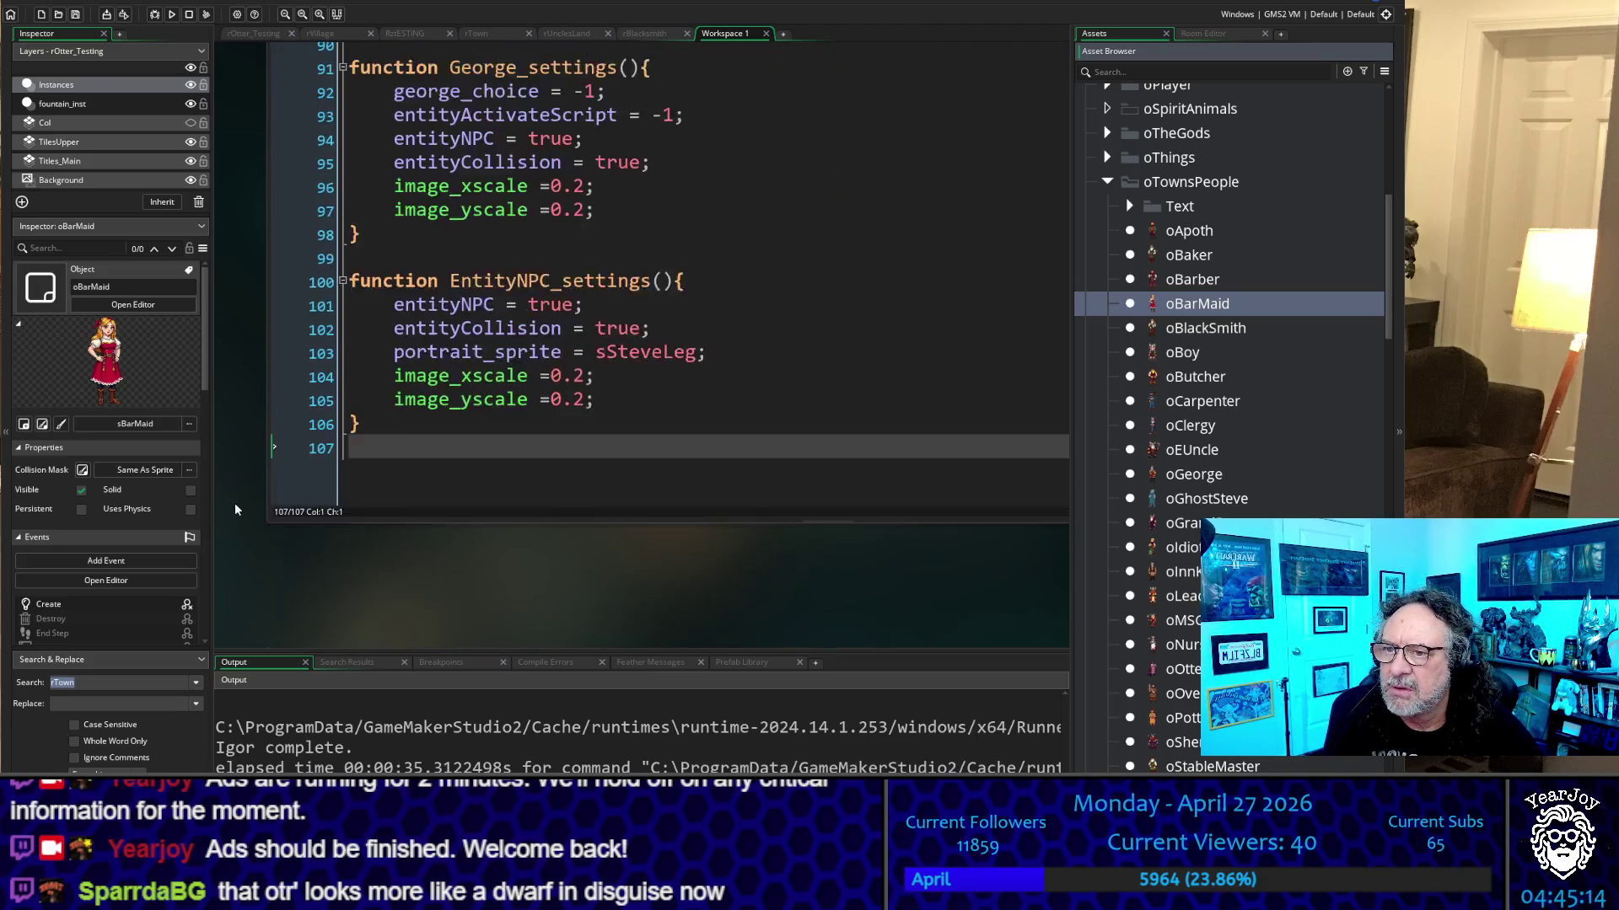
Rename the EntityNPC_settings function on line 100 to GeorgeLeg_settings
{"action": "left_click_drag", "start_coordinate": [453, 360], "coordinate": [517, 361]}
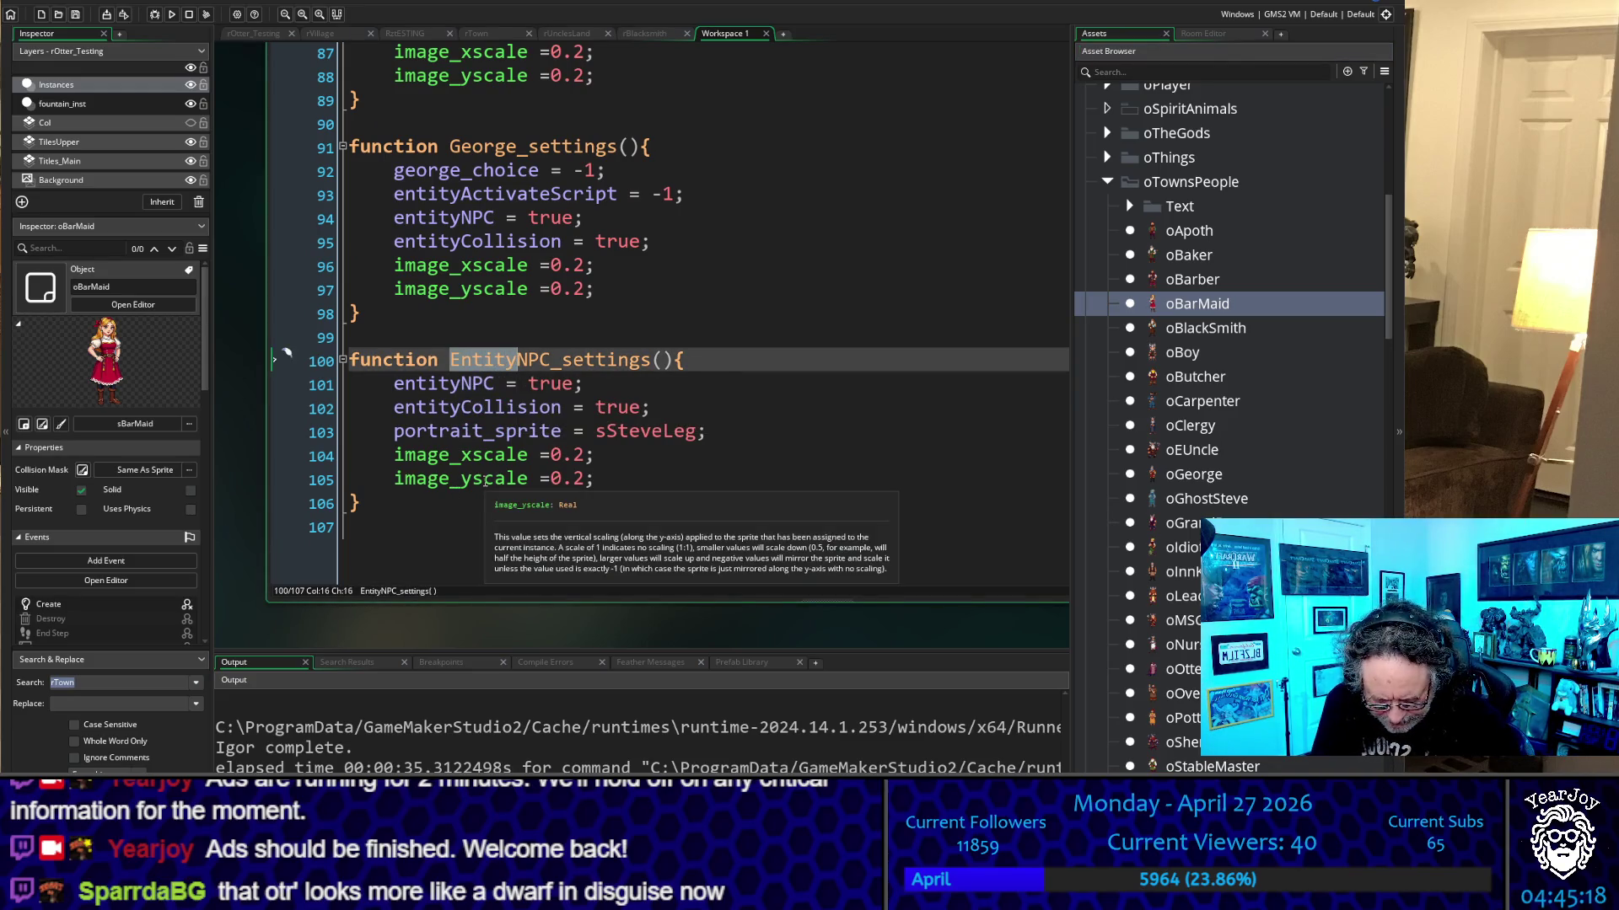
{"action": "type", "text": "GeorgeL"}
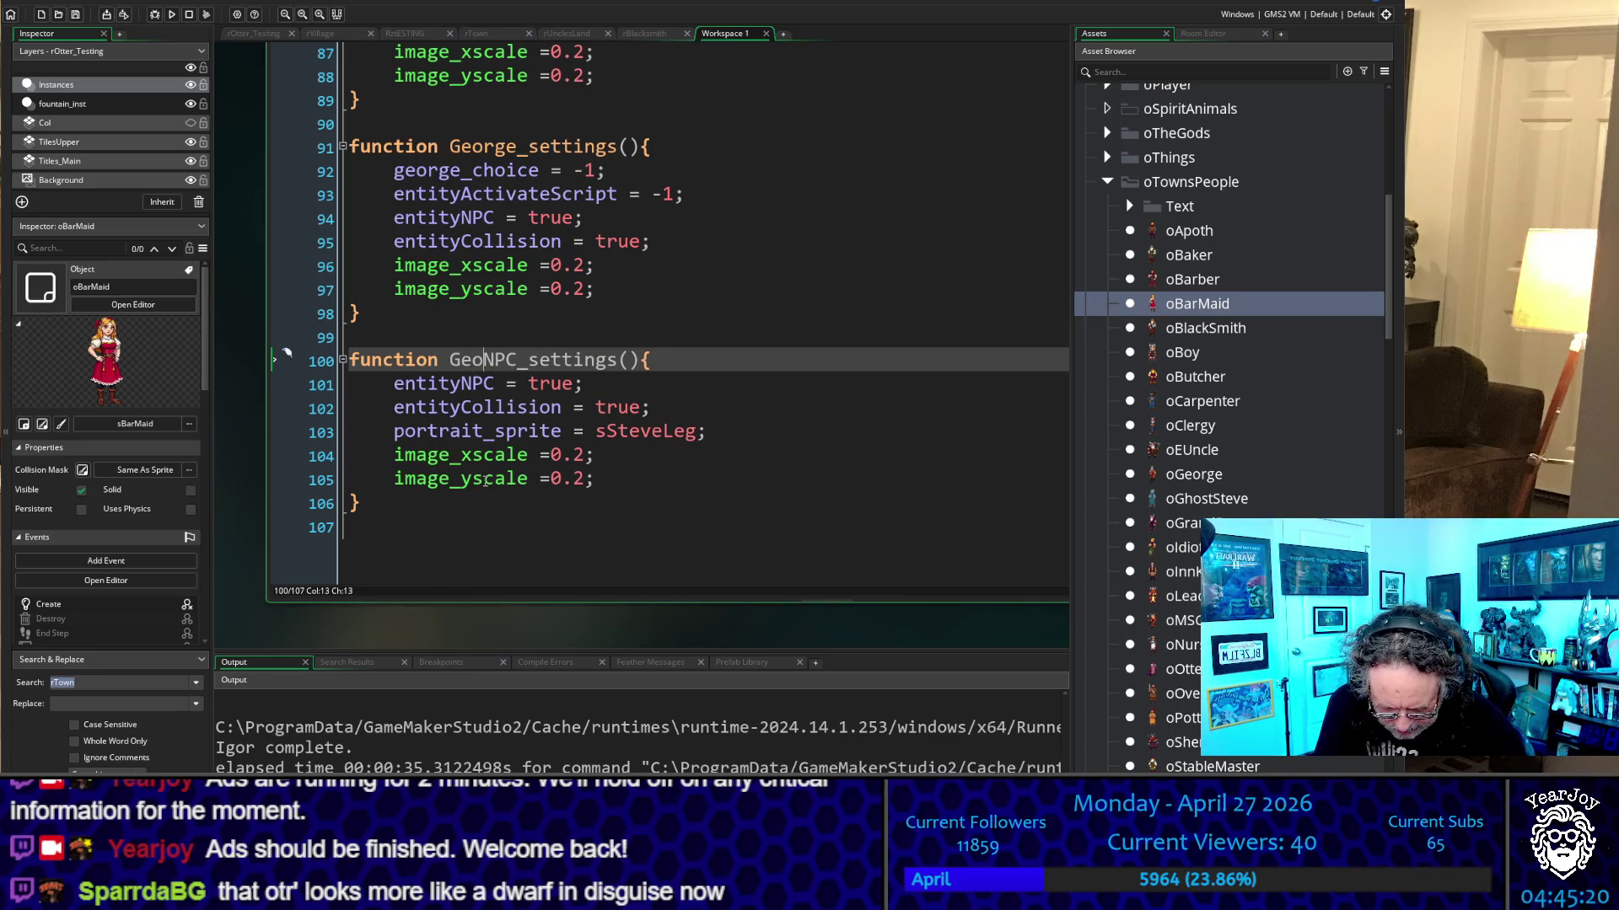
{"action": "key", "text": "Delete"}
{"action": "key", "text": "Delete"}
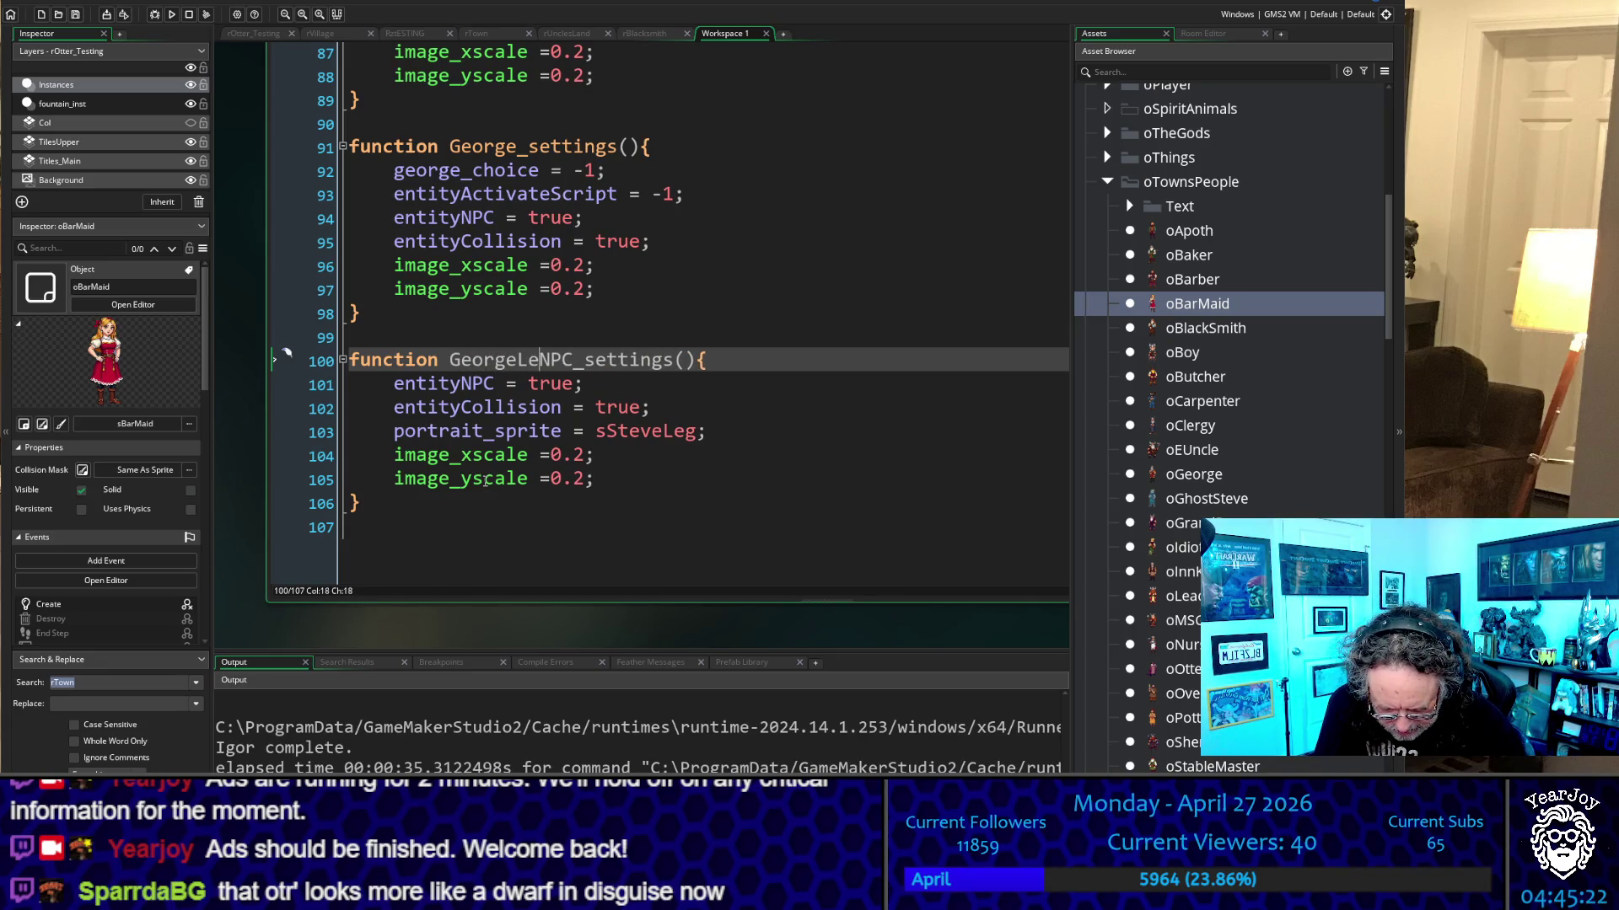
{"action": "type", "text": "eg"}
{"action": "key", "text": "Delete"}
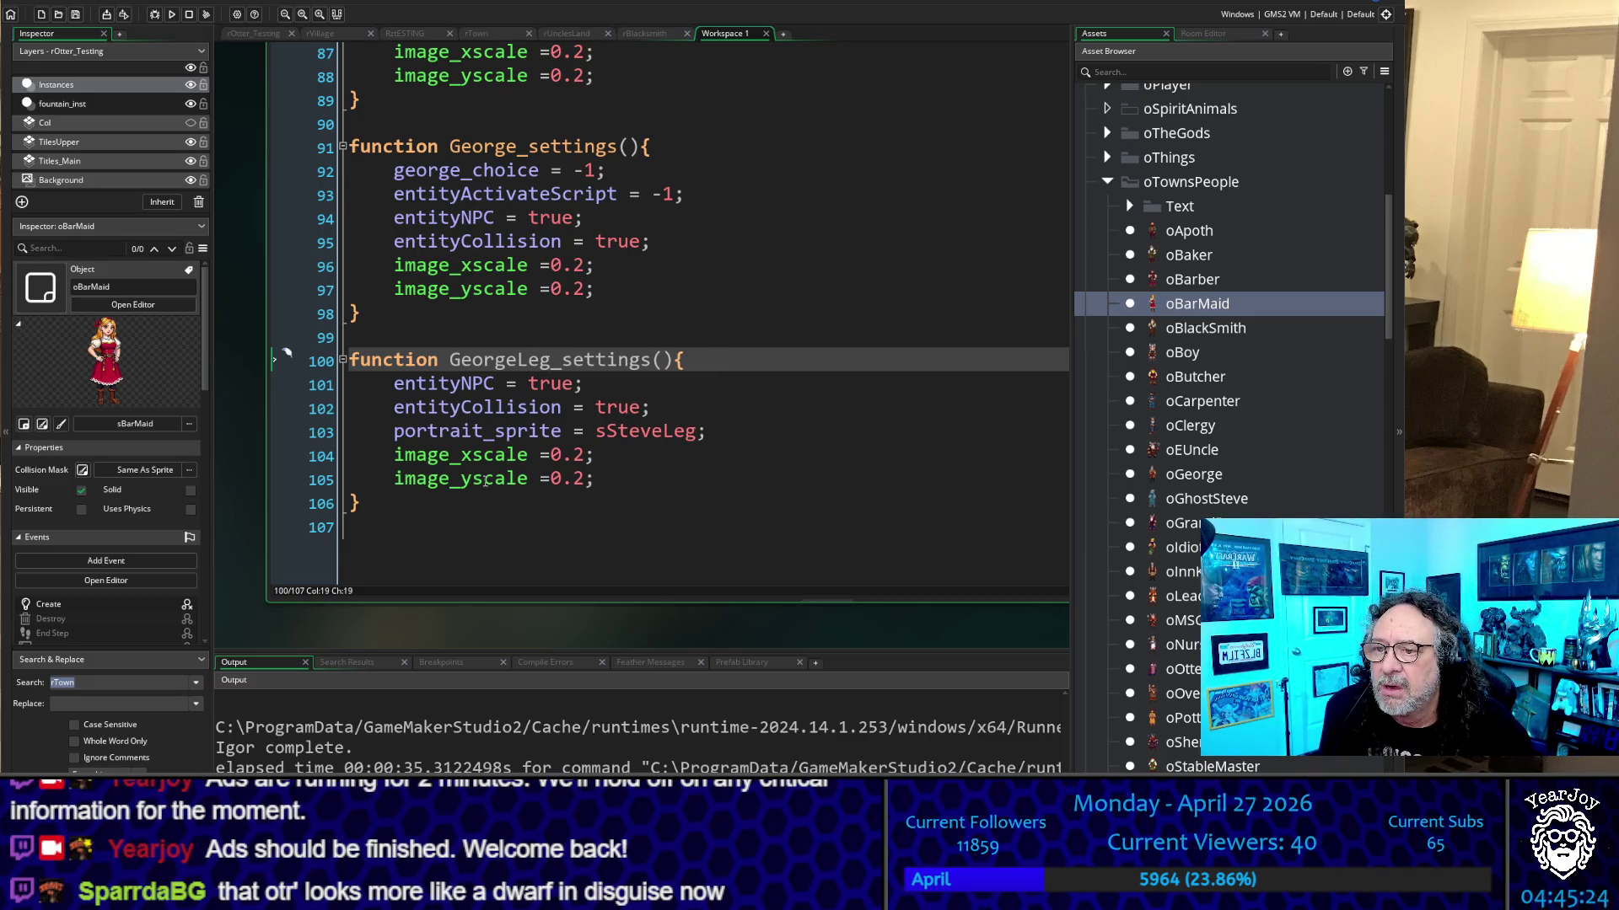
{"action": "key", "text": "Left"}
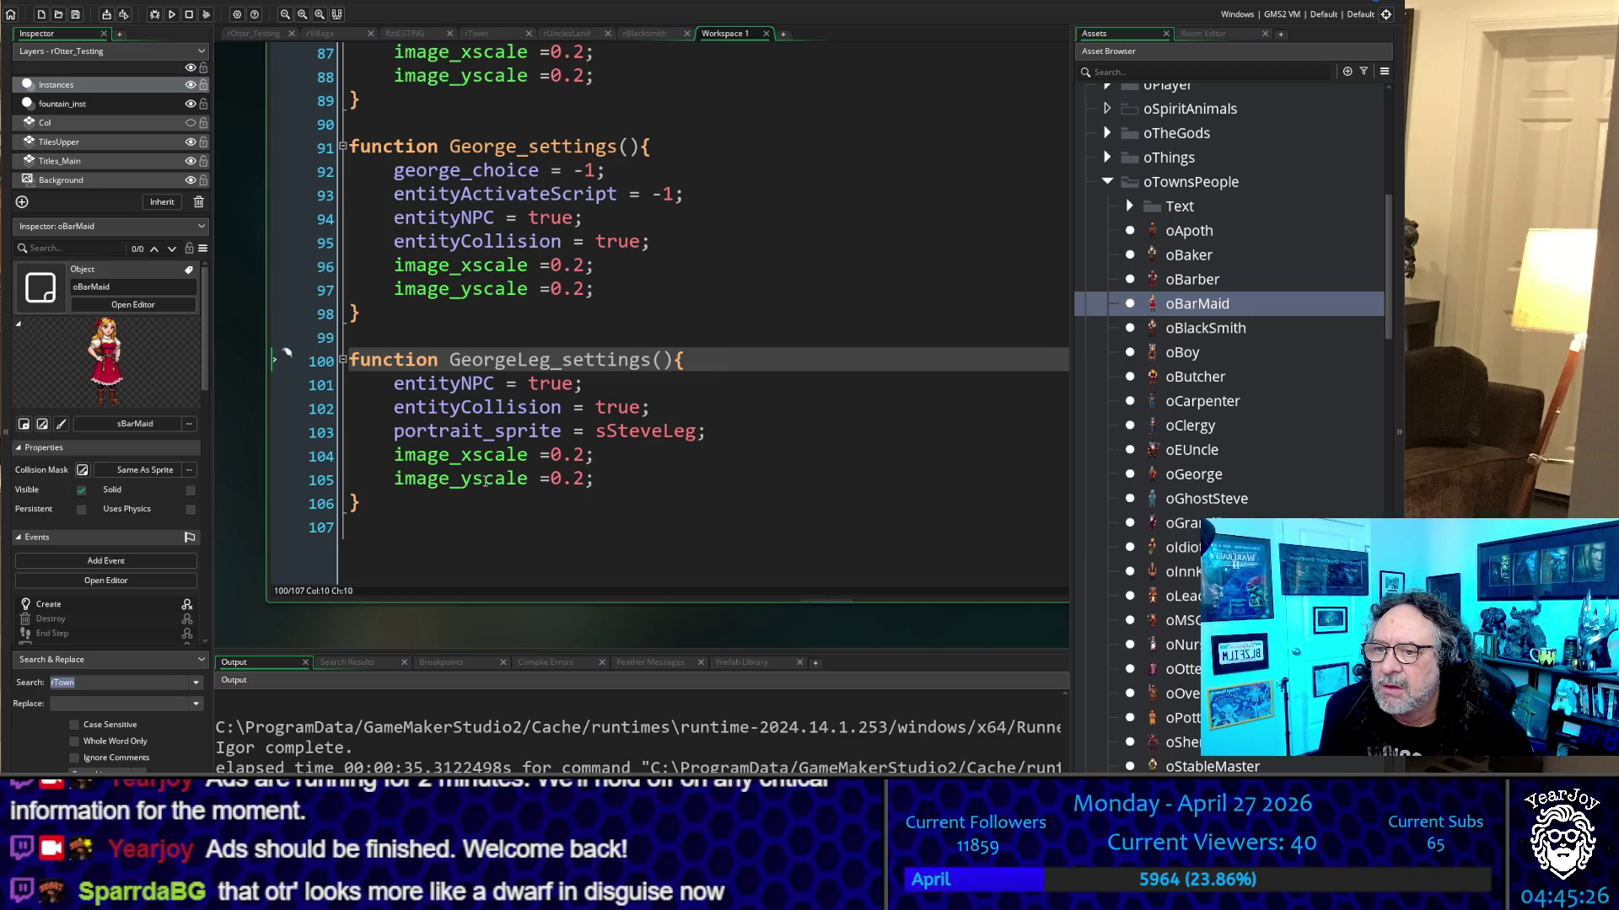
{"action": "key", "text": "shift+Right"}
{"action": "key", "text": "shift+Right"}
{"action": "key", "text": "shift+Right"}
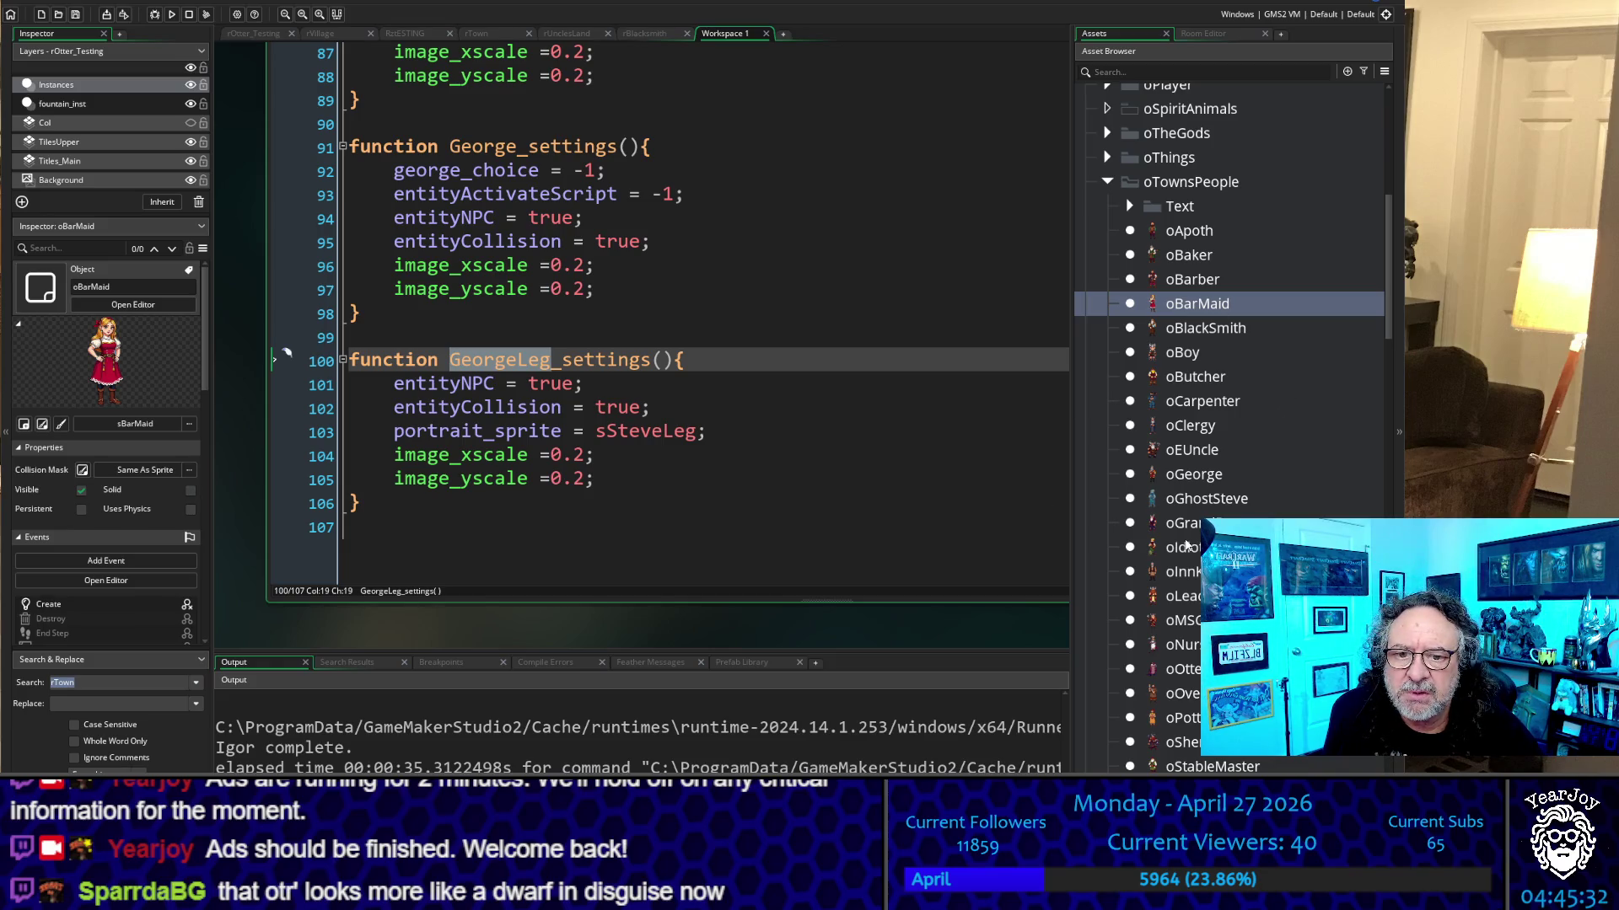
{"action": "scroll", "coordinate": [1187, 580], "scroll_direction": "down", "scroll_amount": 2}
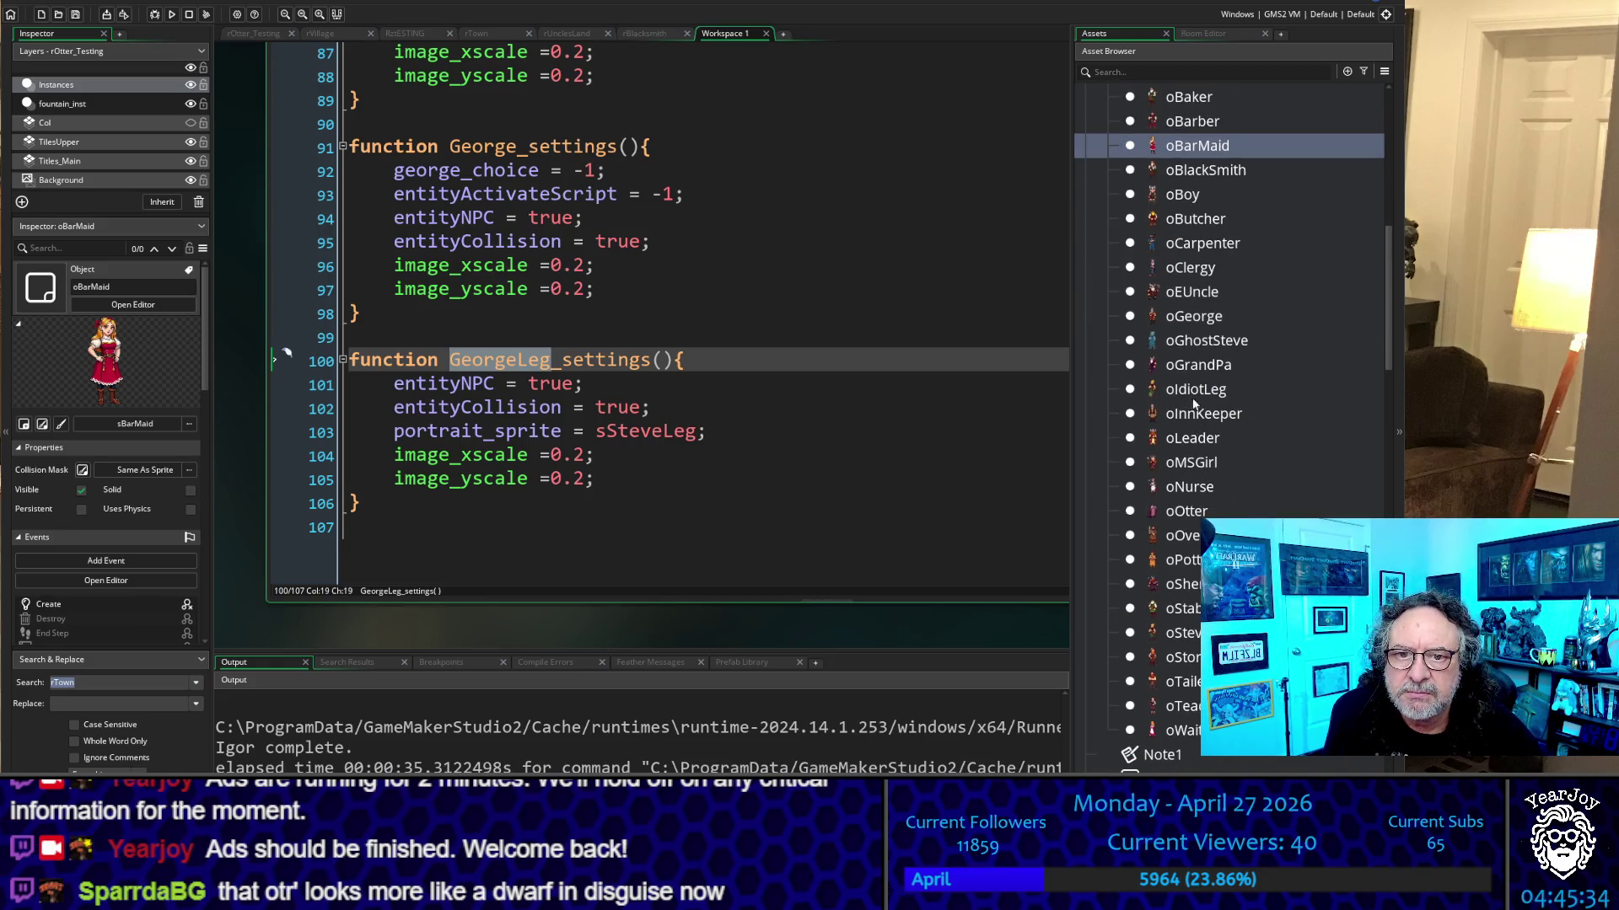
In oIdiotLeg's Create event, change the EntityNPC_settings() call to GeorgeLeg_settings()
{"action": "left_click", "coordinate": [1192, 389]}
{"action": "double_click", "coordinate": [1192, 389]}
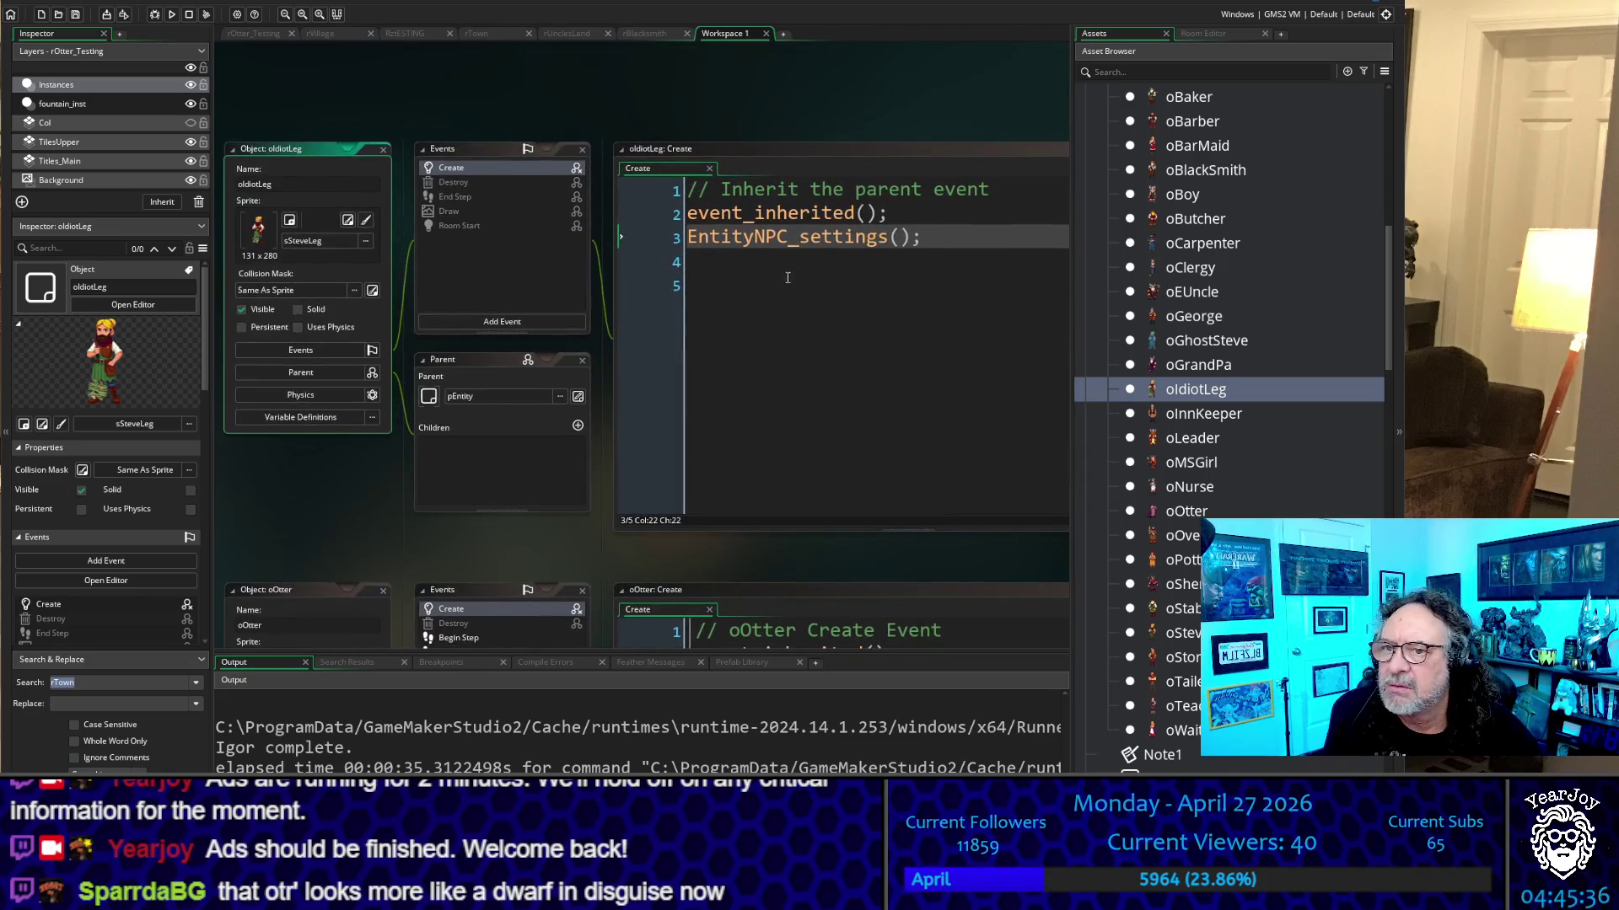
{"action": "left_click", "coordinate": [790, 240]}
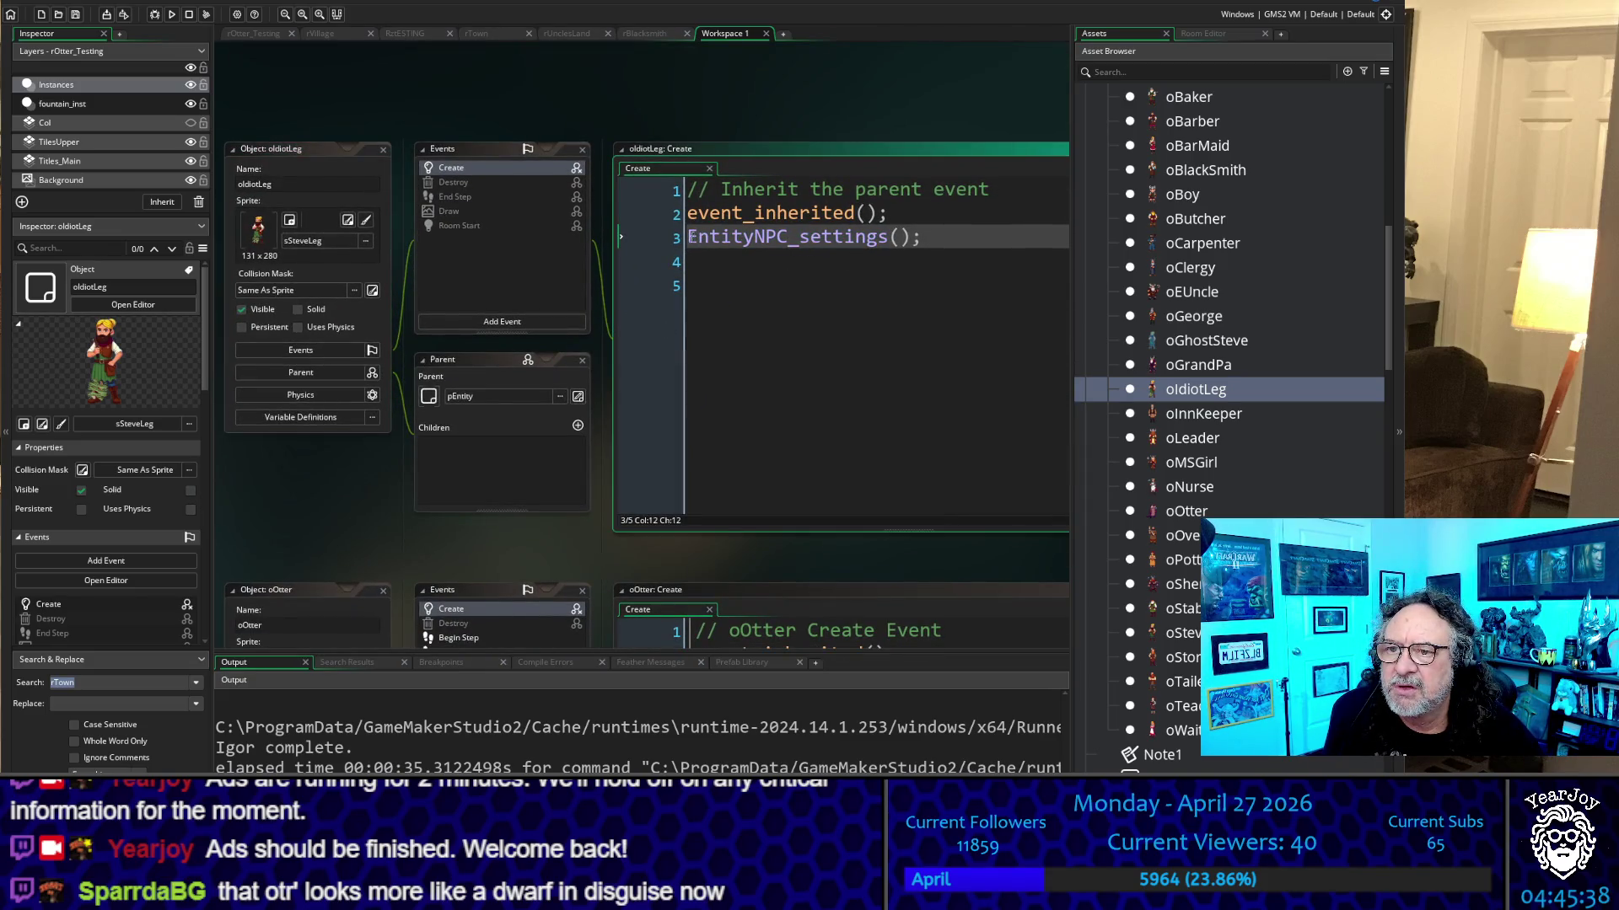
{"action": "left_click_drag", "start_coordinate": [687, 238], "coordinate": [788, 248]}
{"action": "type", "text": "GeorgeLeg"}
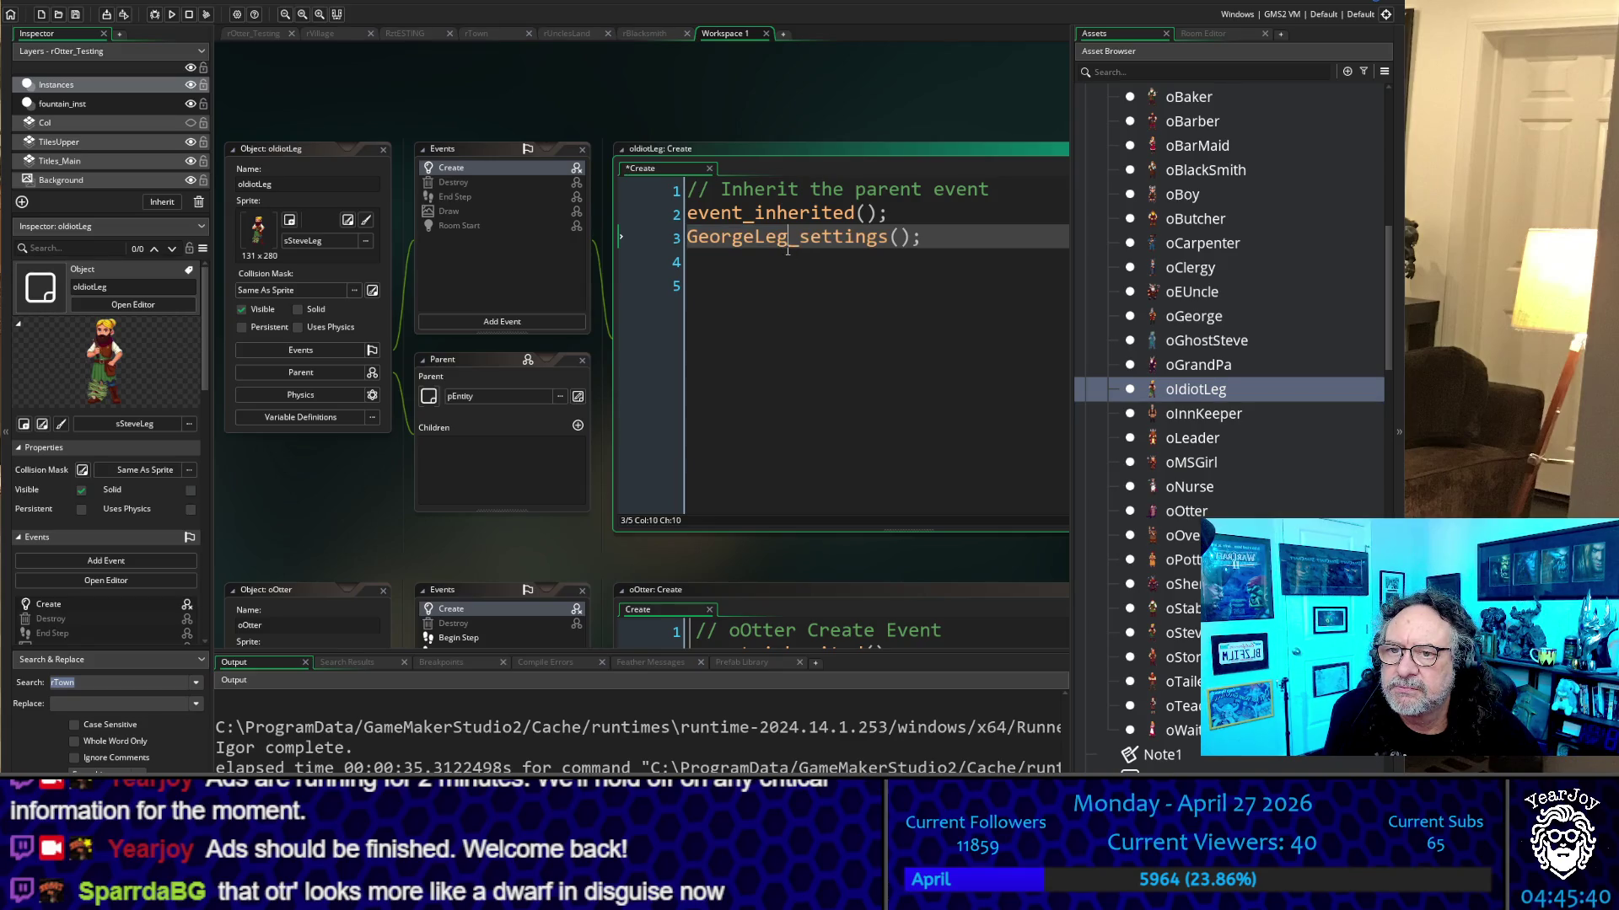
{"action": "left_click", "coordinate": [803, 279]}
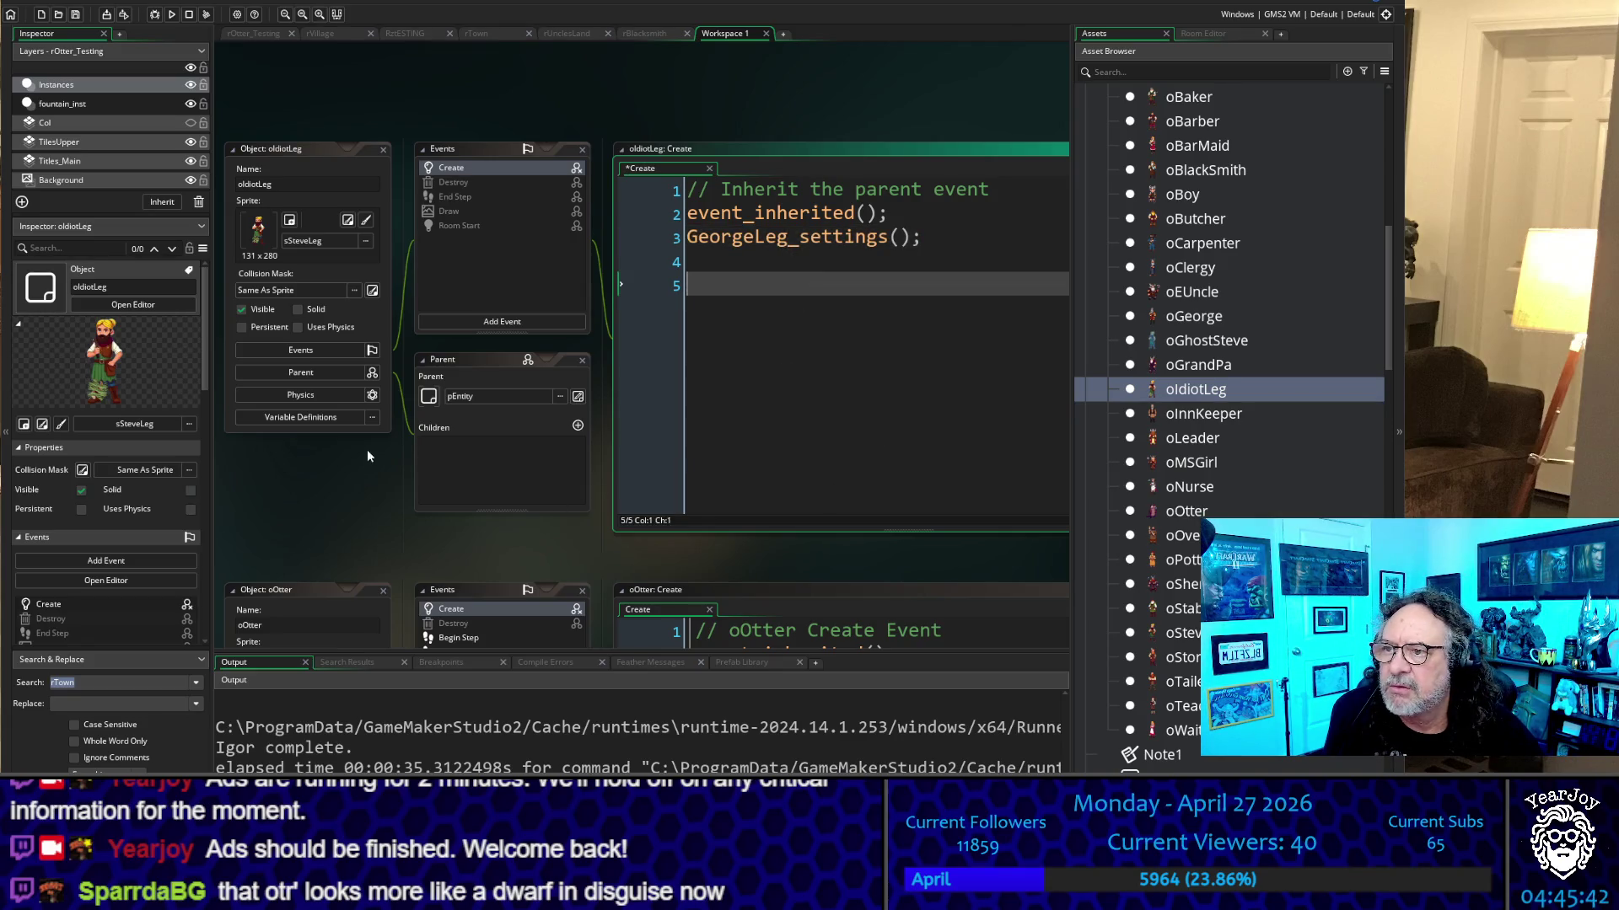
Save the edited Create event from the File menu and quit GameMaker with Alt+F4
{"action": "left_click", "coordinate": [305, 497]}
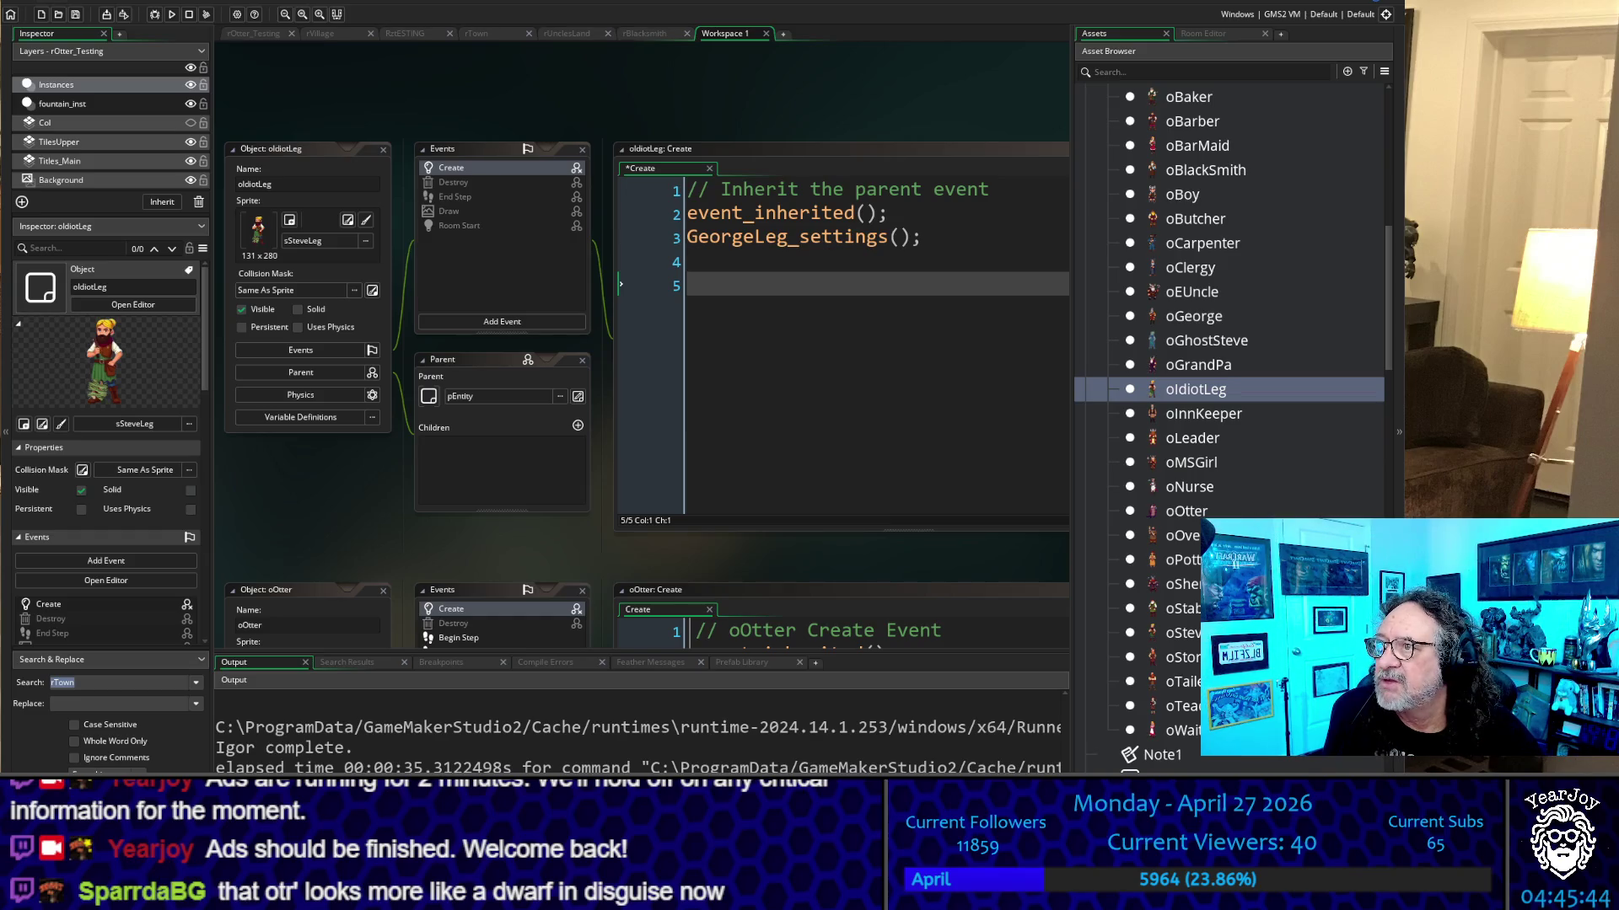
{"action": "left_click", "coordinate": [25, 4]}
{"action": "left_click", "coordinate": [51, 66]}
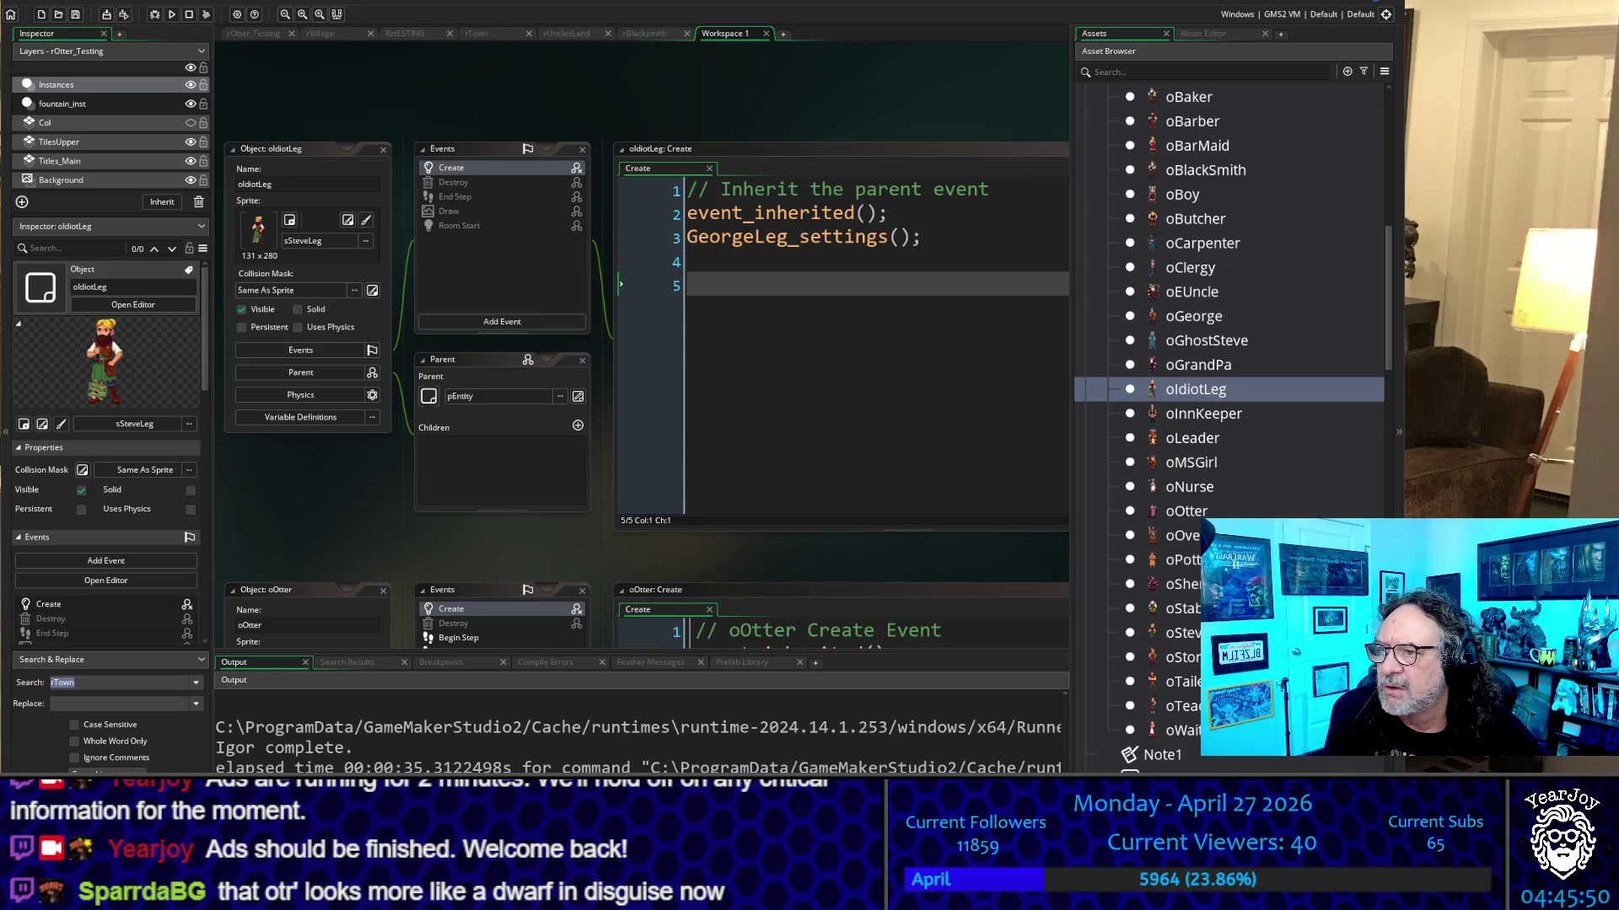
{"action": "key", "text": "alt+F4"}
Confirm the exit prompt with OK so GameMaker closes
{"action": "left_click", "coordinate": [727, 436]}
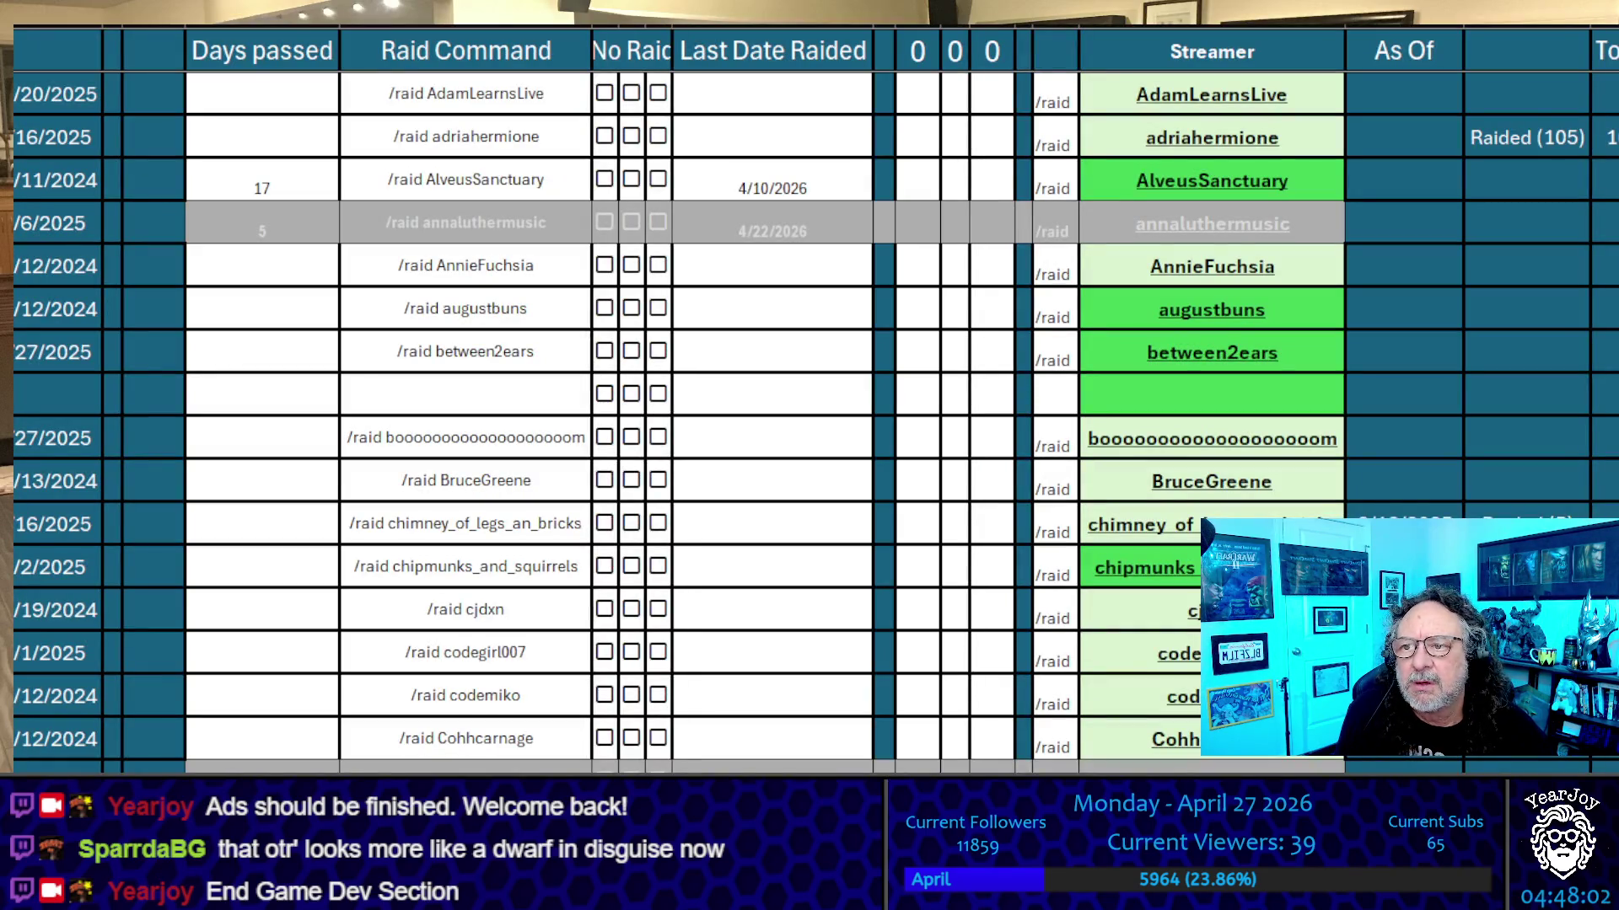
{"action": "left_click", "coordinate": [772, 524]}
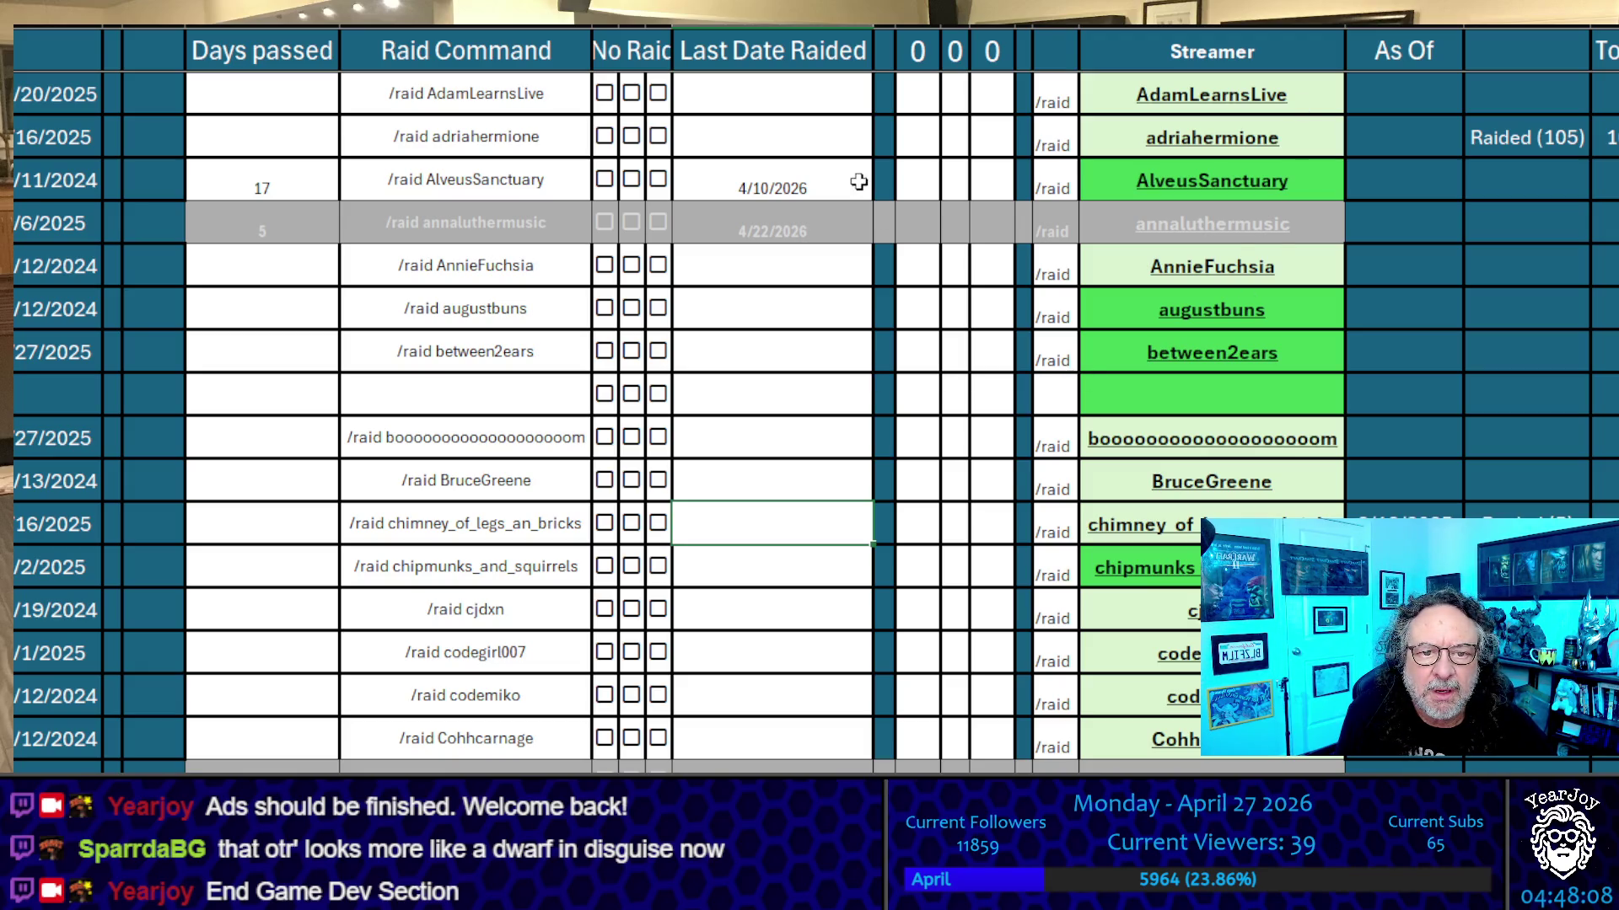
{"action": "left_click", "coordinate": [827, 194]}
{"action": "key", "text": "Delete"}
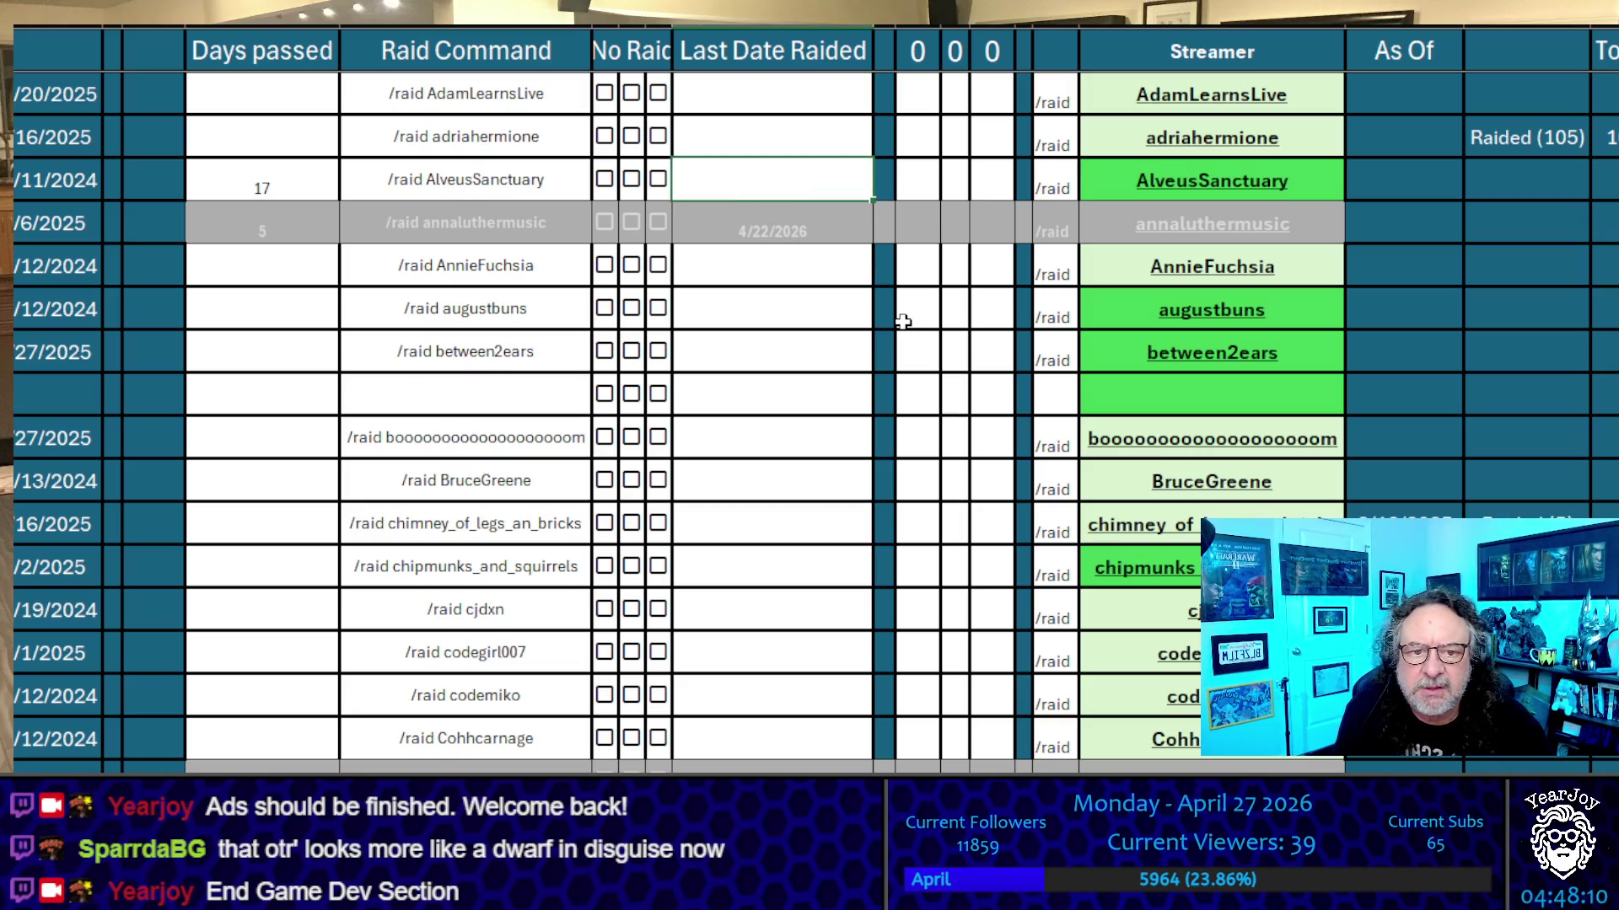
{"action": "scroll", "coordinate": [903, 321], "scroll_direction": "down", "scroll_amount": 9}
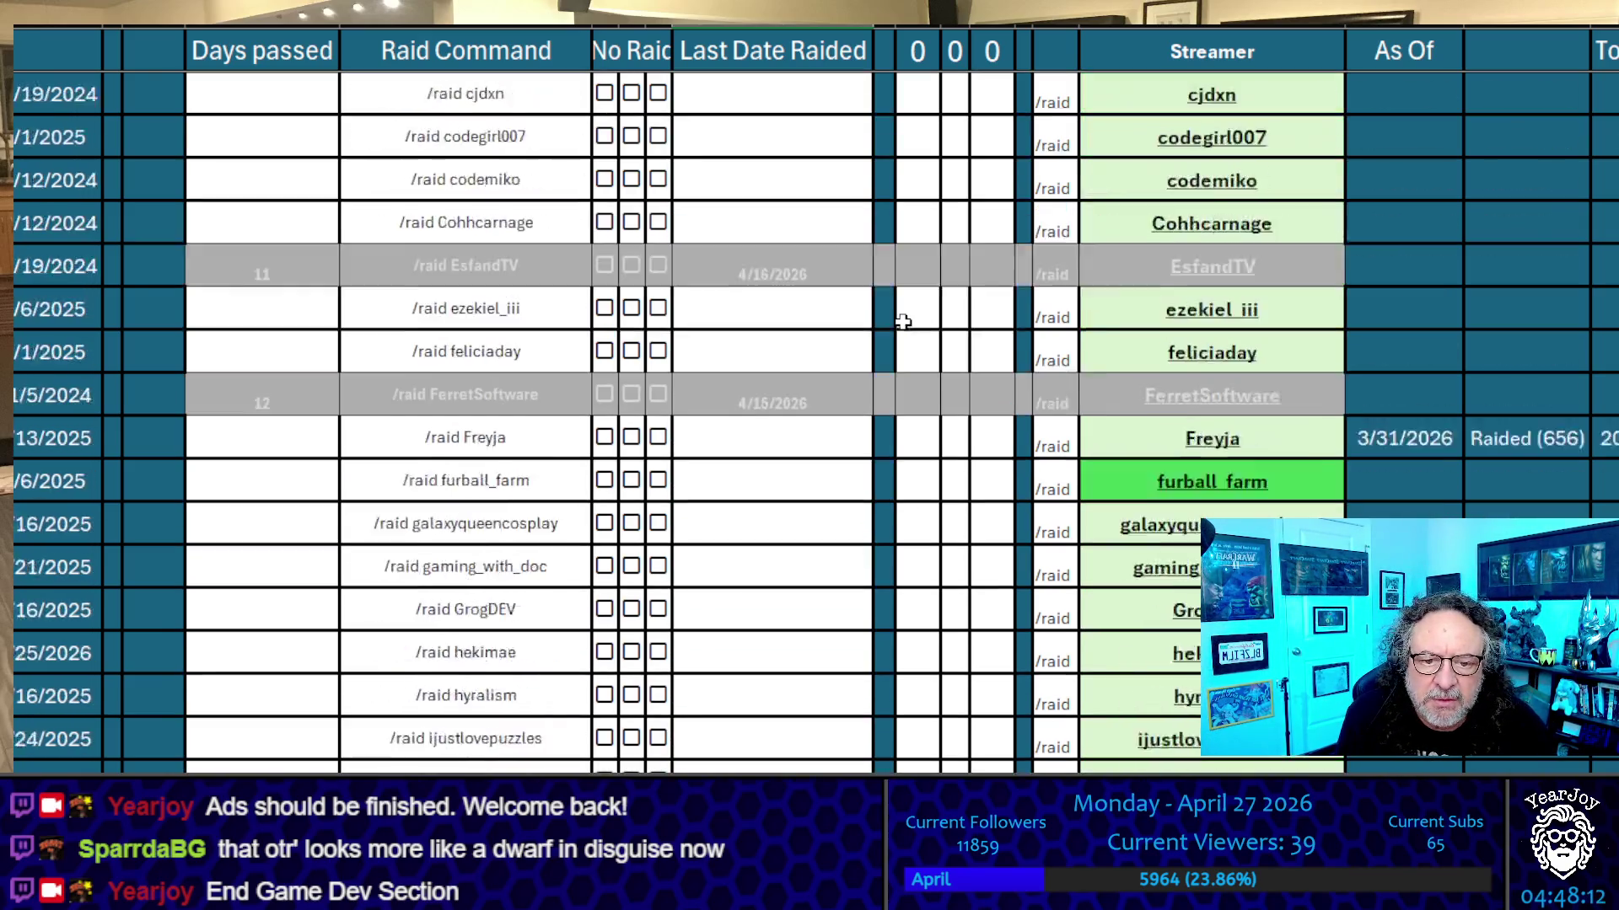
{"action": "scroll", "coordinate": [902, 321], "scroll_direction": "down", "scroll_amount": 10}
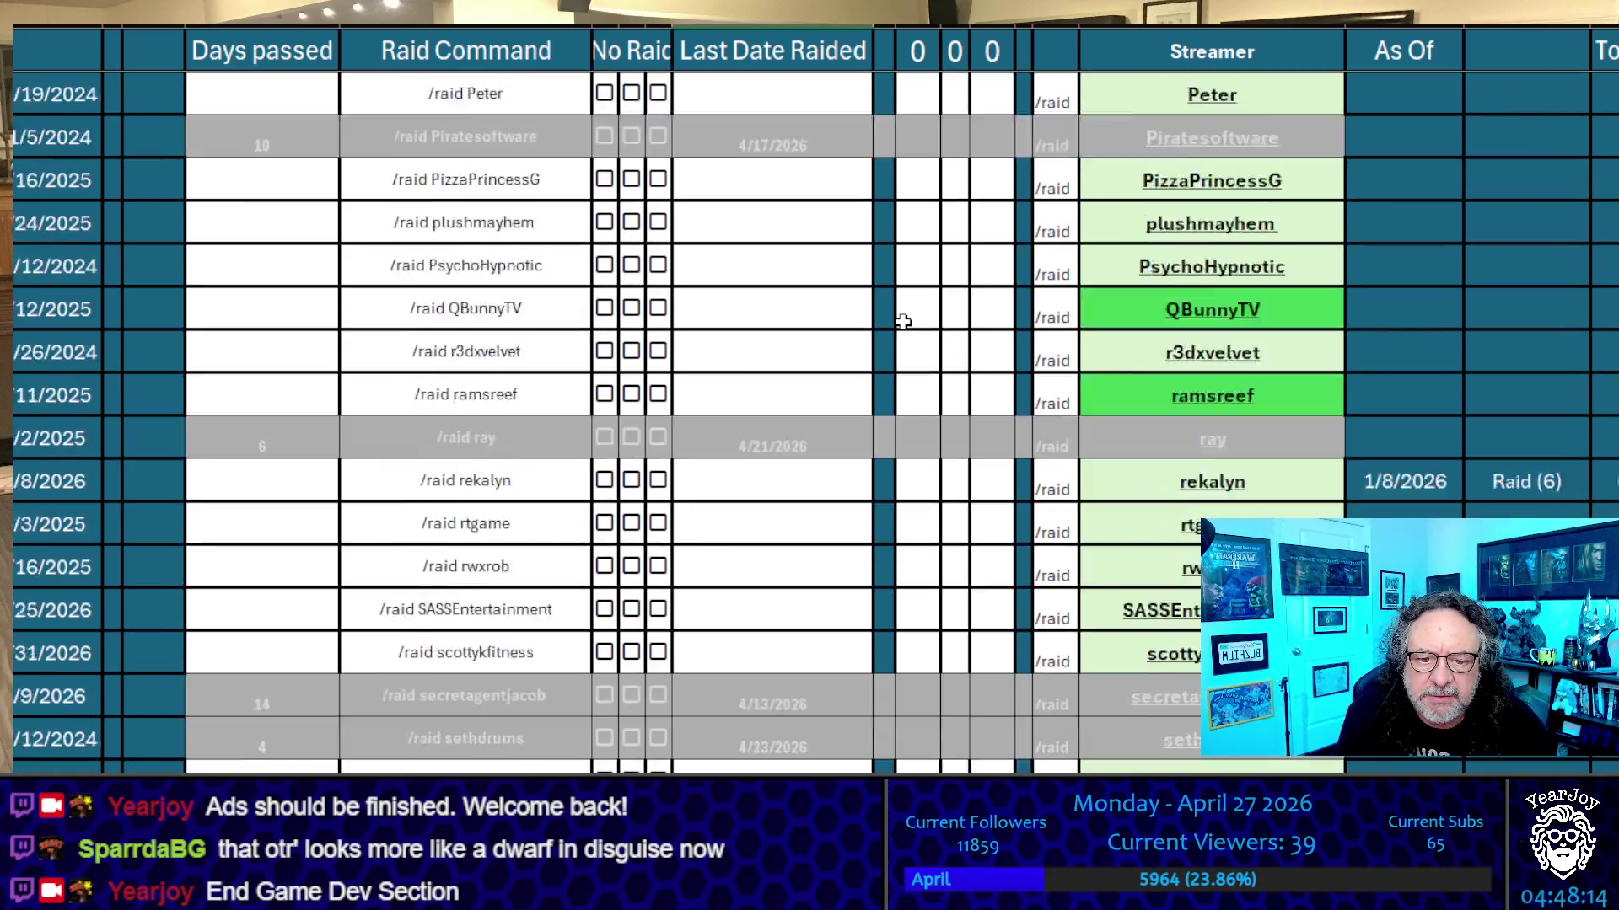
{"action": "key", "text": "Up"}
{"action": "key", "text": "Up"}
{"action": "key", "text": "Up"}
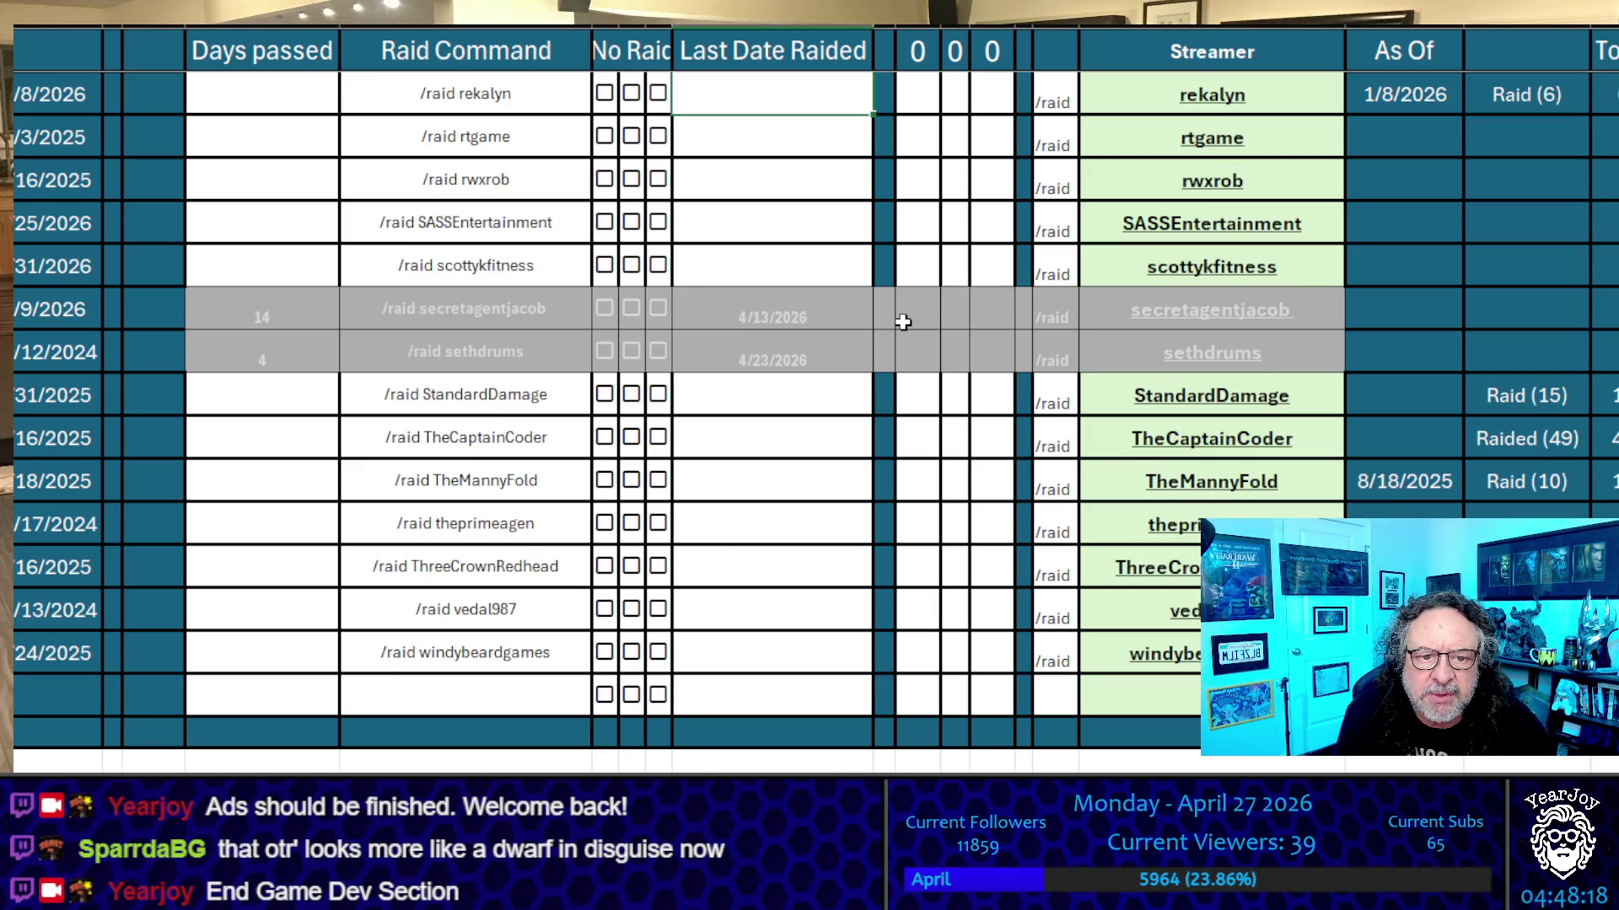
{"action": "key", "text": "Up"}
{"action": "key", "text": "Up"}
{"action": "key", "text": "Up"}
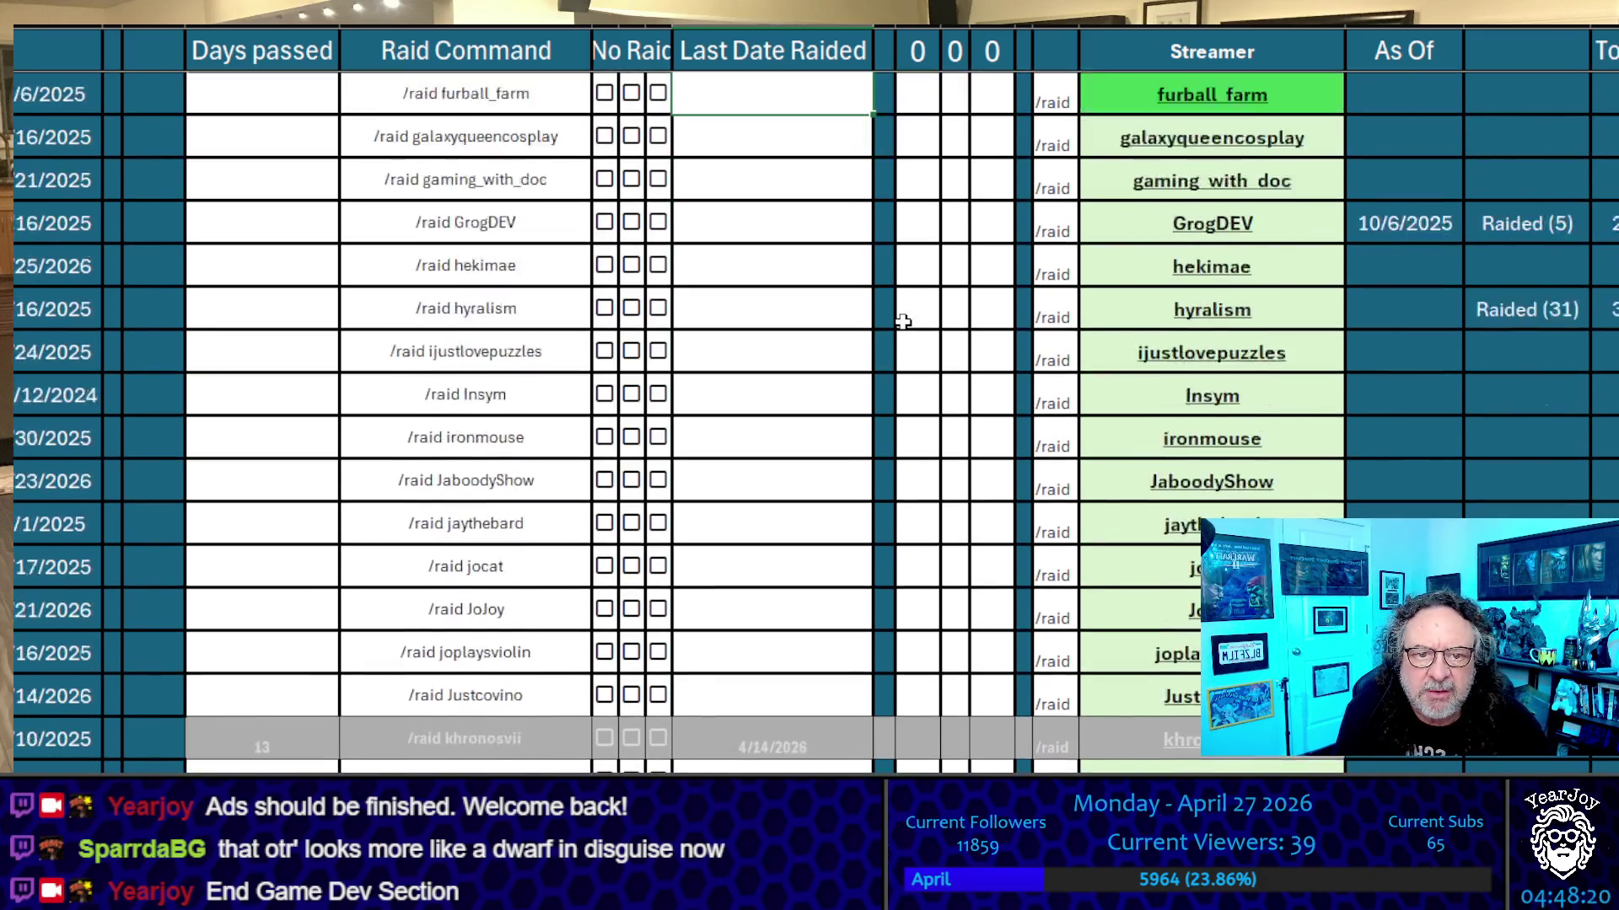
{"action": "key", "text": "Up"}
{"action": "key", "text": "Up"}
{"action": "key", "text": "Up"}
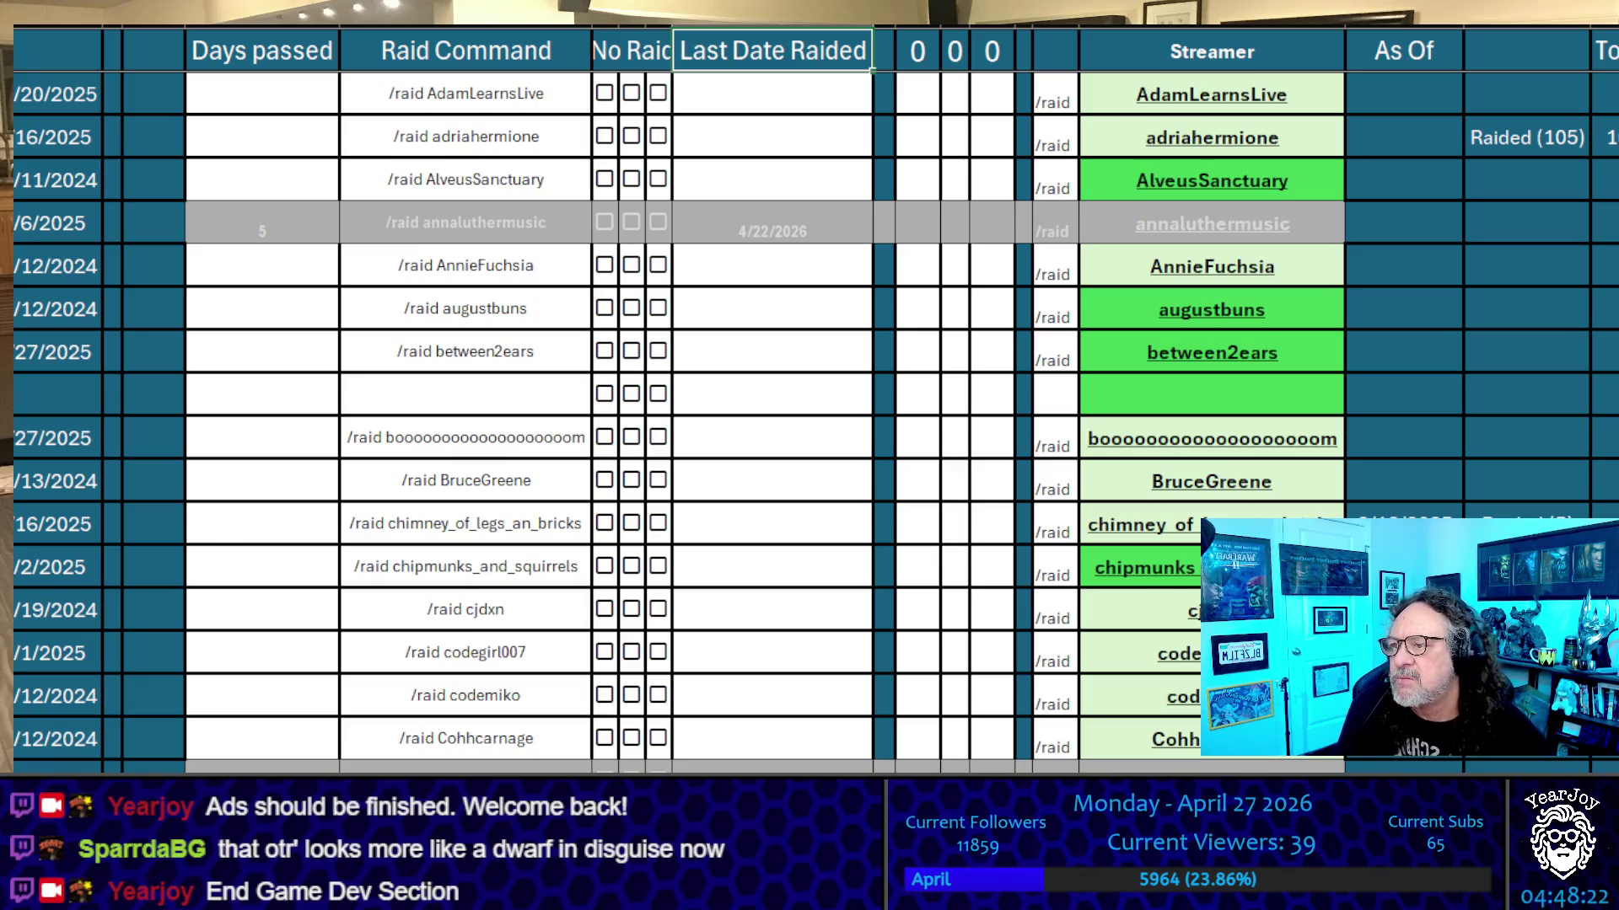
{"action": "scroll", "coordinate": [990, 373], "scroll_direction": "down", "scroll_amount": 20}
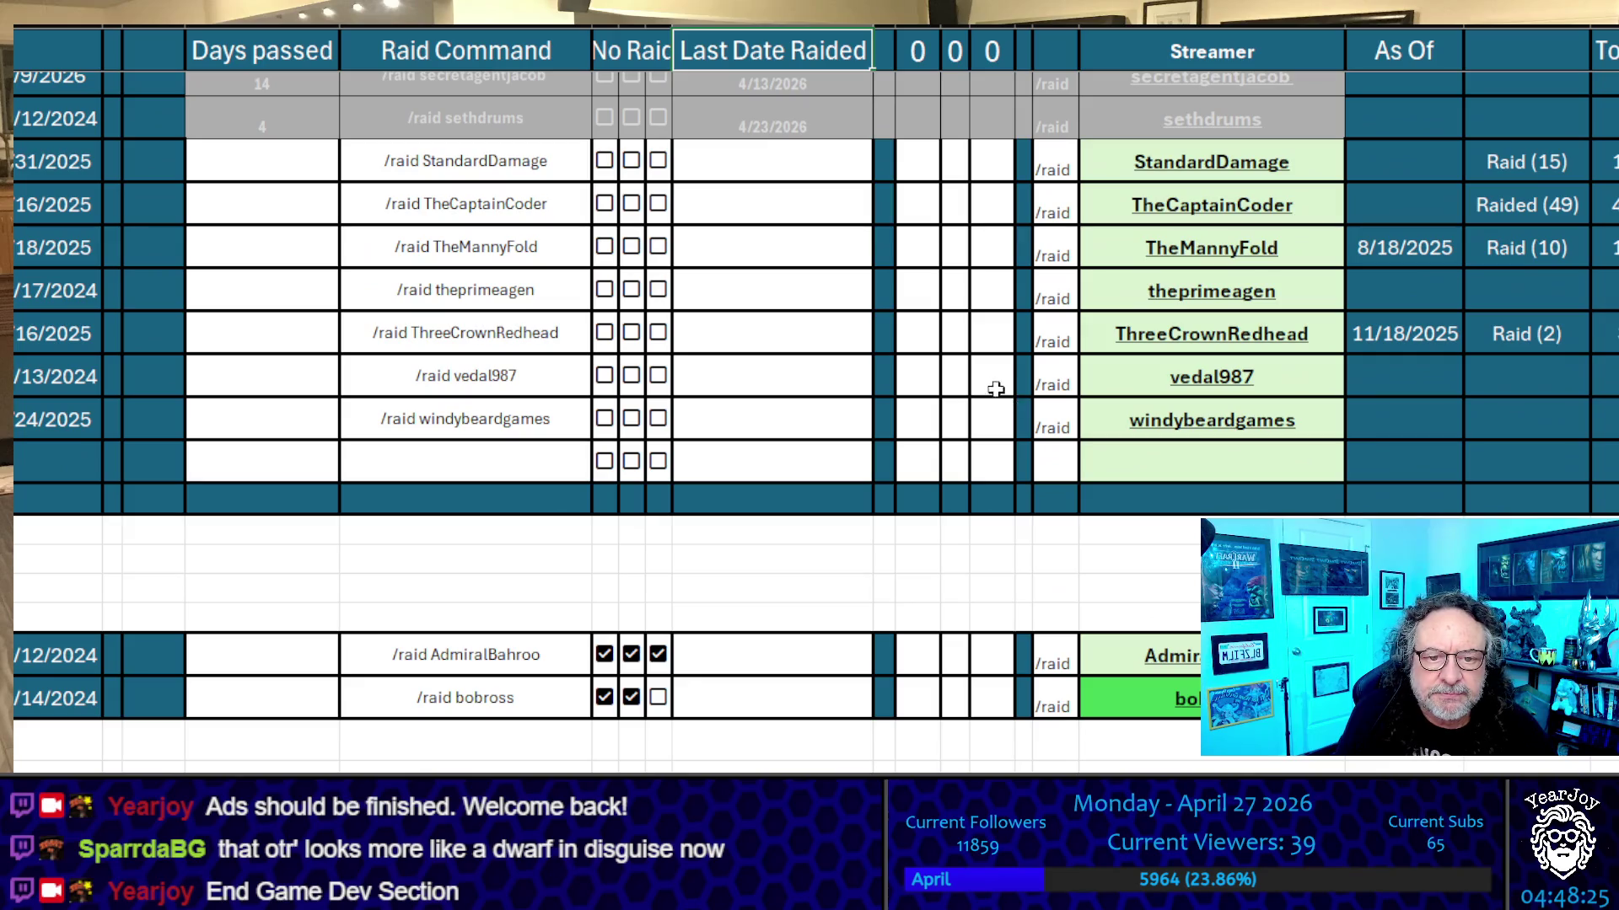
Mark vedal987, AlveusSanctuary and PizzaPrincessG with an x in the newest tally column
{"action": "left_click", "coordinate": [989, 386]}
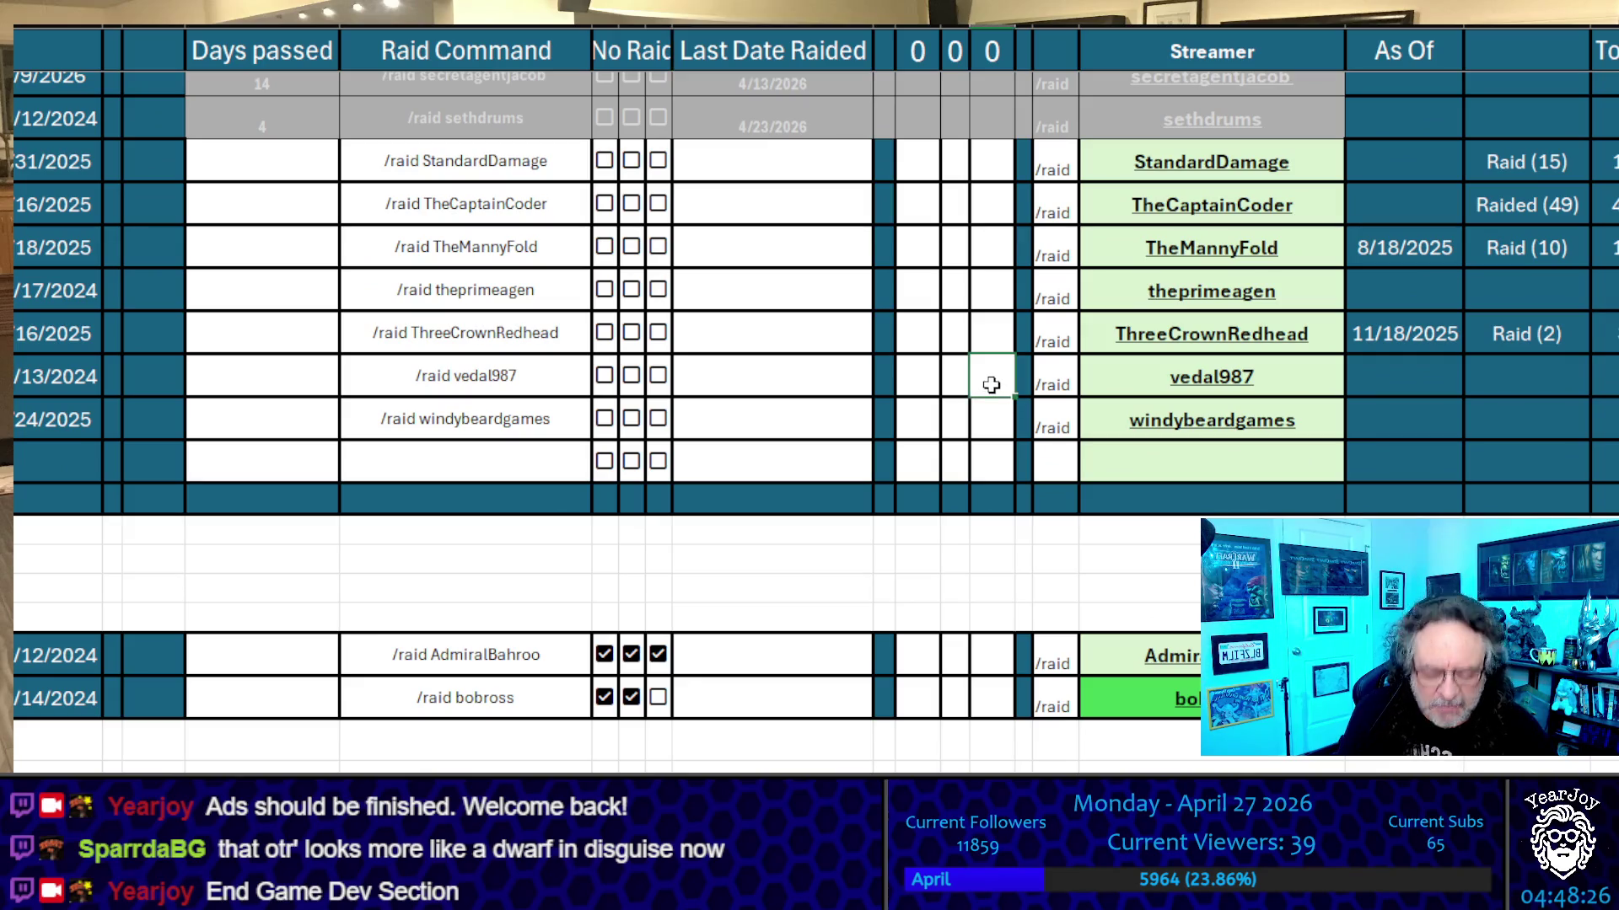
{"action": "type", "text": "x"}
{"action": "left_click", "coordinate": [955, 256]}
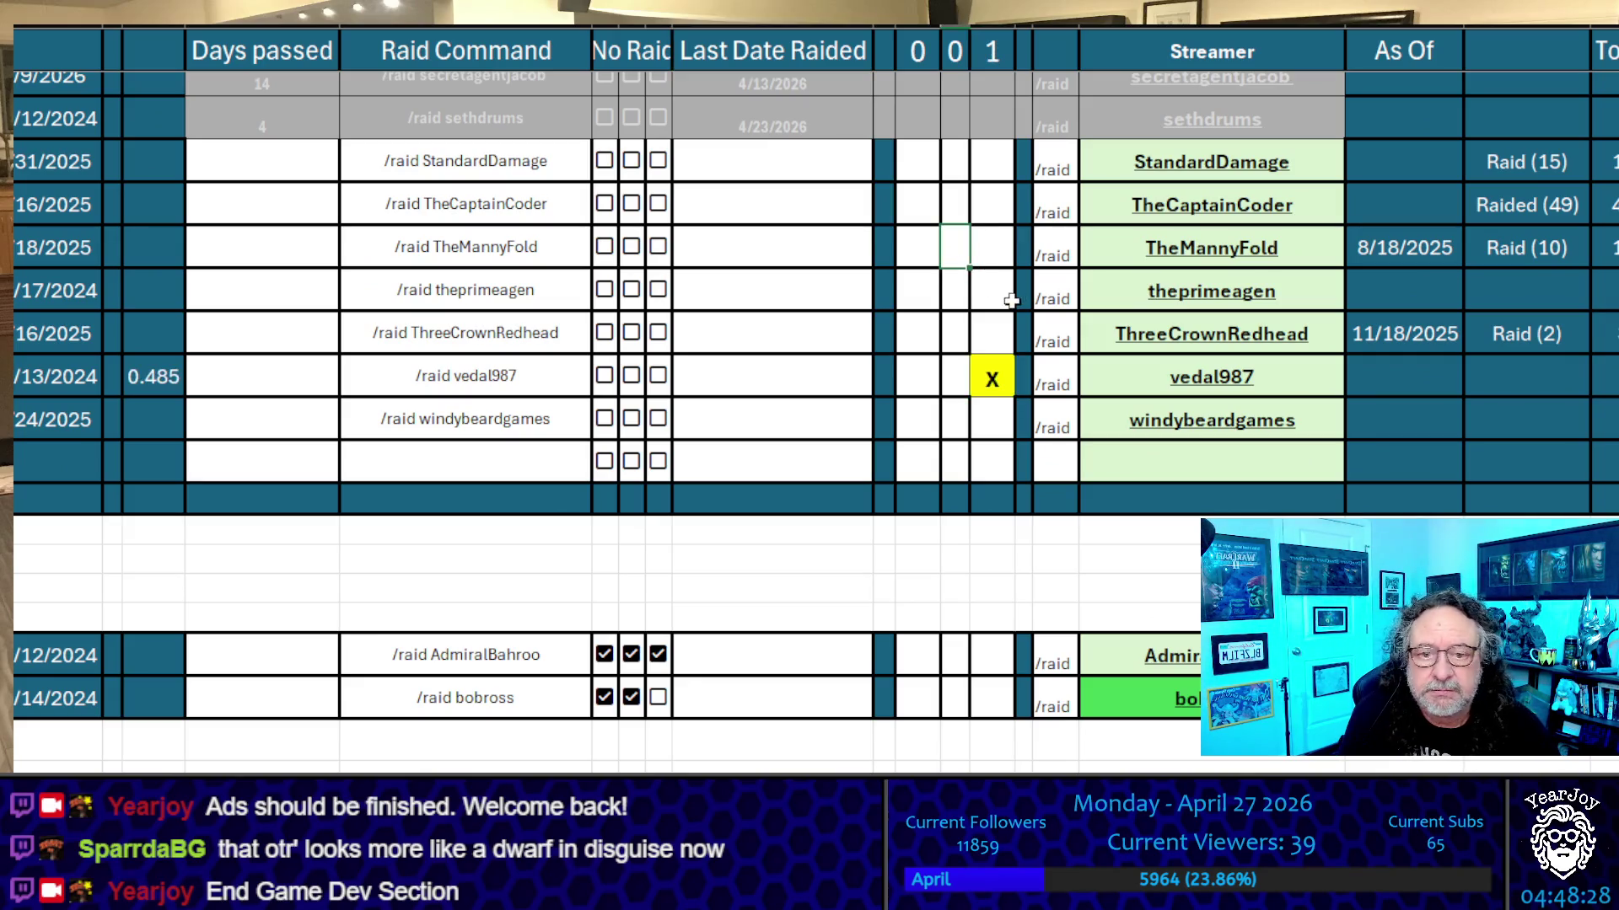
{"action": "scroll", "coordinate": [982, 451], "scroll_direction": "up", "scroll_amount": 20}
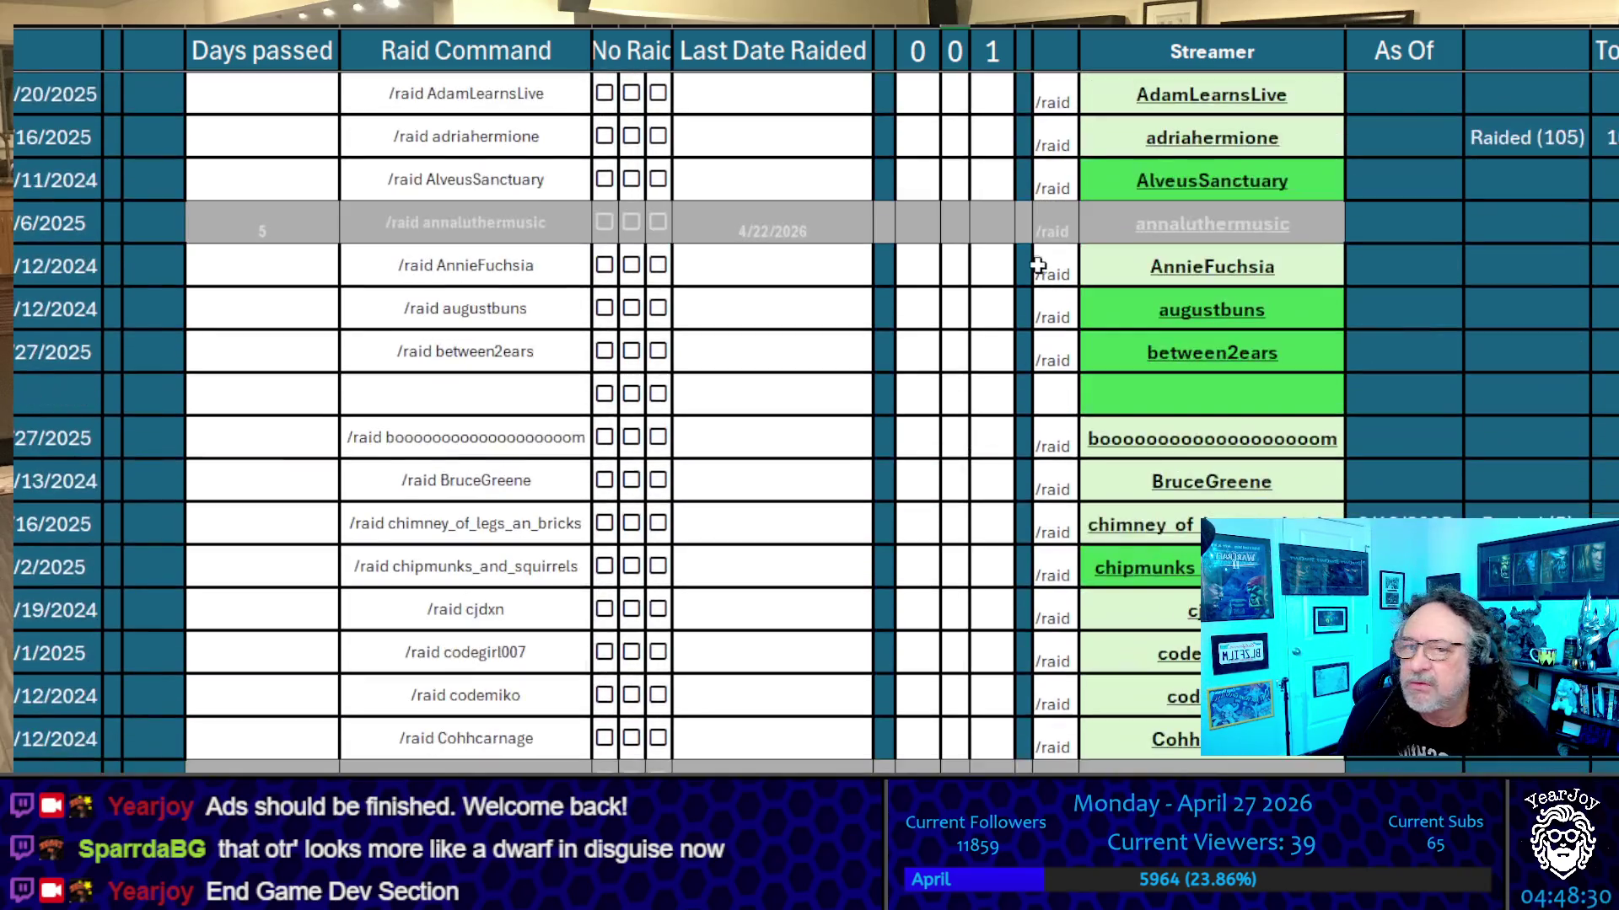
{"action": "left_click", "coordinate": [991, 180]}
{"action": "type", "text": "x"}
{"action": "left_click", "coordinate": [998, 309]}
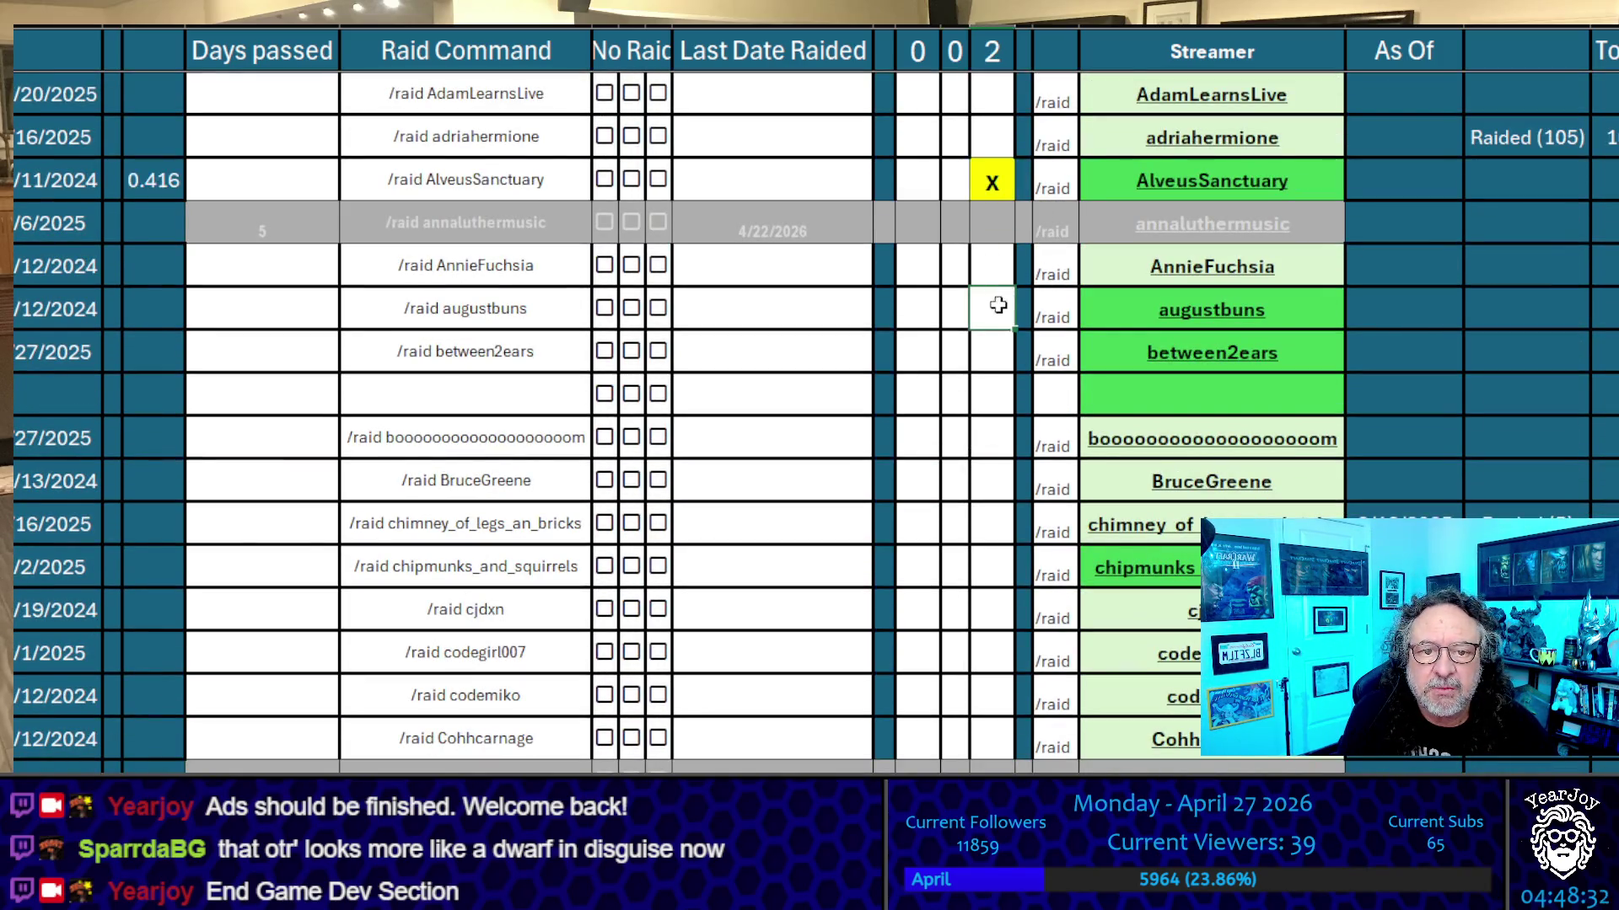
{"action": "scroll", "coordinate": [1003, 322], "scroll_direction": "down", "scroll_amount": 20}
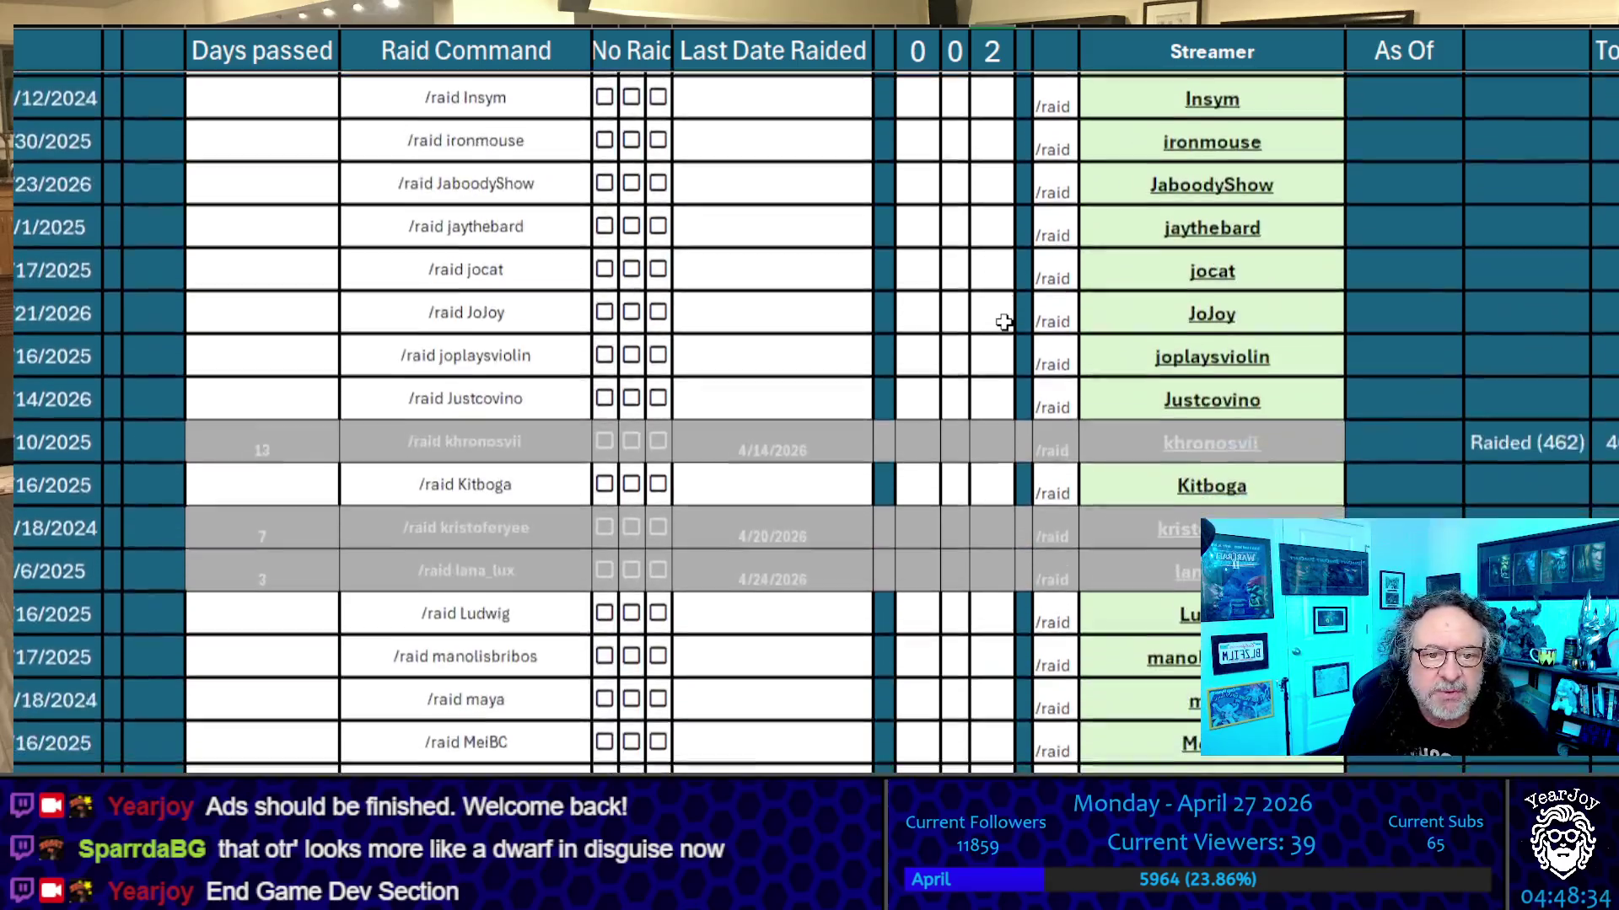
{"action": "scroll", "coordinate": [1003, 322], "scroll_direction": "down", "scroll_amount": 2}
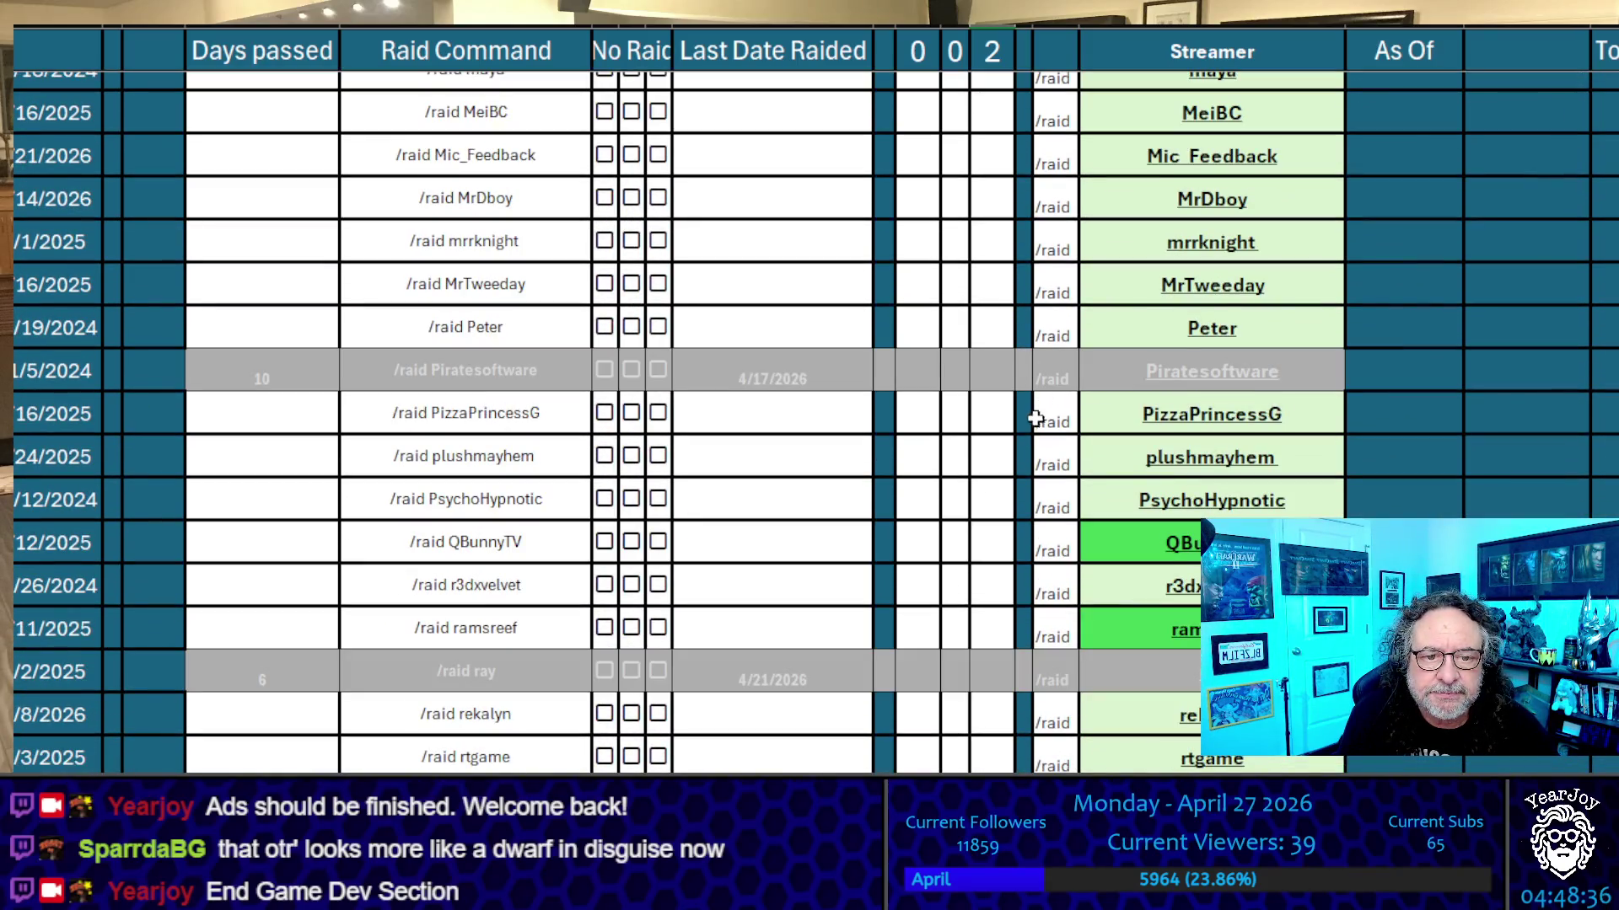
{"action": "left_click", "coordinate": [1005, 413]}
{"action": "type", "text": "x"}
{"action": "left_click", "coordinate": [983, 269]}
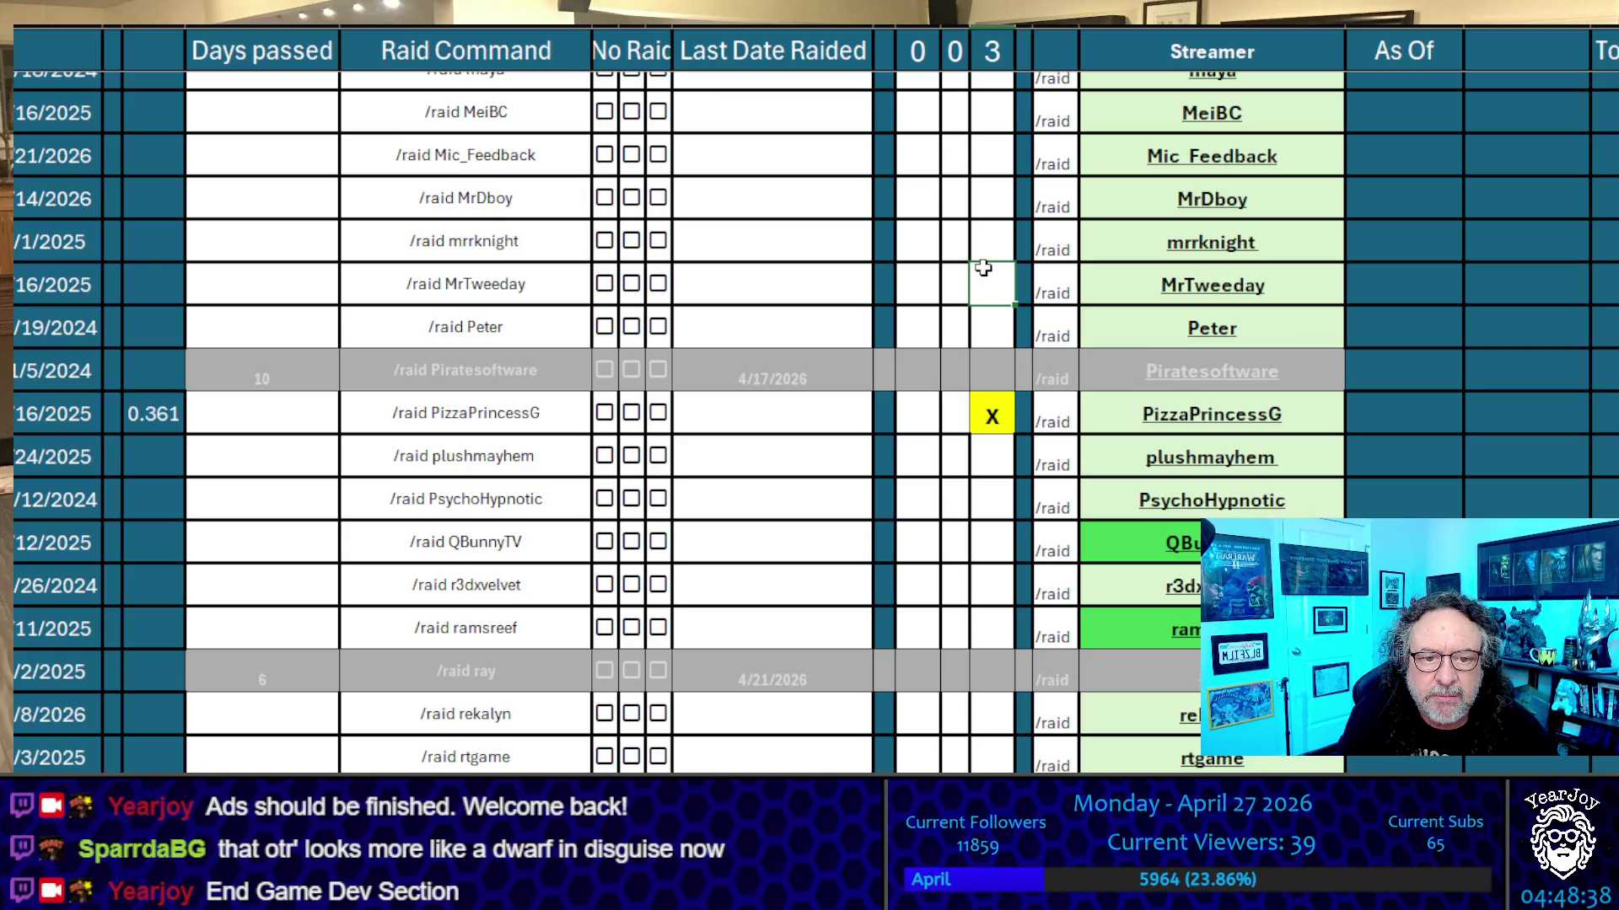
Add X tally marks for Freyja, furball_farm and ezekiel_iii
{"action": "scroll", "coordinate": [1005, 325], "scroll_direction": "up", "scroll_amount": 20}
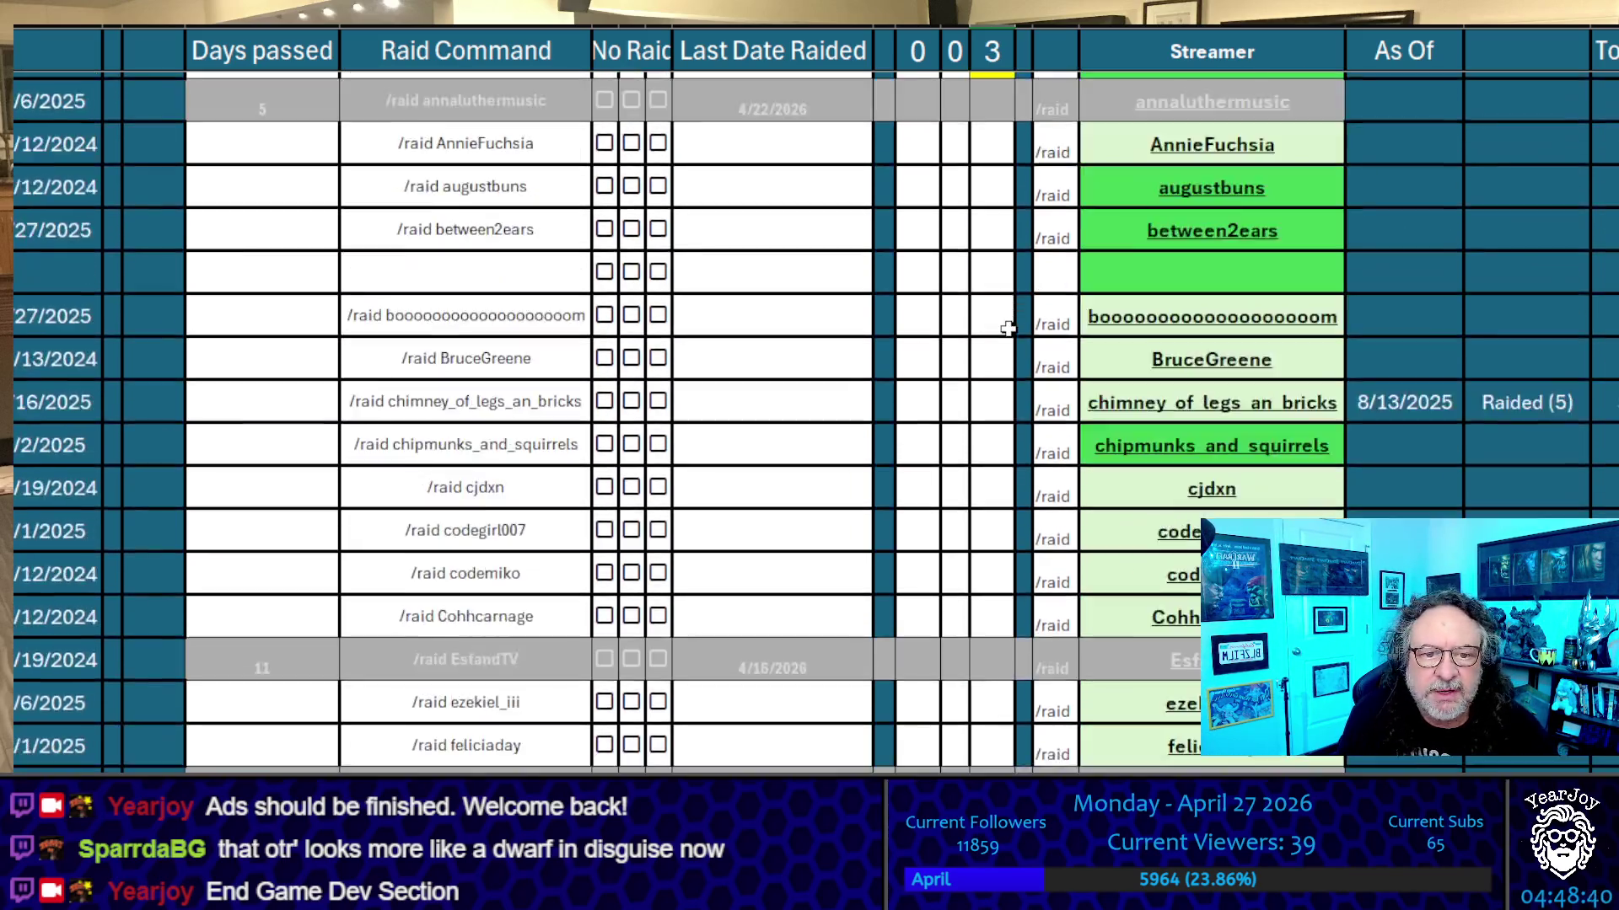
{"action": "scroll", "coordinate": [1008, 329], "scroll_direction": "down", "scroll_amount": 5}
{"action": "scroll", "coordinate": [1010, 327], "scroll_direction": "up", "scroll_amount": 5}
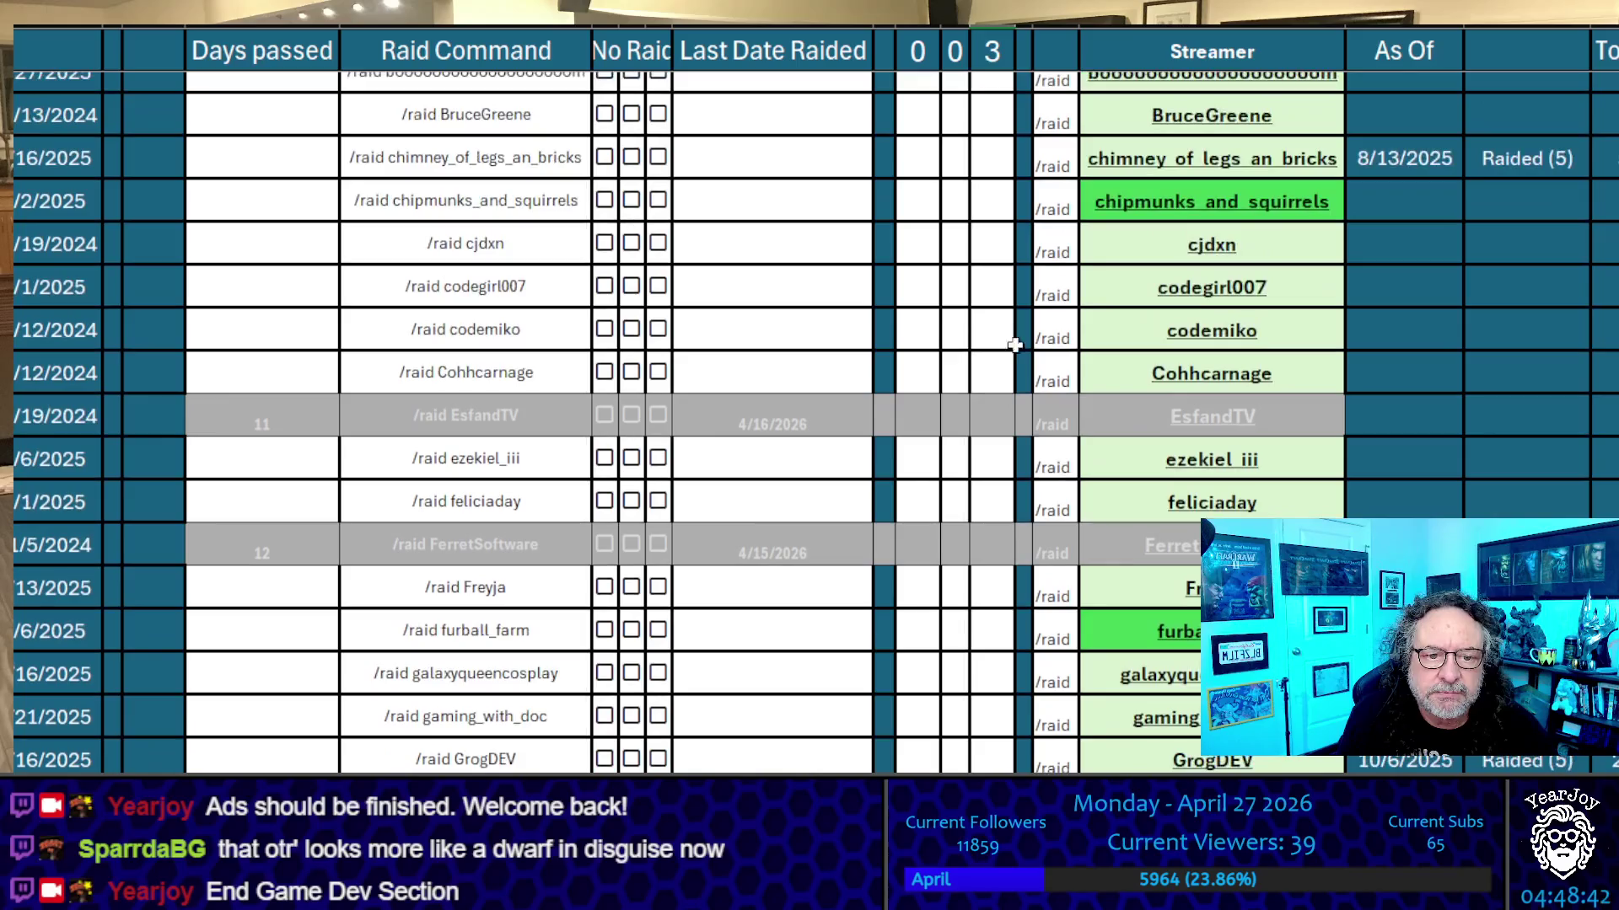
{"action": "left_click", "coordinate": [977, 583]}
{"action": "type", "text": "x"}
{"action": "left_click", "coordinate": [989, 339]}
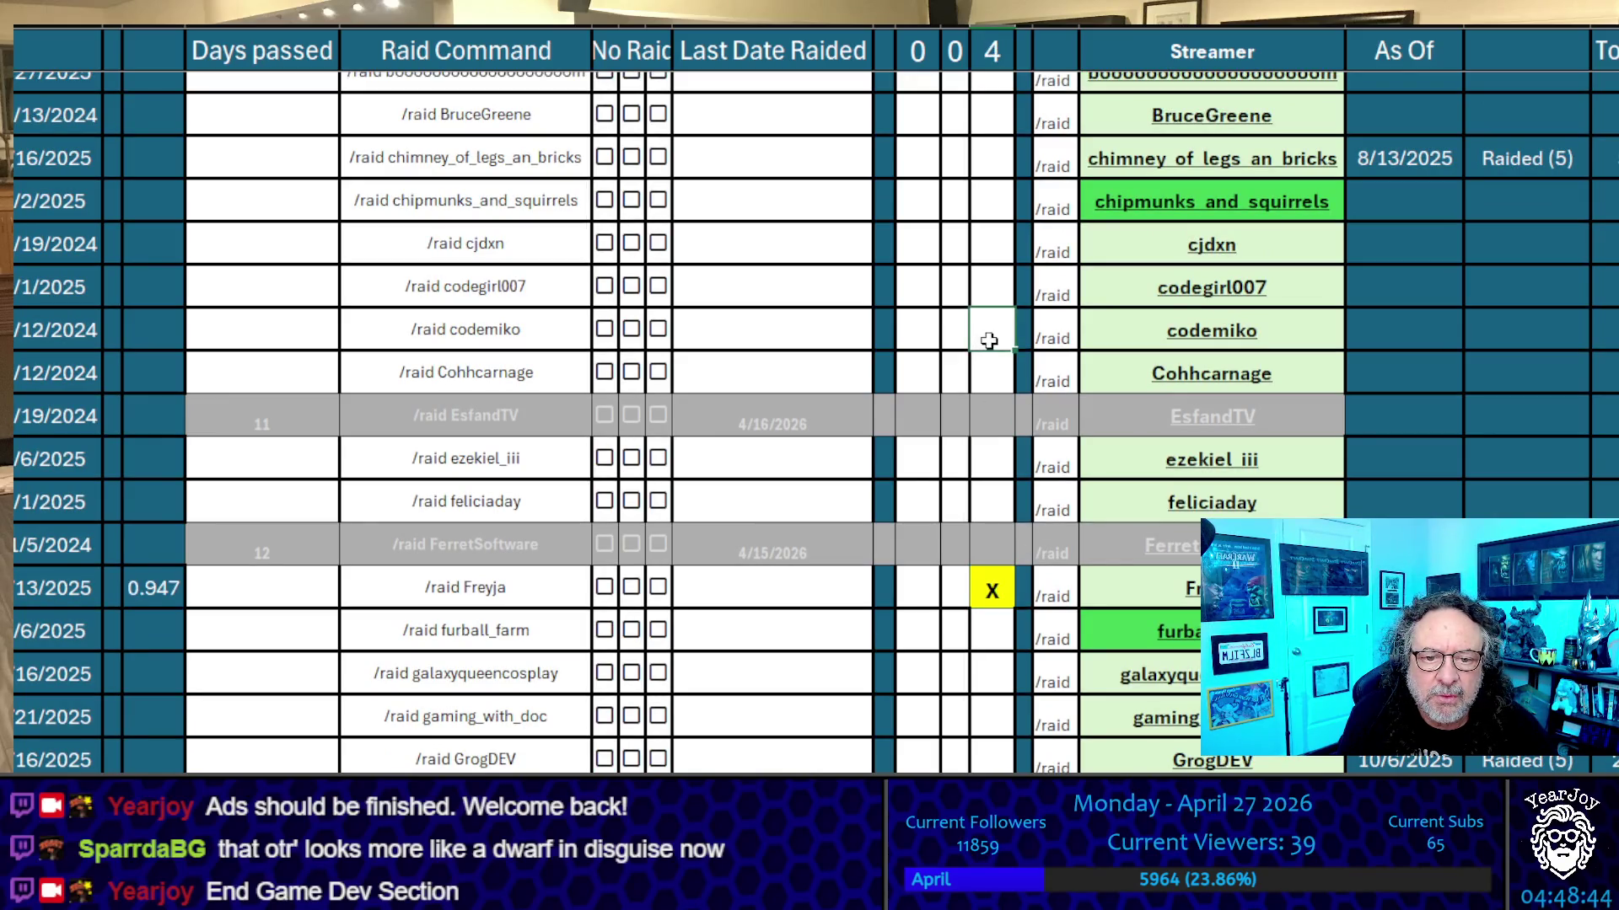
{"action": "scroll", "coordinate": [982, 519], "scroll_direction": "up", "scroll_amount": 1}
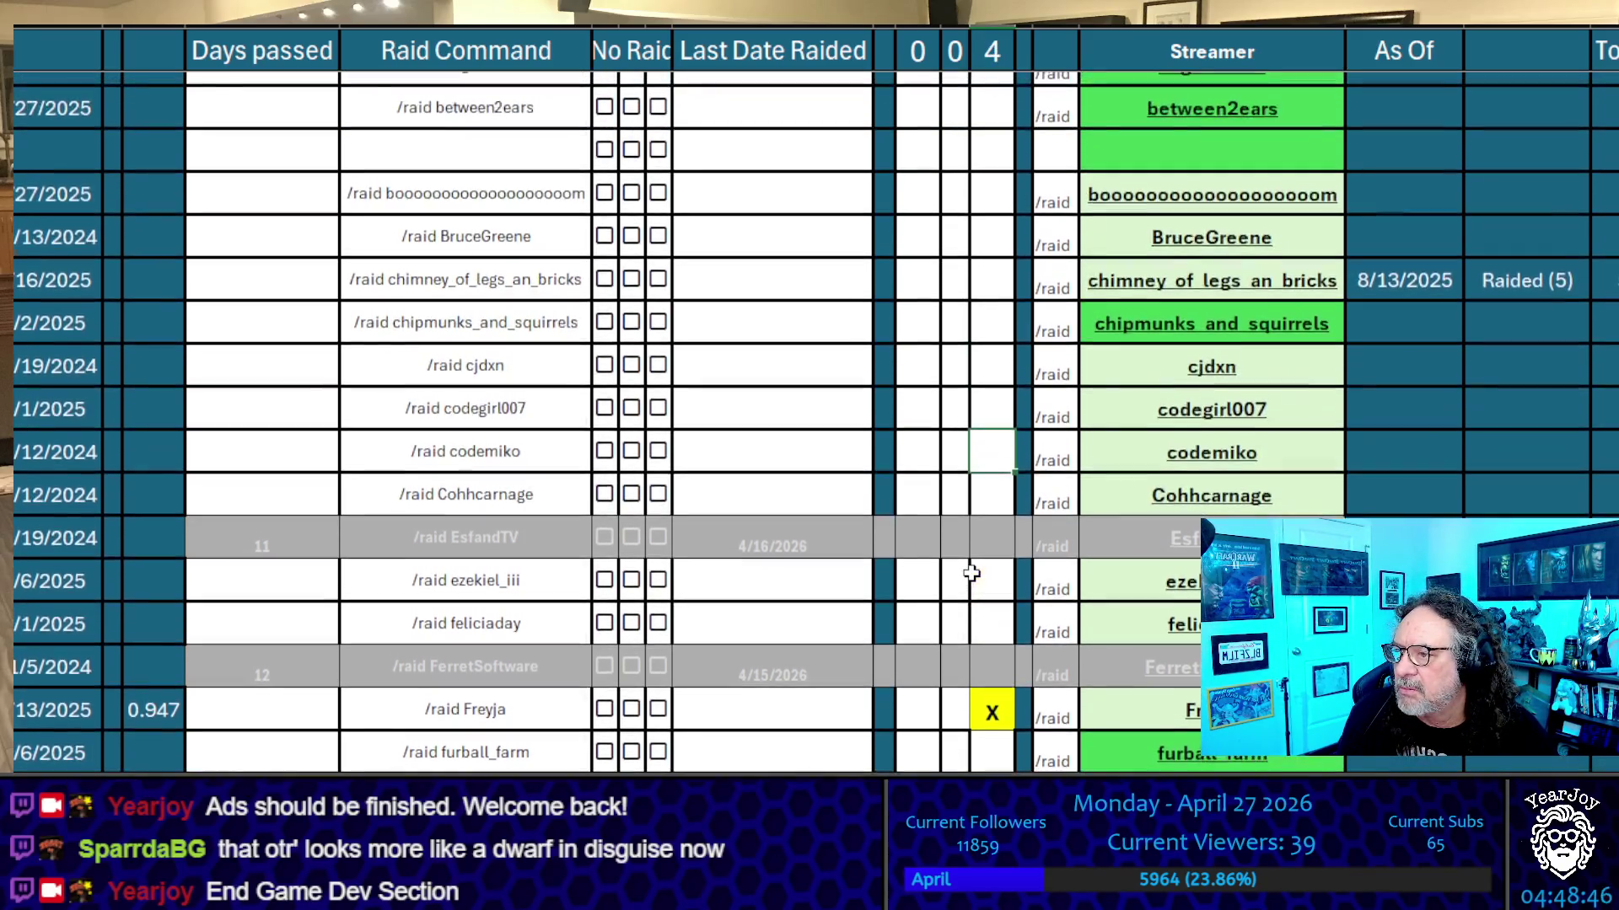
{"action": "scroll", "coordinate": [976, 731], "scroll_direction": "down", "scroll_amount": 3}
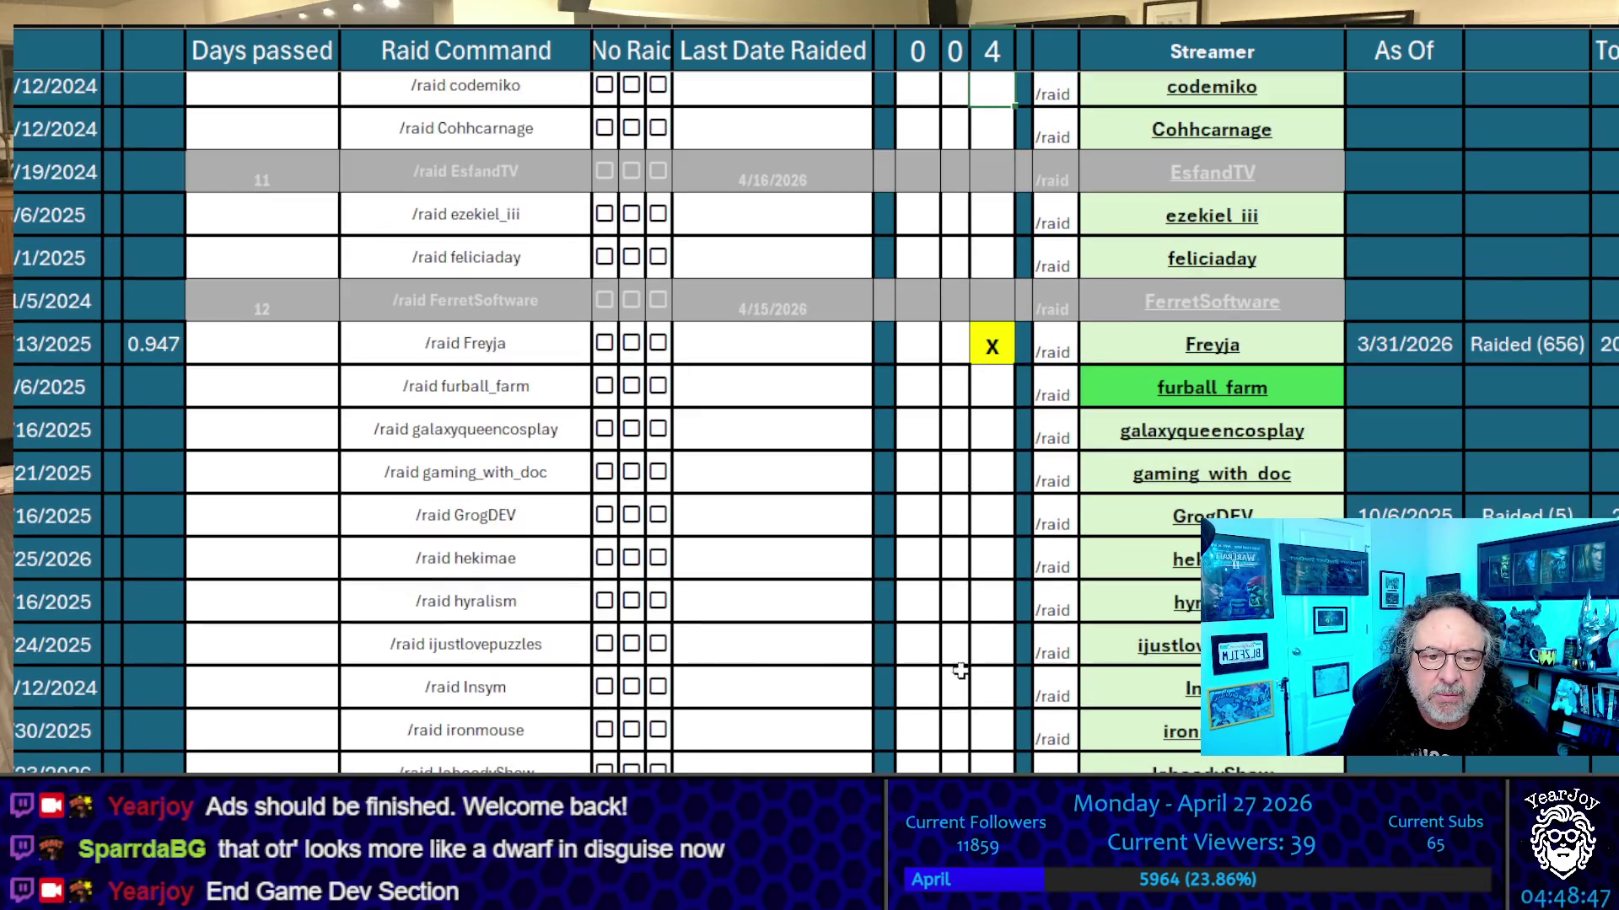
{"action": "left_click", "coordinate": [993, 395]}
{"action": "type", "text": "X"}
{"action": "left_click", "coordinate": [984, 462]}
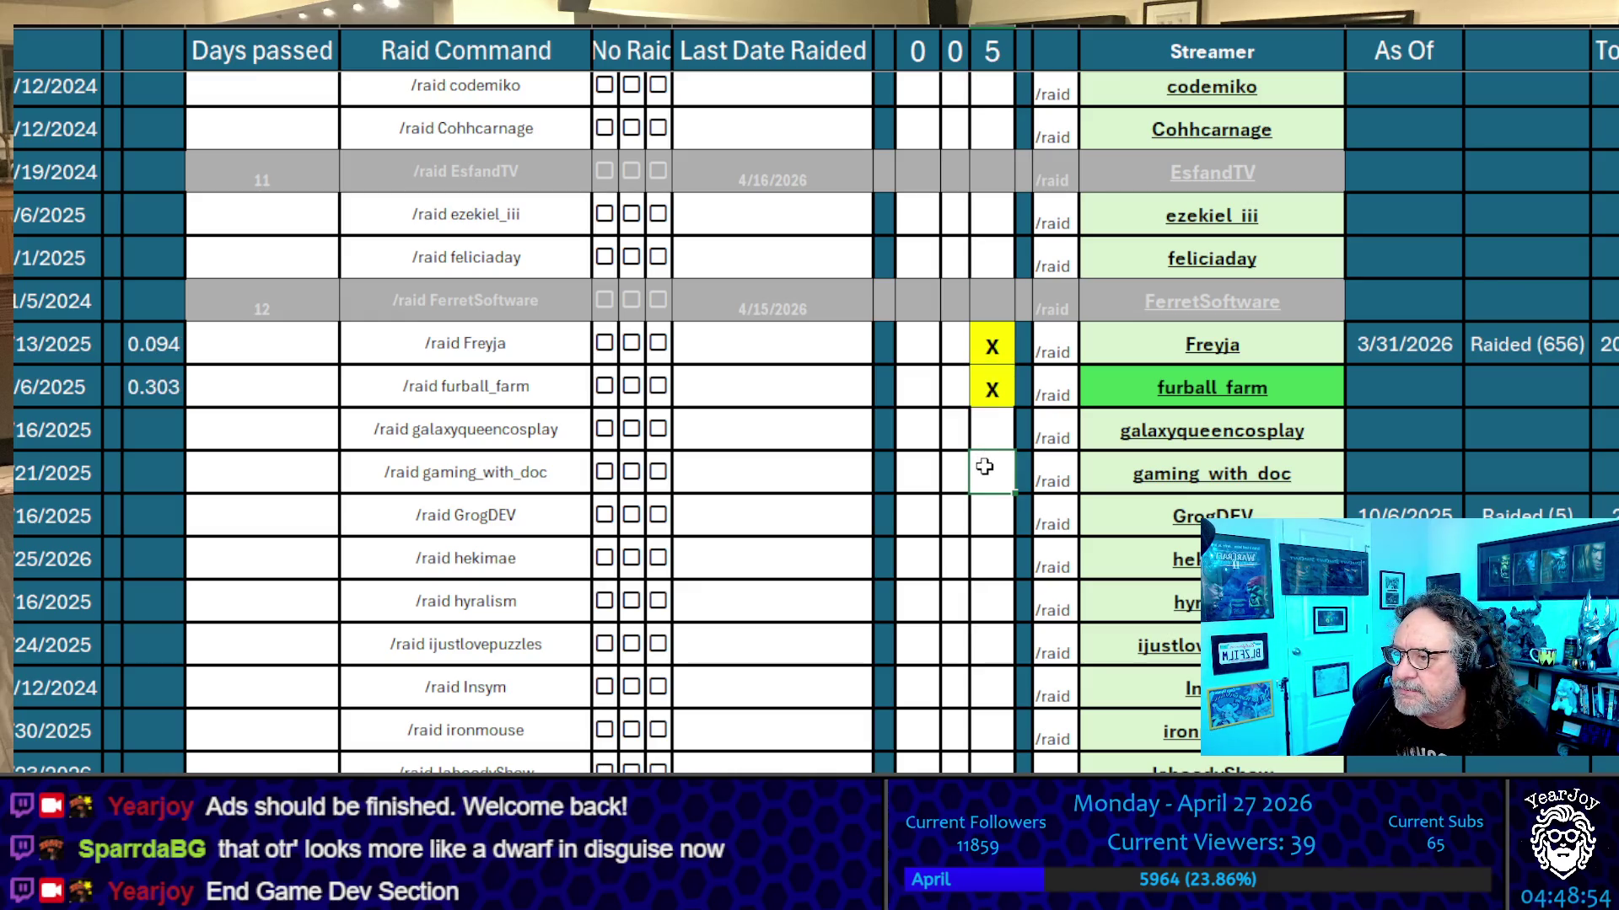
{"action": "scroll", "coordinate": [984, 466], "scroll_direction": "up", "scroll_amount": 2}
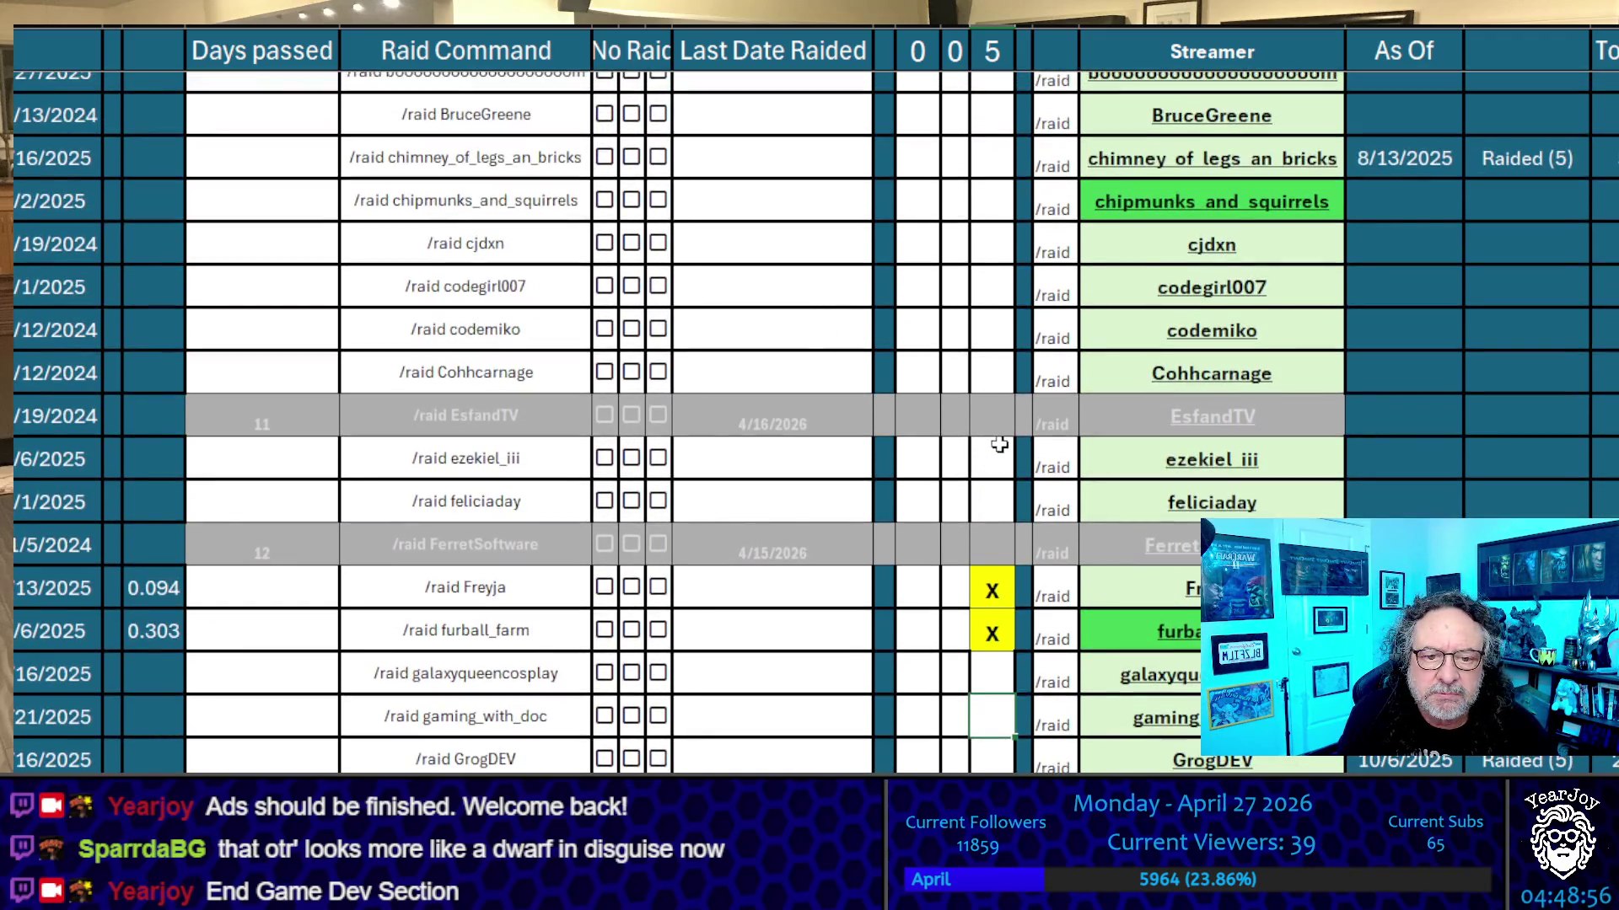
{"action": "left_click", "coordinate": [993, 459]}
{"action": "type", "text": "X"}
{"action": "left_click", "coordinate": [948, 474]}
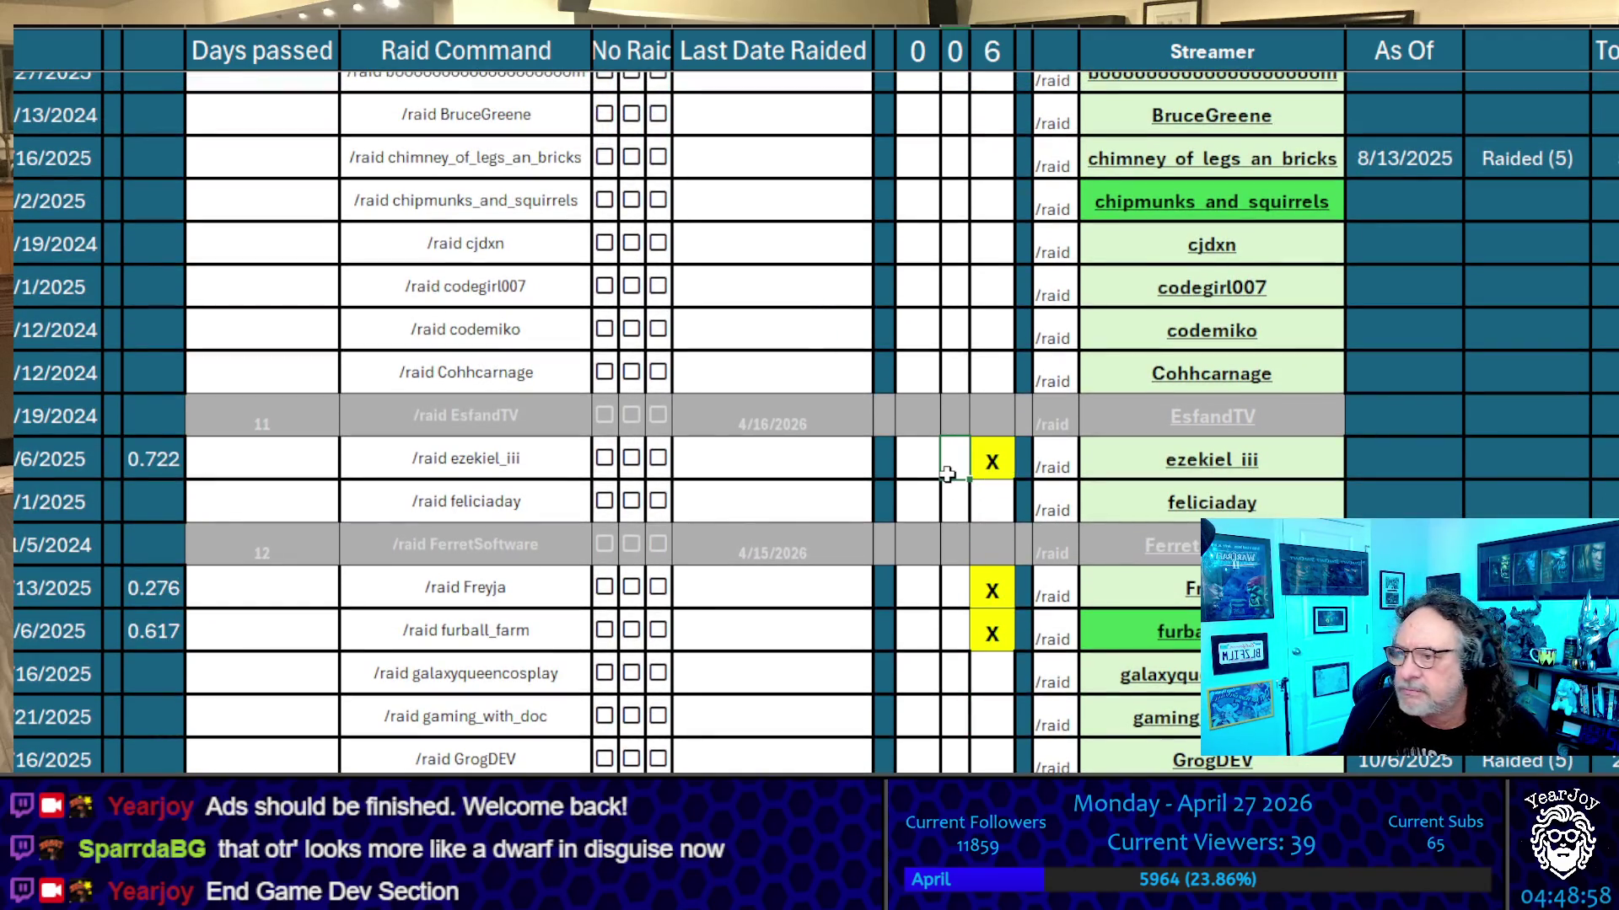
Add X tally marks for joplaysviolin, QBunnyTV, jaythebard and Justcovino
{"action": "scroll", "coordinate": [948, 474], "scroll_direction": "down", "scroll_amount": 4}
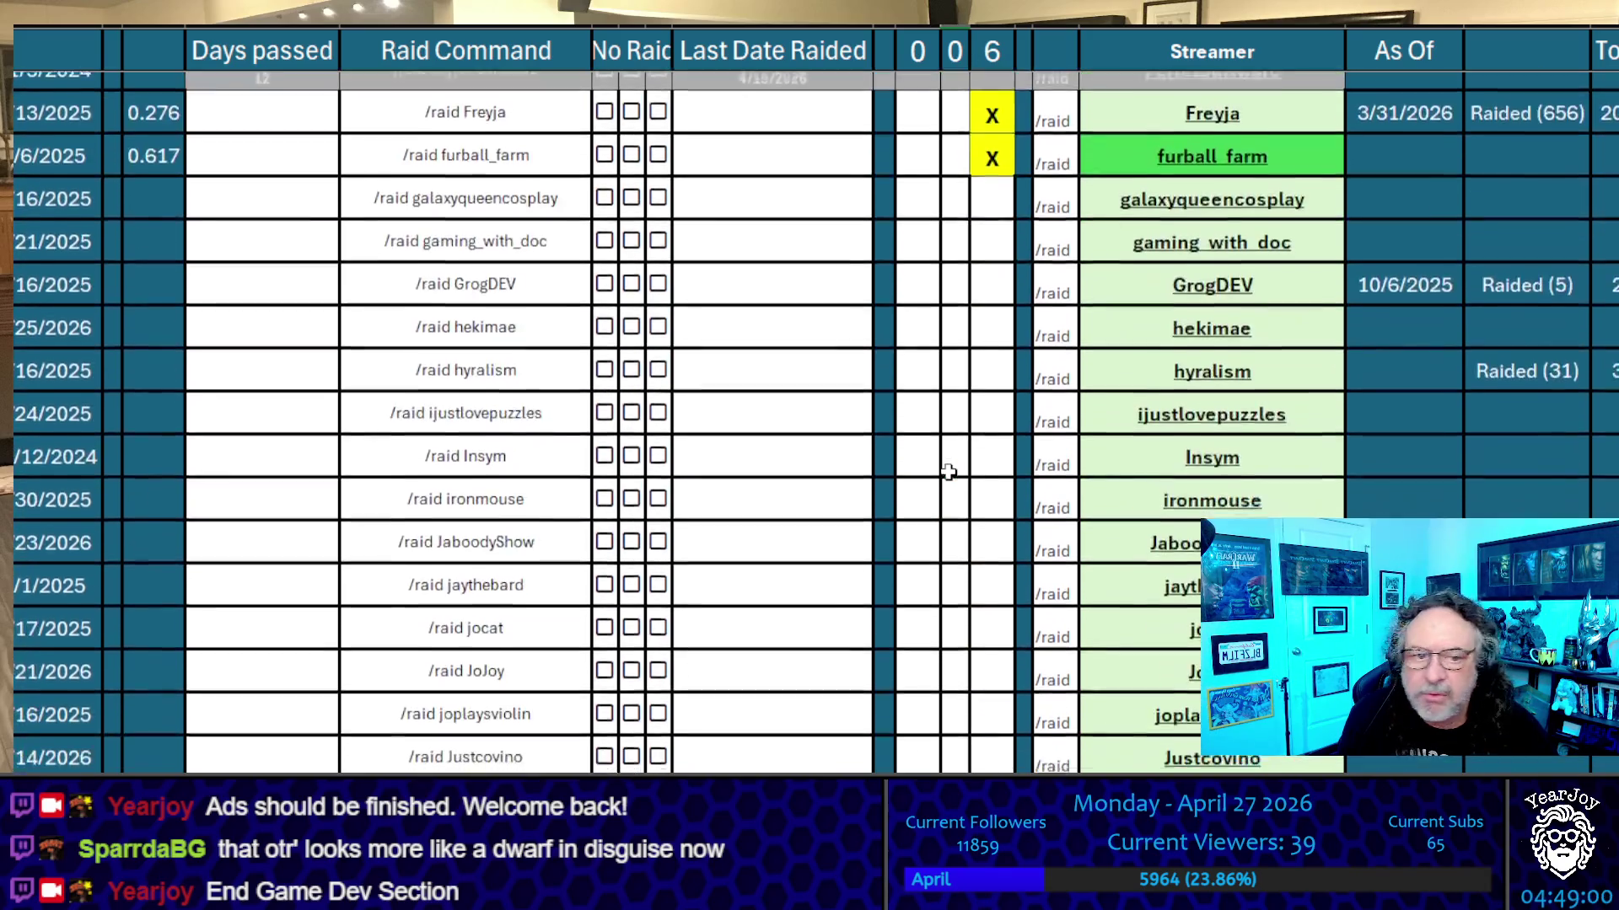
{"action": "scroll", "coordinate": [947, 474], "scroll_direction": "down", "scroll_amount": 2}
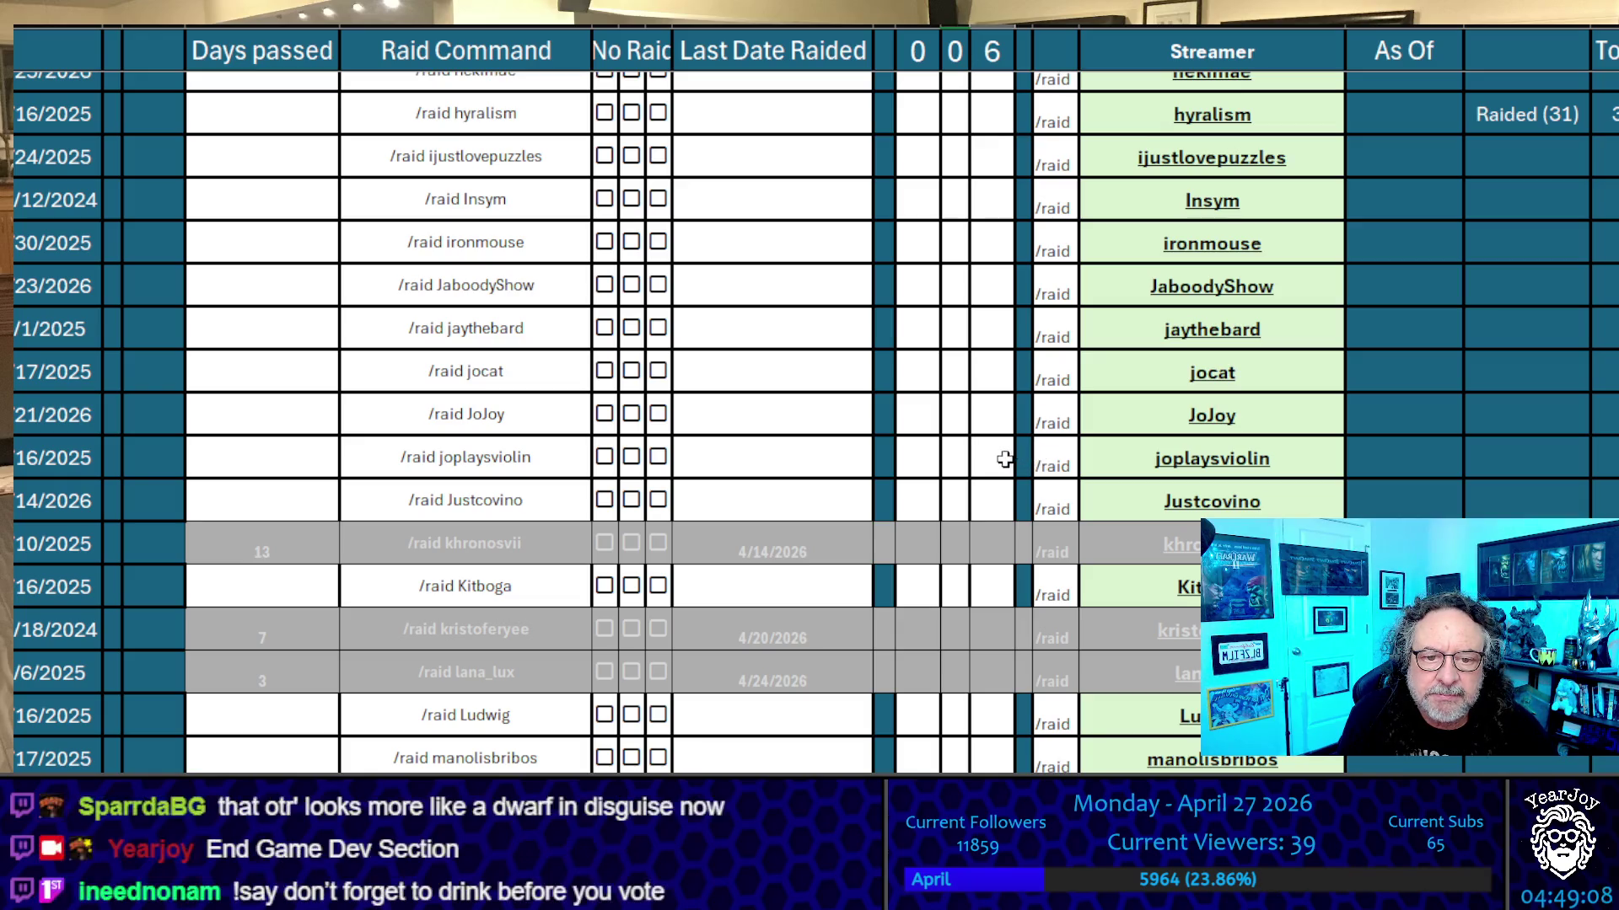
{"action": "left_click", "coordinate": [1004, 458]}
{"action": "left_click", "coordinate": [965, 380]}
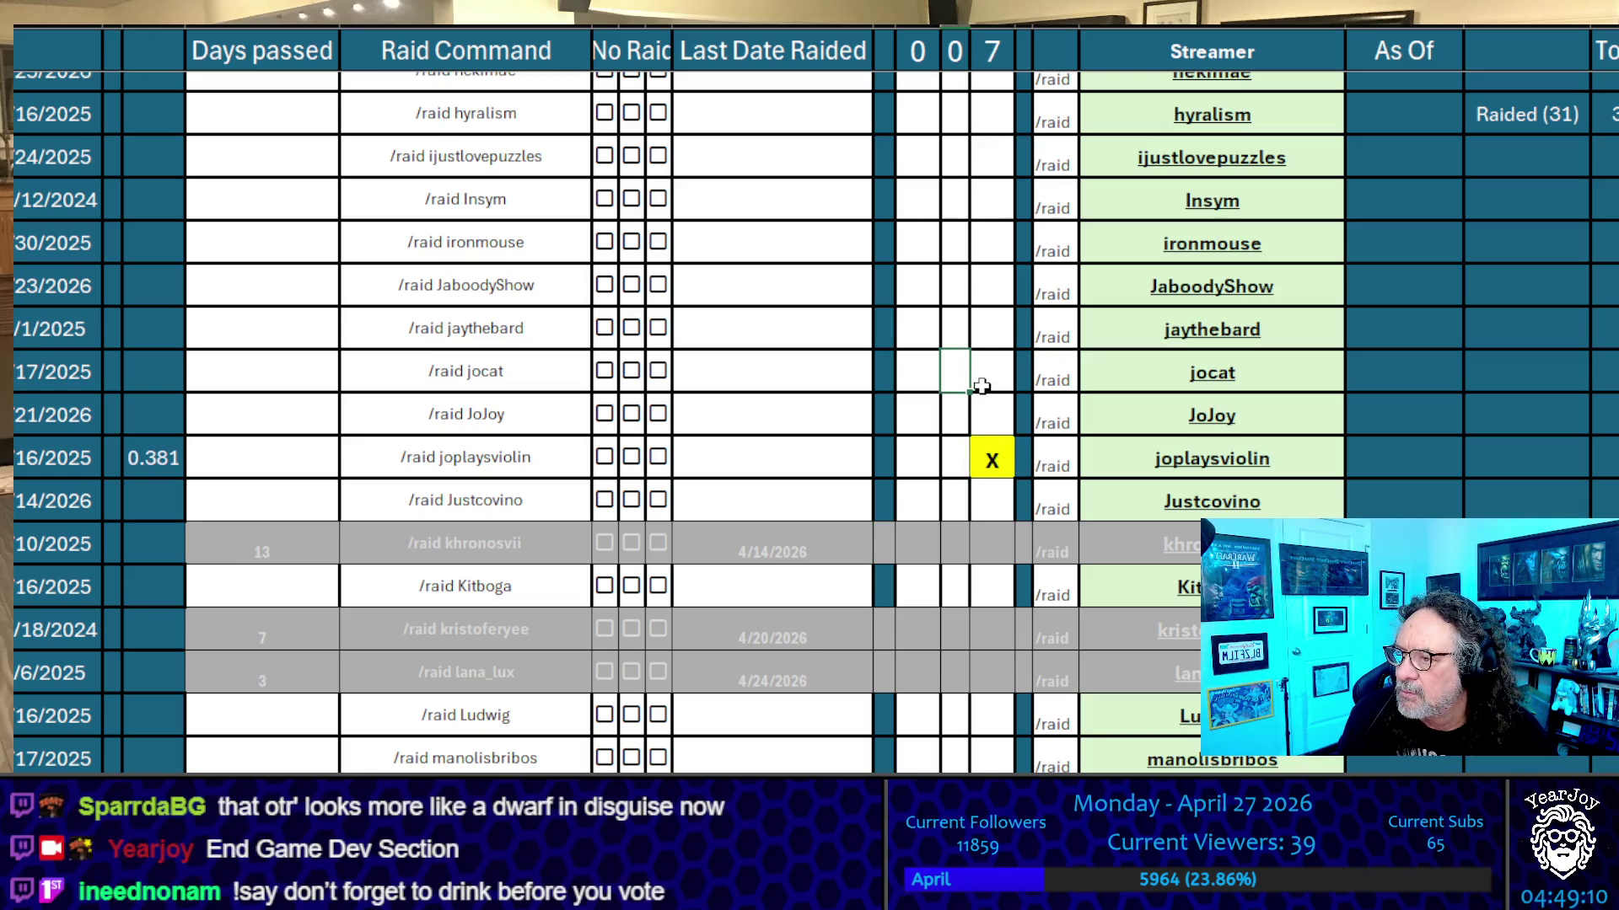
{"action": "scroll", "coordinate": [982, 386], "scroll_direction": "down", "scroll_amount": 6}
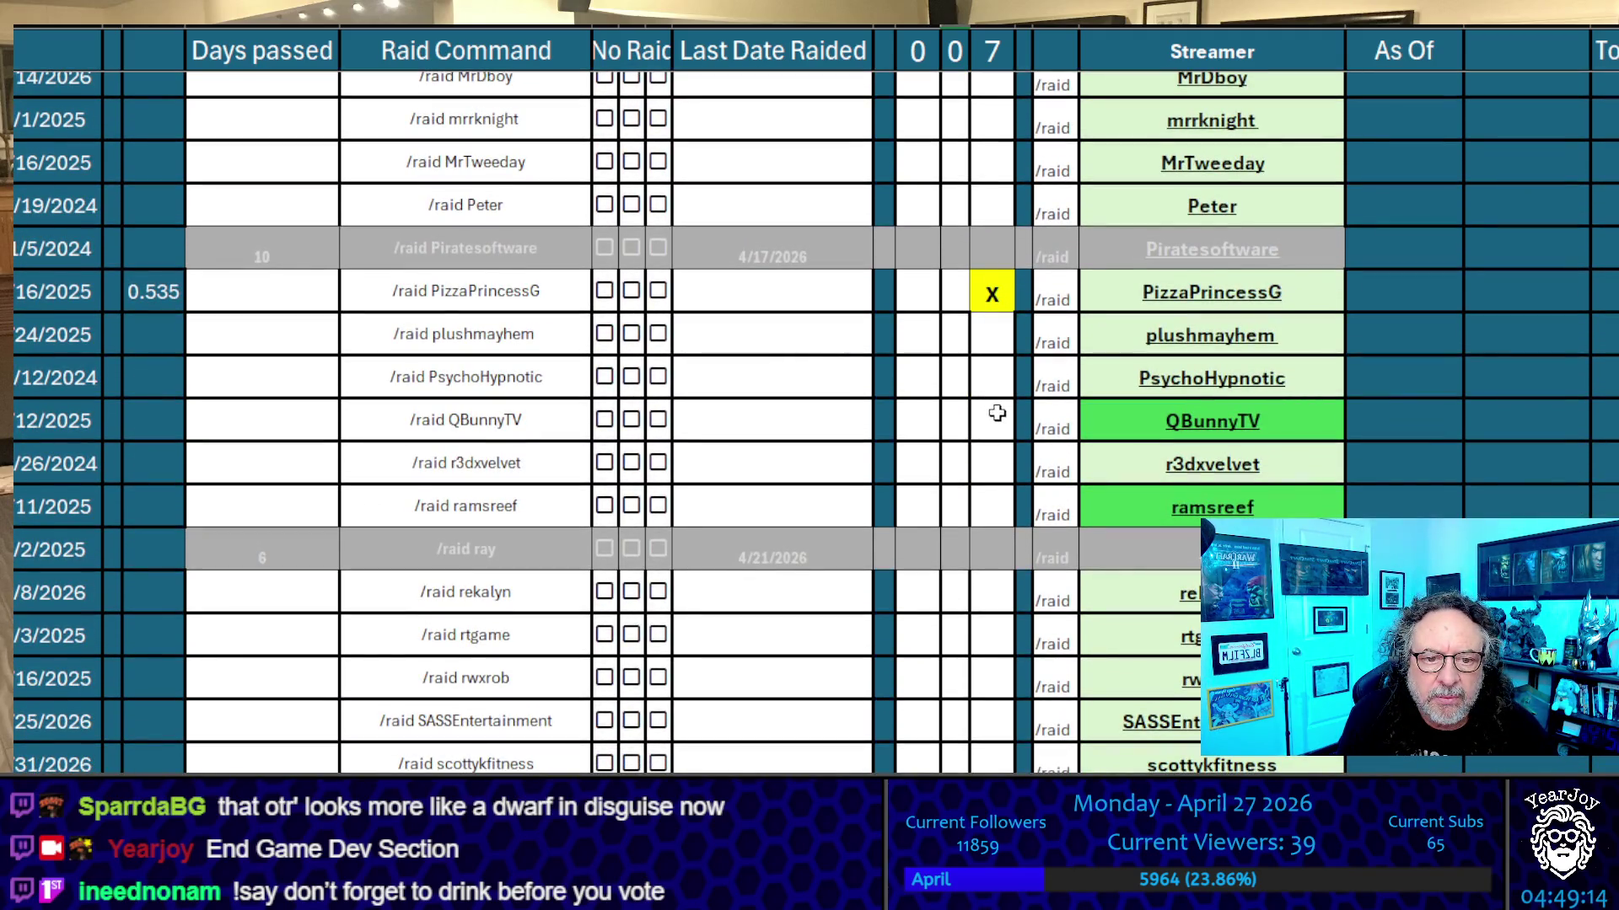
{"action": "left_click", "coordinate": [998, 418]}
{"action": "left_click", "coordinate": [992, 387]}
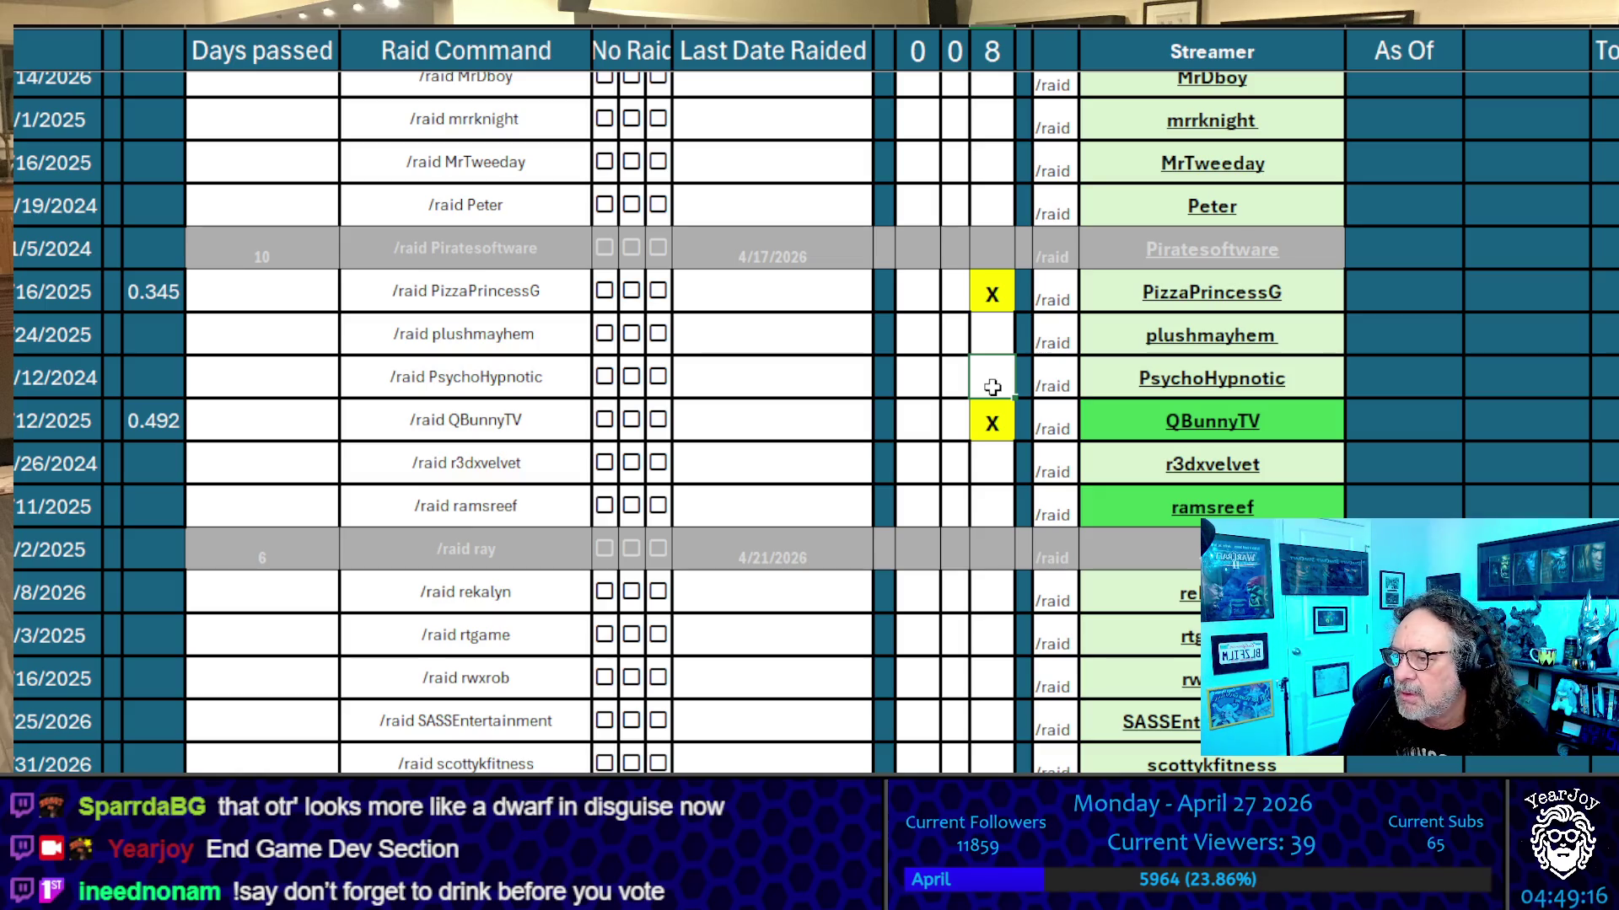
{"action": "scroll", "coordinate": [993, 387], "scroll_direction": "up", "scroll_amount": 5}
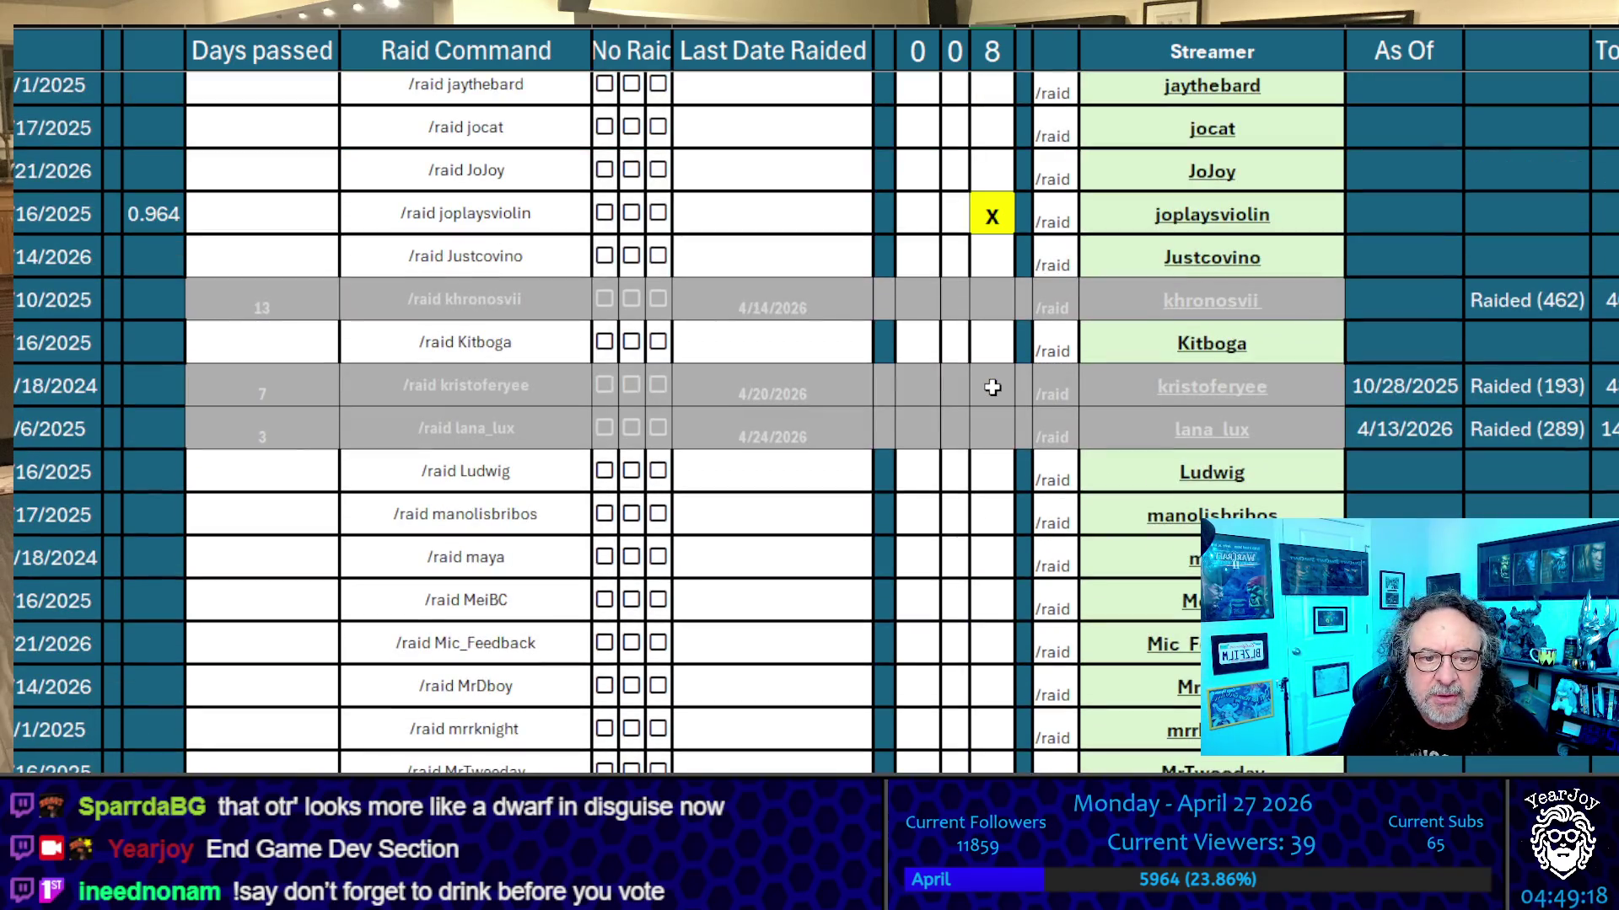
{"action": "scroll", "coordinate": [992, 387], "scroll_direction": "up", "scroll_amount": 3}
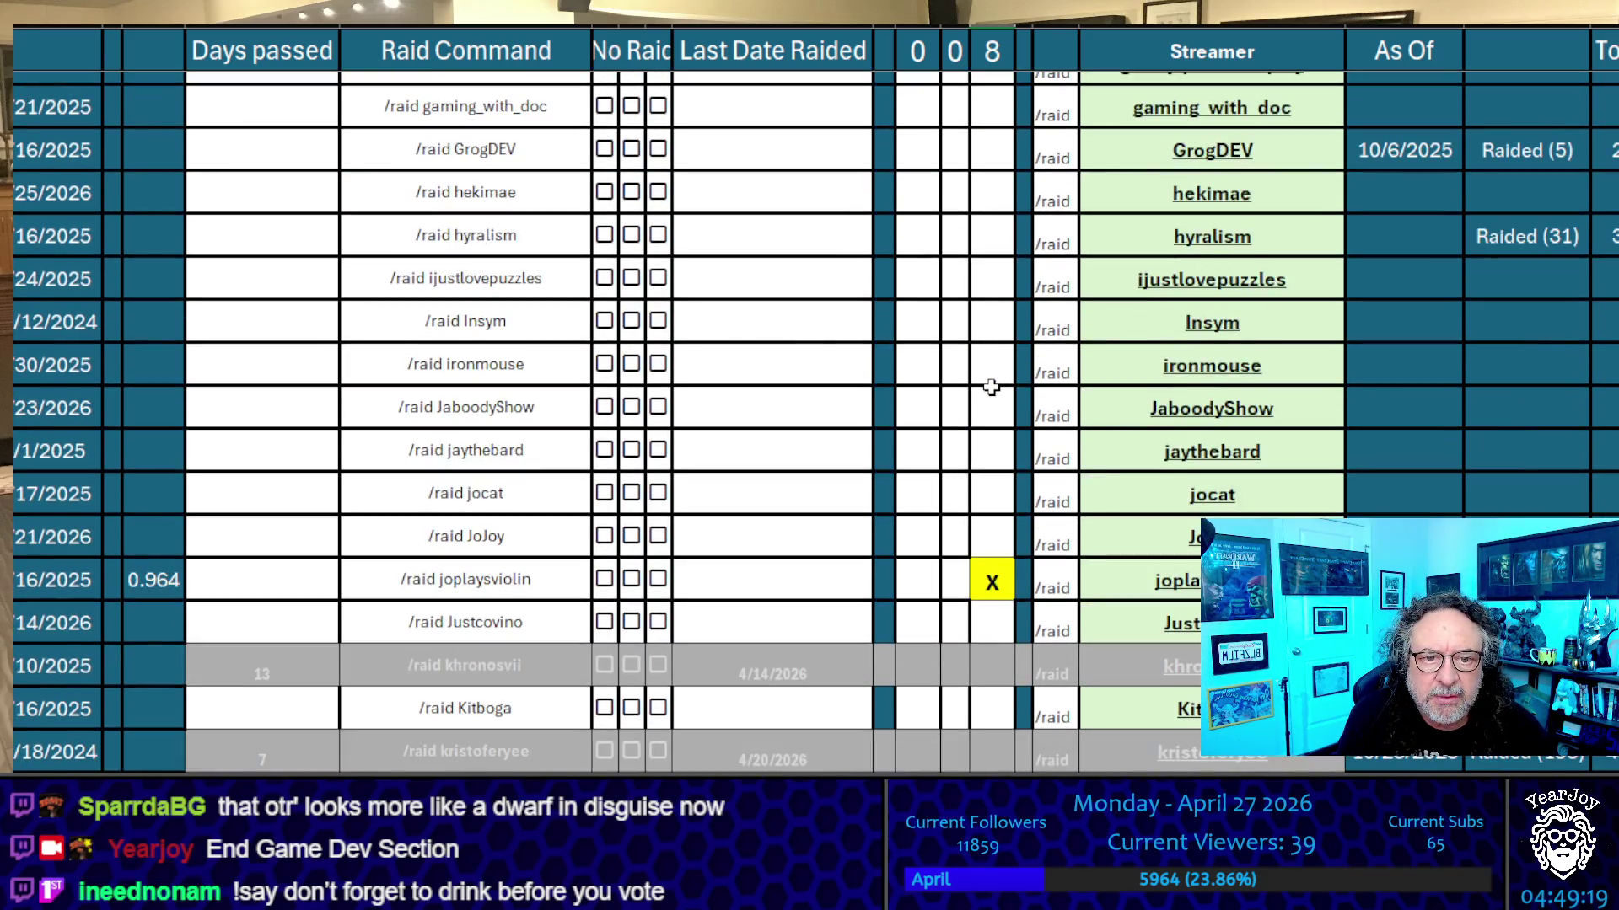
{"action": "left_click", "coordinate": [1001, 447]}
{"action": "type", "text": "X"}
{"action": "left_click", "coordinate": [994, 383]}
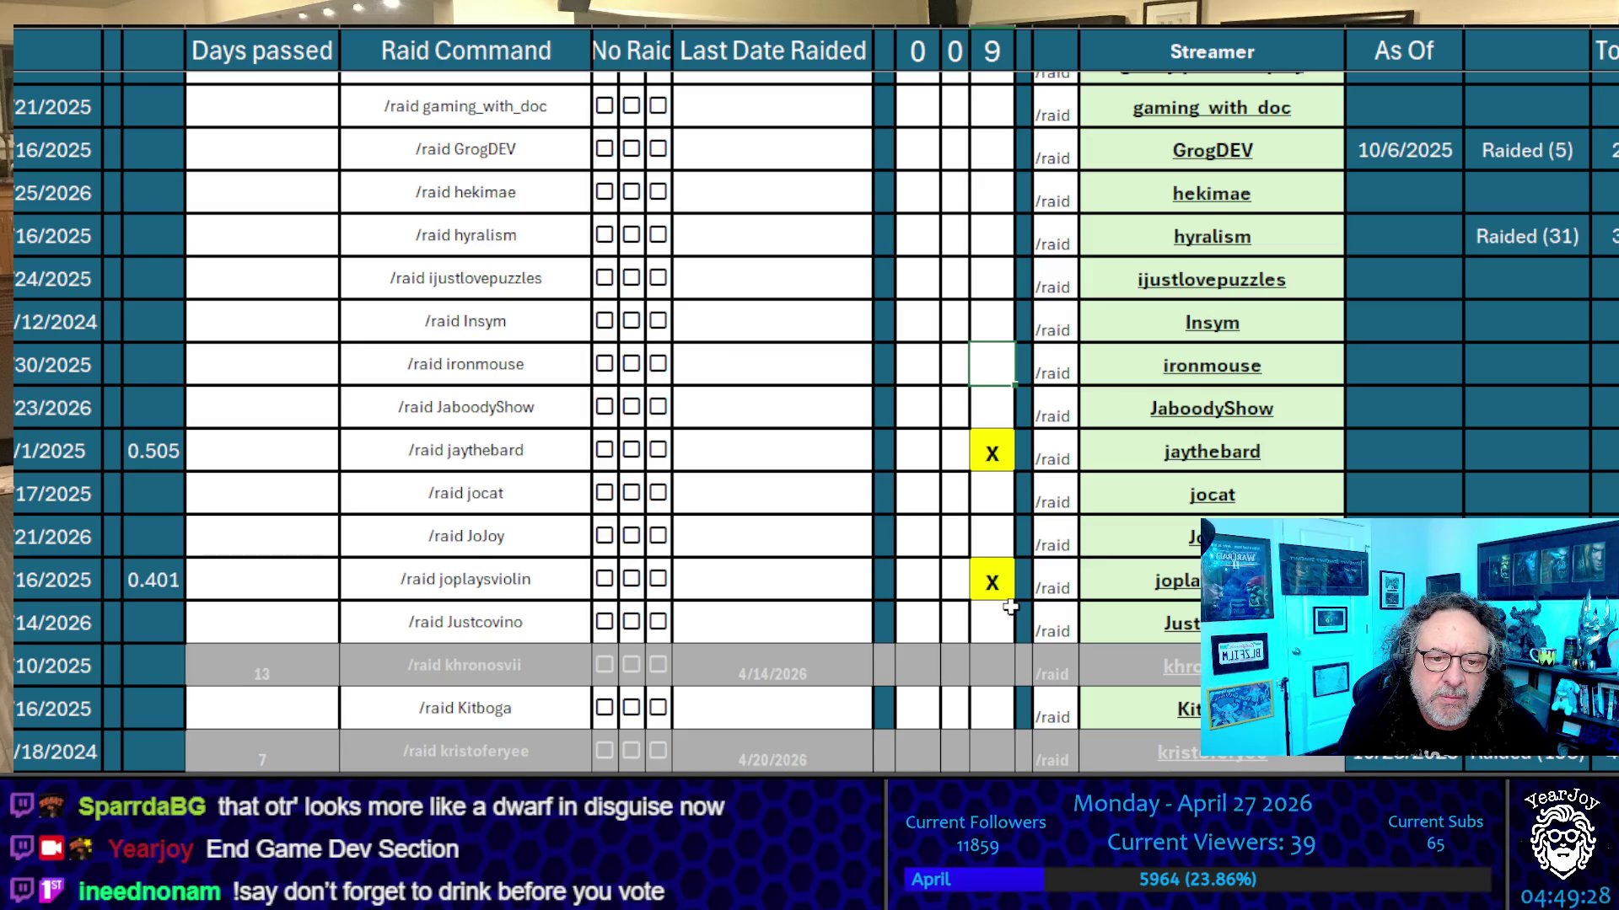
{"action": "left_click", "coordinate": [1003, 624]}
{"action": "left_click", "coordinate": [973, 500]}
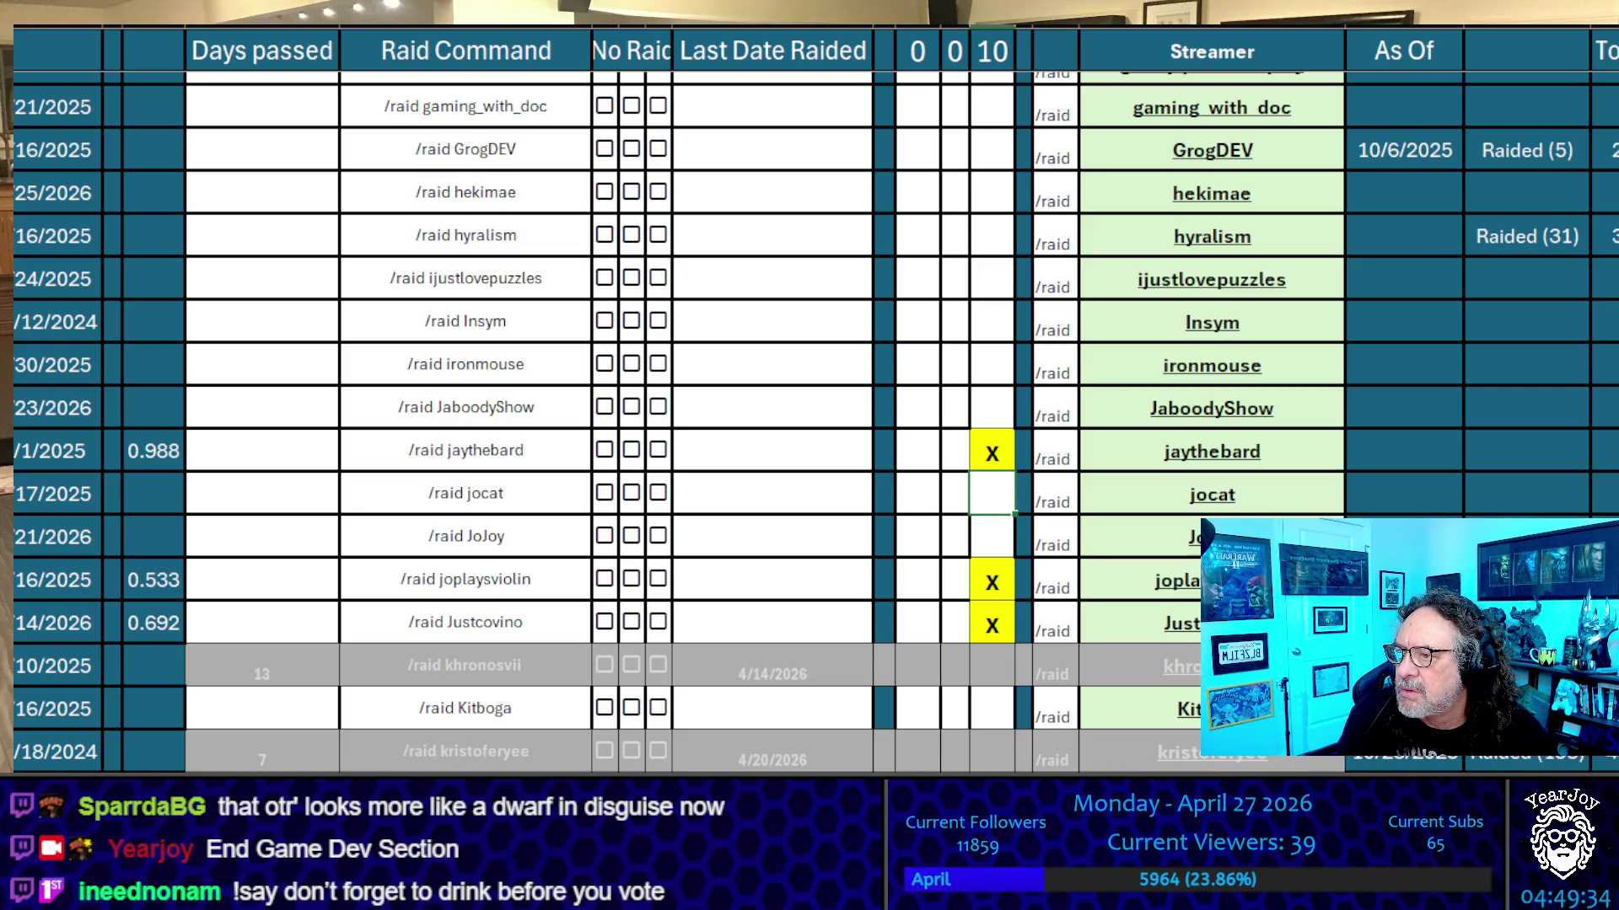
Type x in the pick column for rwxrob, augustbuns, ramsreef and between2ears
{"action": "scroll", "coordinate": [982, 507], "scroll_direction": "down", "scroll_amount": 10}
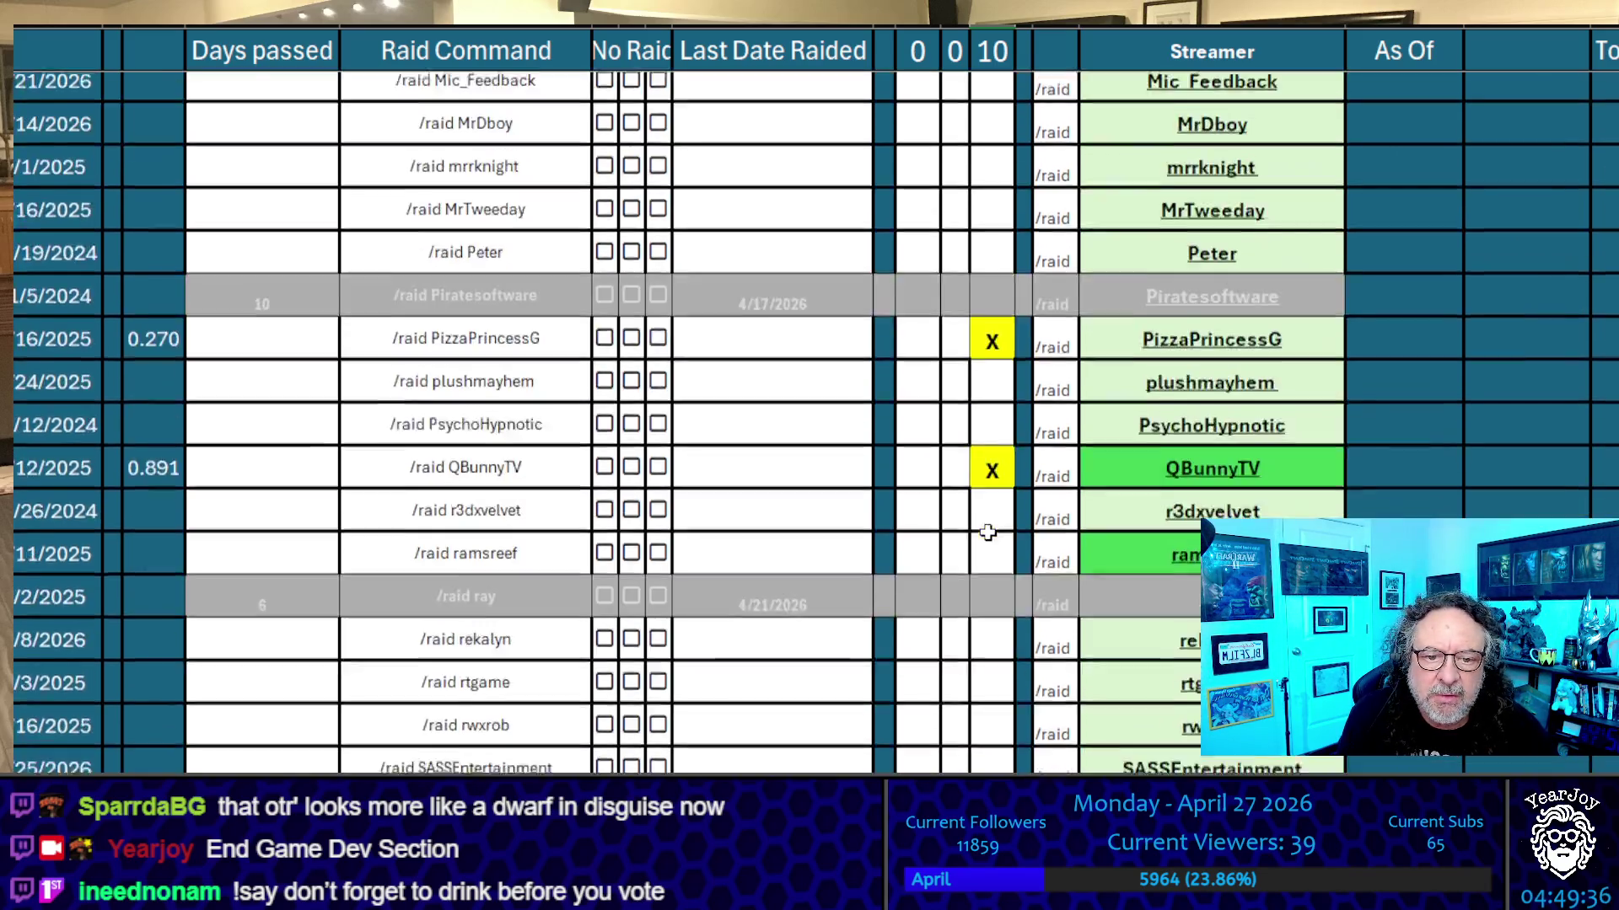
{"action": "left_click", "coordinate": [976, 559]}
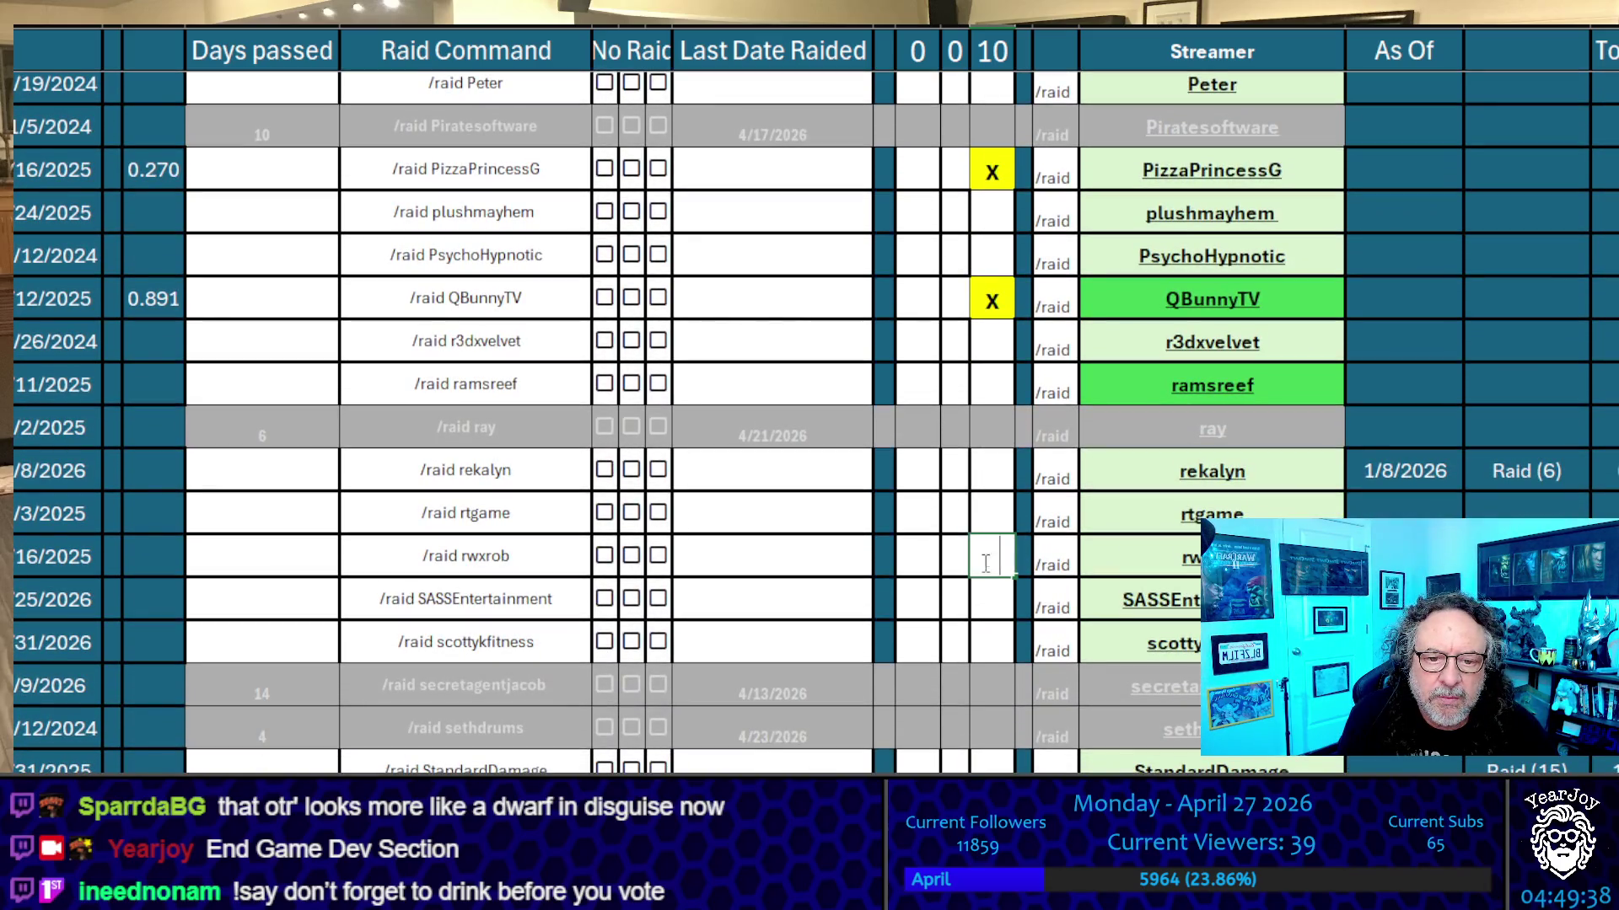
{"action": "type", "text": "x"}
{"action": "left_click", "coordinate": [983, 516]}
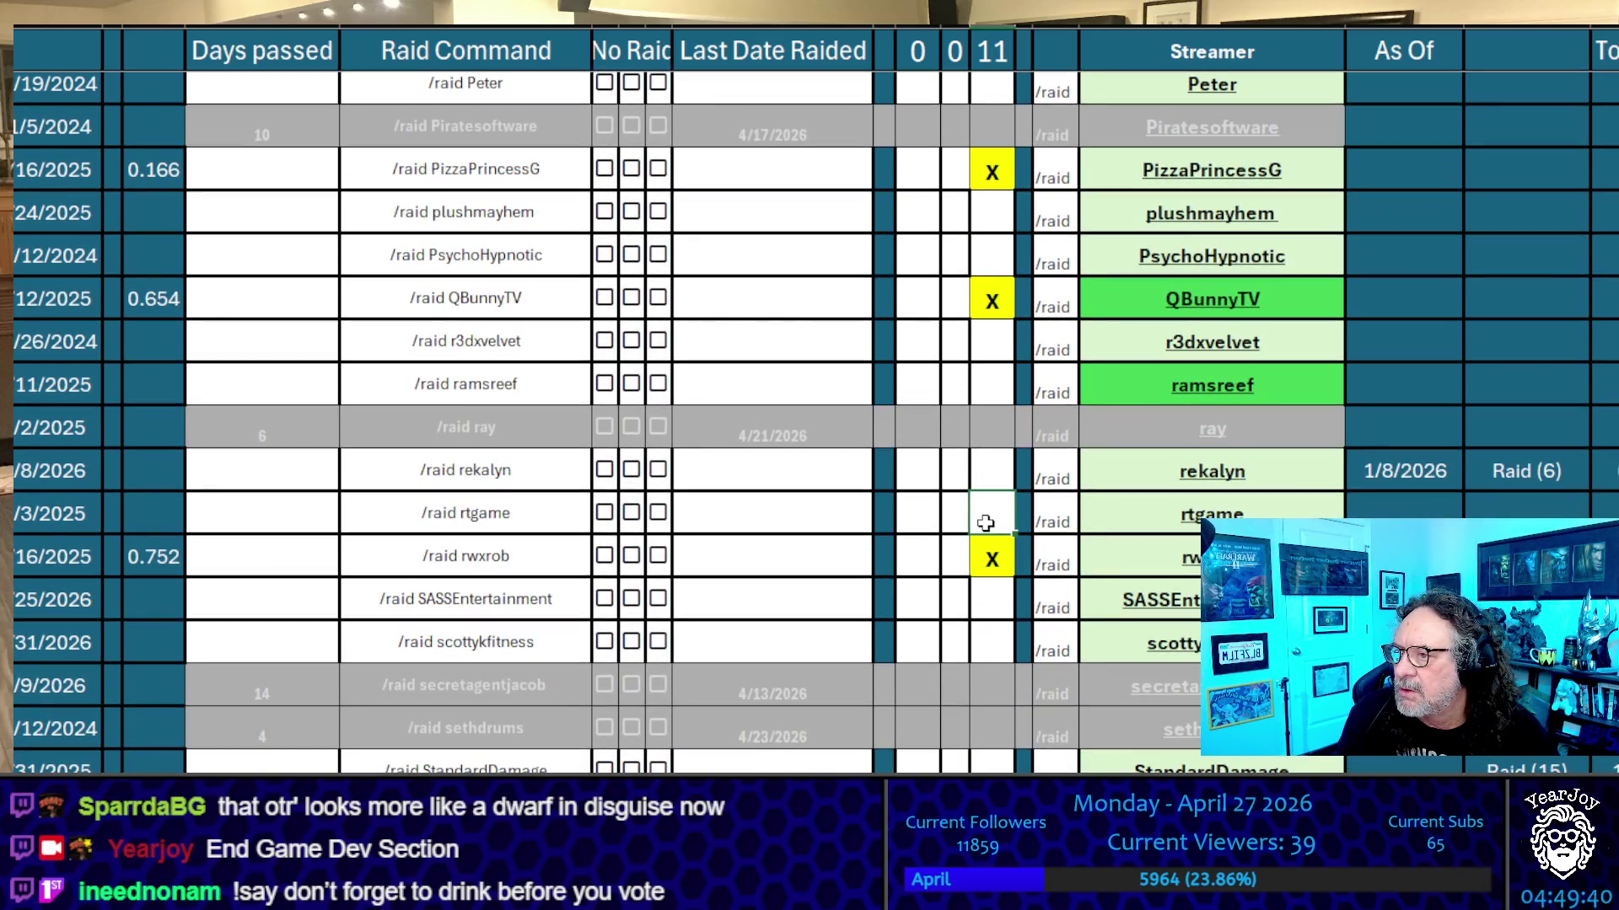
{"action": "scroll", "coordinate": [986, 523], "scroll_direction": "up", "scroll_amount": 10}
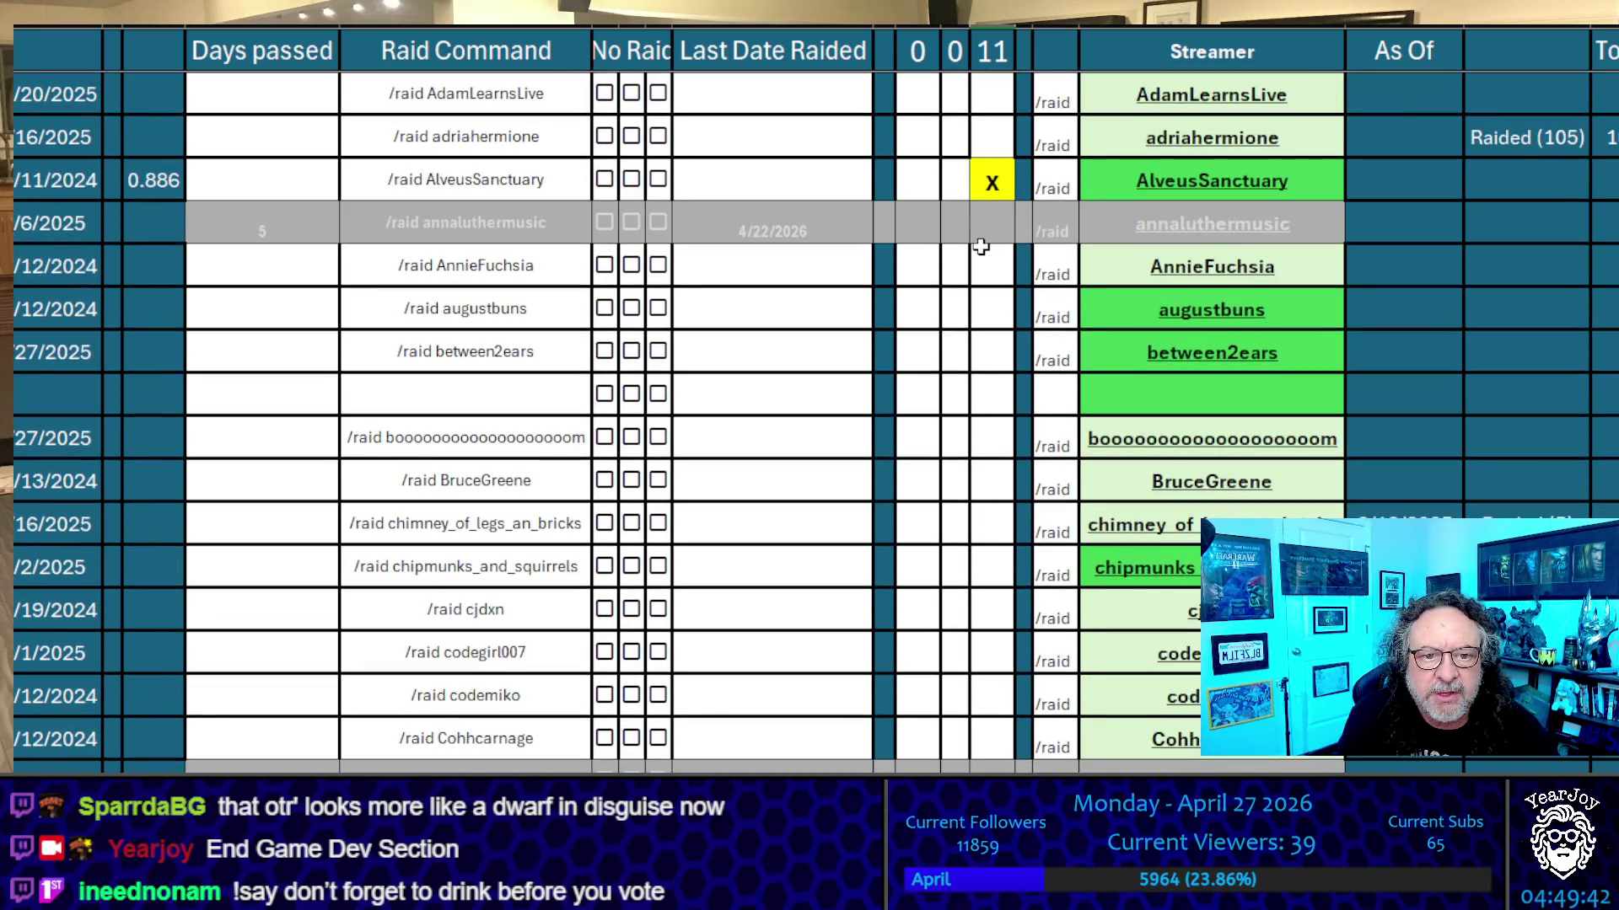
{"action": "left_click", "coordinate": [979, 314]}
{"action": "type", "text": "x"}
{"action": "left_click", "coordinate": [987, 387]}
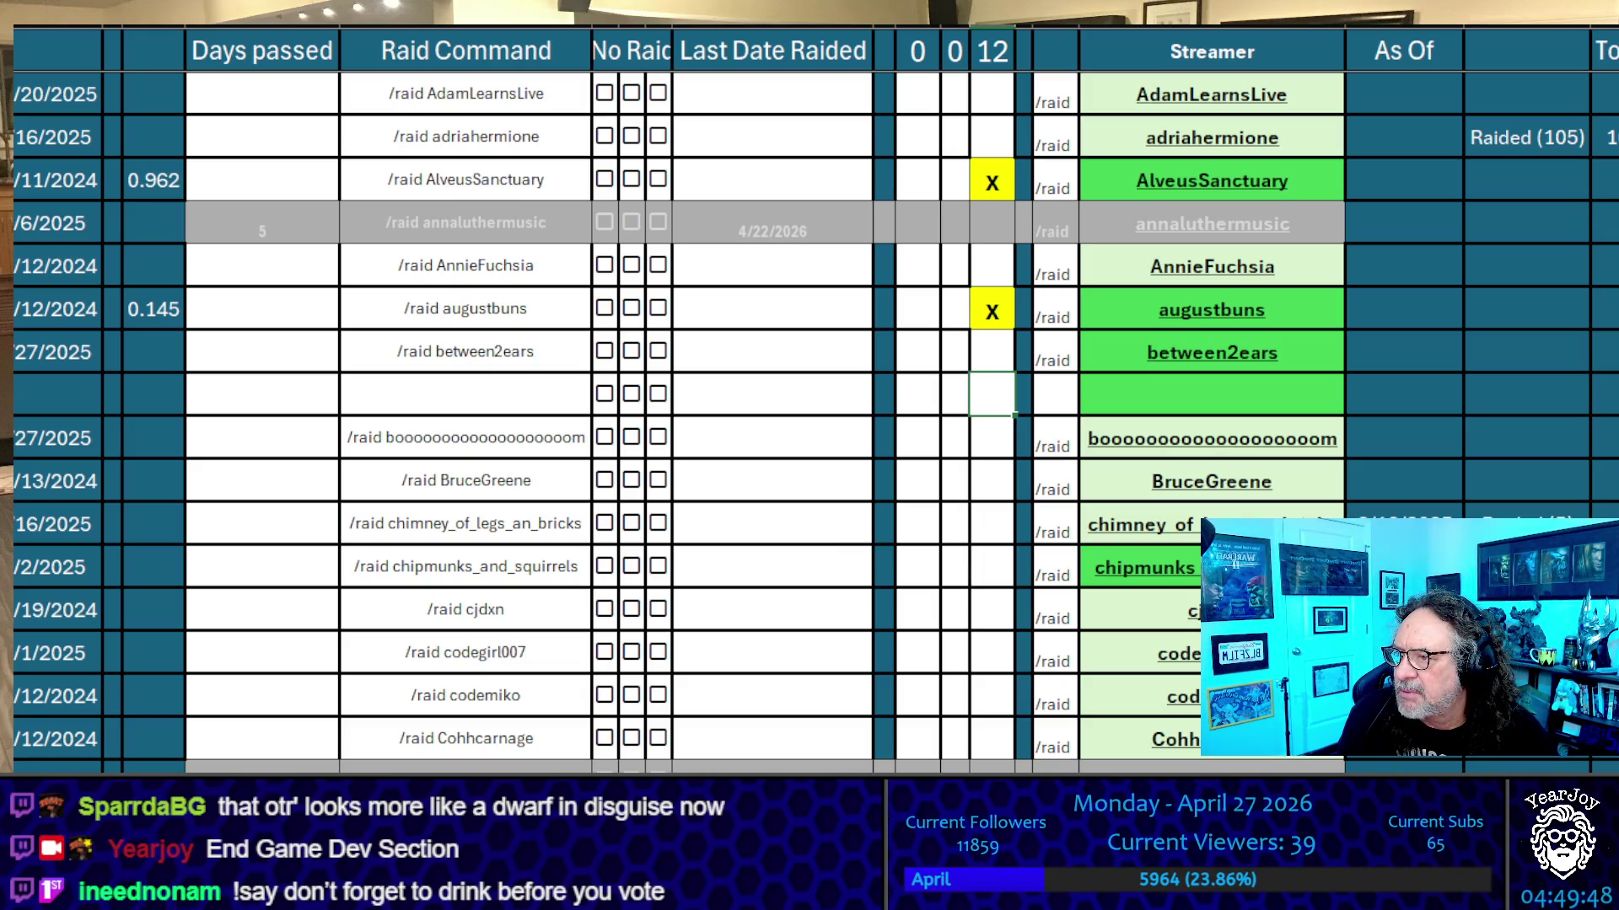
{"action": "scroll", "coordinate": [1264, 455], "scroll_direction": "down", "scroll_amount": 12}
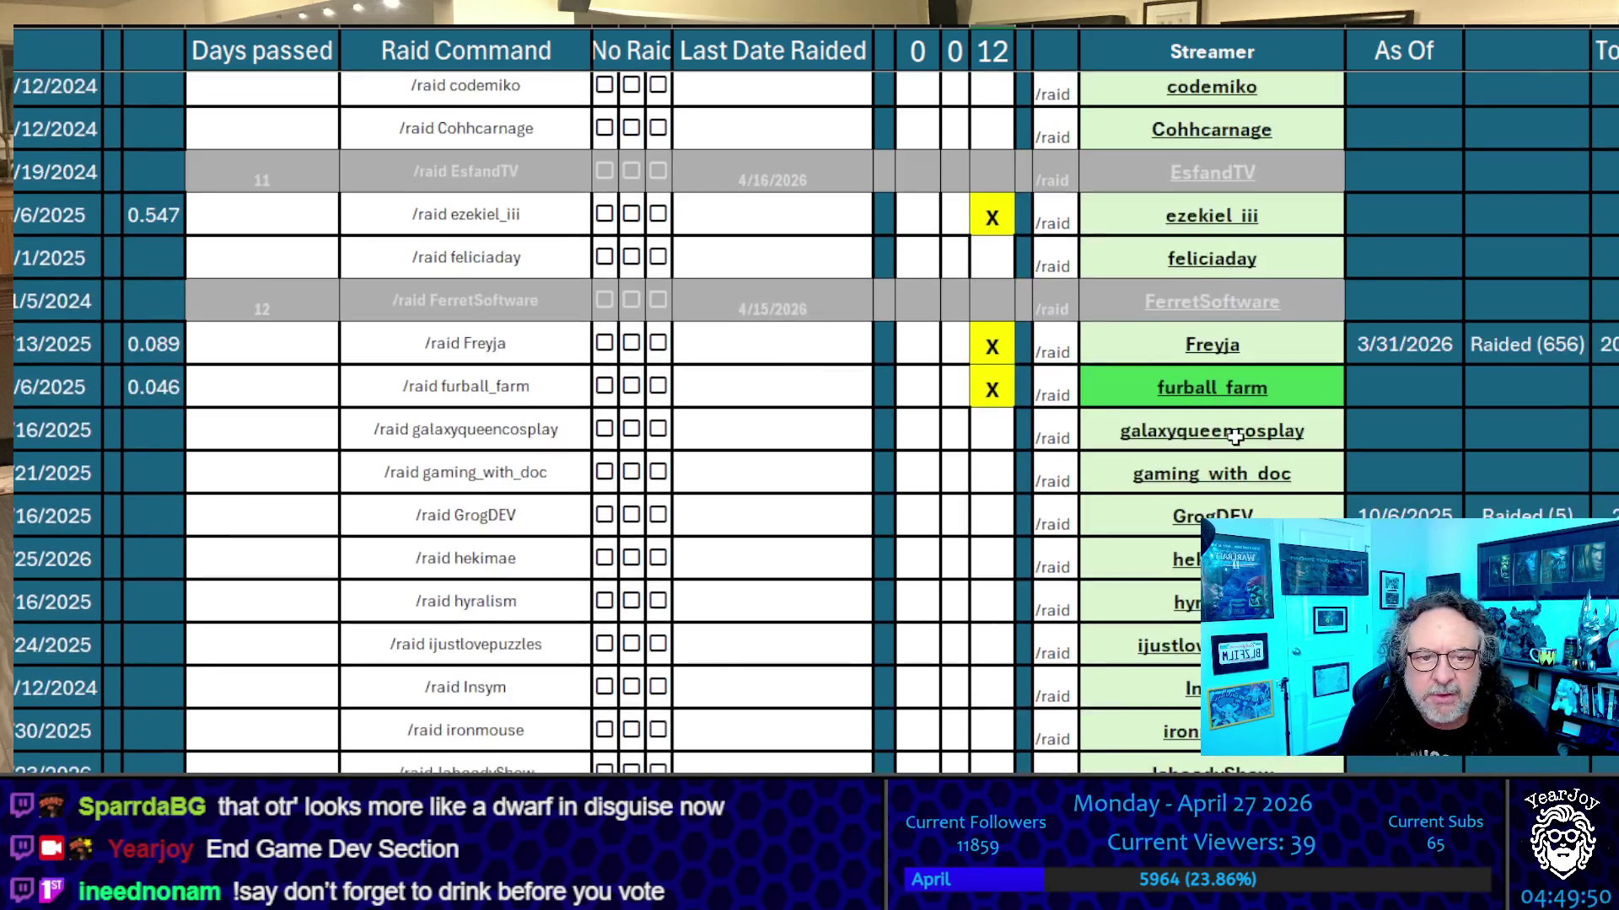
{"action": "scroll", "coordinate": [914, 654], "scroll_direction": "down", "scroll_amount": 10}
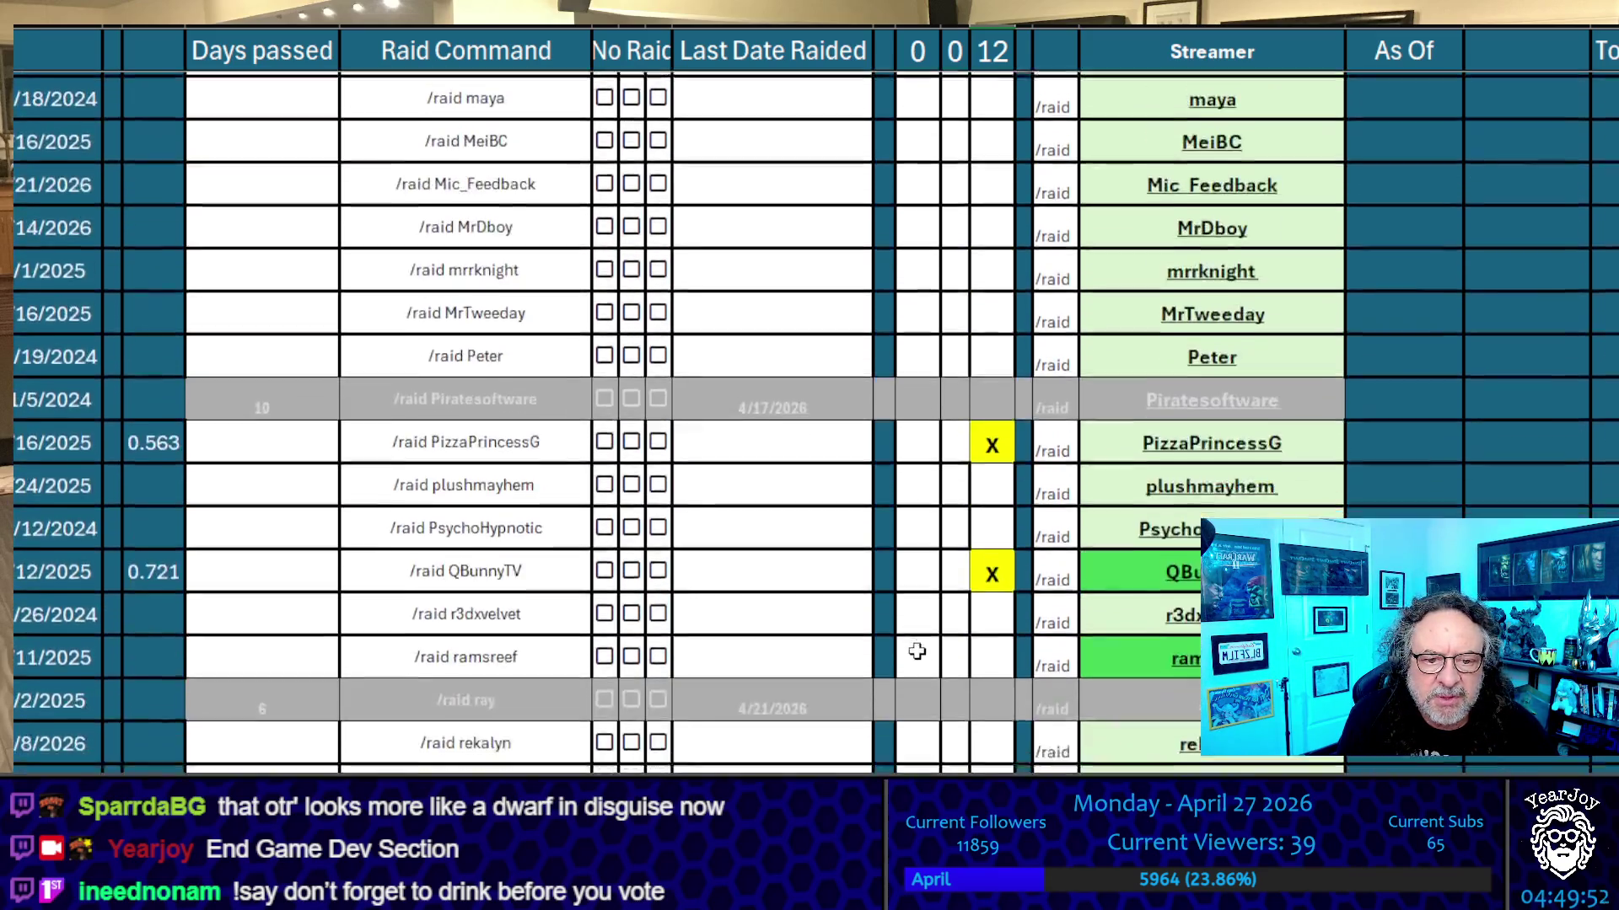
{"action": "scroll", "coordinate": [906, 396], "scroll_direction": "down", "scroll_amount": 5}
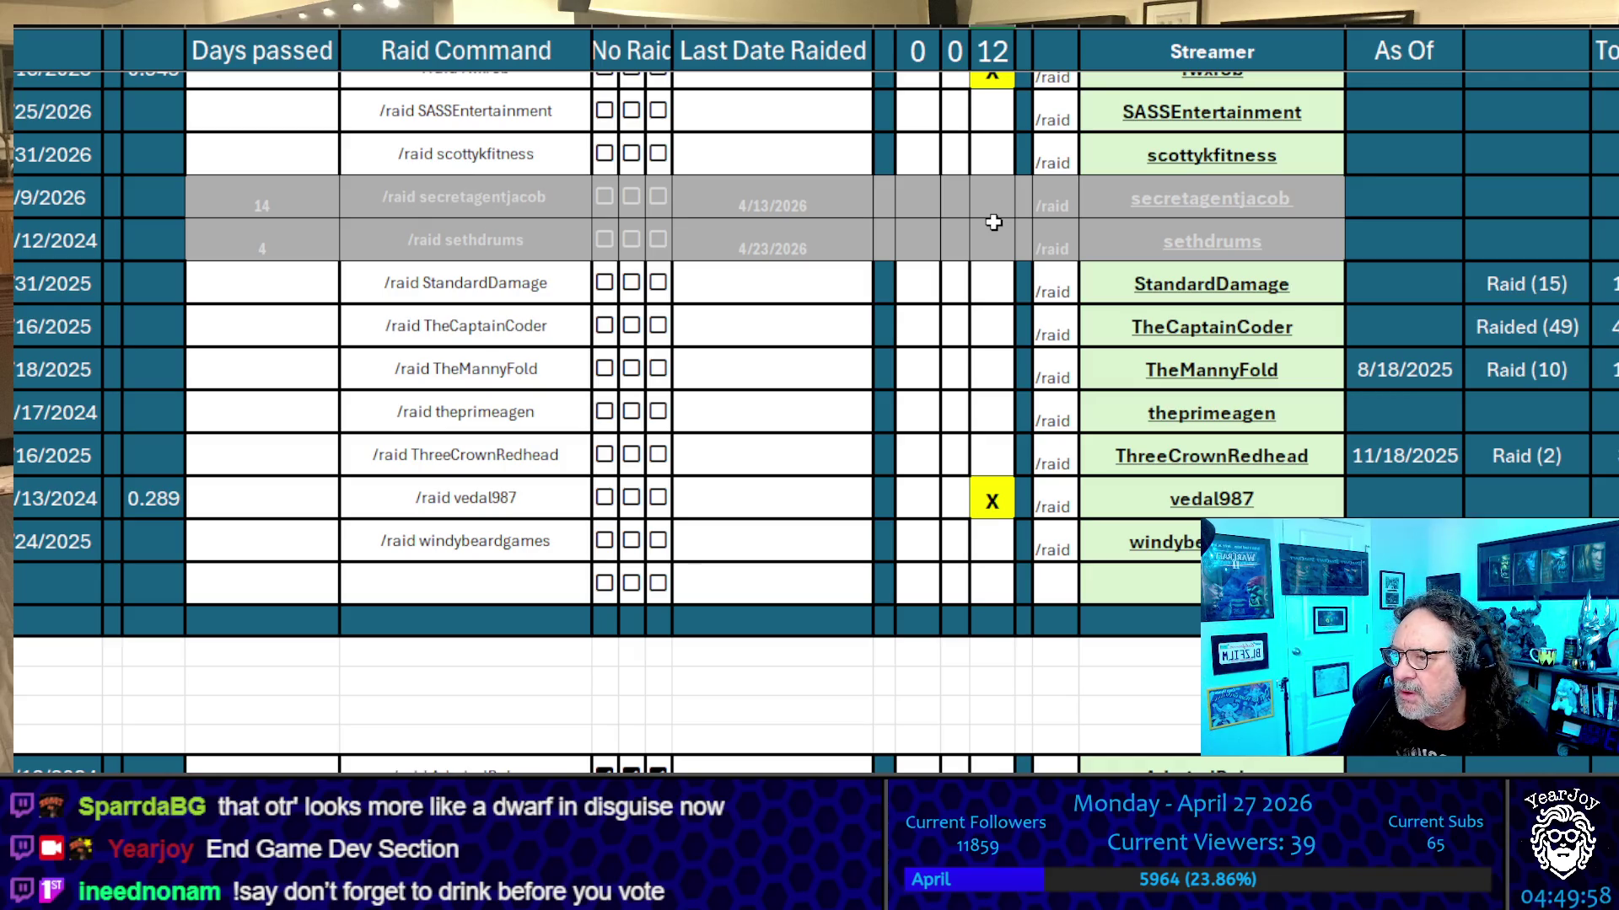
{"action": "scroll", "coordinate": [943, 474], "scroll_direction": "up", "scroll_amount": 2}
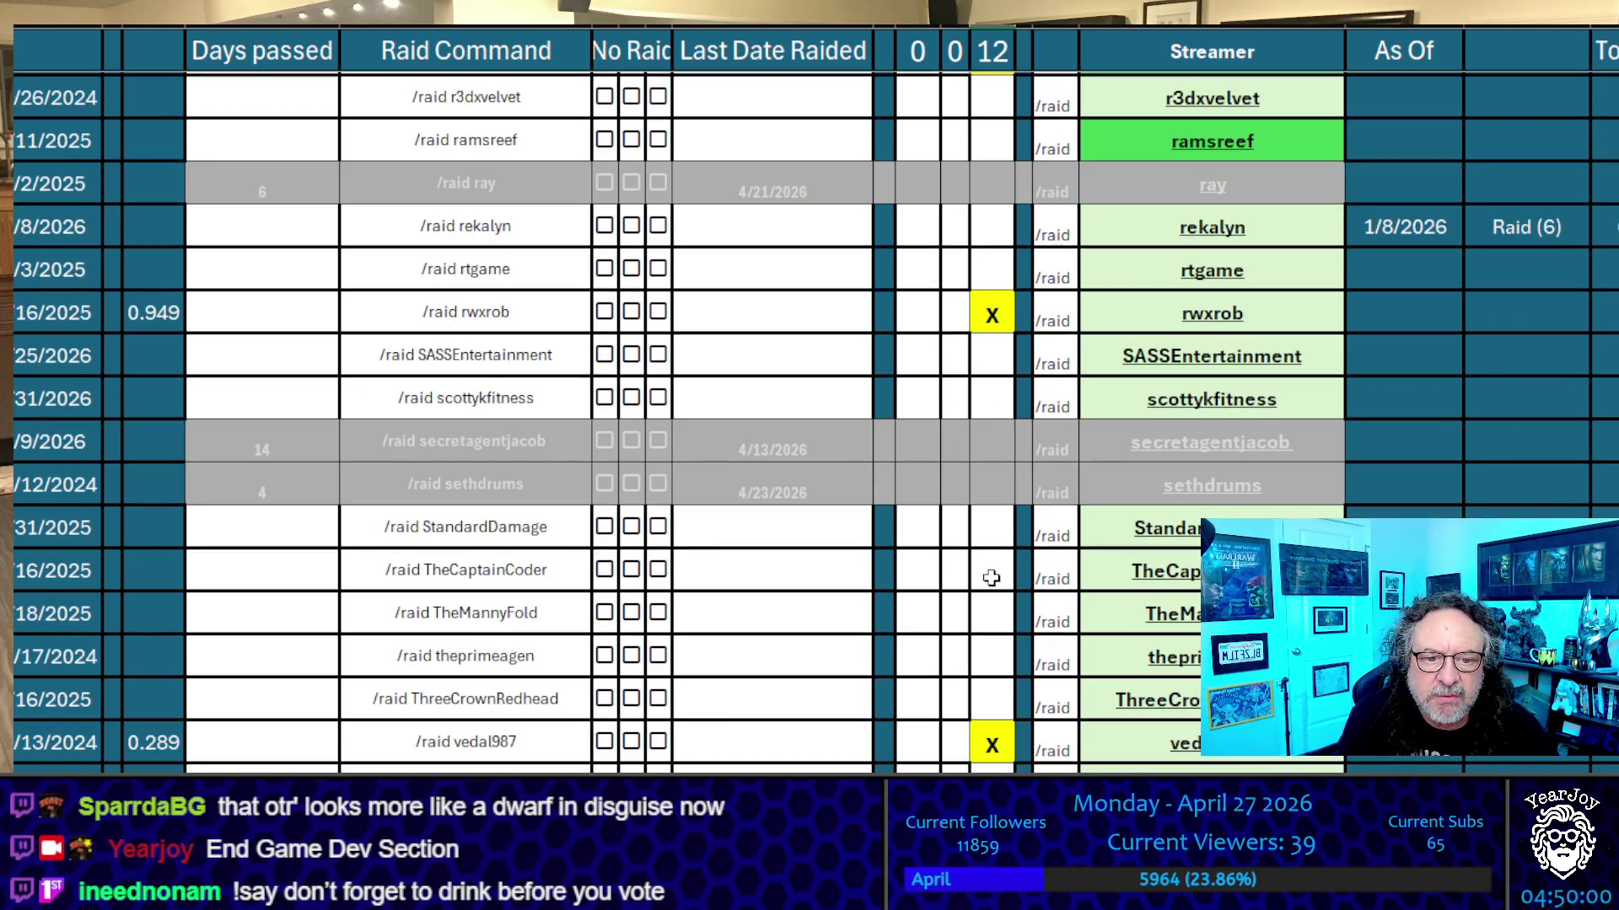
{"action": "left_click", "coordinate": [999, 150]}
{"action": "type", "text": "x"}
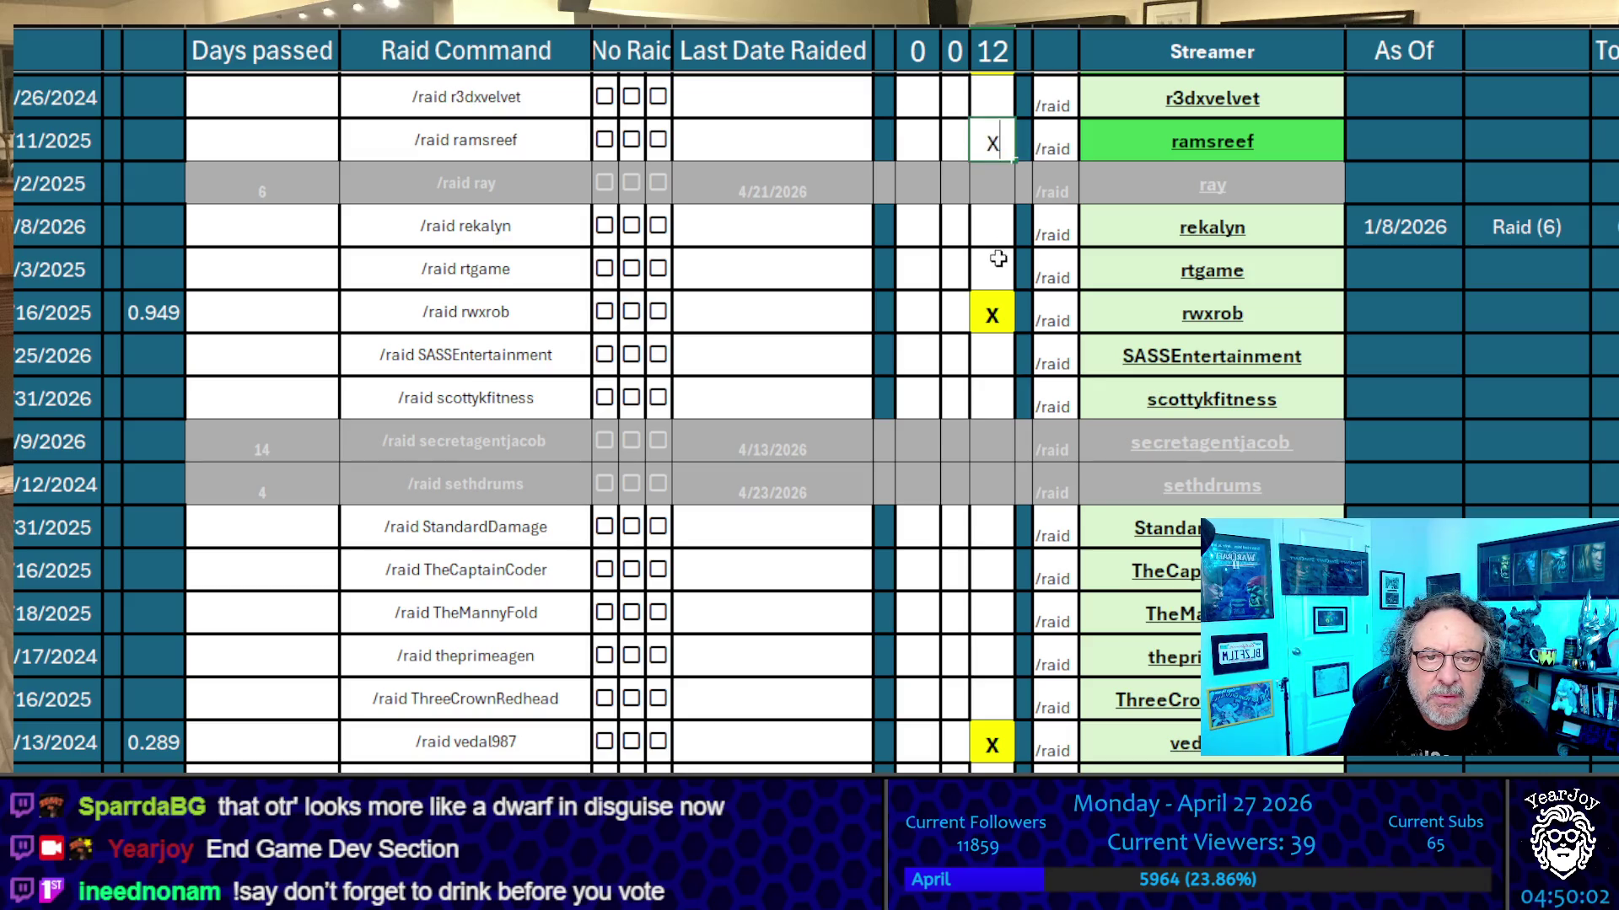
{"action": "left_click", "coordinate": [998, 259]}
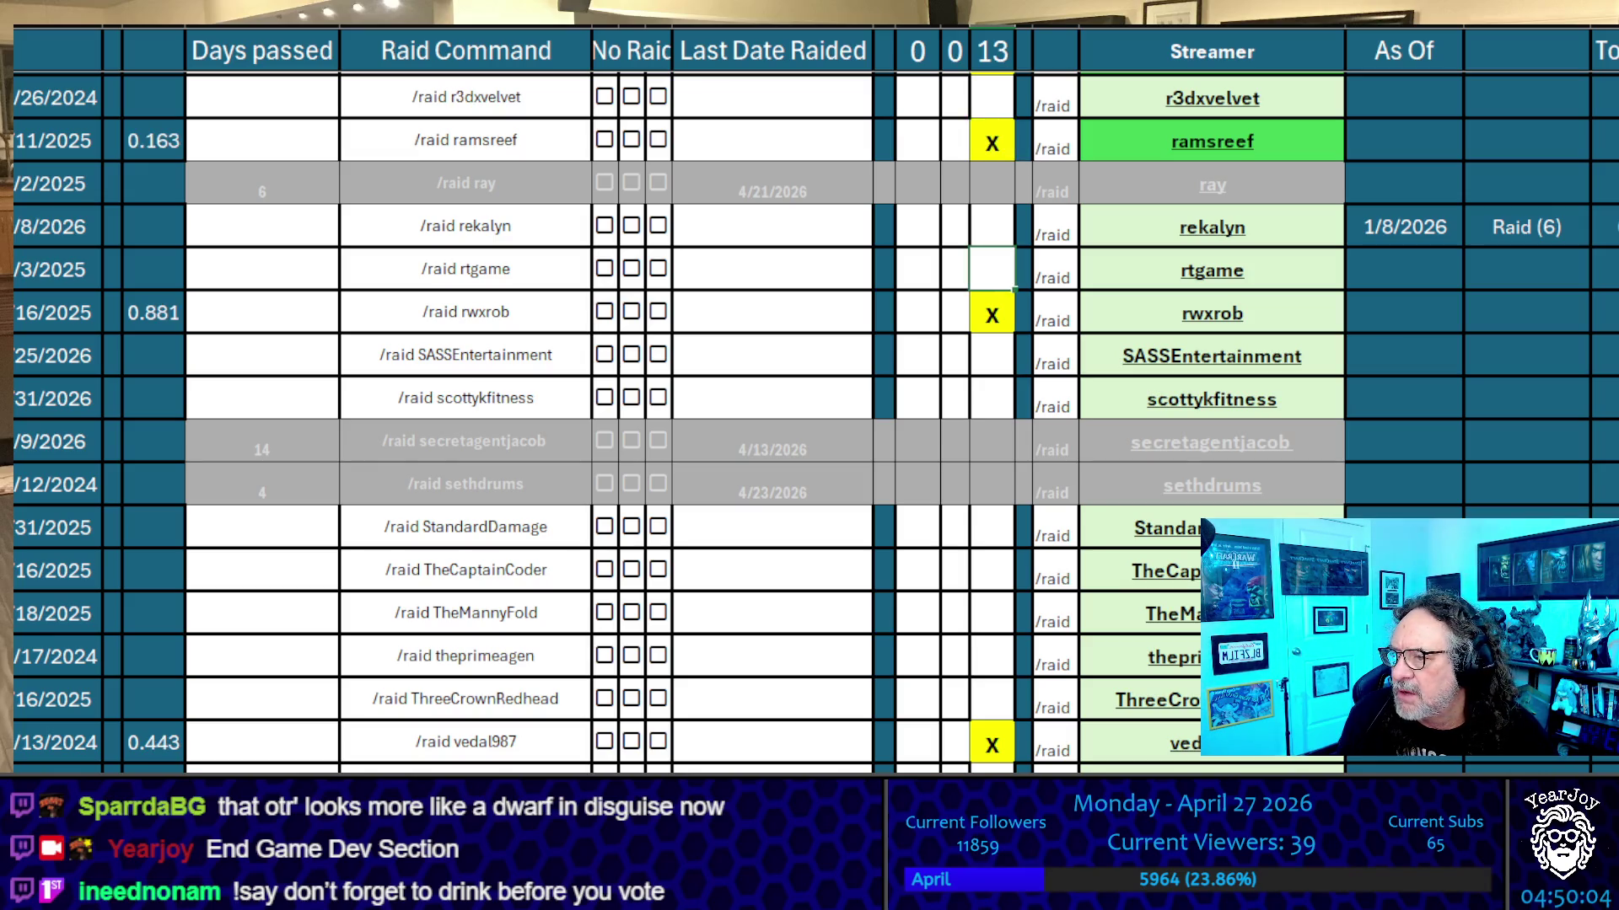
{"action": "scroll", "coordinate": [944, 506], "scroll_direction": "up", "scroll_amount": 20}
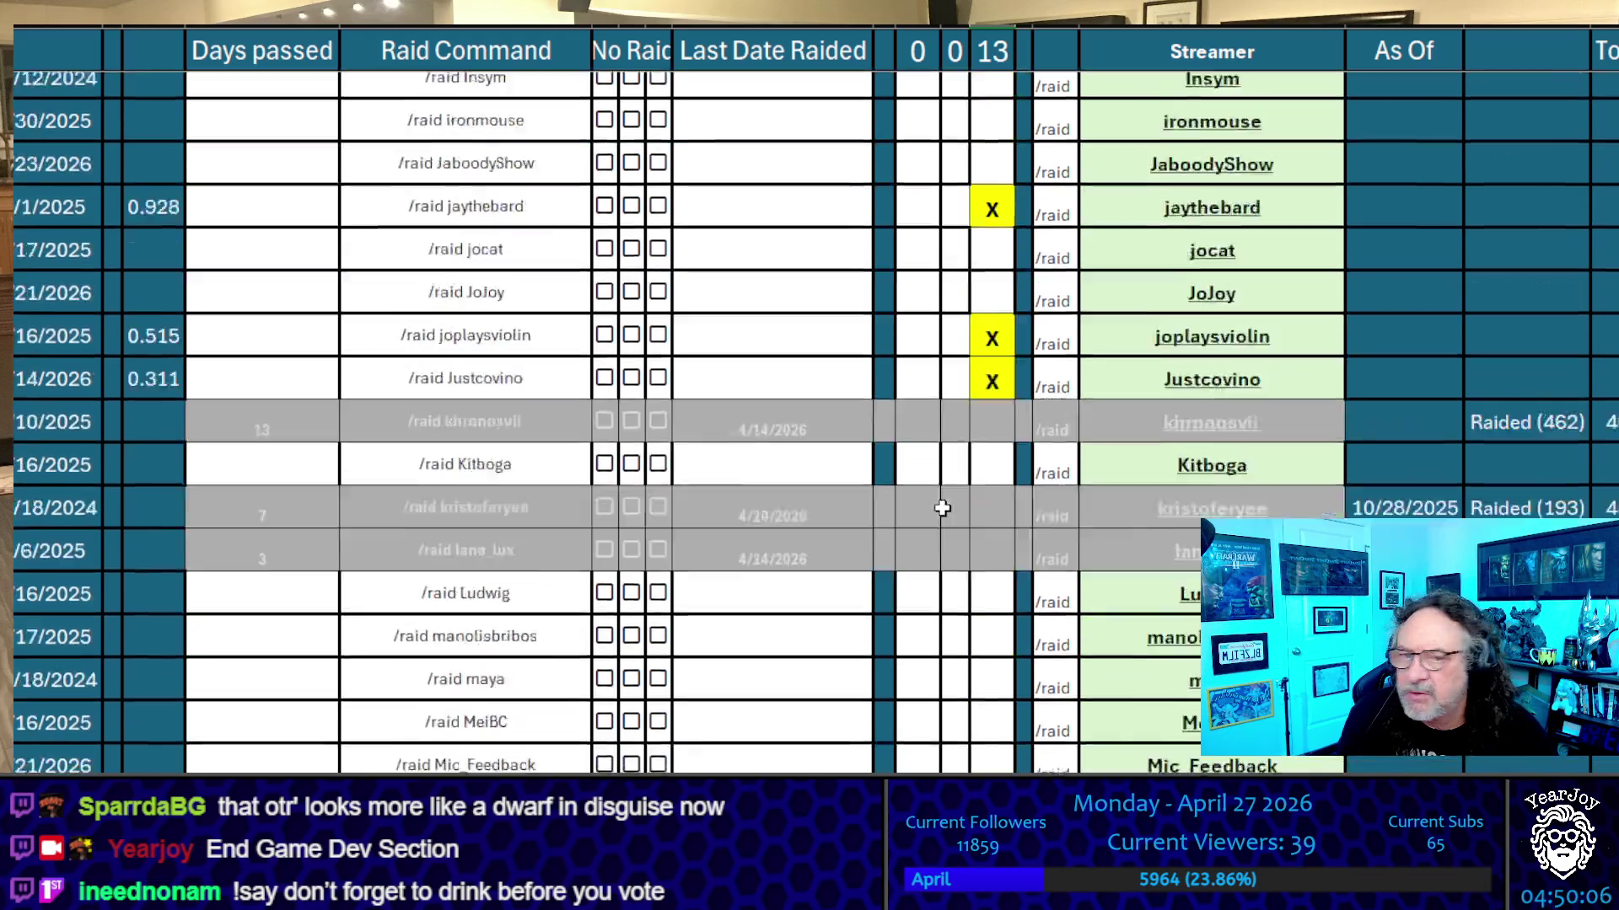
{"action": "left_click", "coordinate": [992, 352]}
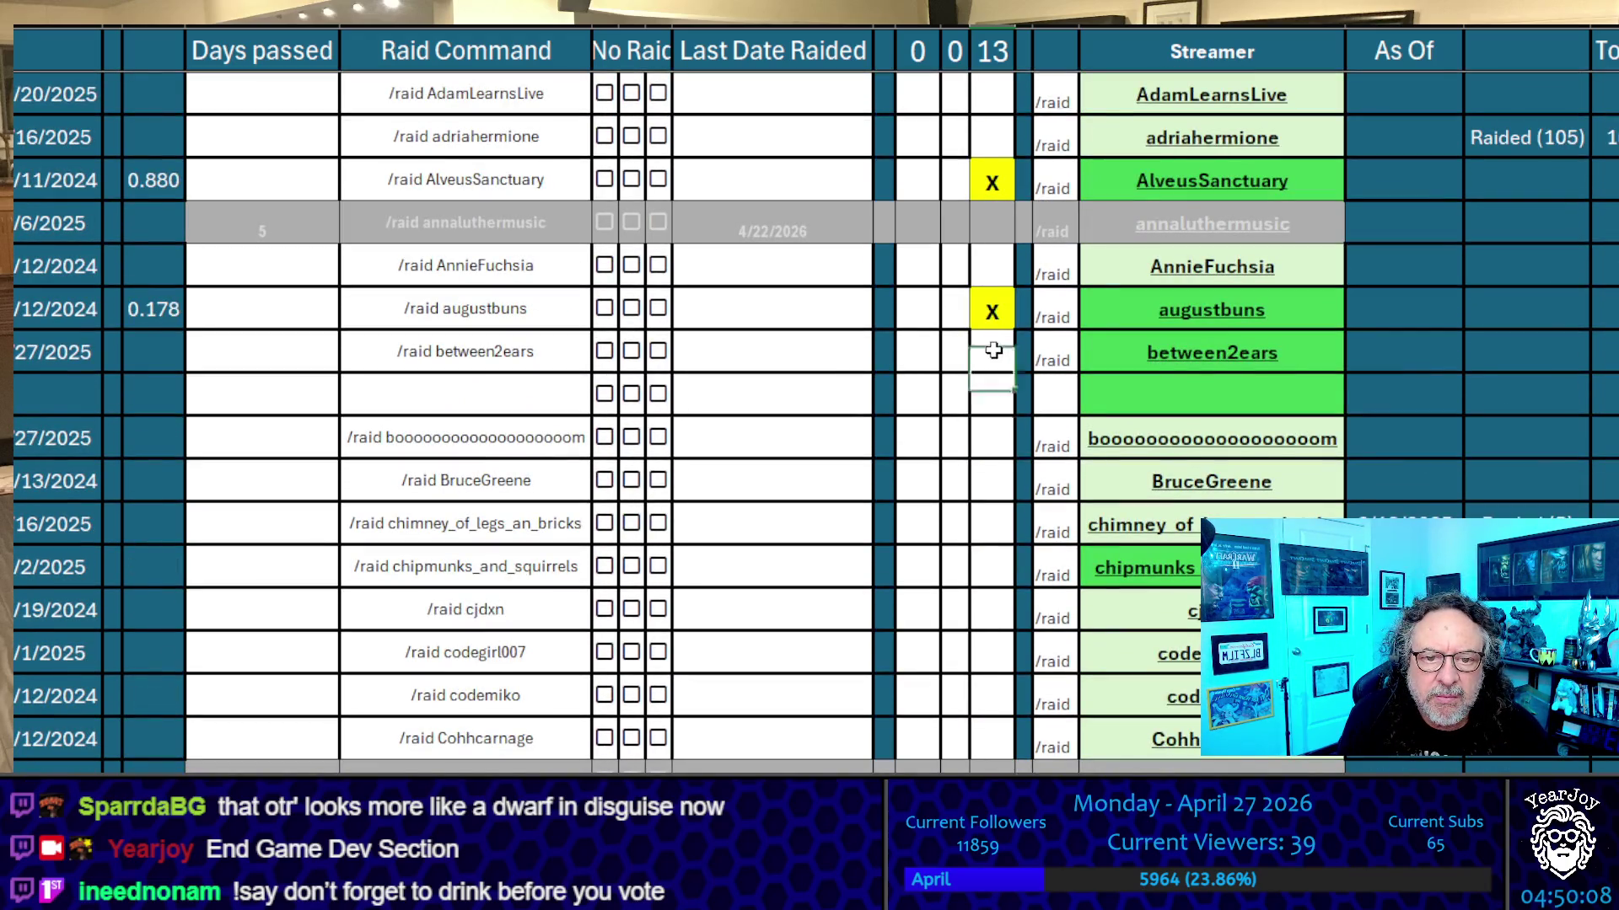
{"action": "type", "text": "x"}
{"action": "left_click", "coordinate": [958, 432]}
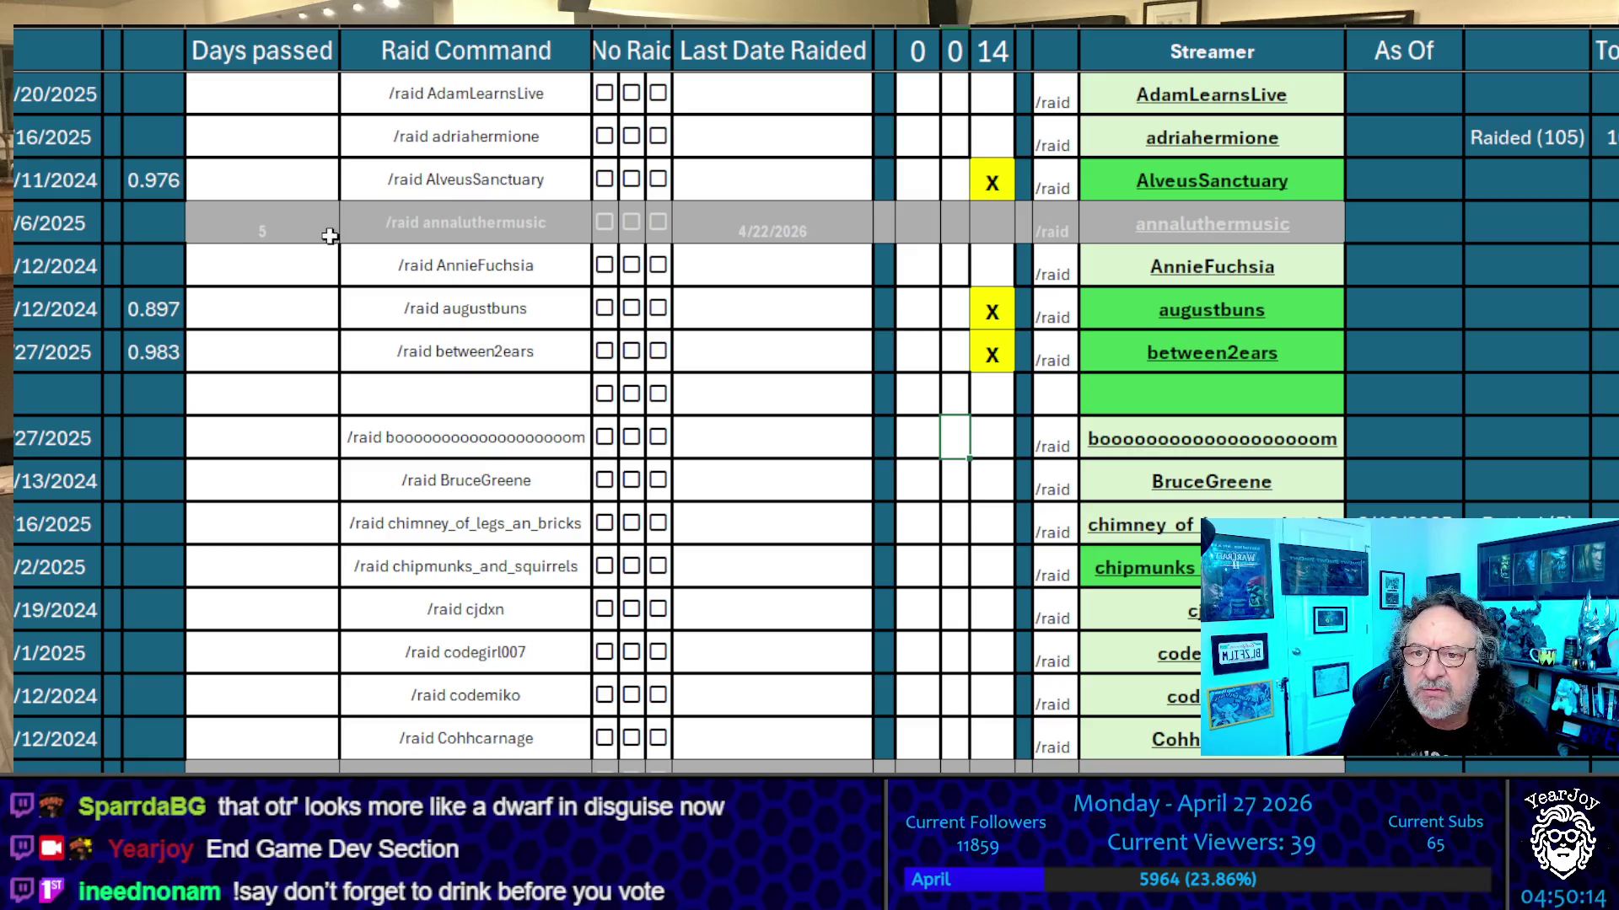
{"action": "scroll", "coordinate": [288, 374], "scroll_direction": "down", "scroll_amount": 10}
{"action": "scroll", "coordinate": [815, 415], "scroll_direction": "down", "scroll_amount": 10}
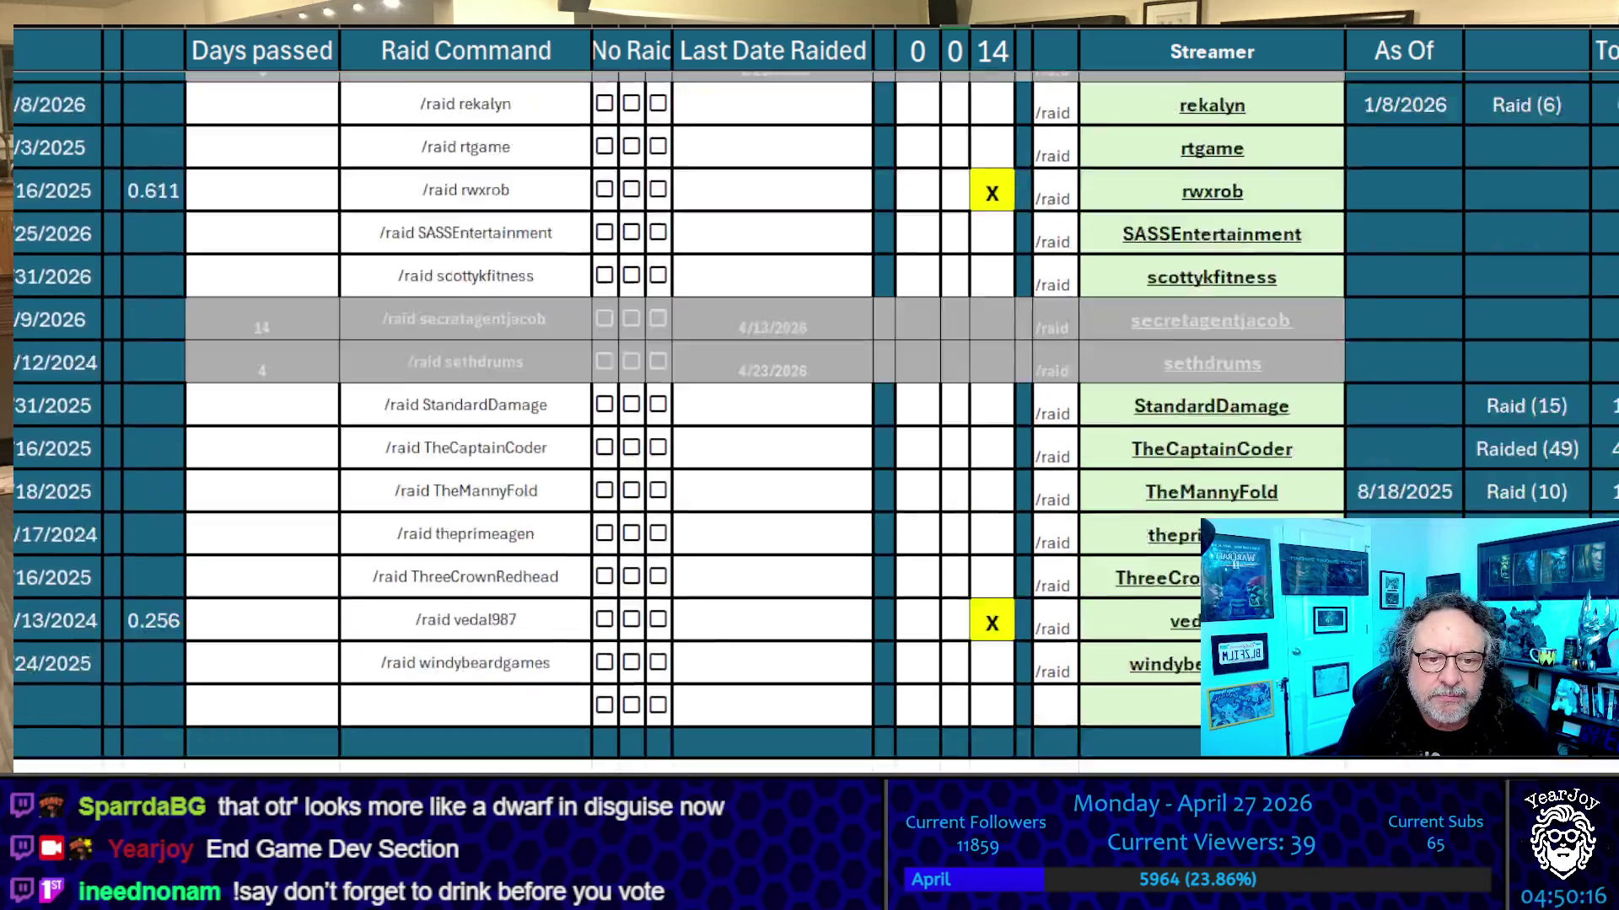
Select the blank cells at the end of the far-right history columns, then return to the raid table's start
{"action": "scroll", "coordinate": [1366, 441], "scroll_direction": "right", "scroll_amount": 10}
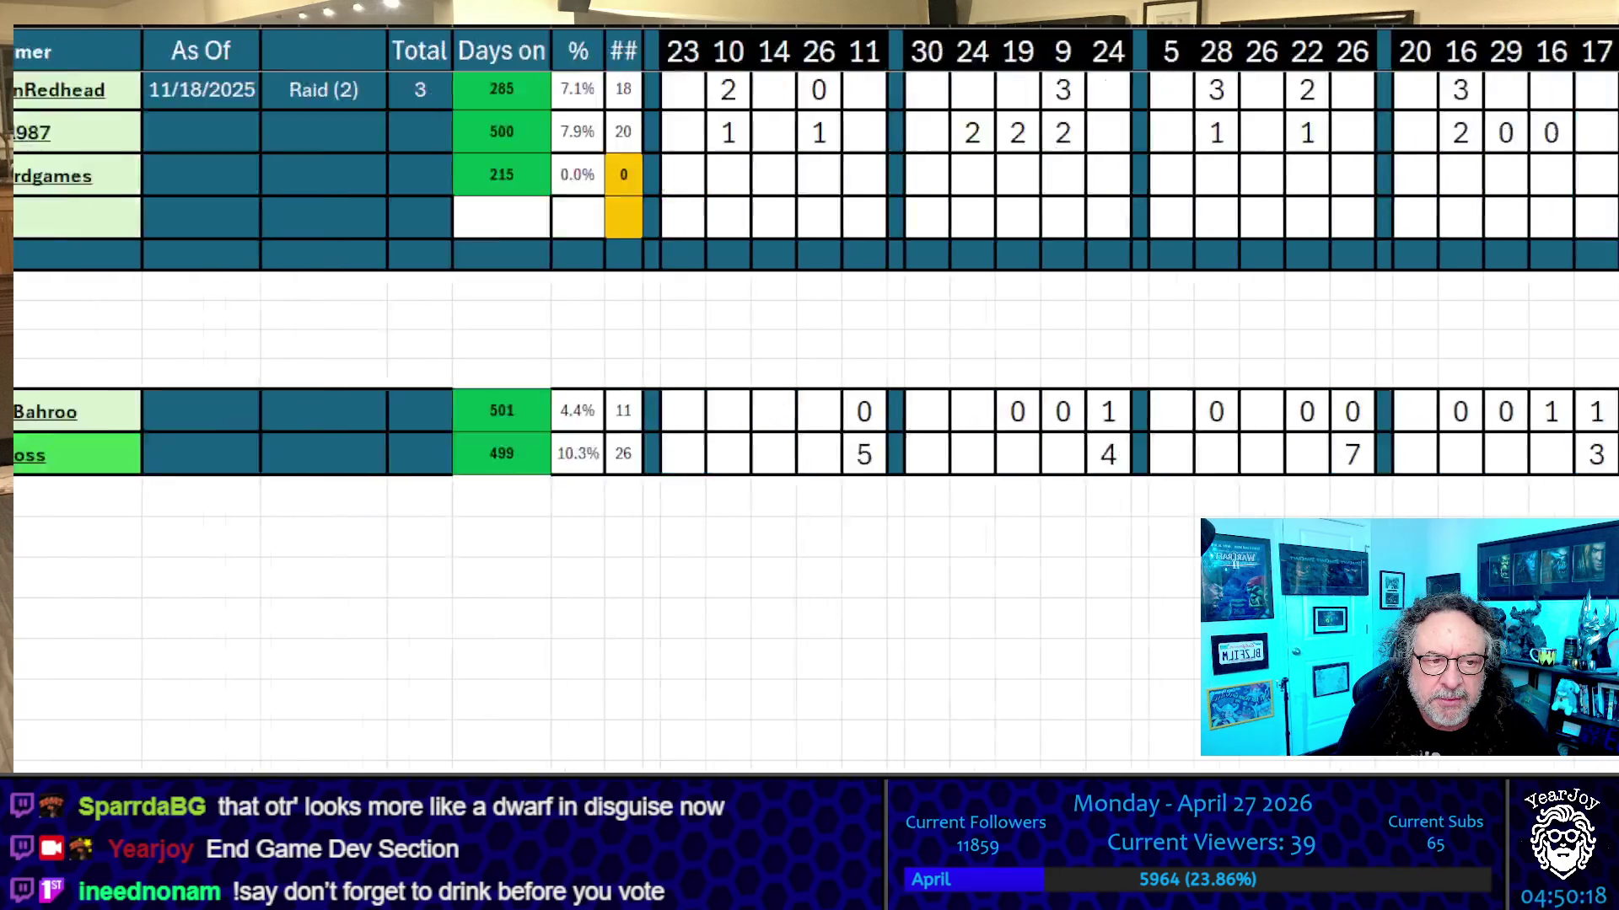
{"action": "left_click_drag", "start_coordinate": [869, 257], "coordinate": [711, 189]}
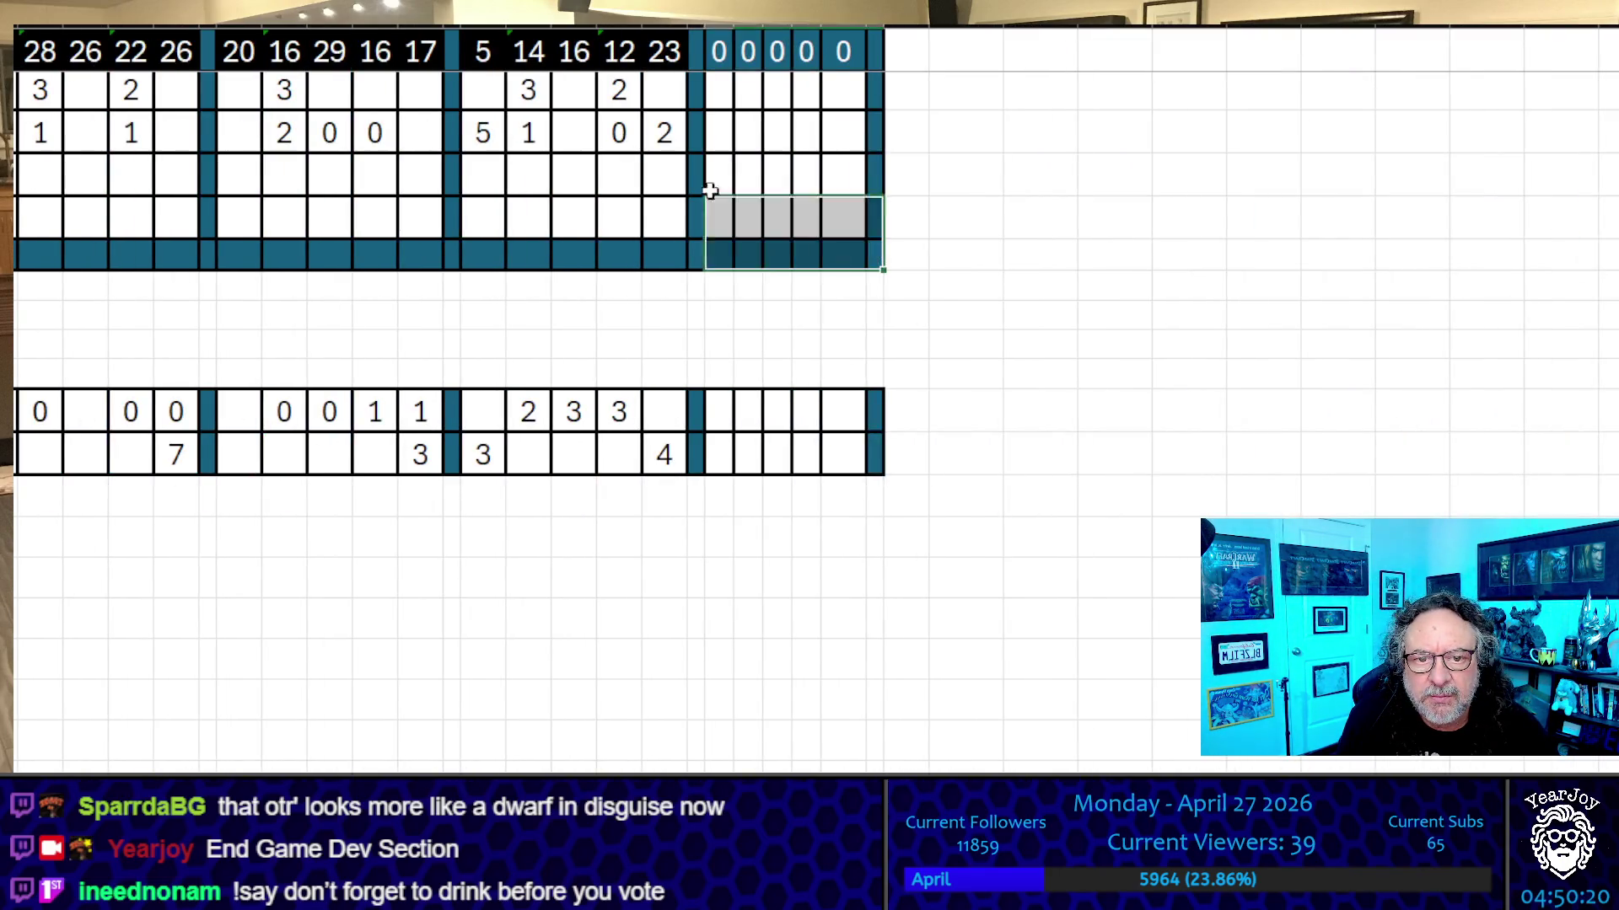
{"action": "key", "text": "ctrl+Home"}
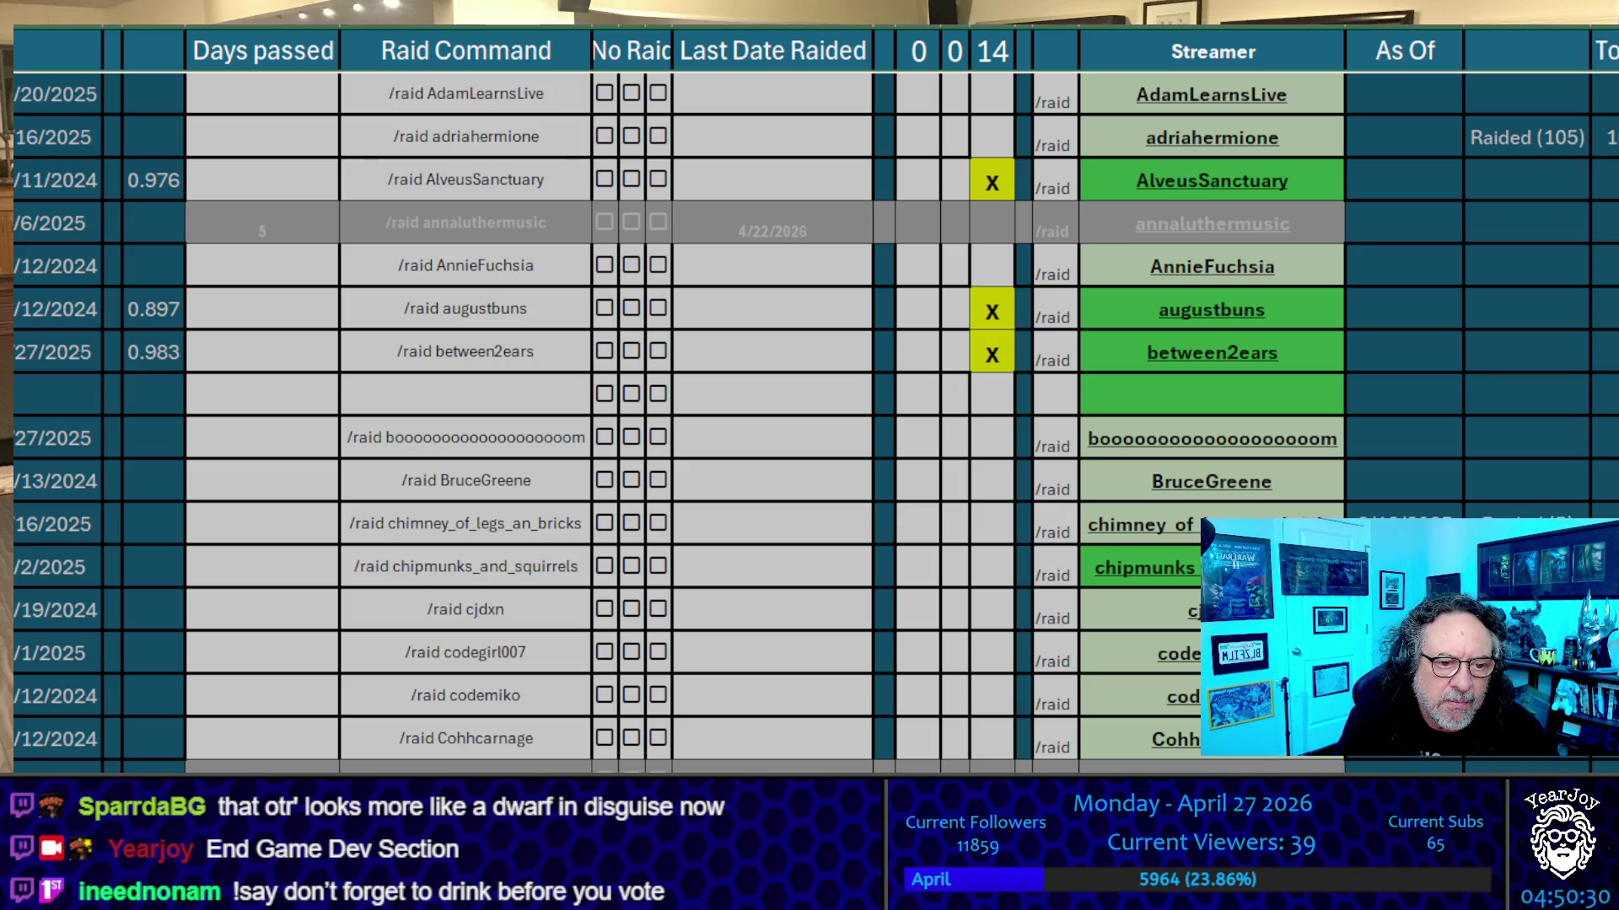
{"action": "left_click", "coordinate": [830, 407]}
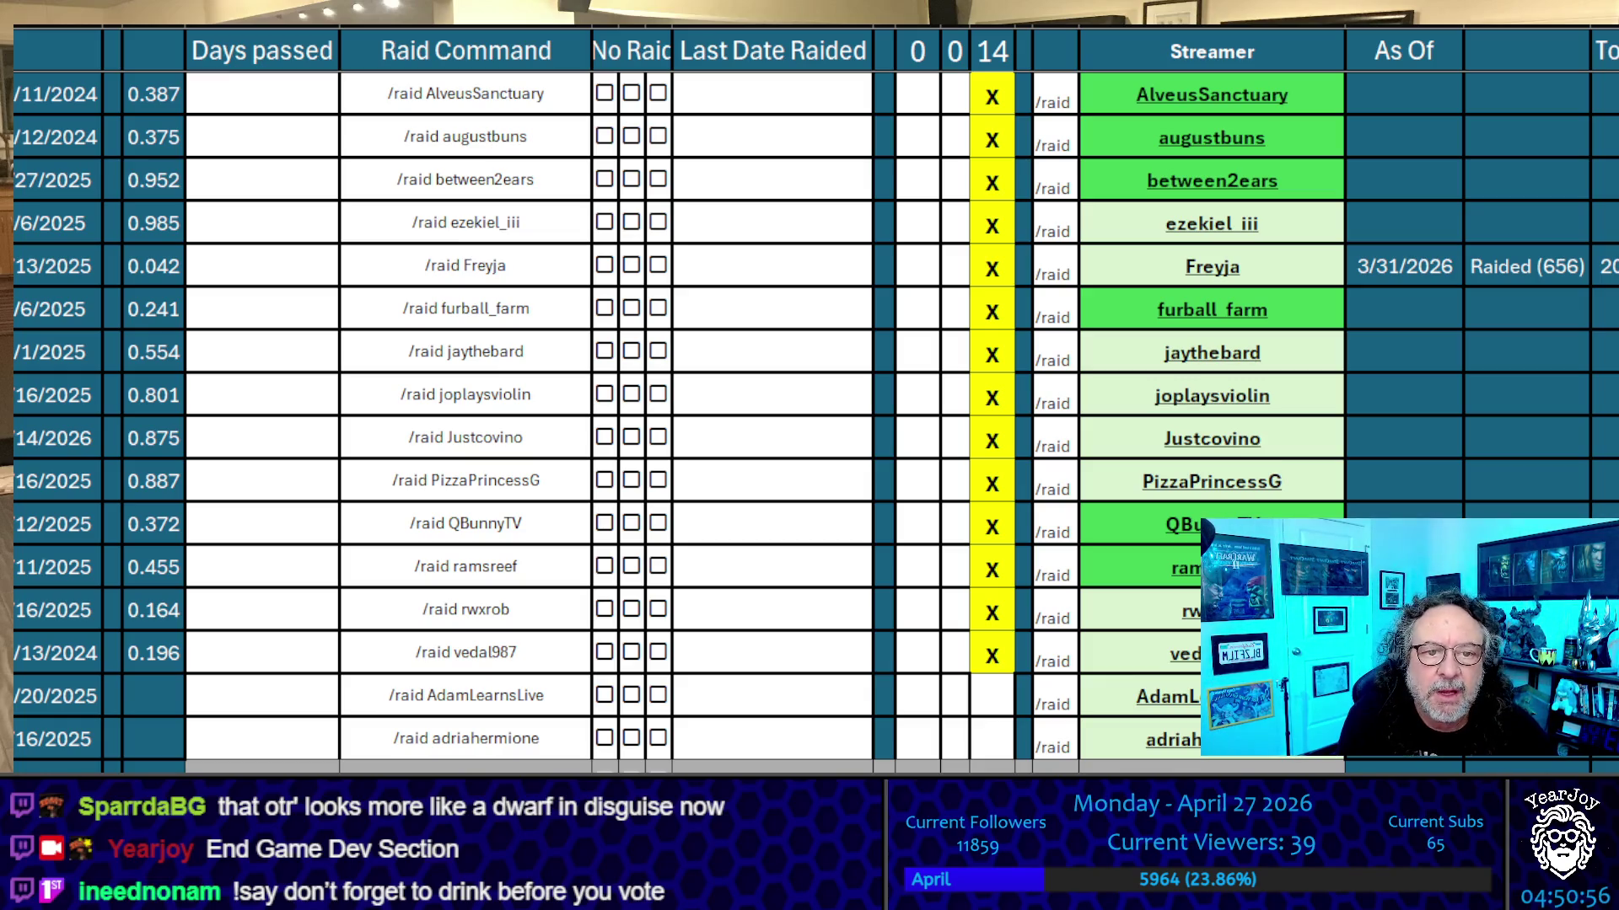
Copy the AlveusSanctuary, augustbuns, between2ears, ezekiel_iii and Freyja name cells one after another
{"action": "left_click", "coordinate": [1349, 98]}
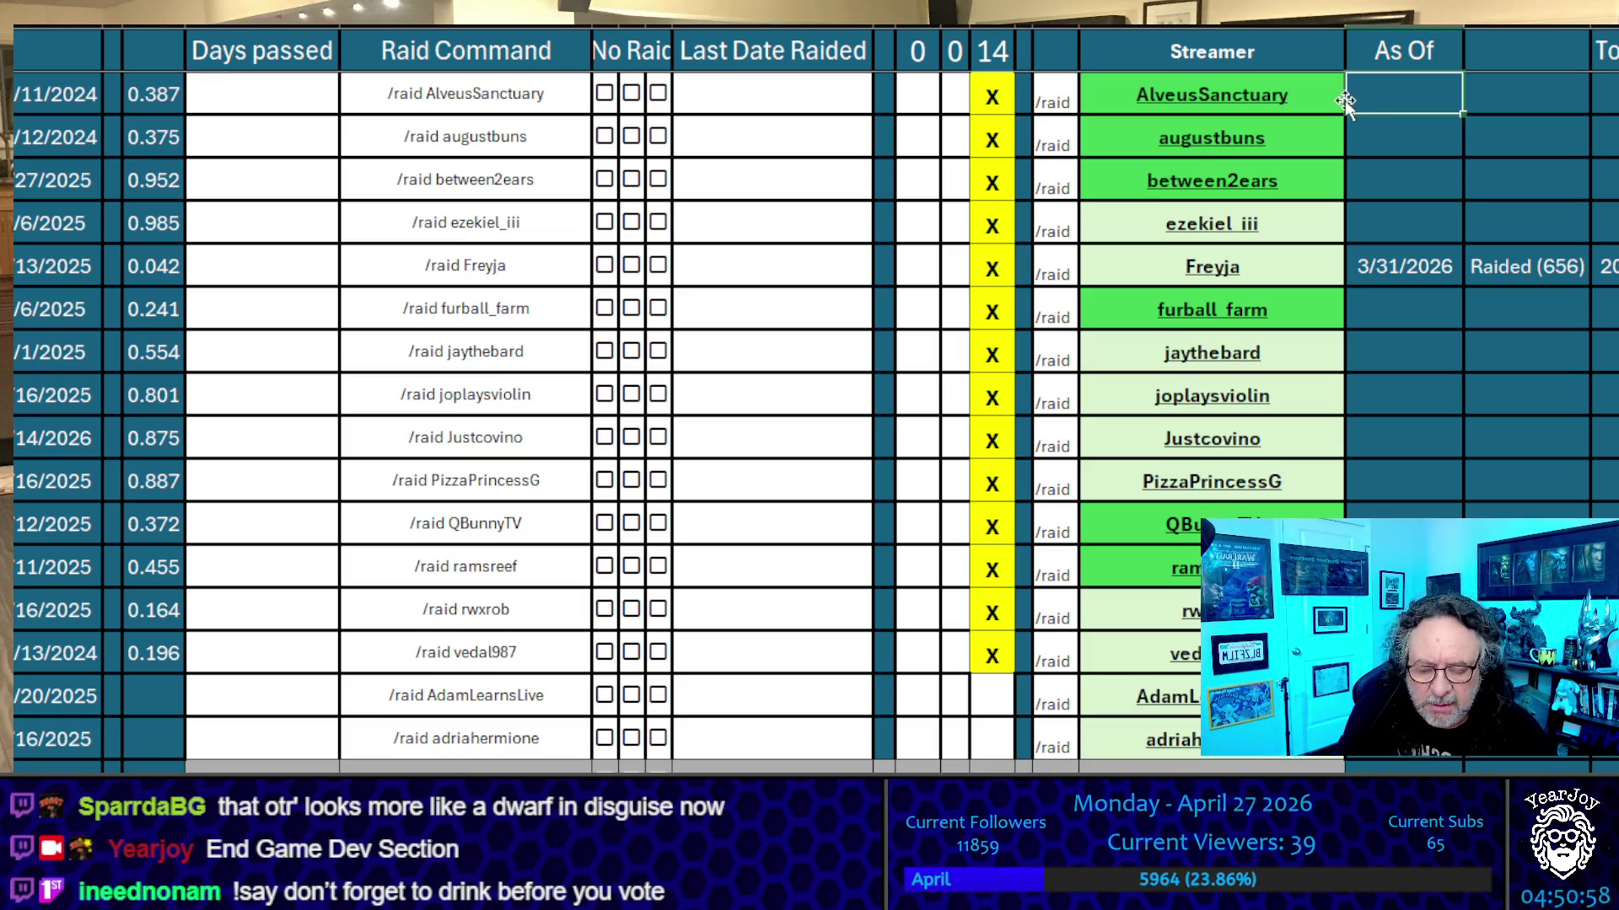
{"action": "left_click", "coordinate": [1339, 99]}
{"action": "key", "text": "ctrl+c"}
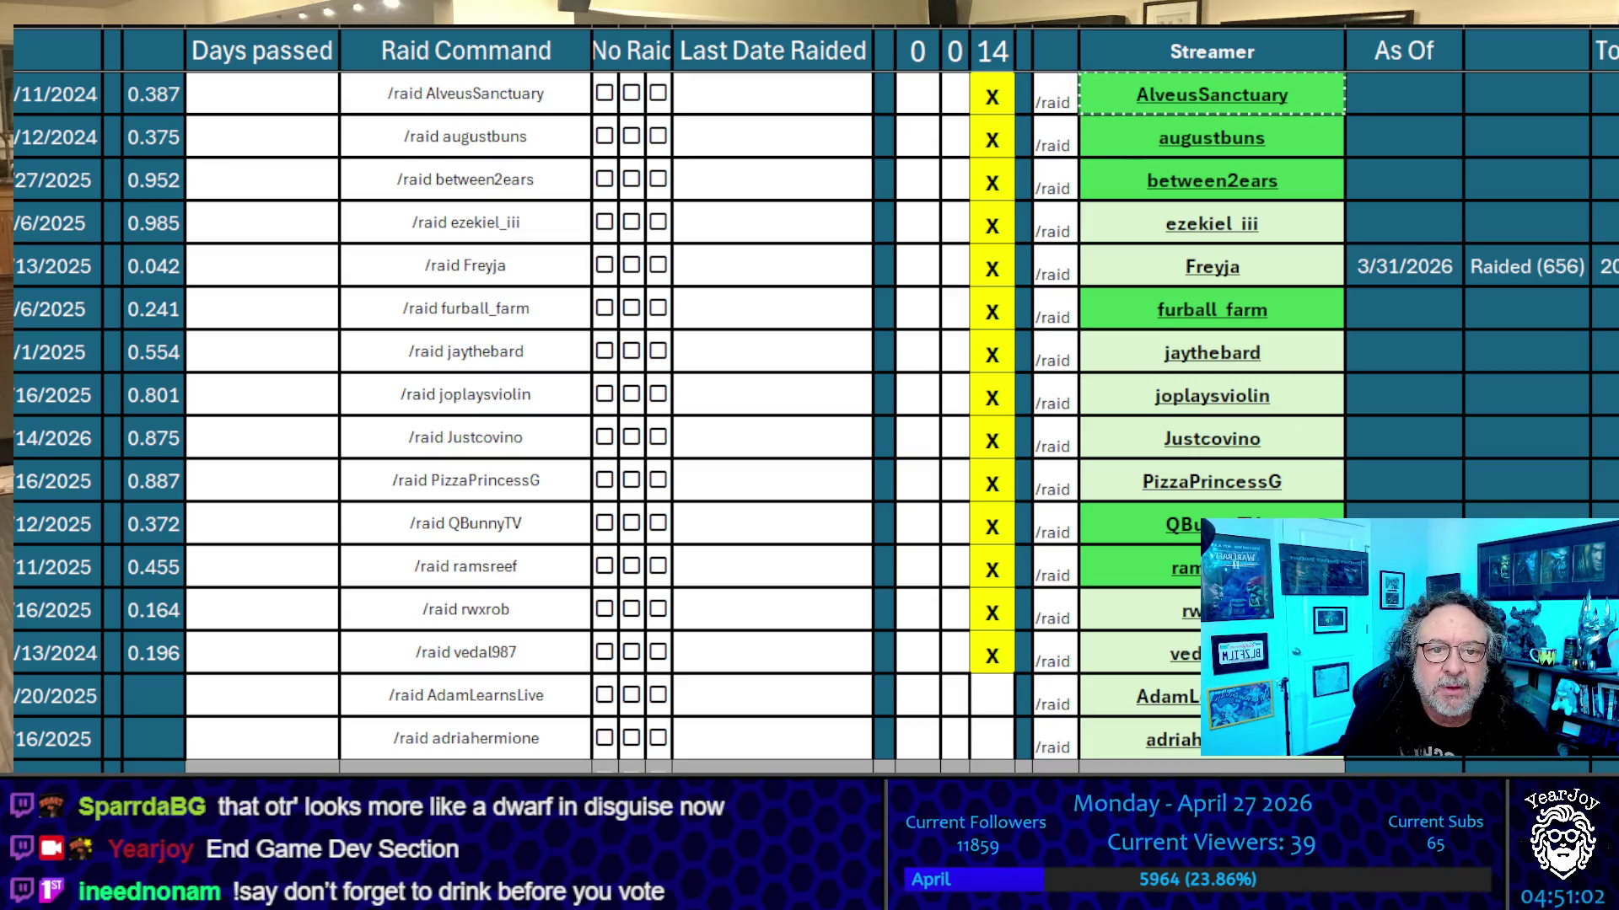
{"action": "left_click", "coordinate": [1211, 137]}
{"action": "key", "text": "ctrl+c"}
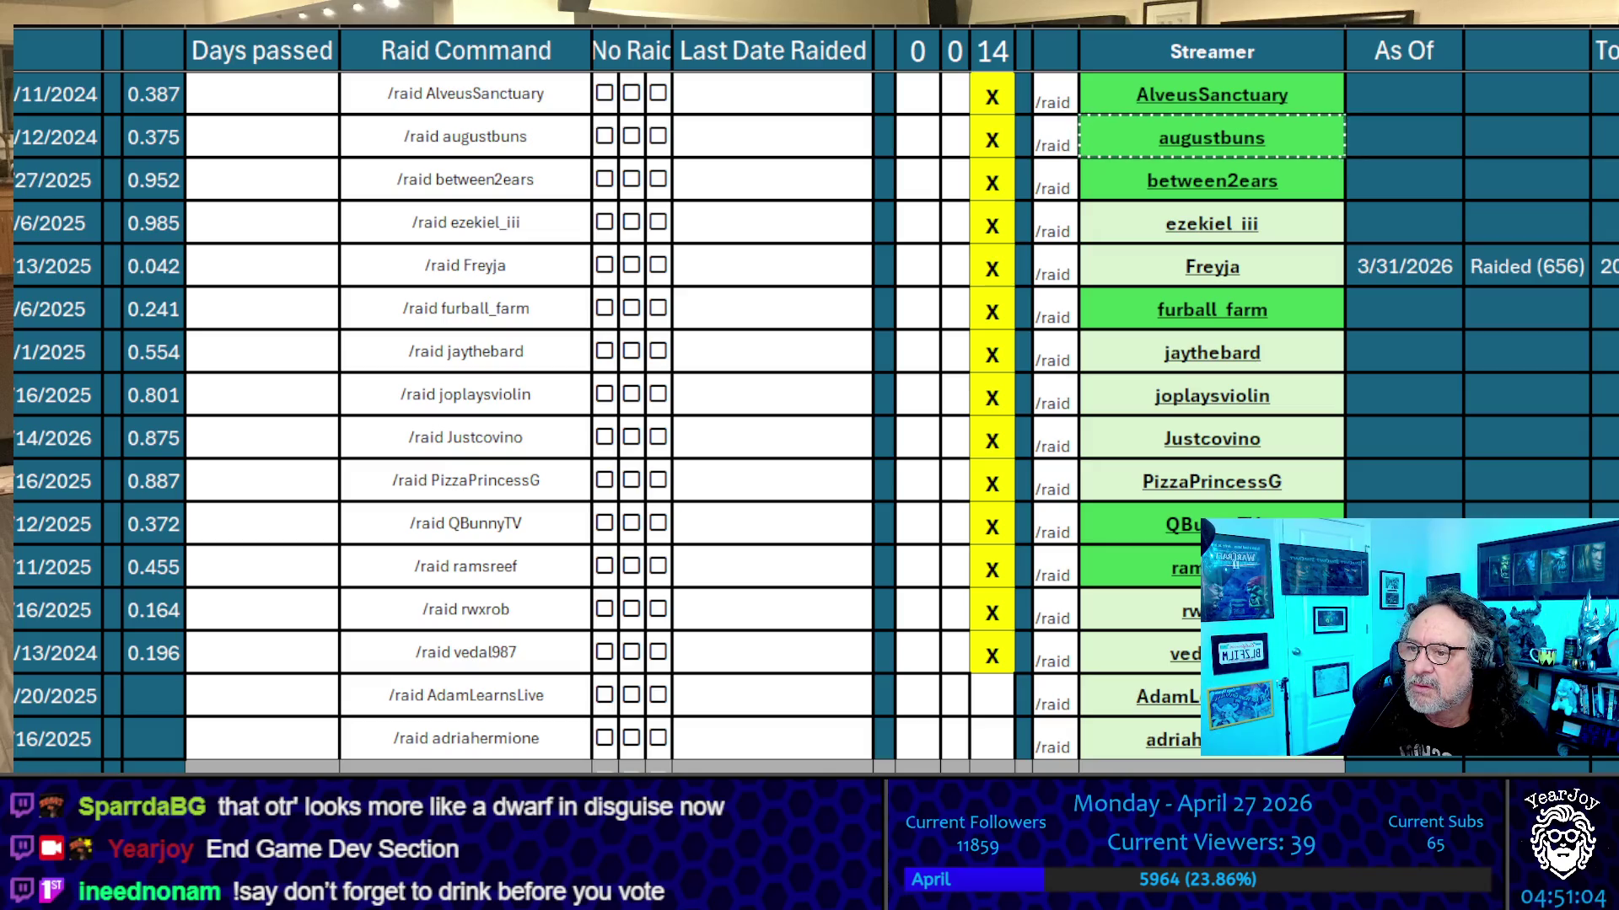
{"action": "left_click", "coordinate": [1319, 192]}
{"action": "key", "text": "ctrl+c"}
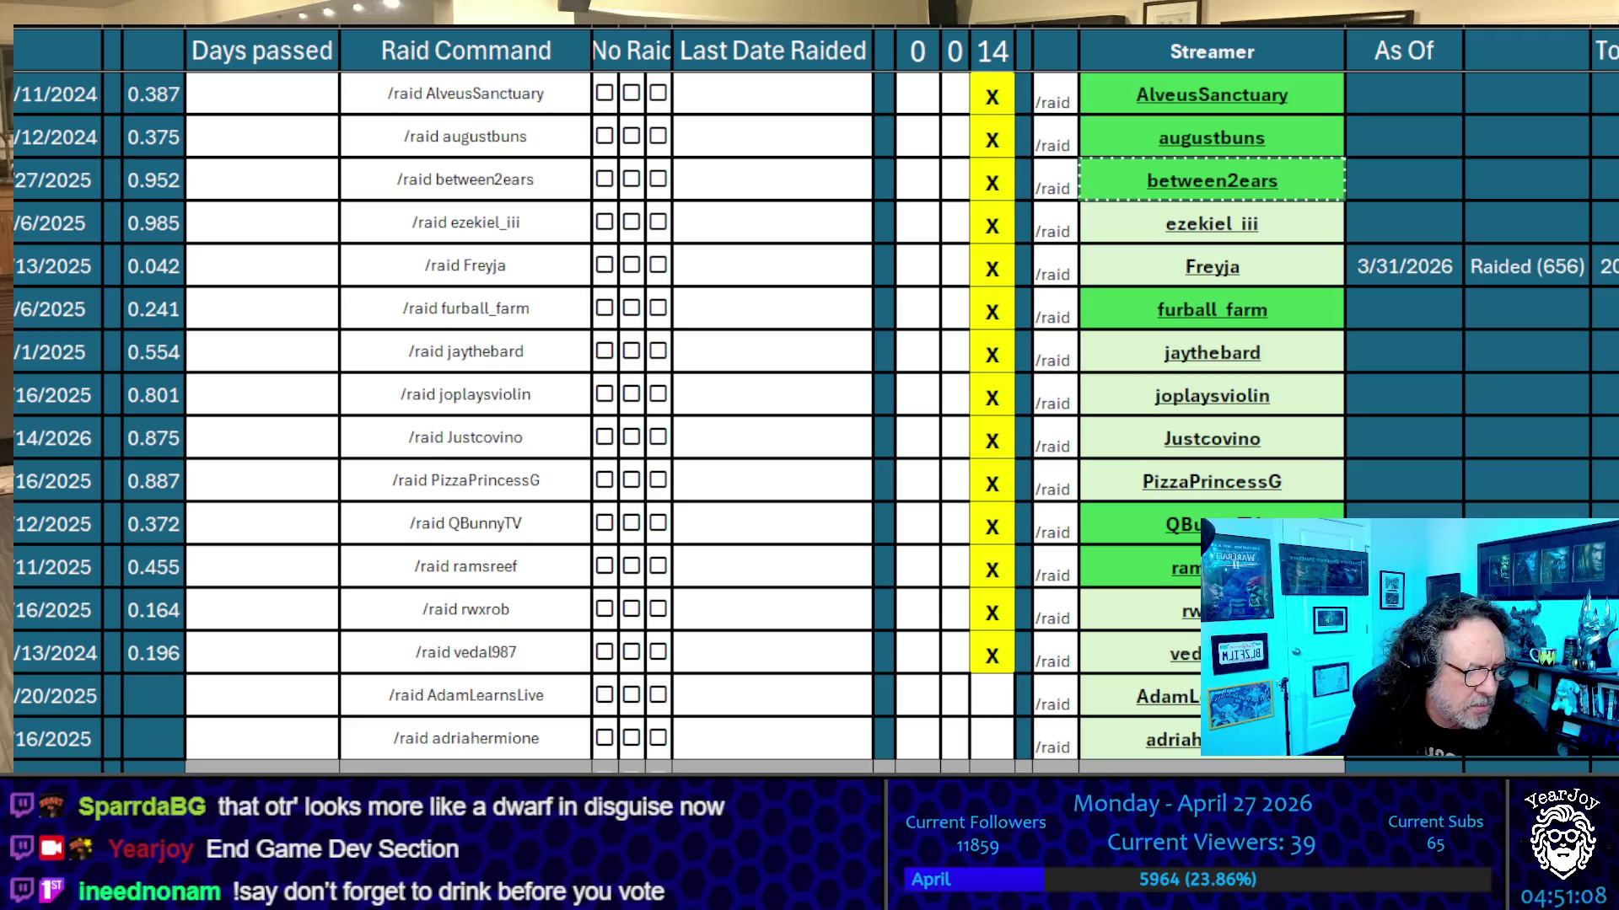
{"action": "left_click", "coordinate": [1292, 226]}
{"action": "key", "text": "ctrl+c"}
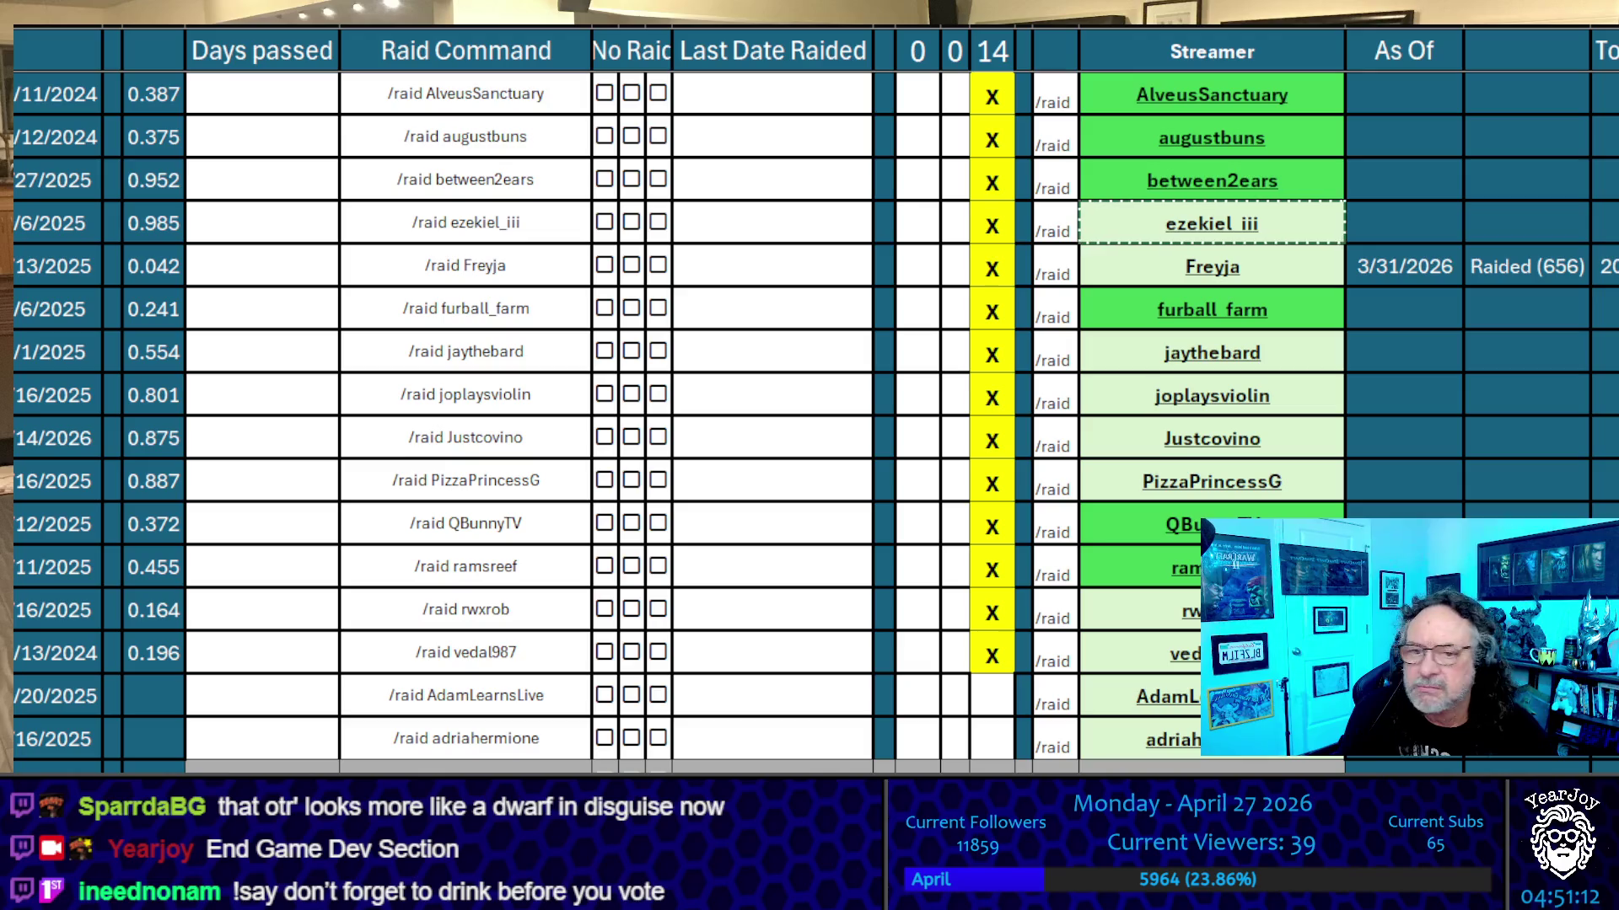
{"action": "left_click", "coordinate": [1339, 278]}
{"action": "key", "text": "ctrl+c"}
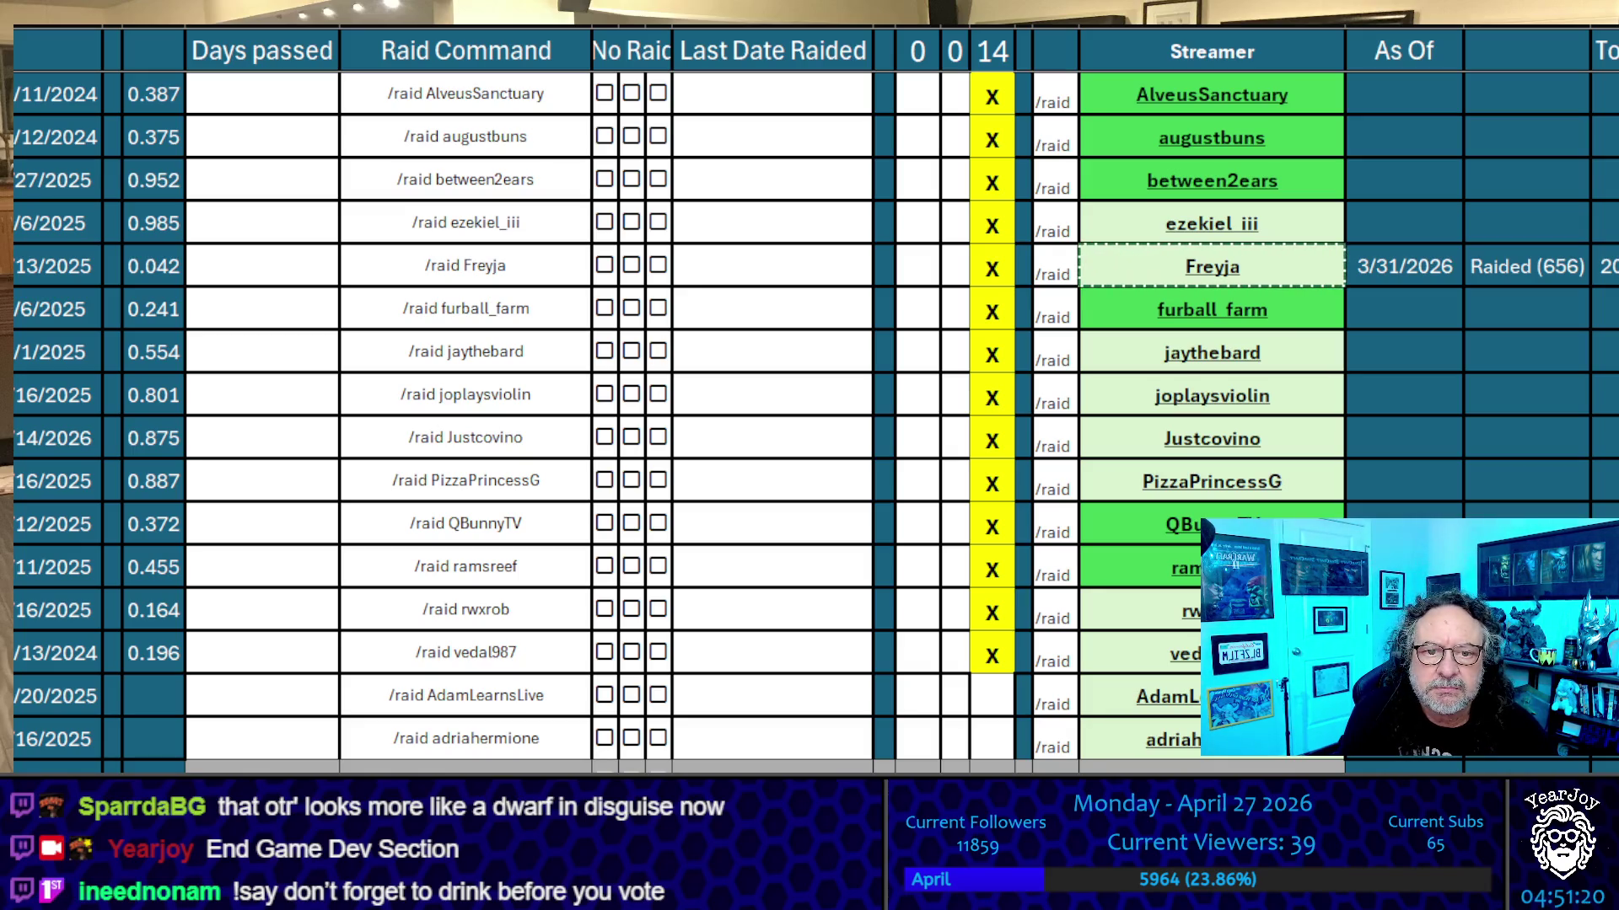
Mark Freyja up through AlveusSanctuary with an x in the narrow column
{"action": "left_click", "coordinate": [953, 272]}
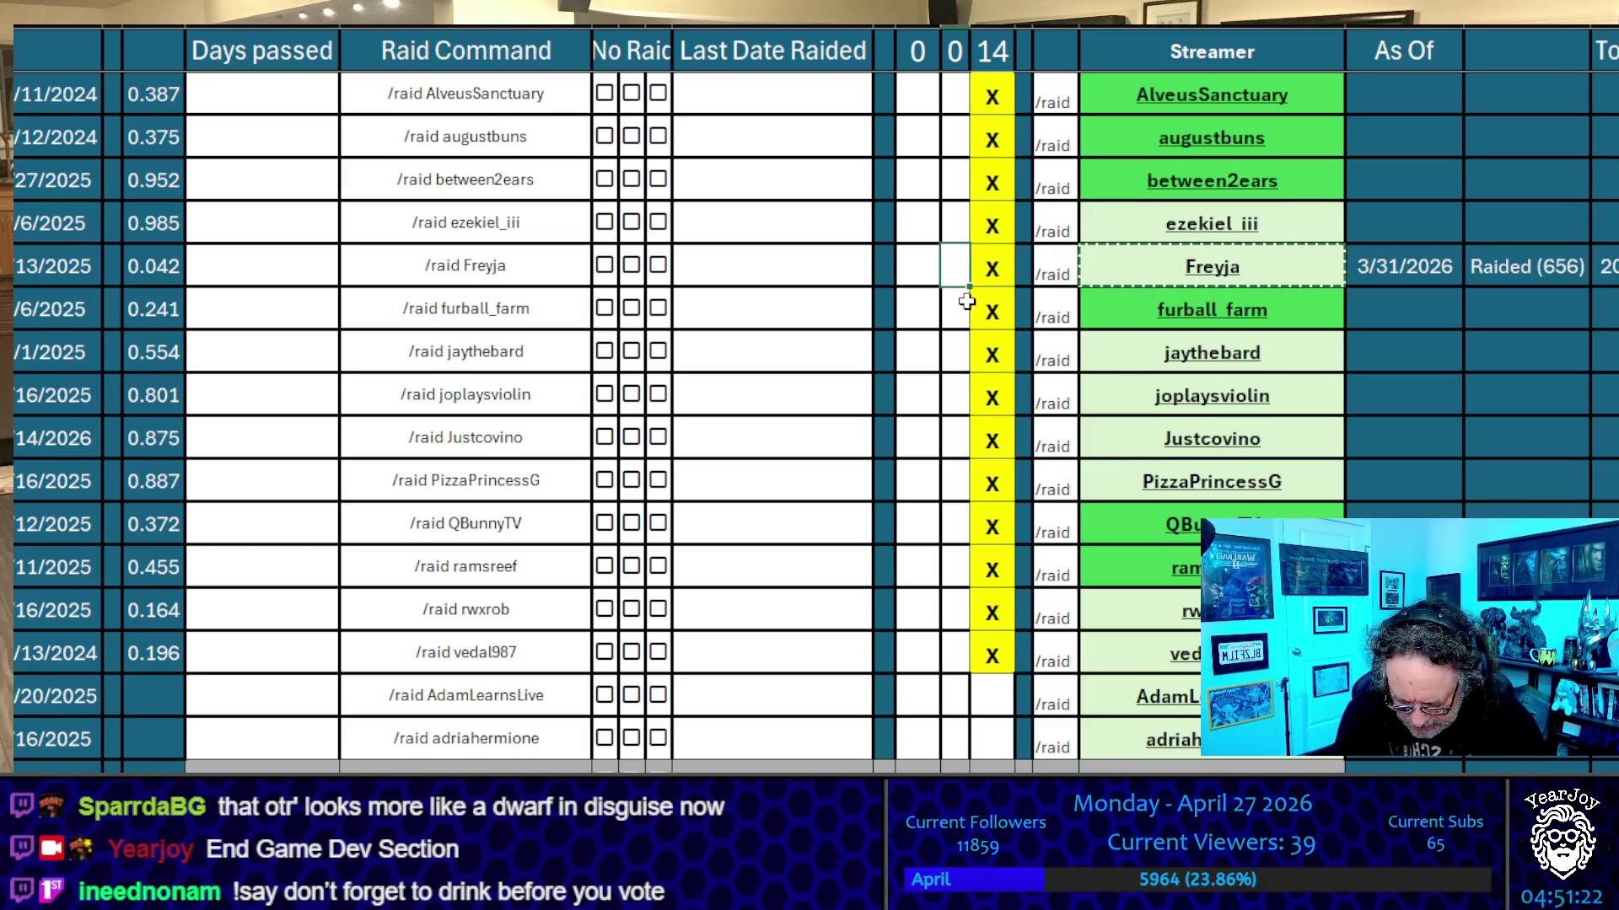
{"action": "type", "text": "x"}
{"action": "key", "text": "Up"}
{"action": "type", "text": "x"}
{"action": "key", "text": "Up"}
{"action": "type", "text": "x"}
{"action": "key", "text": "Up"}
{"action": "type", "text": "x"}
{"action": "key", "text": "Up"}
{"action": "type", "text": "x"}
{"action": "key", "text": "Up"}
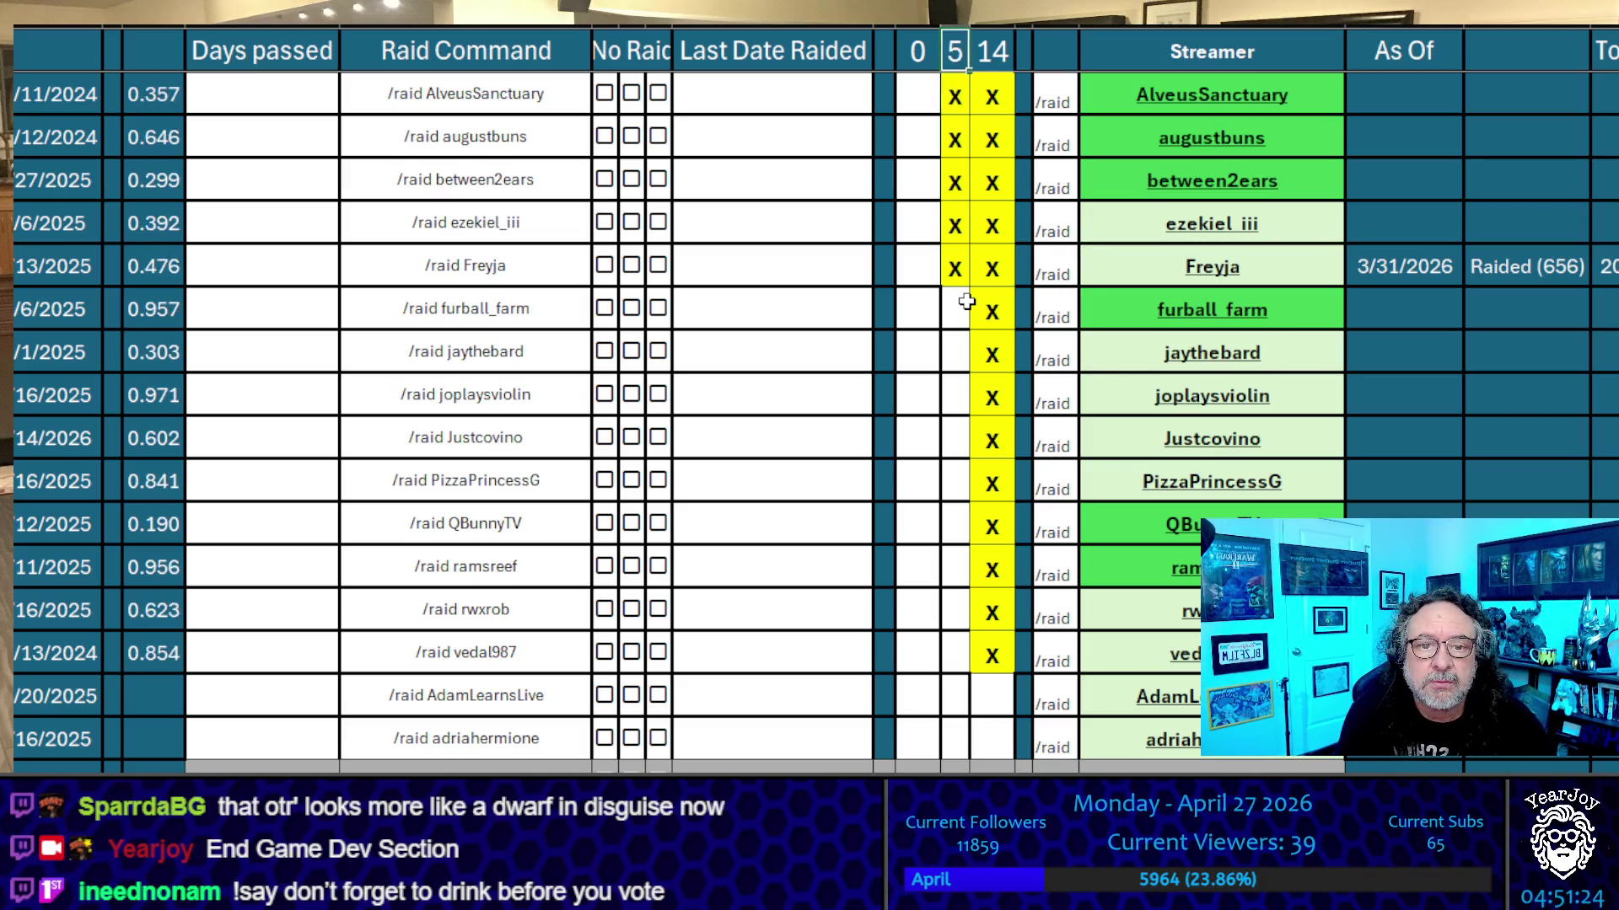
{"action": "key", "text": "Left"}
{"action": "key", "text": "Left"}
{"action": "key", "text": "Down"}
Clear the stray 0 from the narrow column's first cell
{"action": "type", "text": "0"}
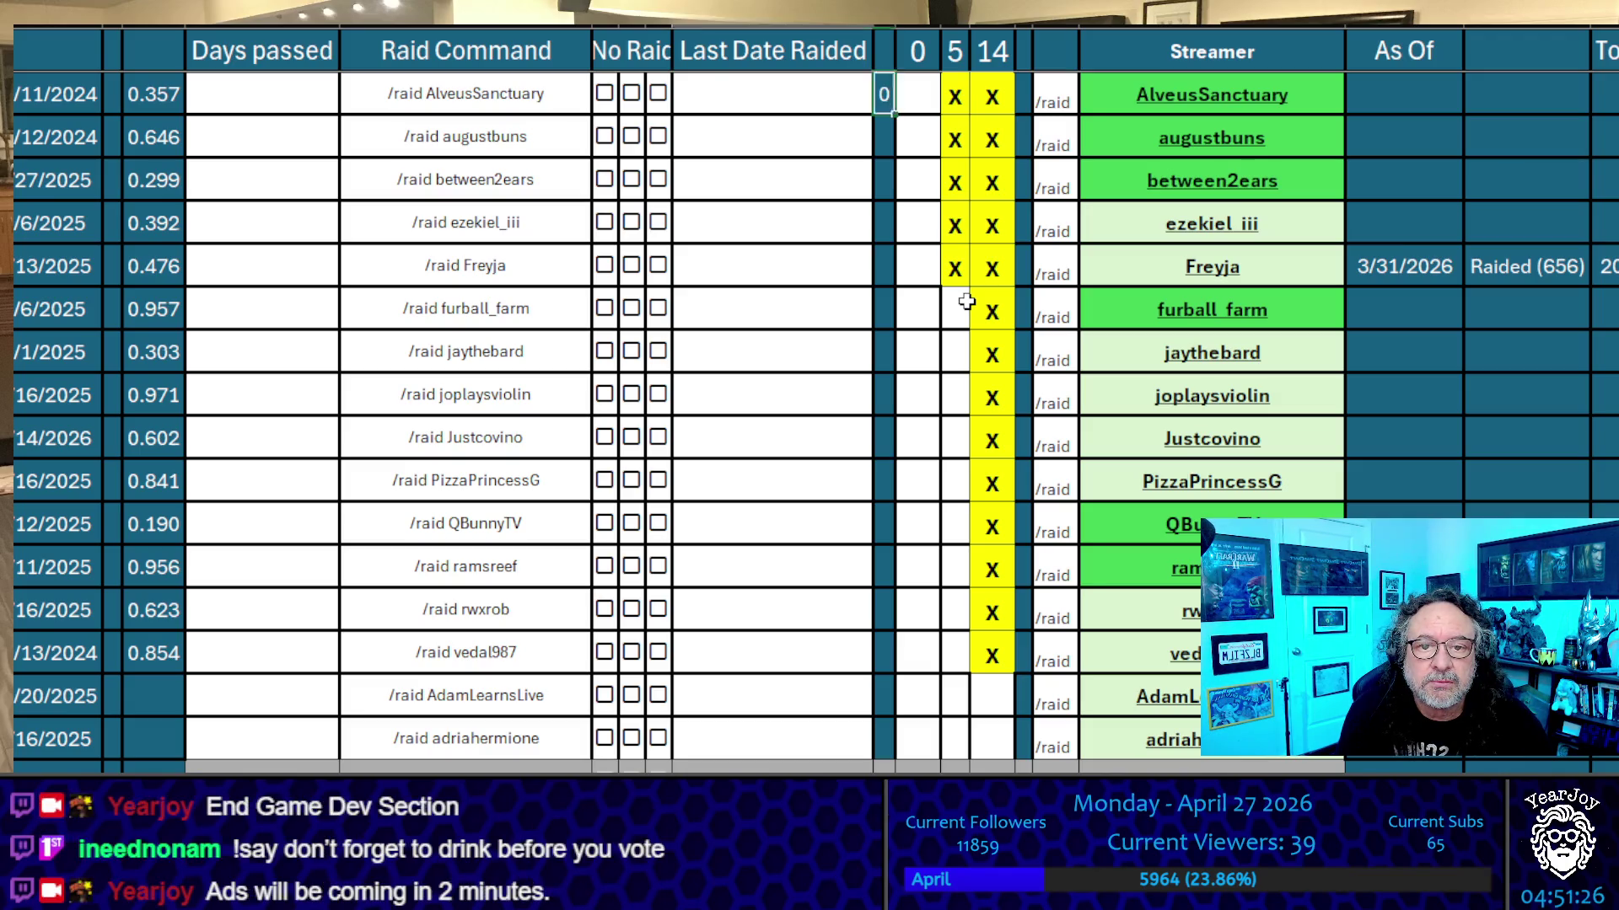
{"action": "key", "text": "Return"}
{"action": "key", "text": "Up"}
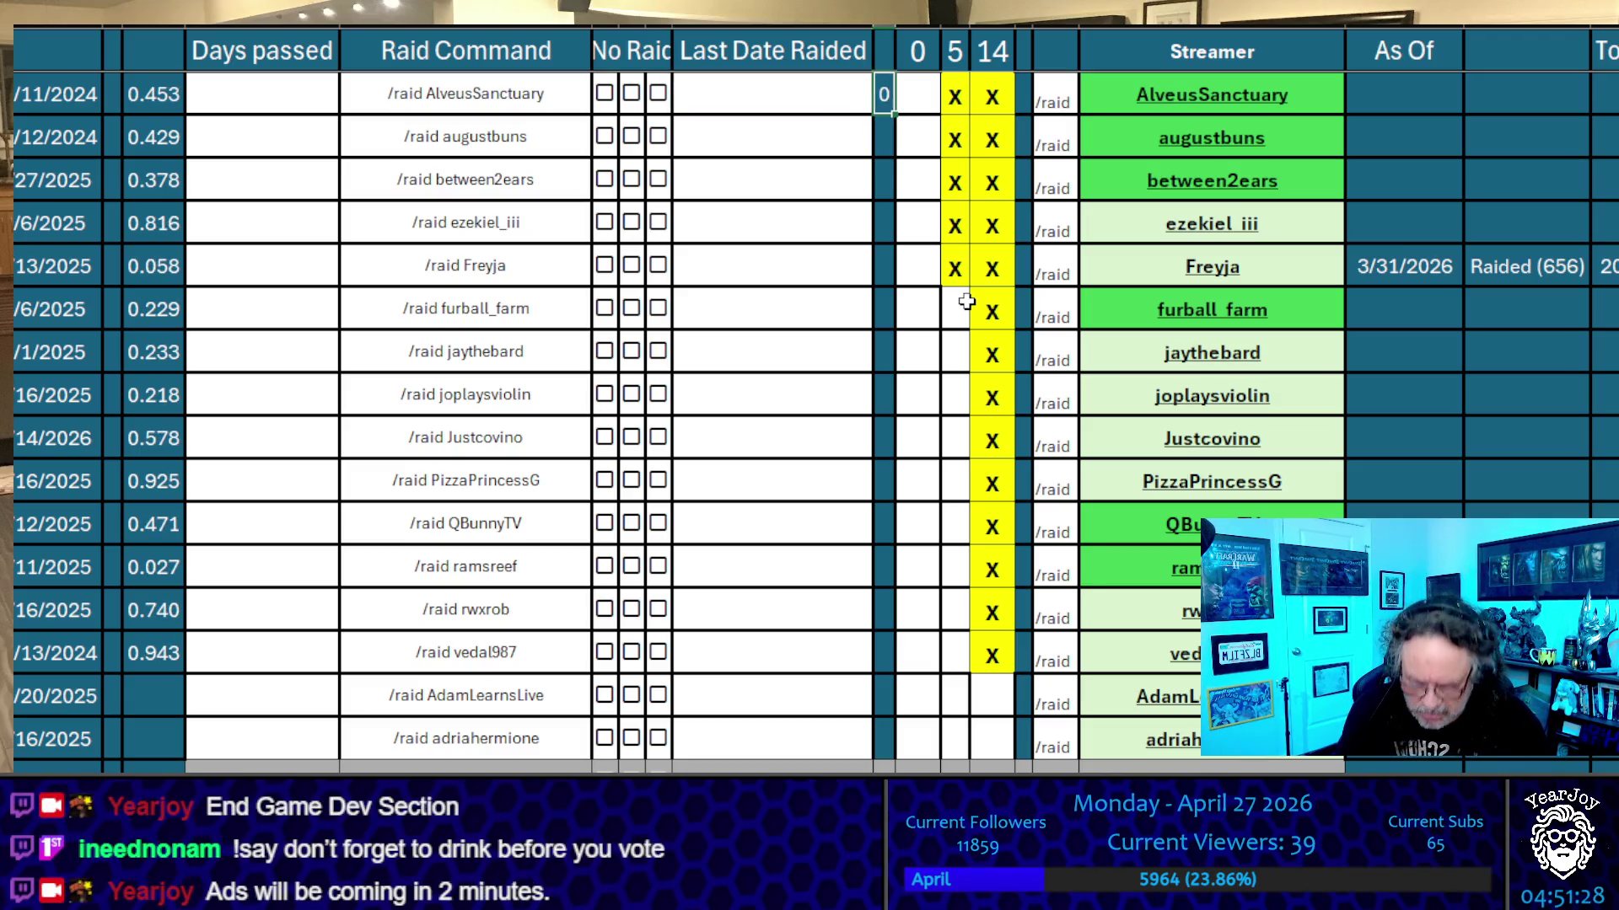
{"action": "key", "text": "Delete"}
{"action": "key", "text": "Right"}
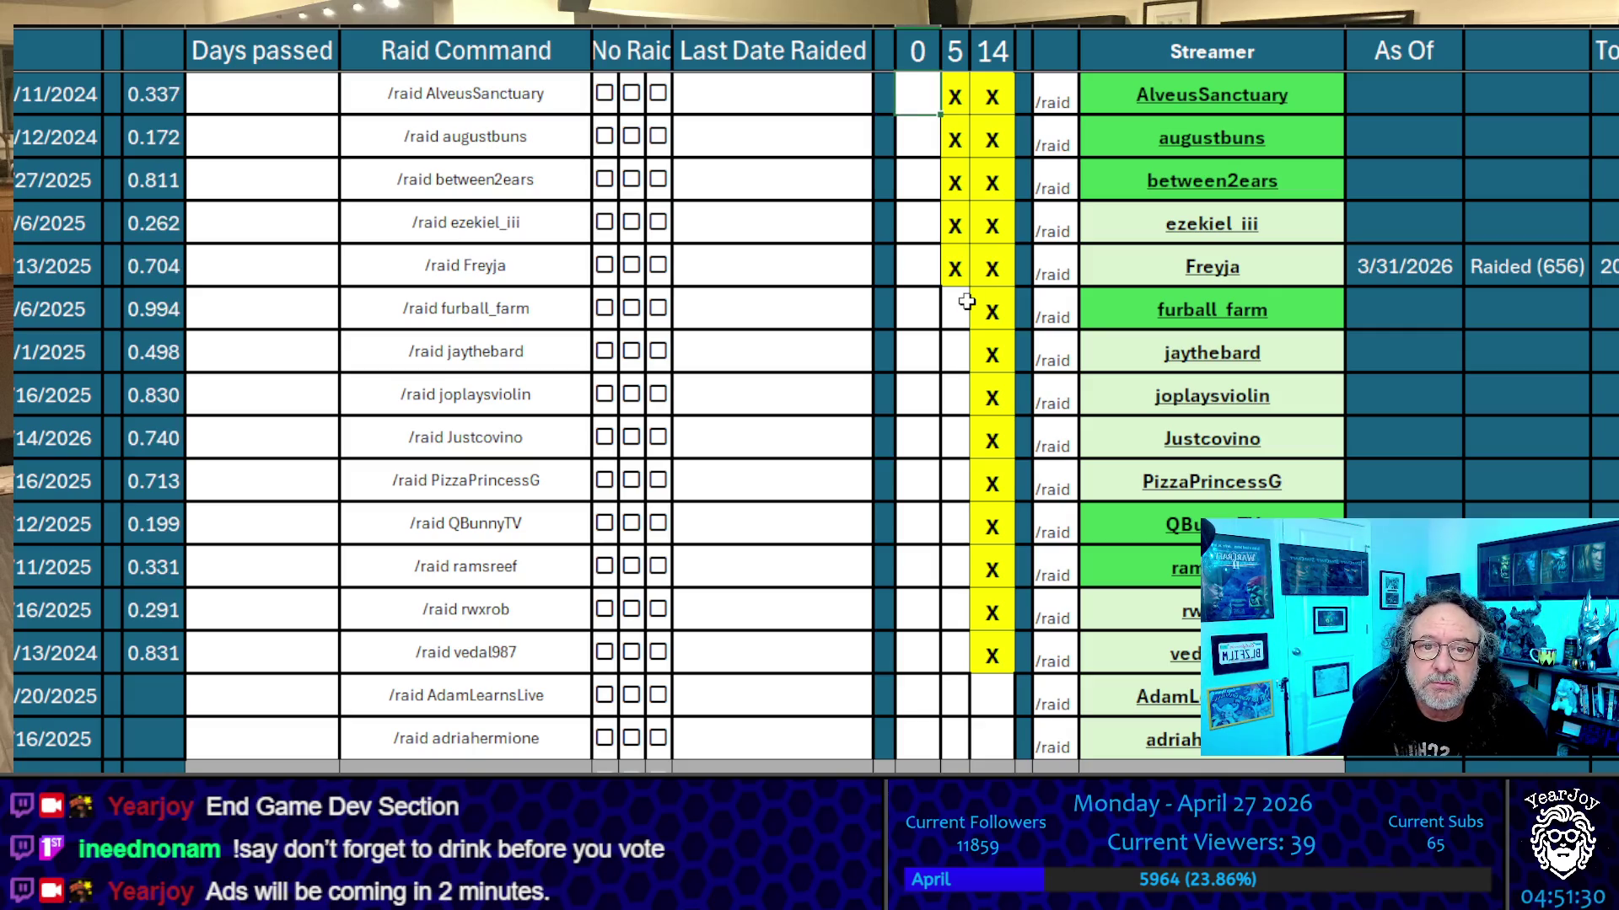
Enter 0 in the tally column for AlveusSanctuary, augustbuns, between2ears, ezekiel_iii and Freyja
{"action": "type", "text": "0"}
{"action": "key", "text": "Return"}
{"action": "type", "text": "0"}
{"action": "key", "text": "Return"}
{"action": "type", "text": "0"}
{"action": "key", "text": "Return"}
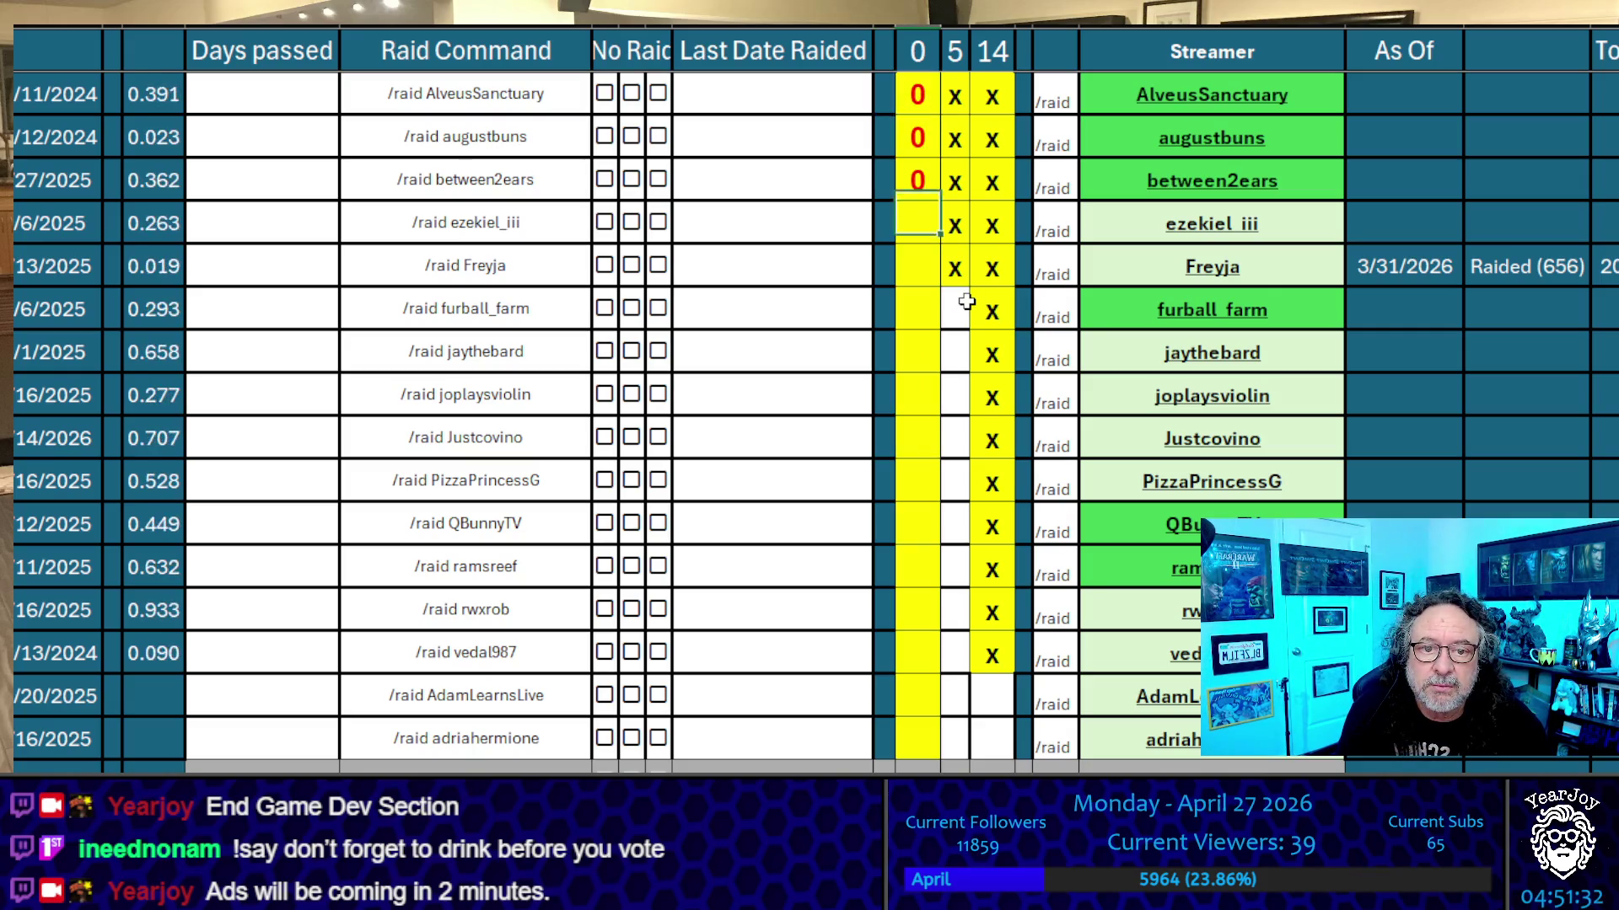
{"action": "type", "text": "0"}
{"action": "key", "text": "Return"}
{"action": "type", "text": "0"}
{"action": "key", "text": "Up"}
{"action": "key", "text": "Up"}
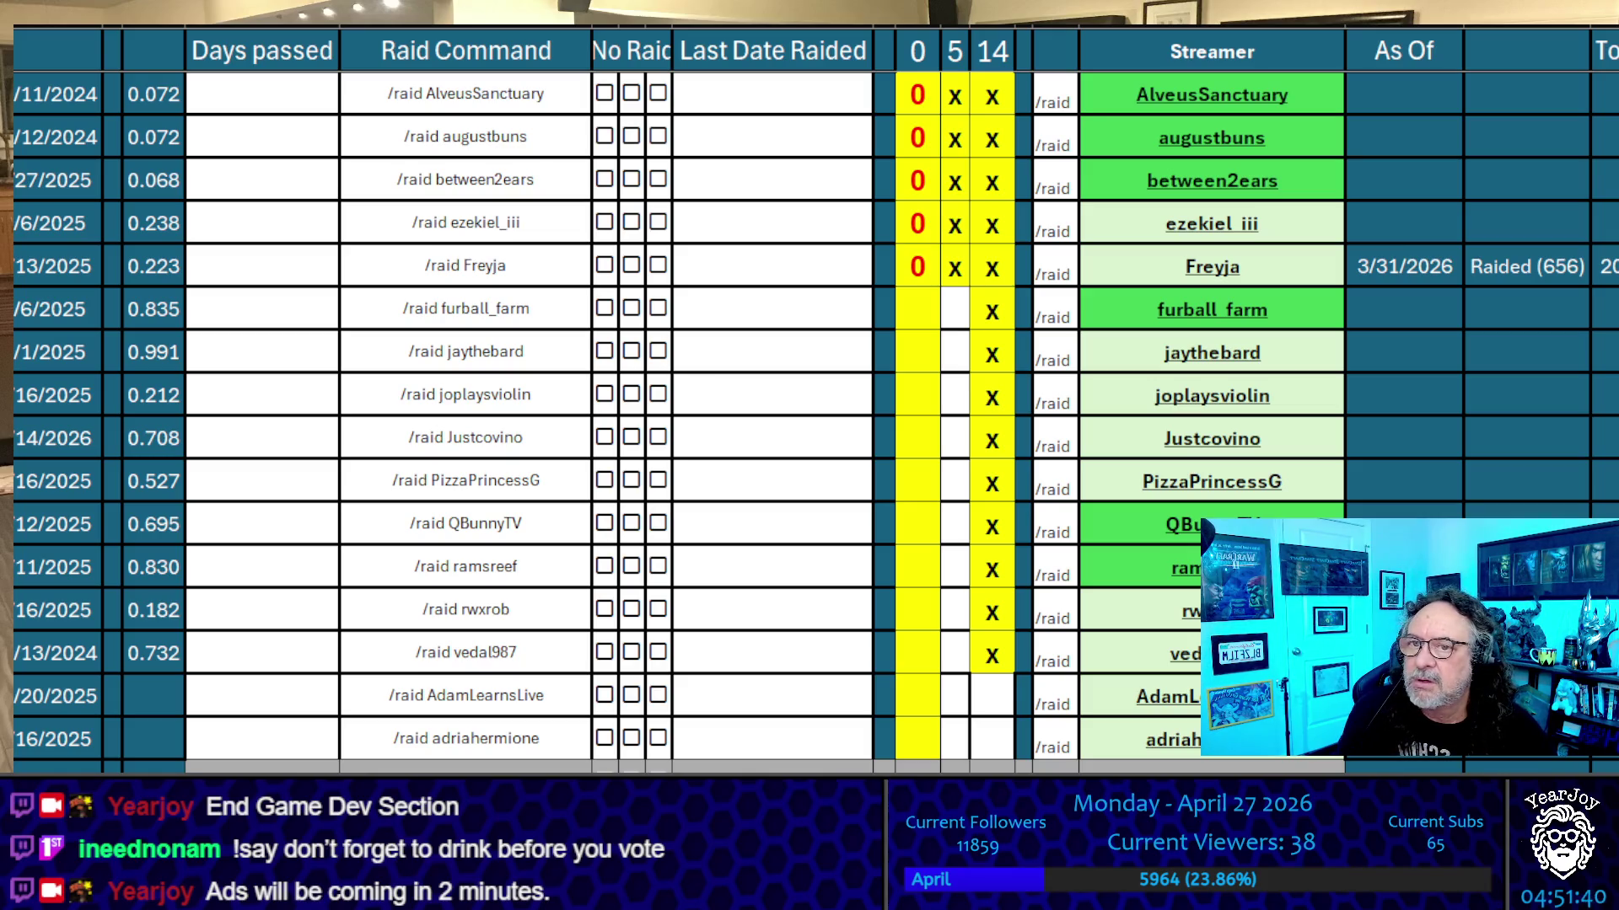
Give AlveusSanctuary and Freyja each a tally of 1
{"action": "left_click", "coordinate": [917, 179]}
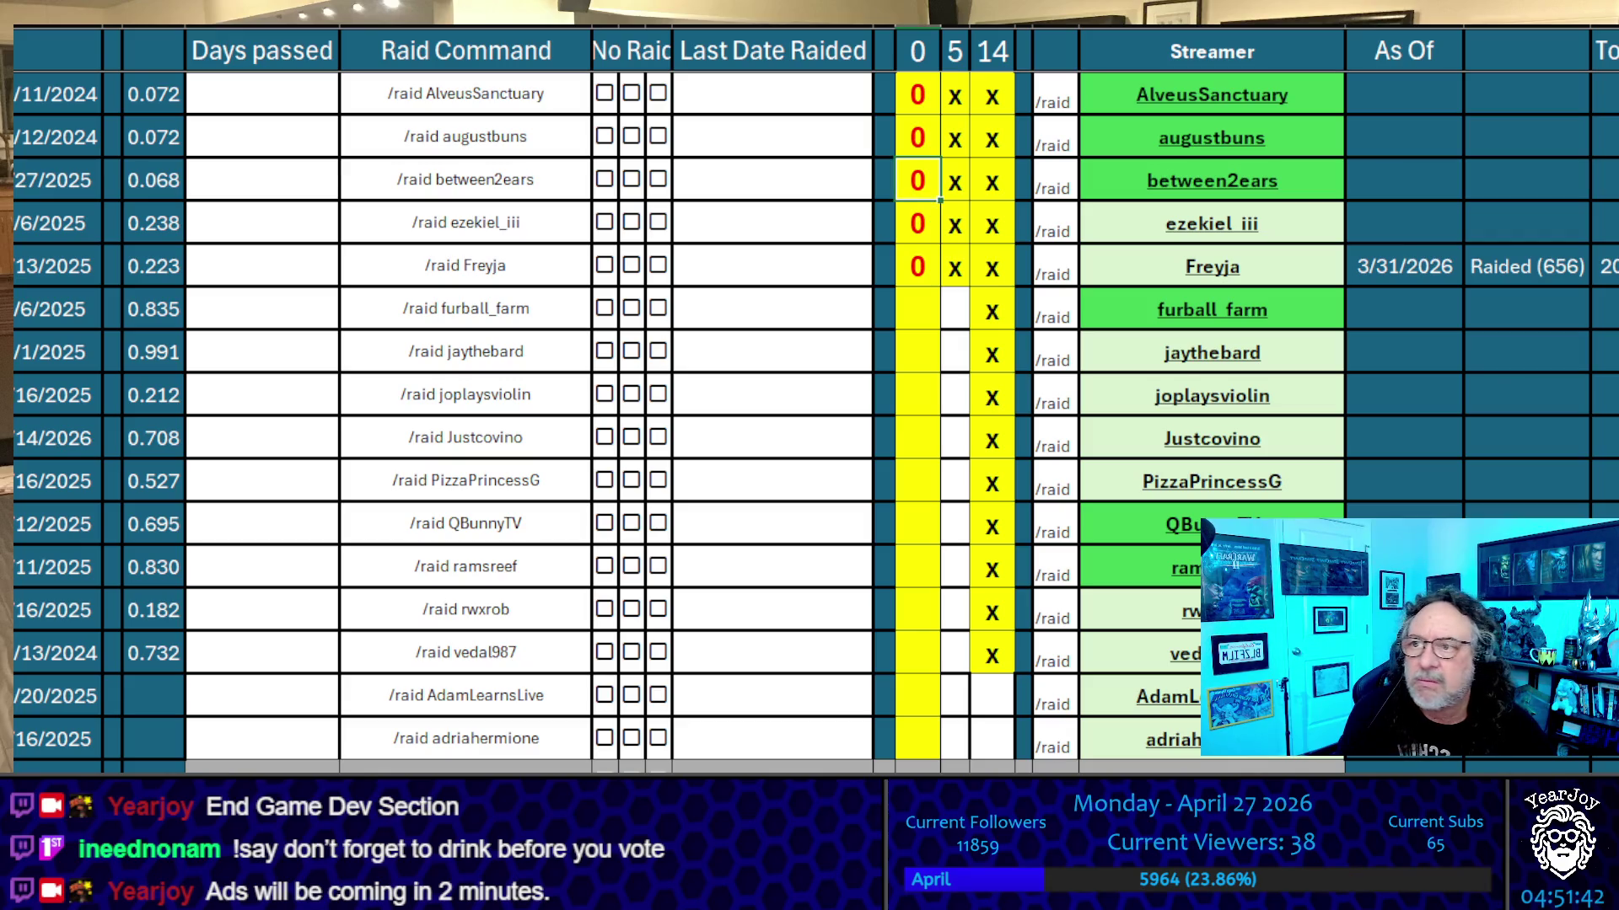
{"action": "left_click", "coordinate": [913, 96]}
{"action": "type", "text": "1"}
{"action": "key", "text": "Return"}
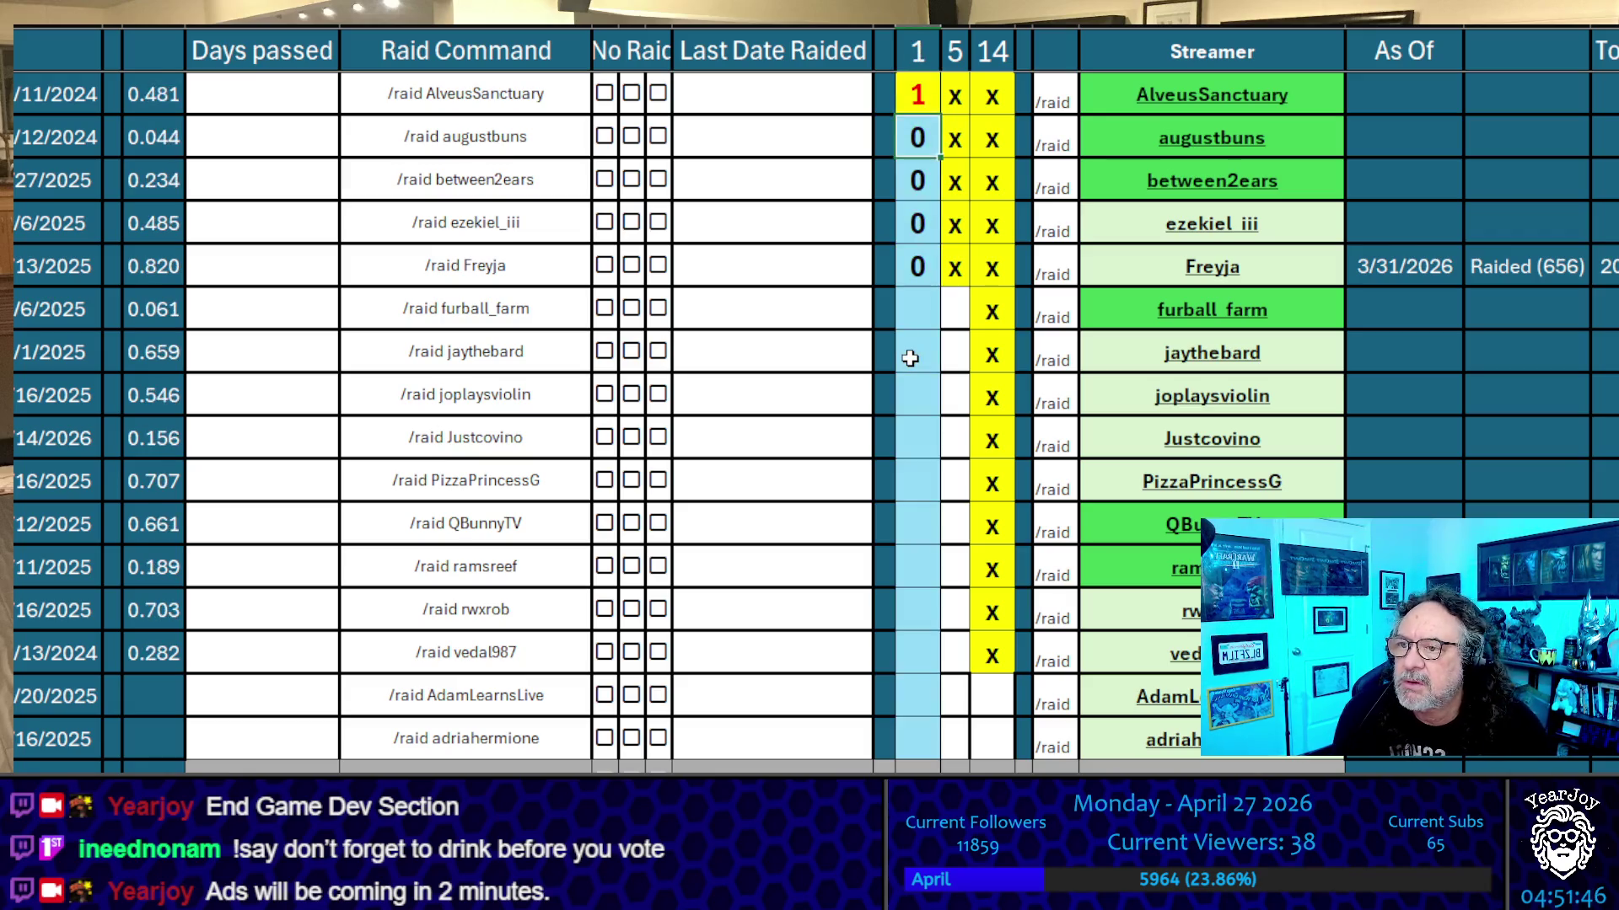
{"action": "key", "text": "Down"}
{"action": "key", "text": "Down"}
{"action": "key", "text": "Down"}
{"action": "type", "text": "1"}
{"action": "key", "text": "Up"}
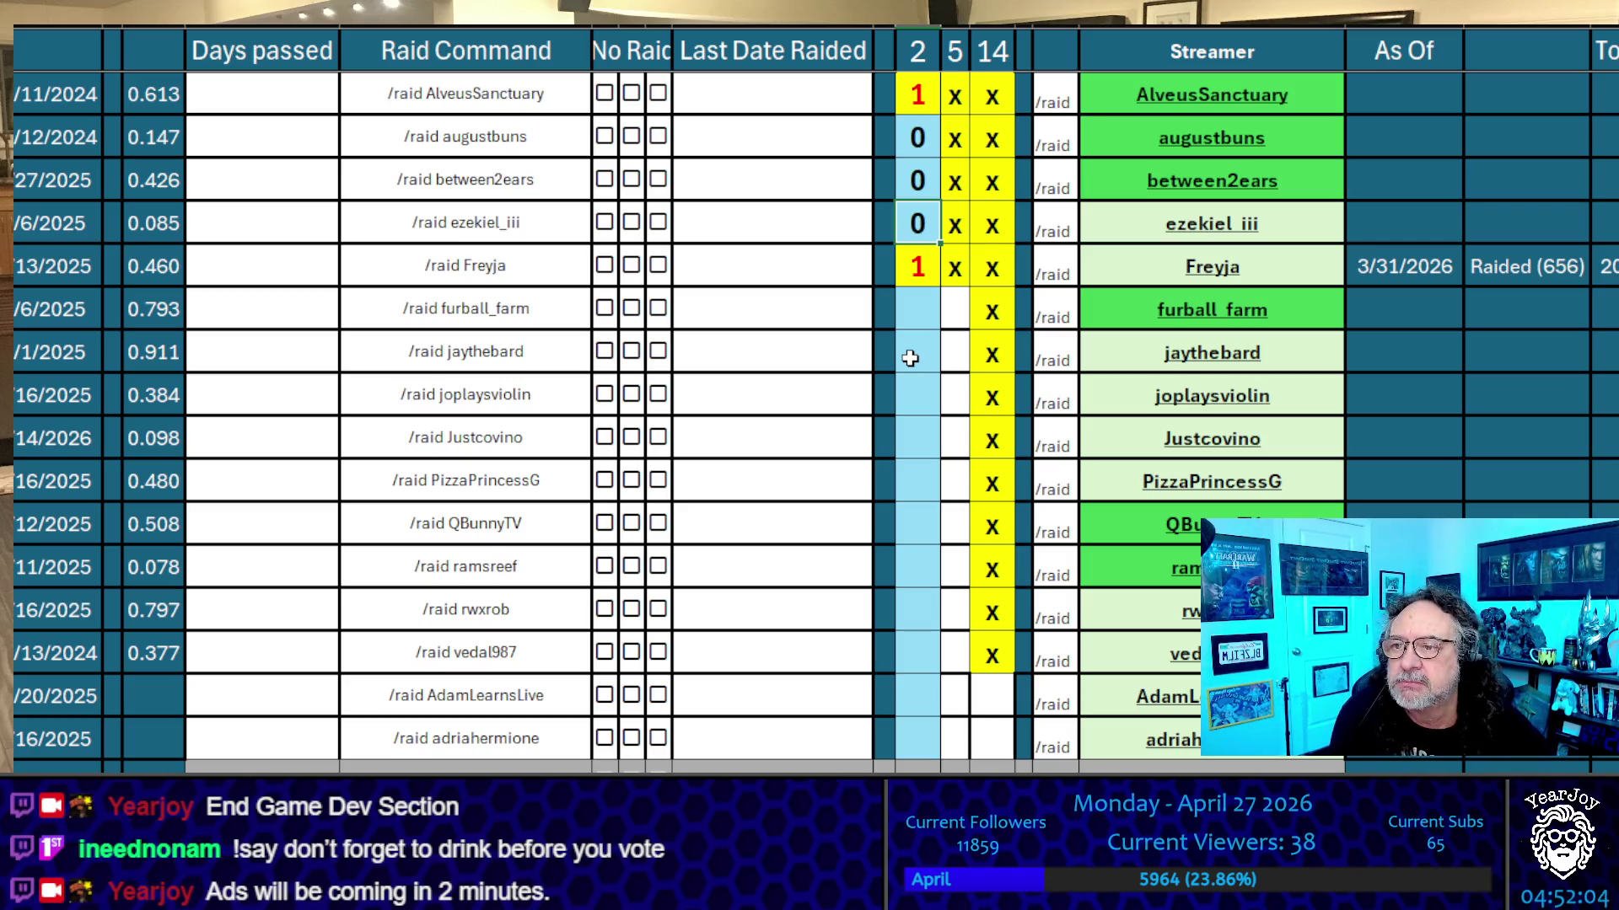
Raise Freyja's tally to 2, then to 3
{"action": "left_click", "coordinate": [912, 280]}
{"action": "type", "text": "2"}
{"action": "left_click", "coordinate": [882, 354]}
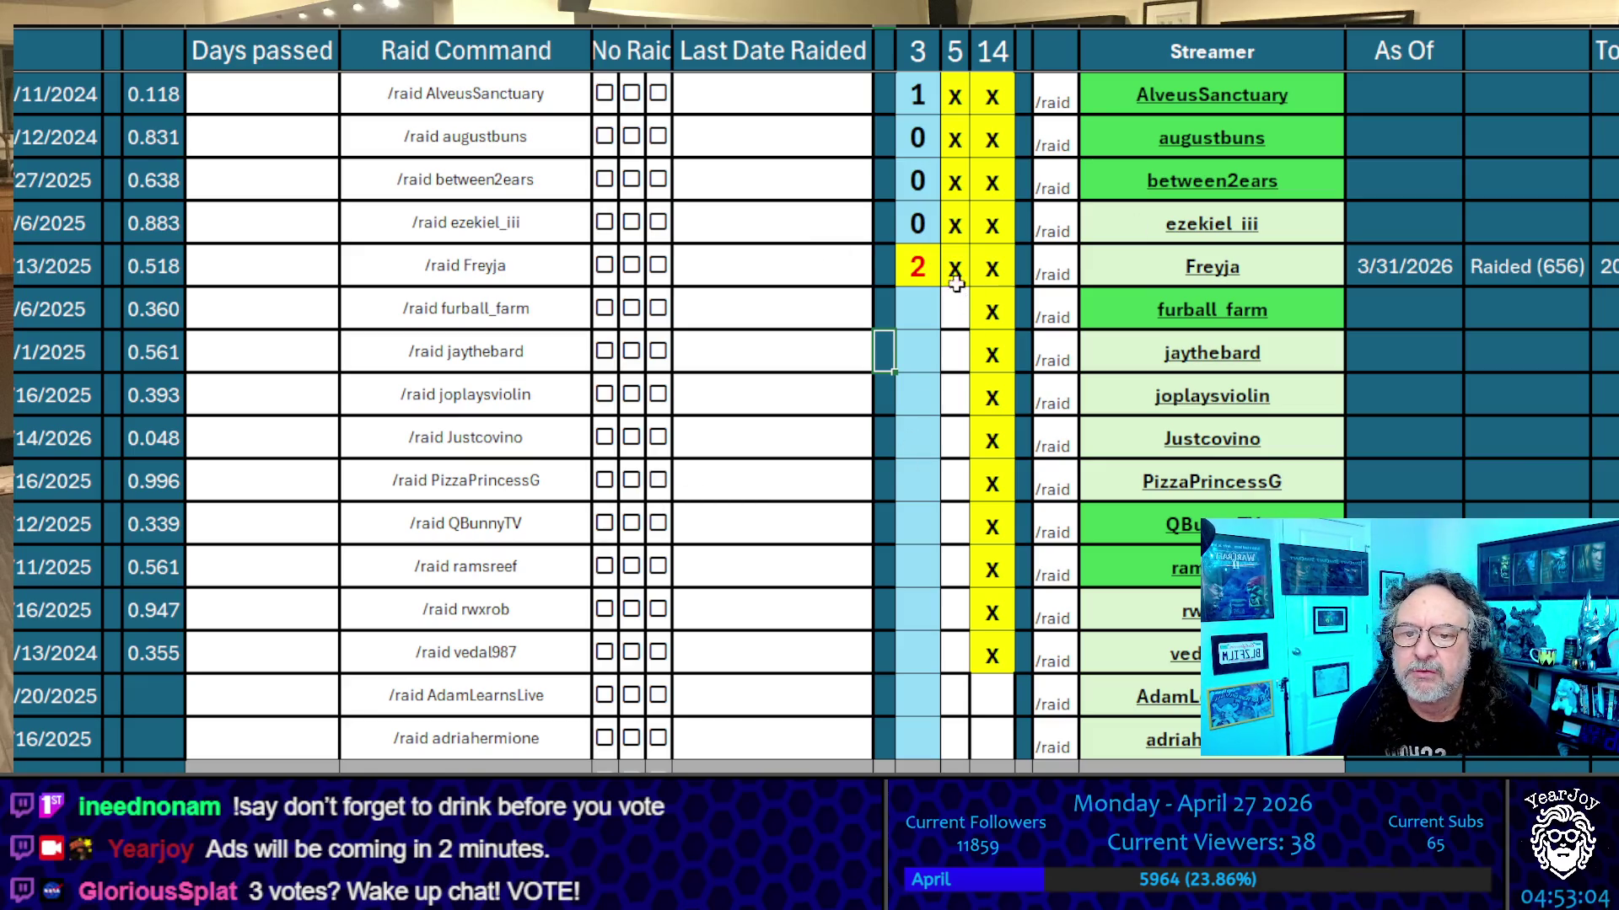
{"action": "left_click", "coordinate": [923, 264]}
{"action": "type", "text": "3"}
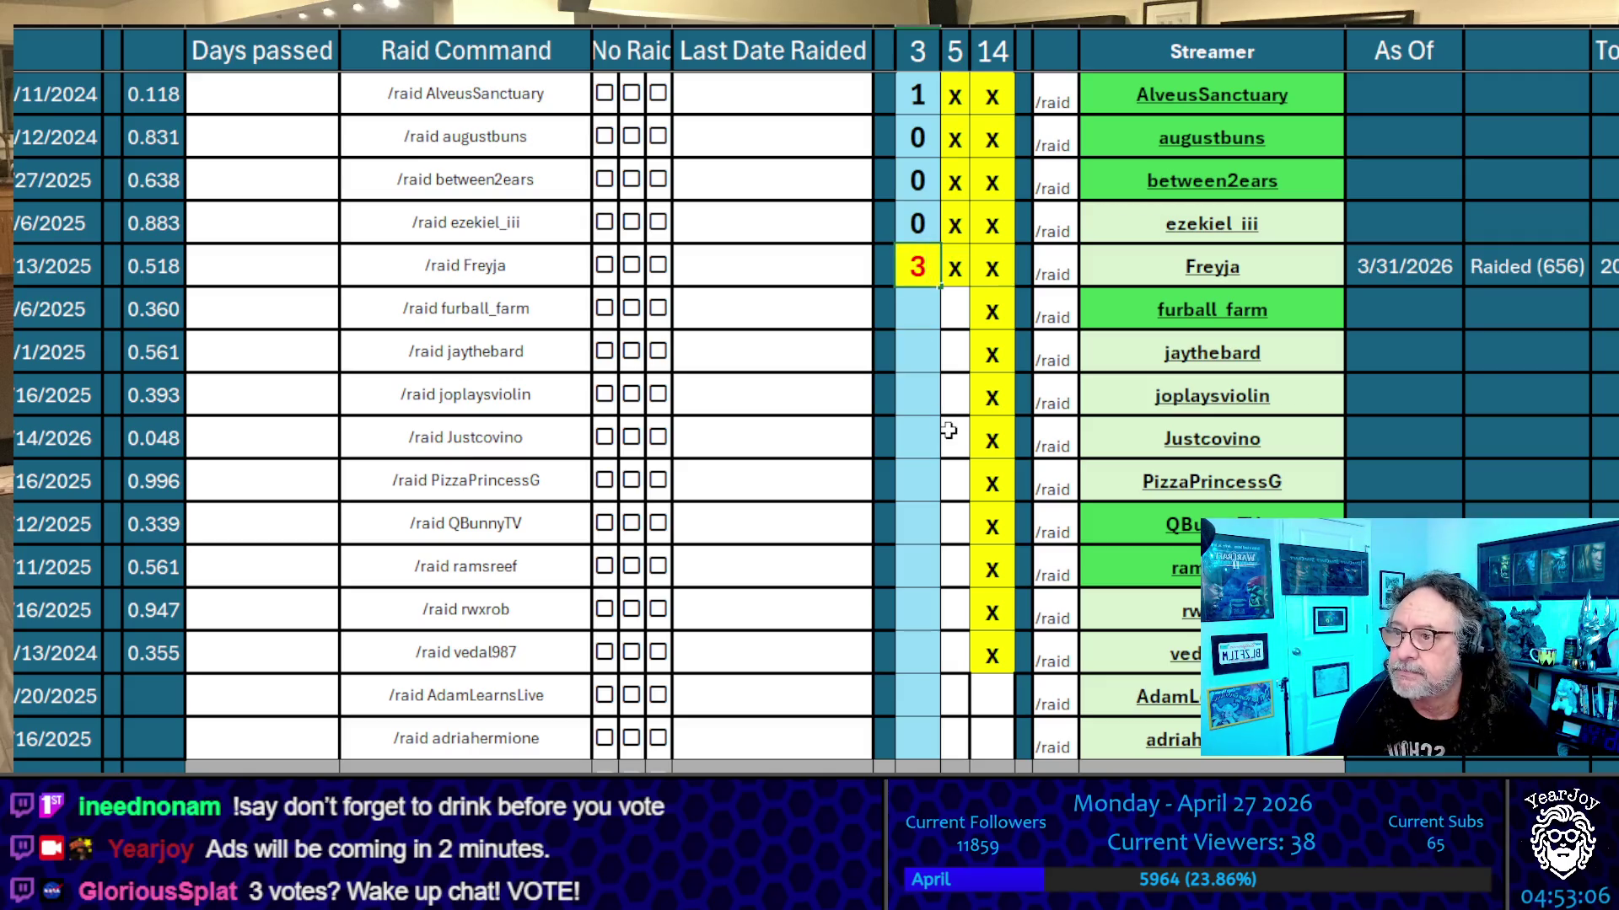
{"action": "left_click", "coordinate": [924, 430]}
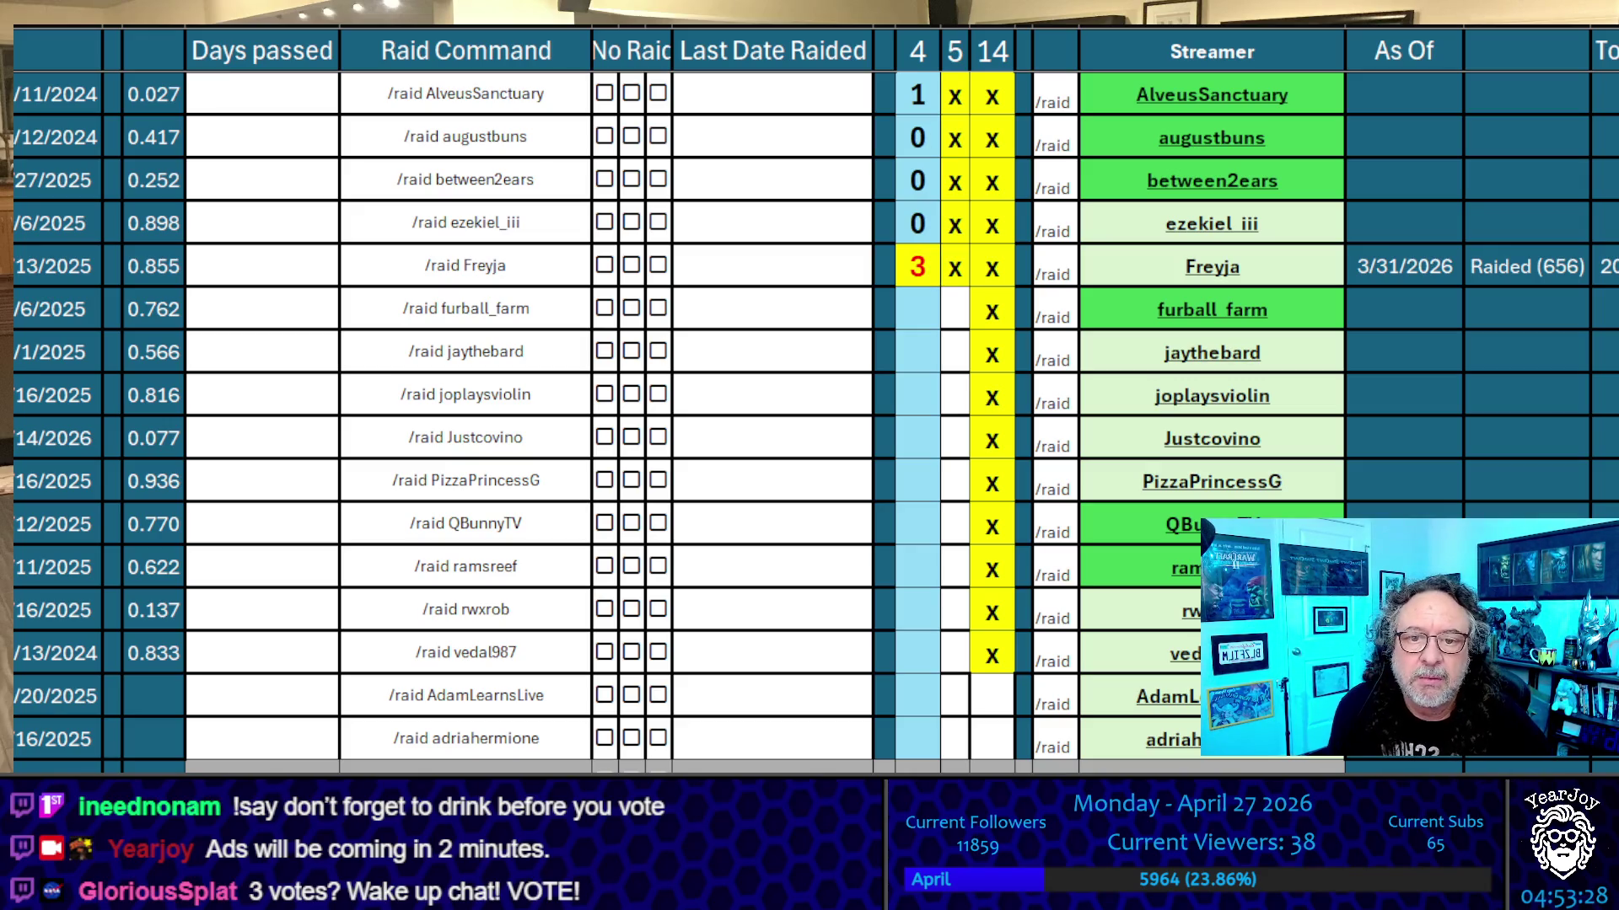
Copy the streamer names furball_farm, jaythebard, joplaysviolin, Justcovino and PizzaPrincessG in turn
{"action": "left_click", "coordinate": [1287, 309]}
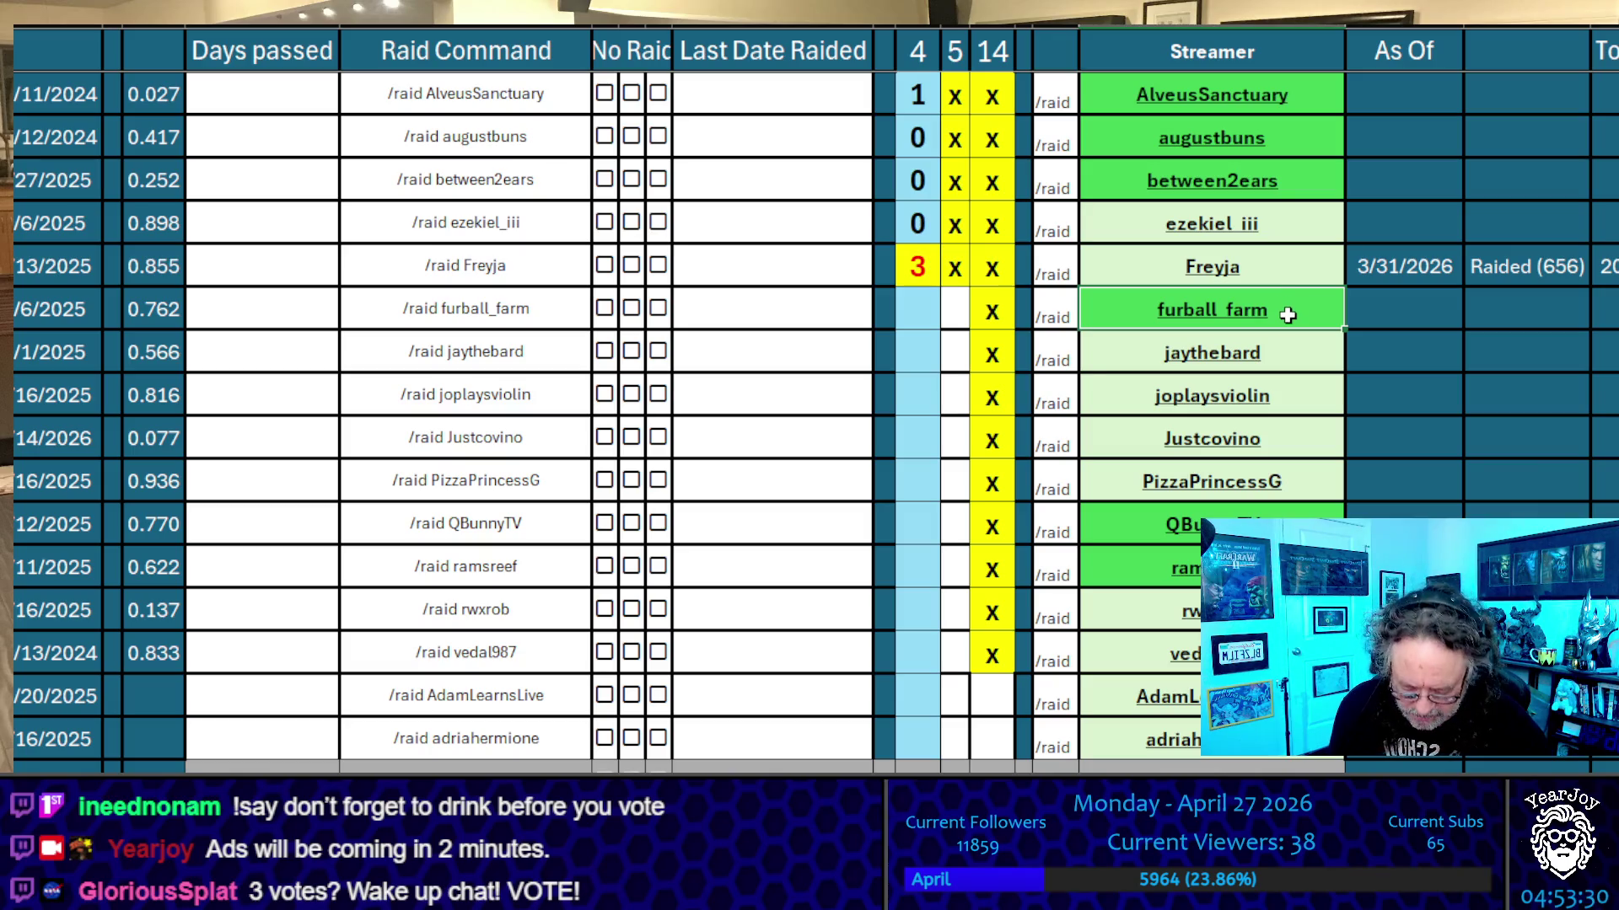
{"action": "scroll", "coordinate": [1287, 310], "scroll_direction": "down", "scroll_amount": 1}
{"action": "key", "text": "ctrl+c"}
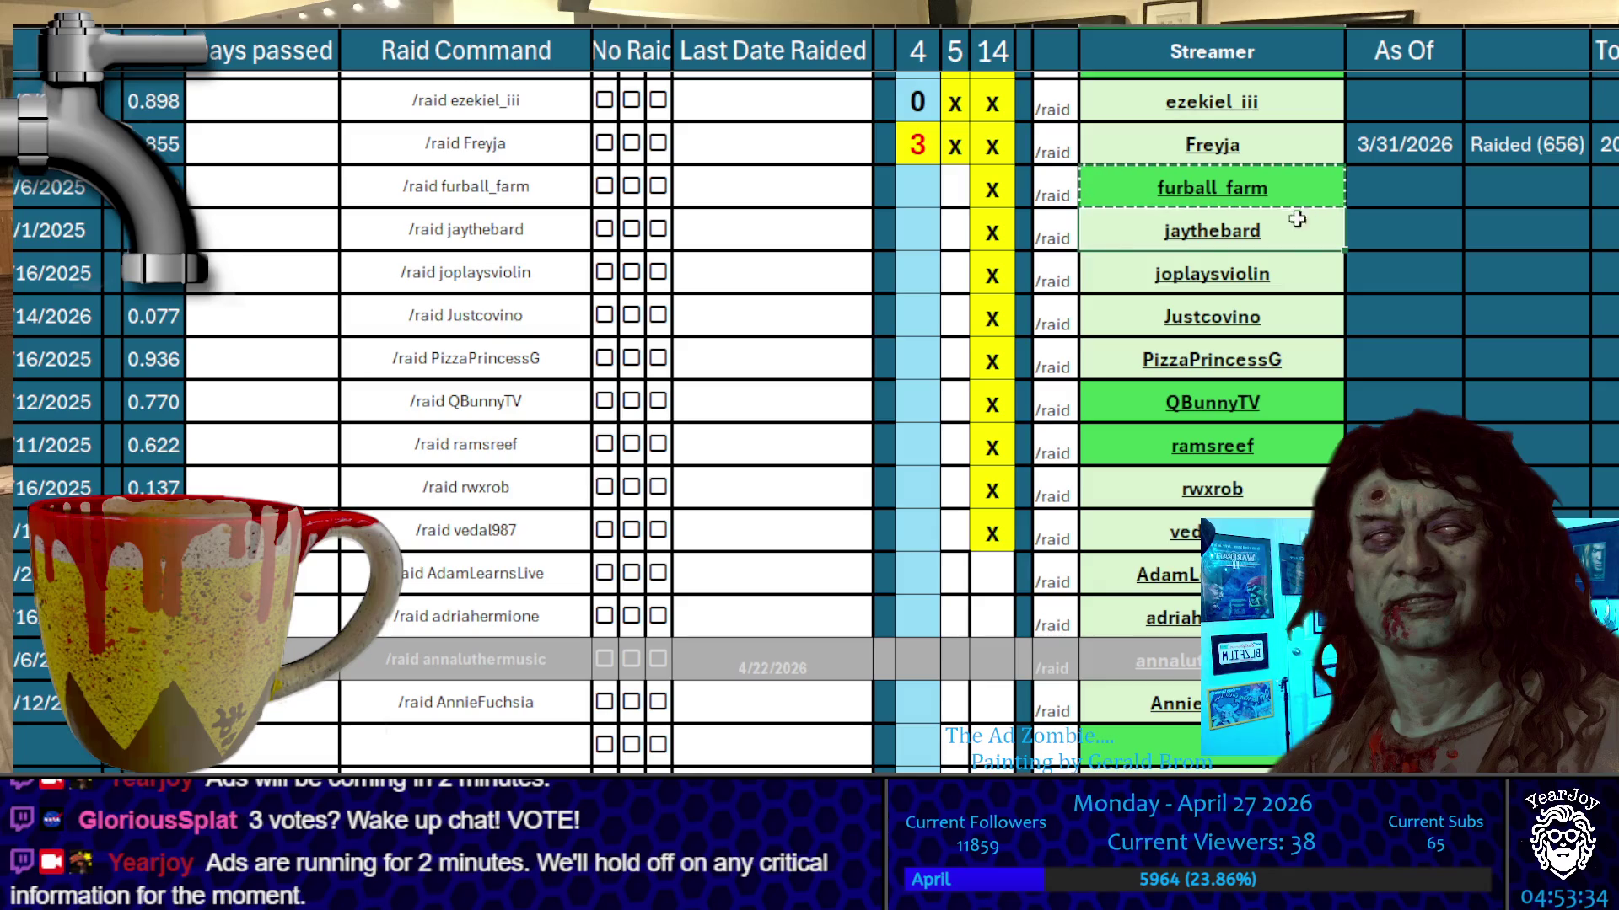
{"action": "key", "text": "Down"}
{"action": "key", "text": "ctrl+c"}
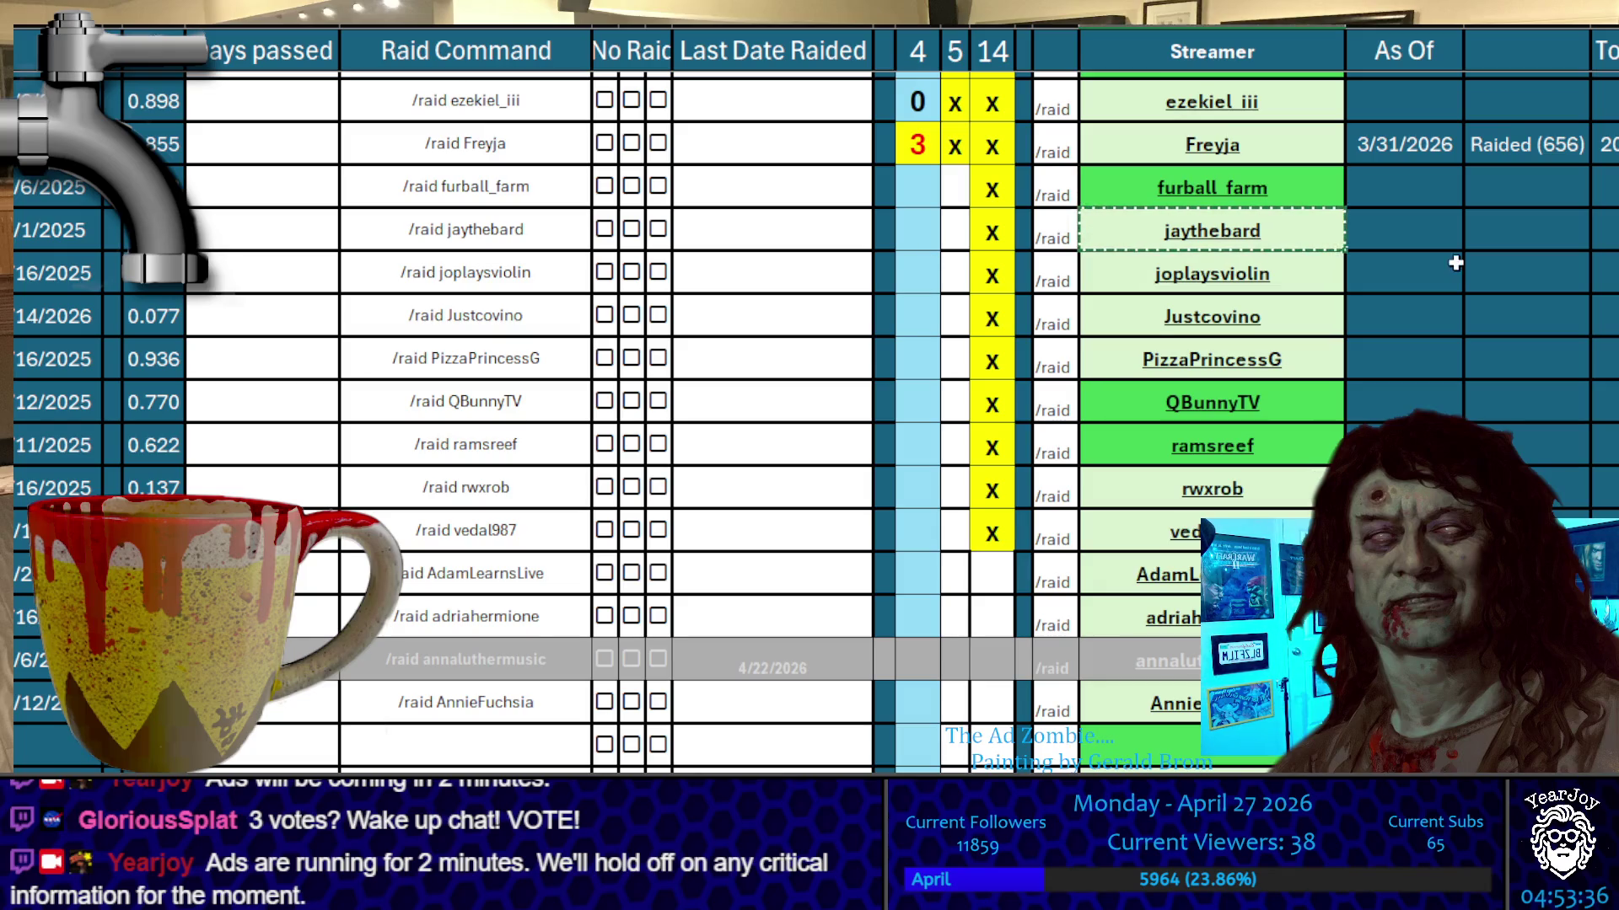
{"action": "left_click", "coordinate": [1319, 271]}
{"action": "key", "text": "ctrl+c"}
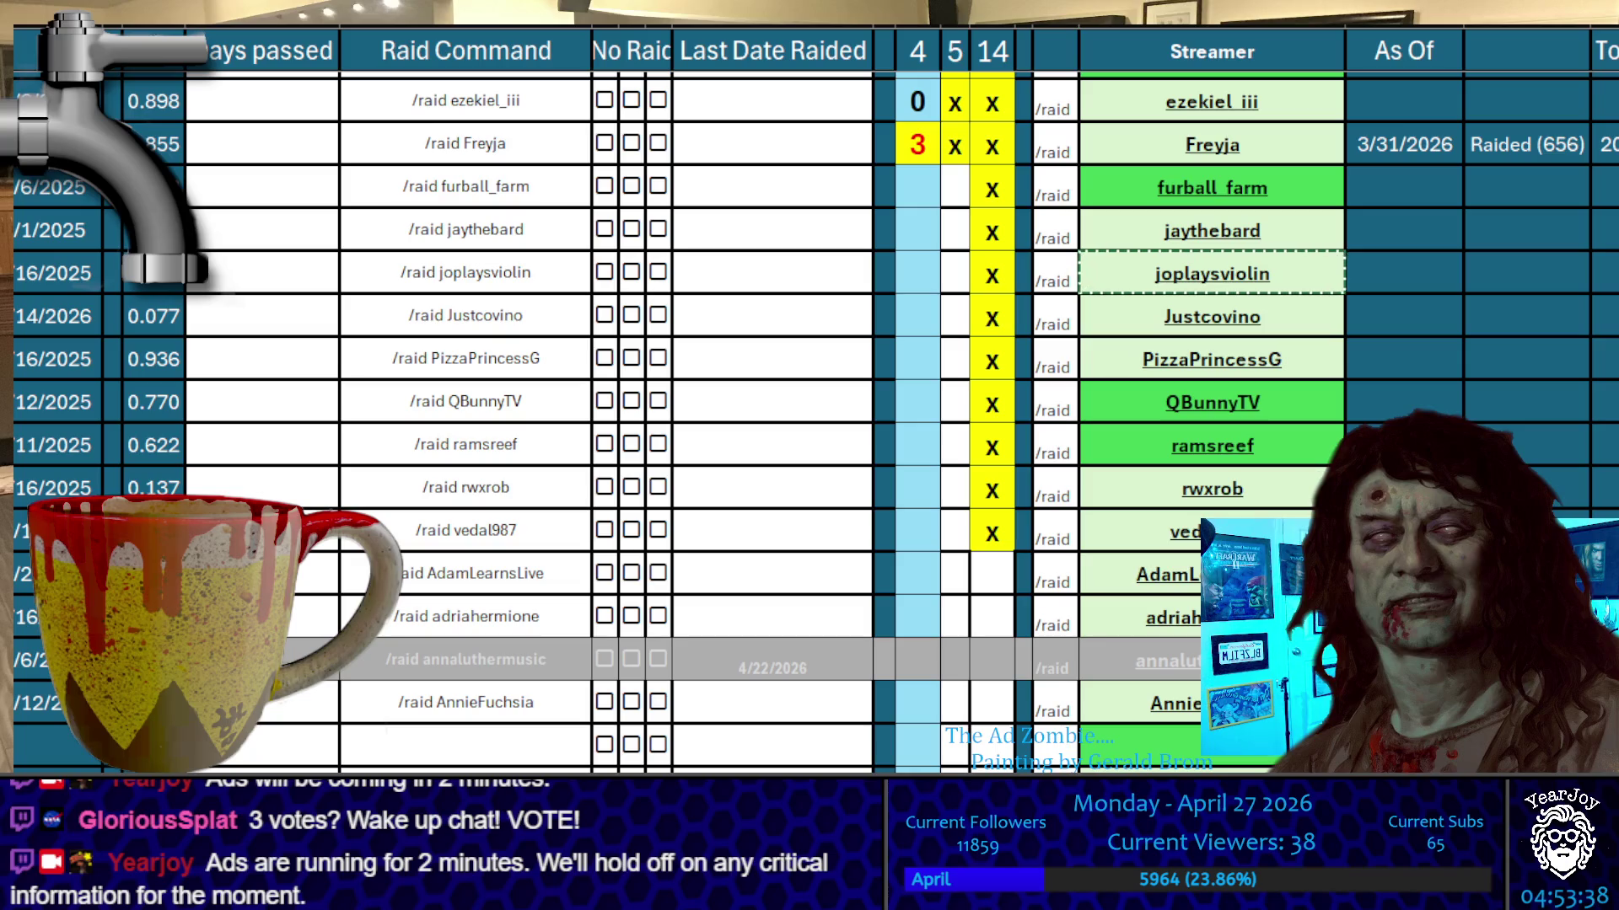
{"action": "left_click", "coordinate": [1292, 317]}
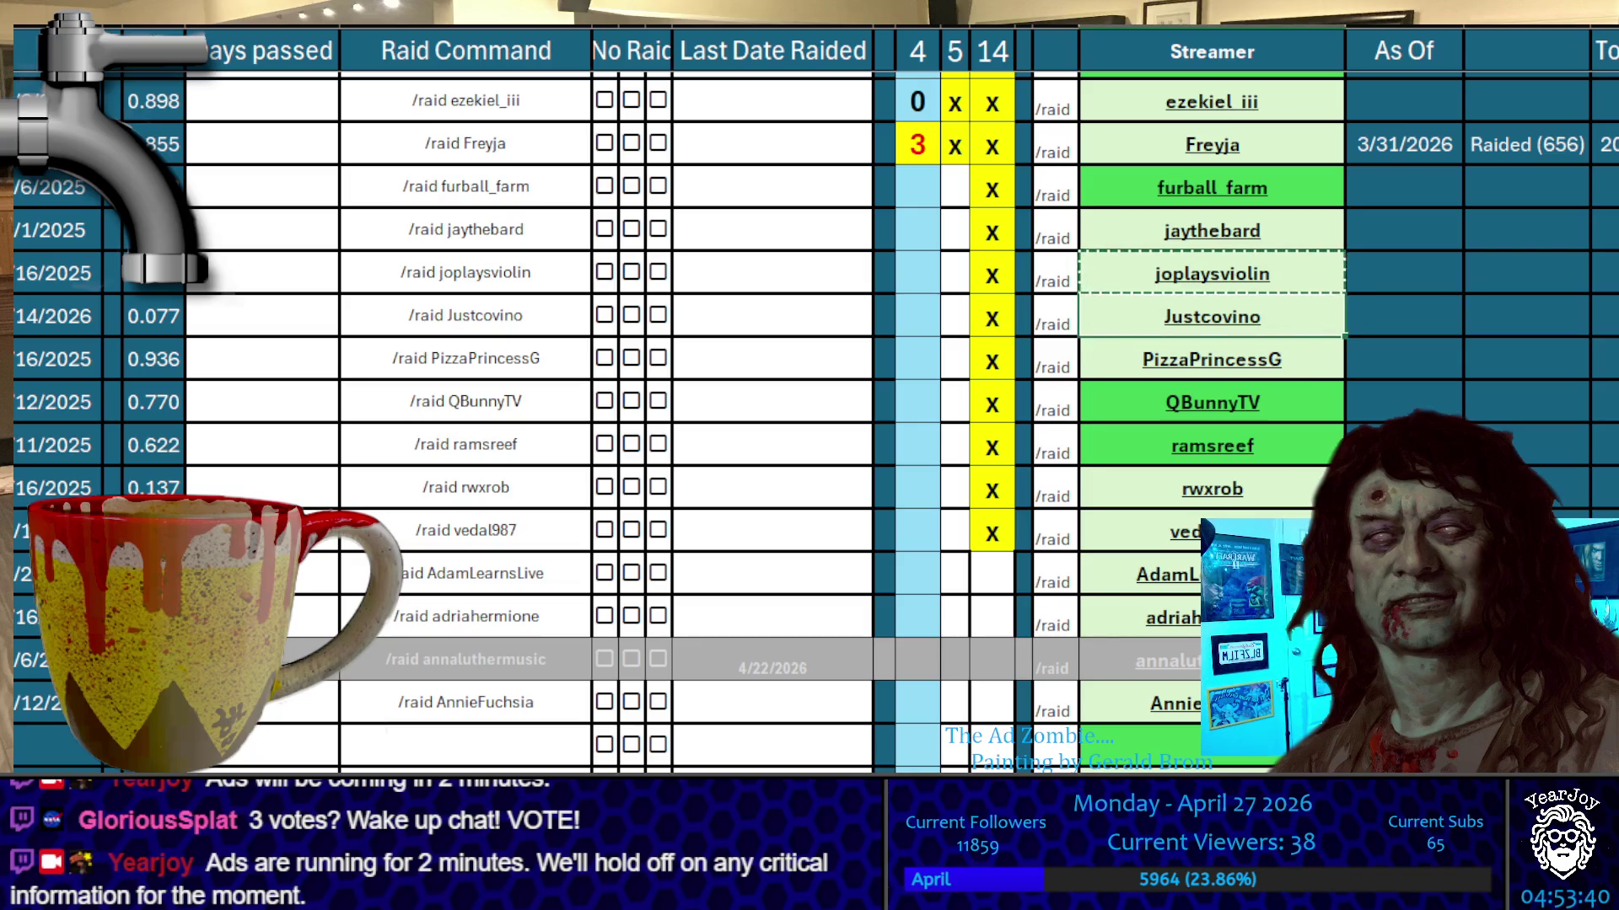
{"action": "key", "text": "ctrl+c"}
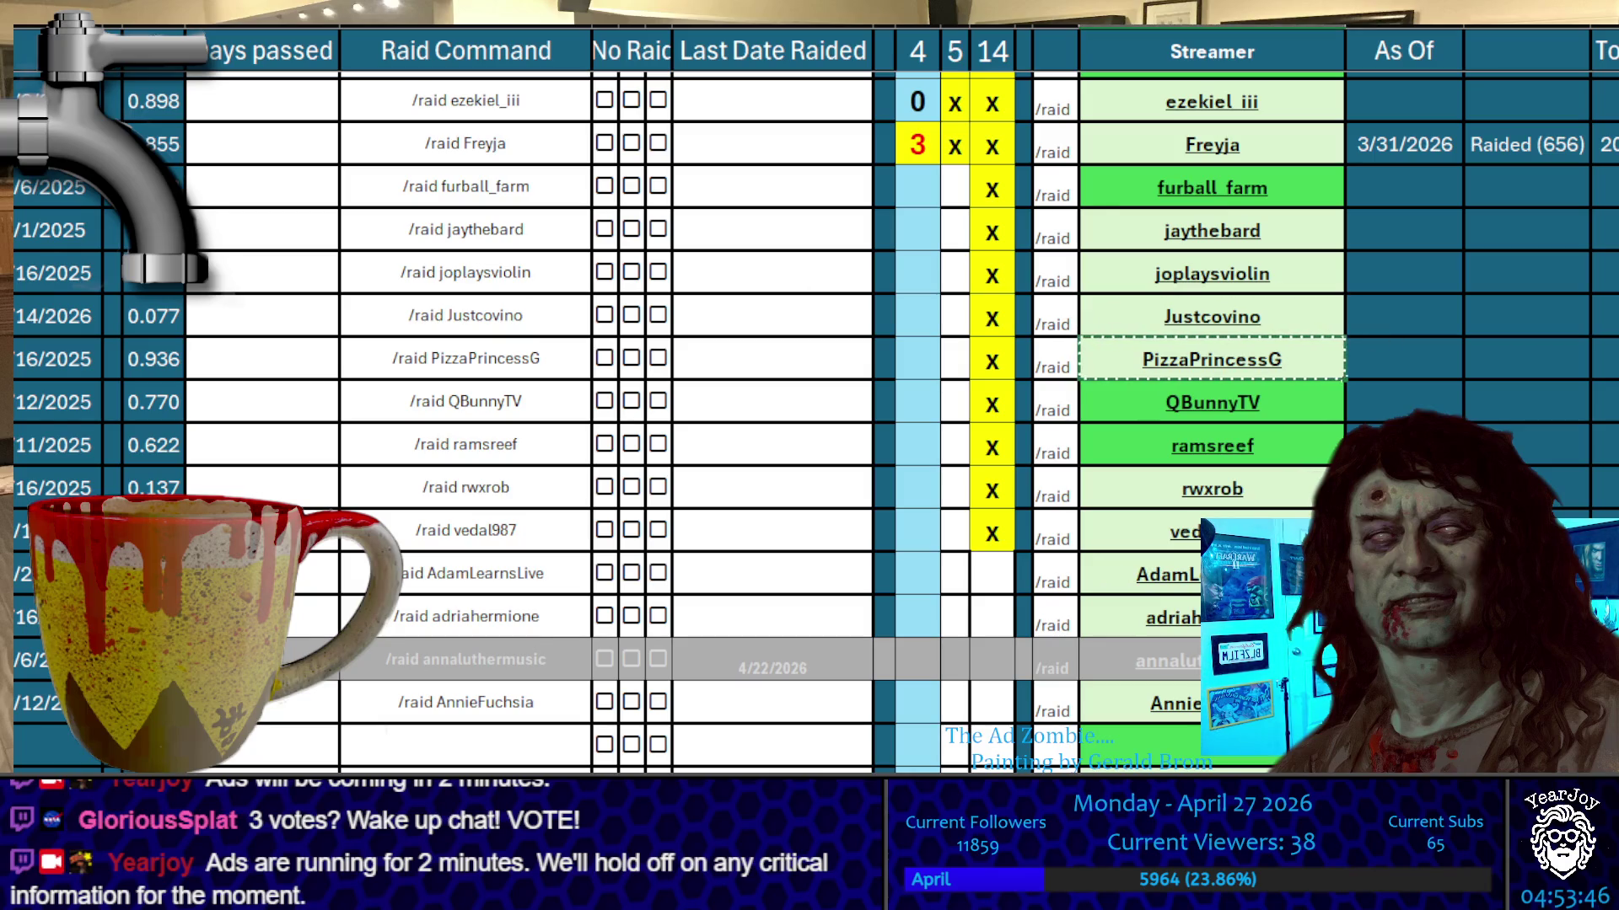
{"action": "left_click", "coordinate": [1320, 344]}
{"action": "key", "text": "ctrl+c"}
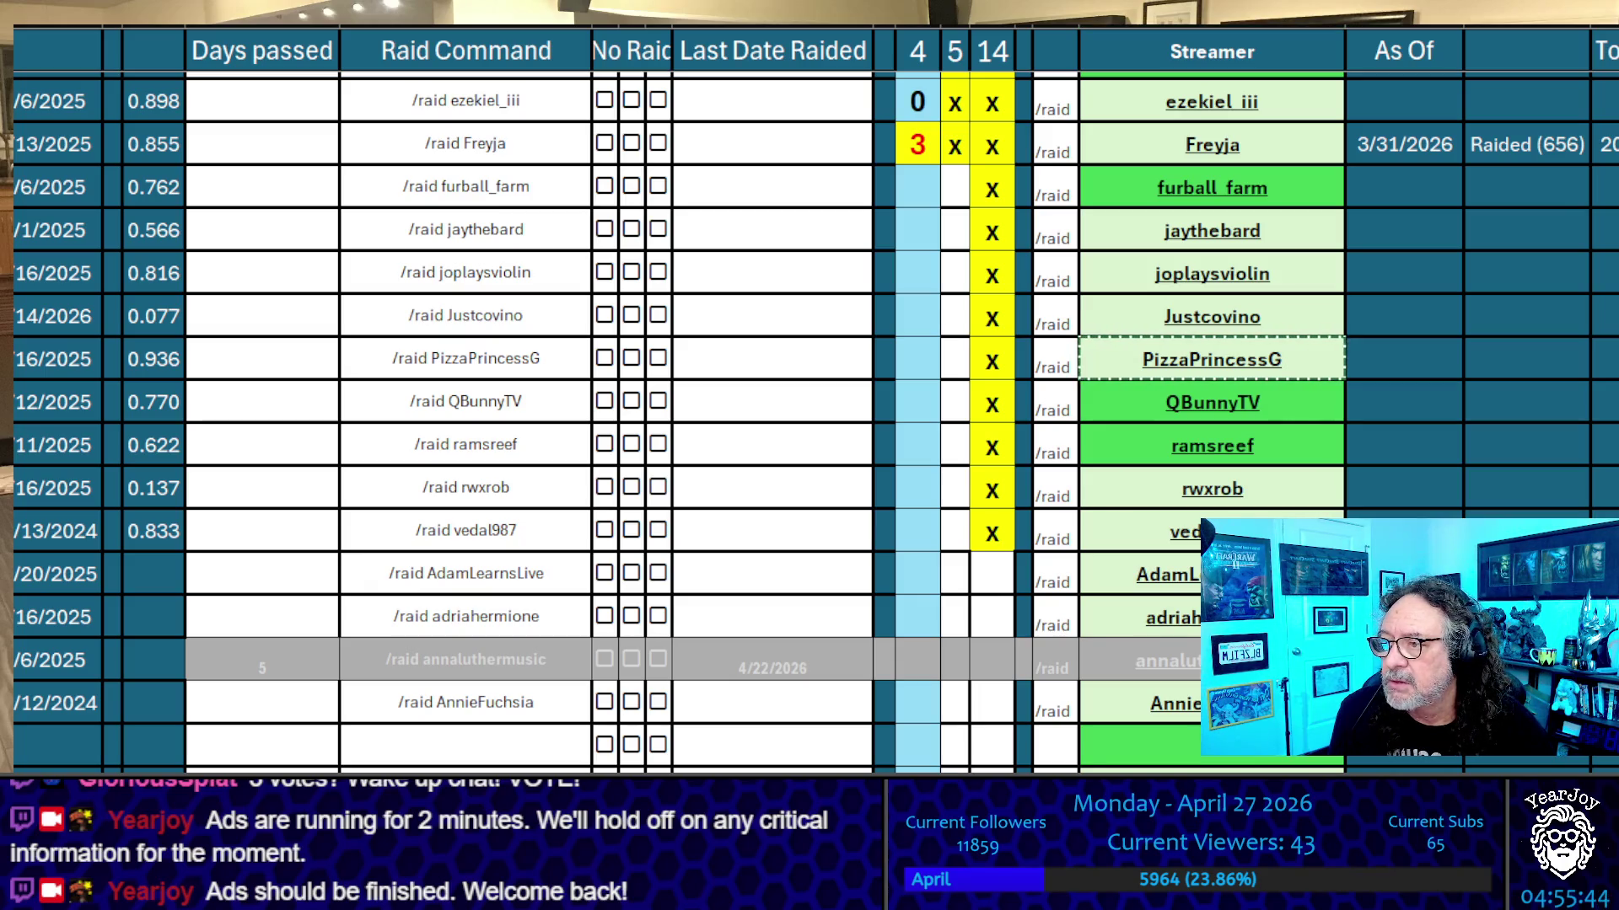
{"action": "left_click", "coordinate": [954, 186]}
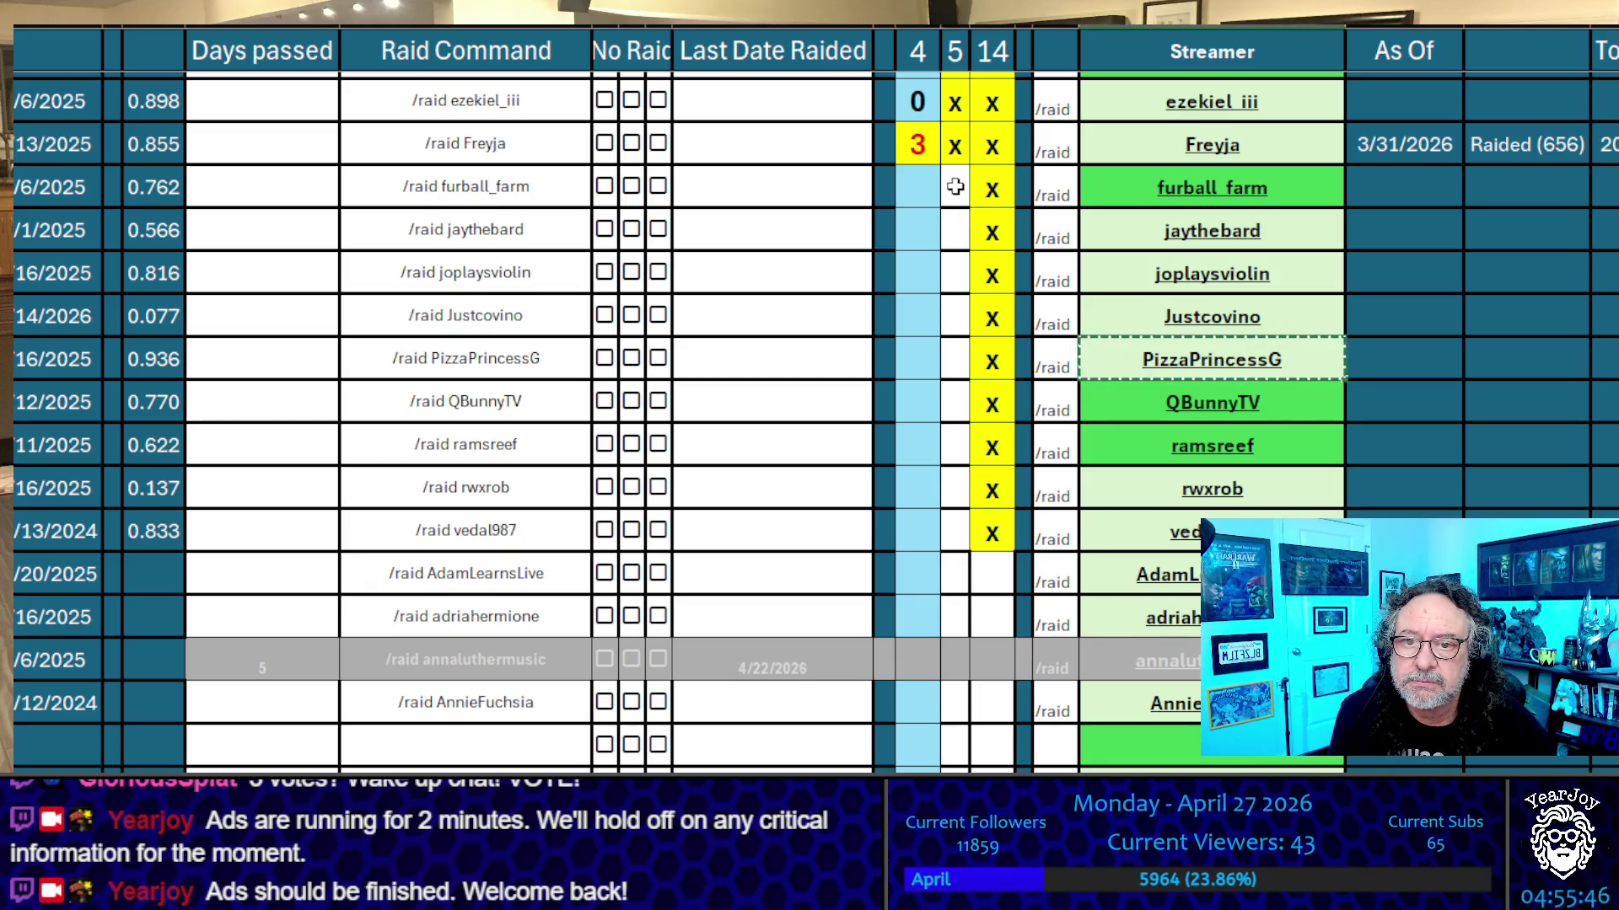
Mark furball_farm through PizzaPrincessG with an x in the middle column
{"action": "type", "text": "x"}
{"action": "key", "text": "Return"}
{"action": "type", "text": "x"}
{"action": "key", "text": "Return"}
{"action": "type", "text": "x"}
{"action": "key", "text": "Return"}
{"action": "type", "text": "x"}
Enter 0 tallies for PizzaPrincessG up through furball_farm
{"action": "key", "text": "Return"}
{"action": "type", "text": "x"}
{"action": "key", "text": "Left"}
{"action": "type", "text": "0"}
{"action": "key", "text": "Up"}
{"action": "type", "text": "0"}
{"action": "key", "text": "Up"}
{"action": "type", "text": "0"}
{"action": "key", "text": "Up"}
{"action": "type", "text": "0"}
{"action": "key", "text": "Up"}
{"action": "type", "text": "0"}
{"action": "key", "text": "Return"}
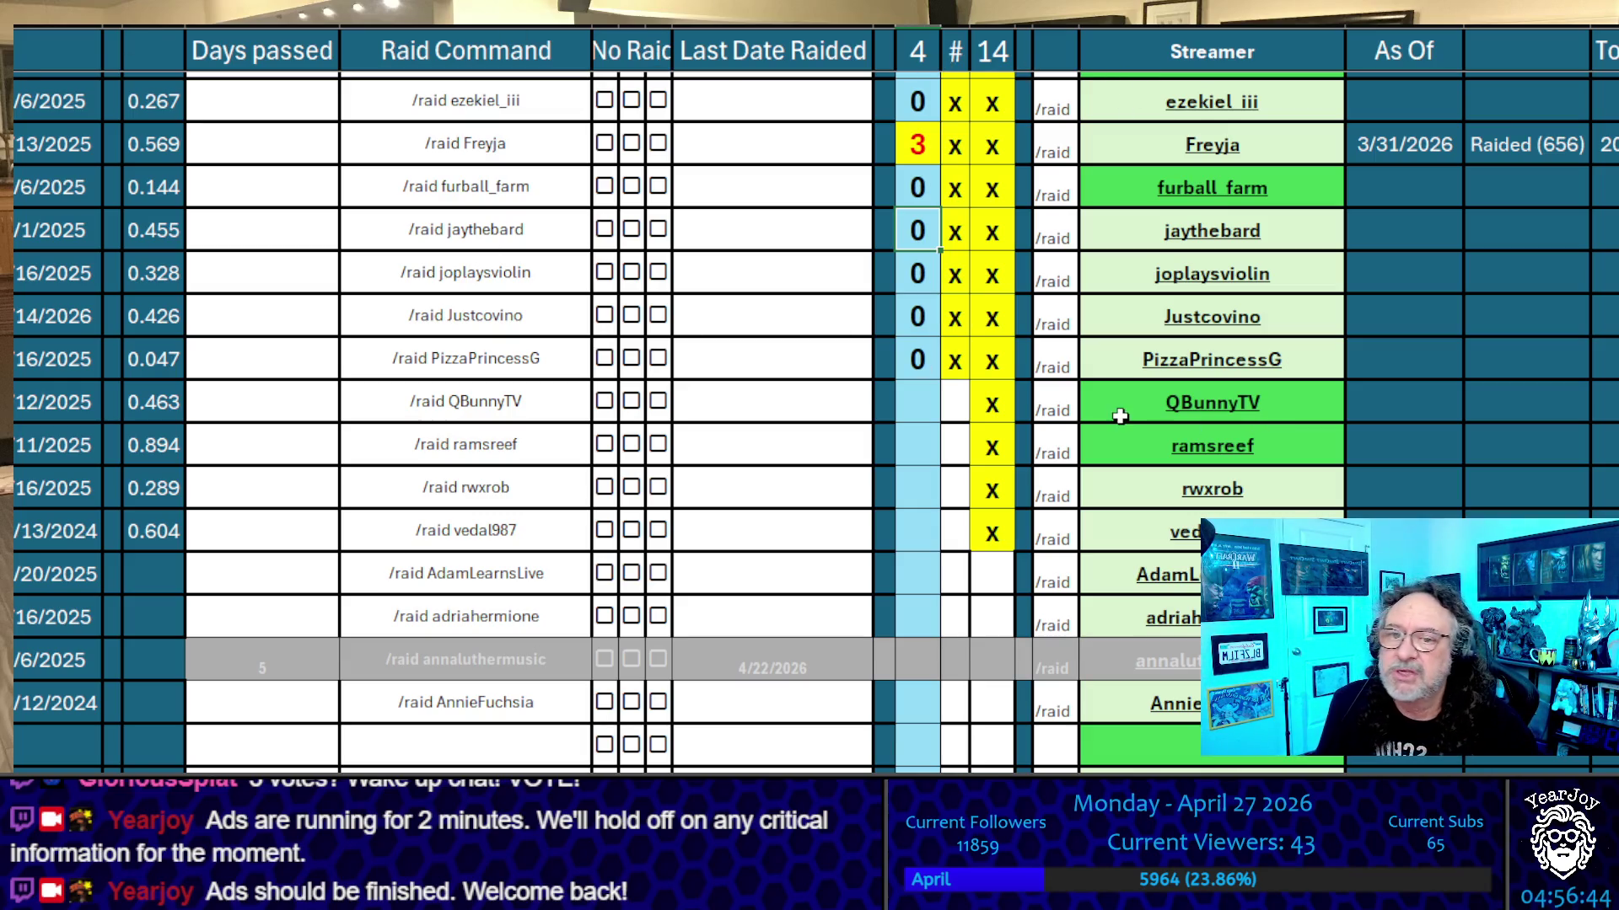
{"action": "key", "text": "Down"}
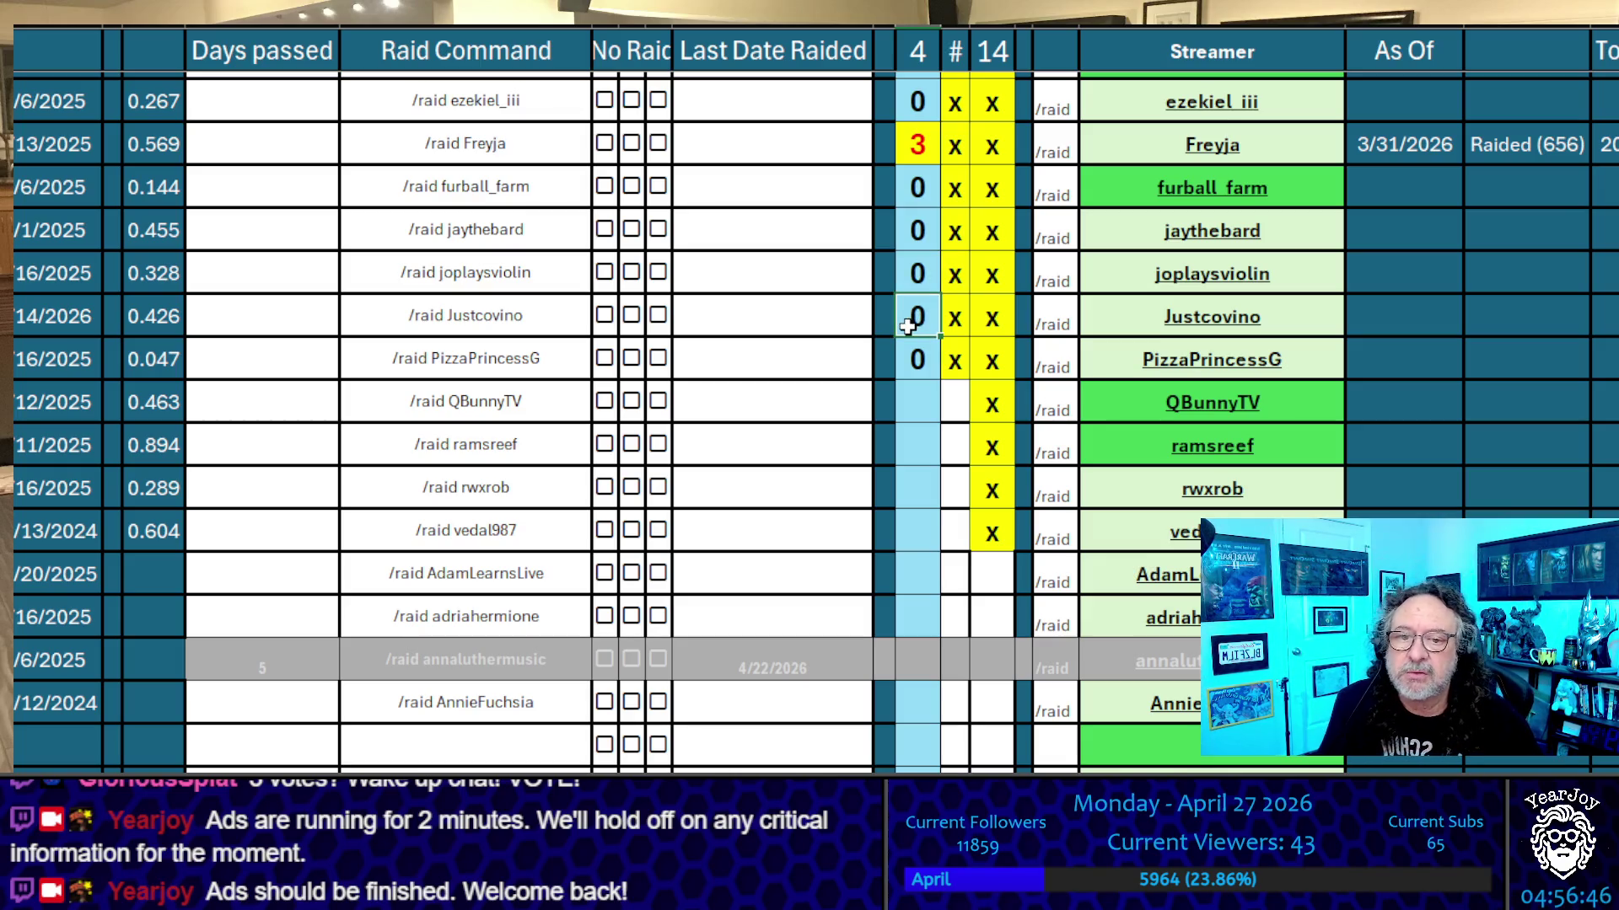
Enter tallies of 3 for joplaysviolin, 4 for Justcovino and 7 for PizzaPrincessG
{"action": "key", "text": "Up"}
{"action": "key", "text": "Up"}
{"action": "key", "text": "Down"}
{"action": "type", "text": "3"}
{"action": "key", "text": "Return"}
{"action": "type", "text": "4"}
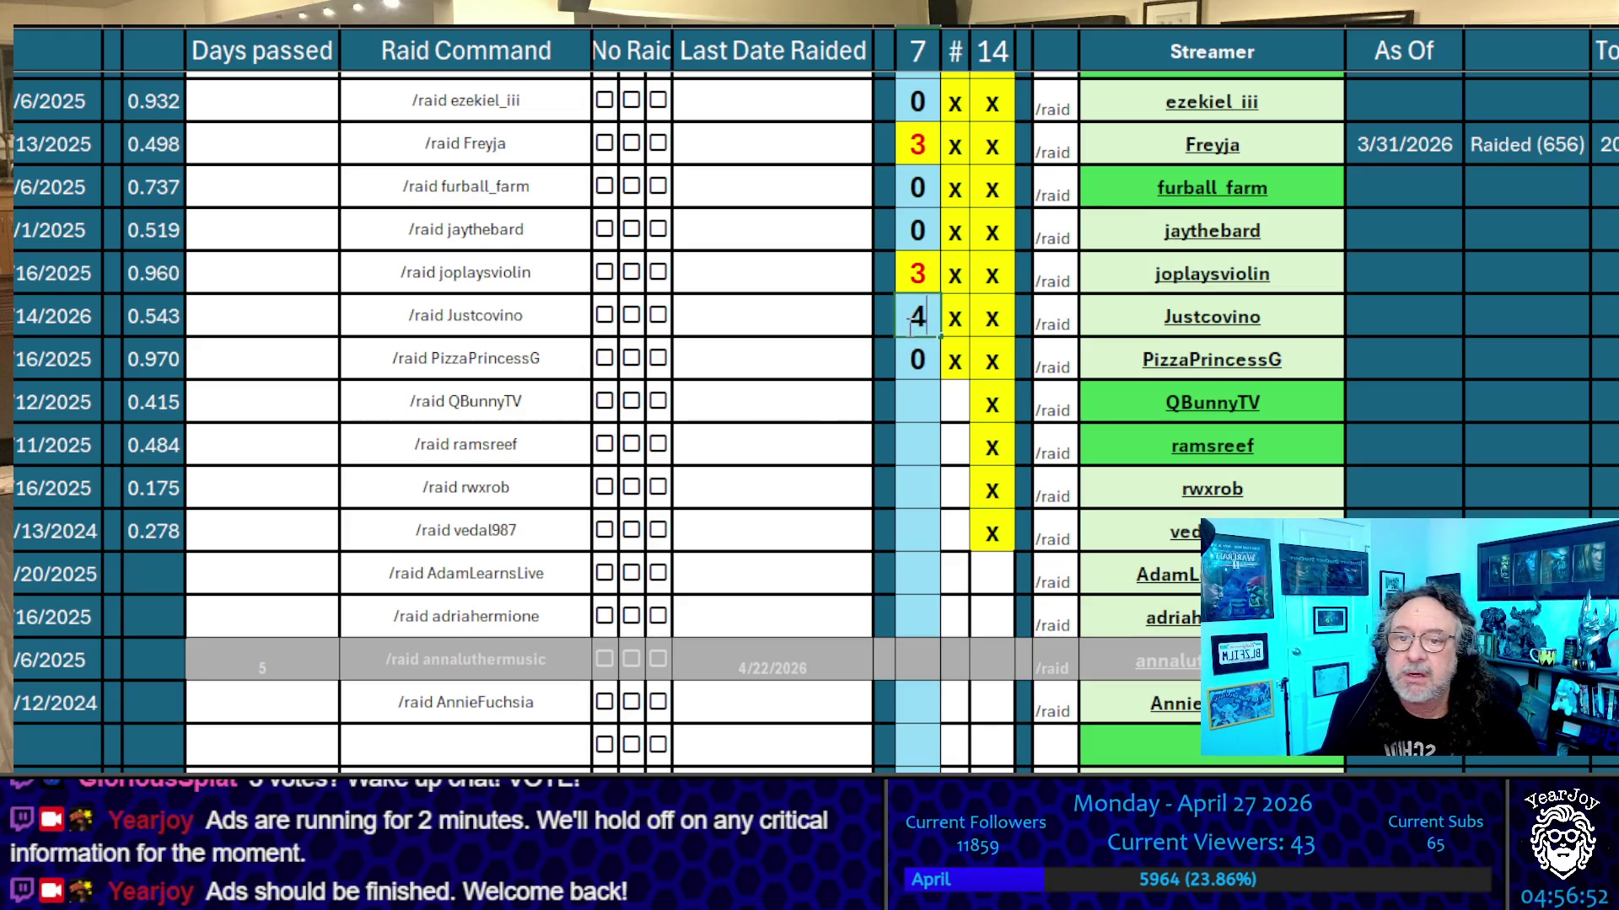
{"action": "key", "text": "Return"}
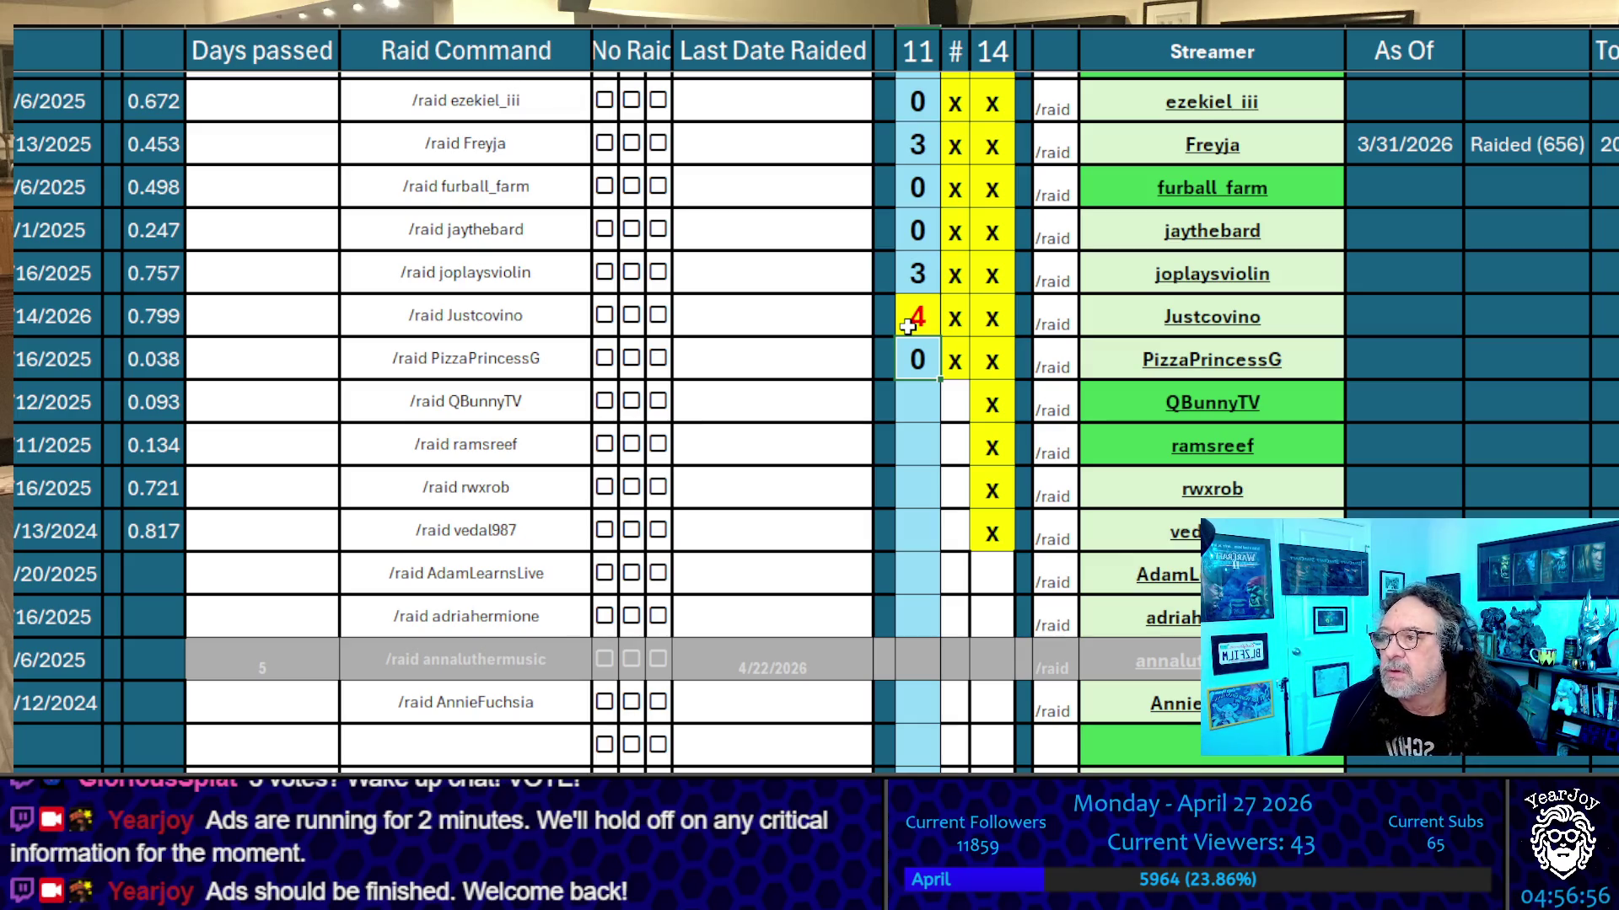
{"action": "type", "text": "7"}
{"action": "key", "text": "ctrl+Return"}
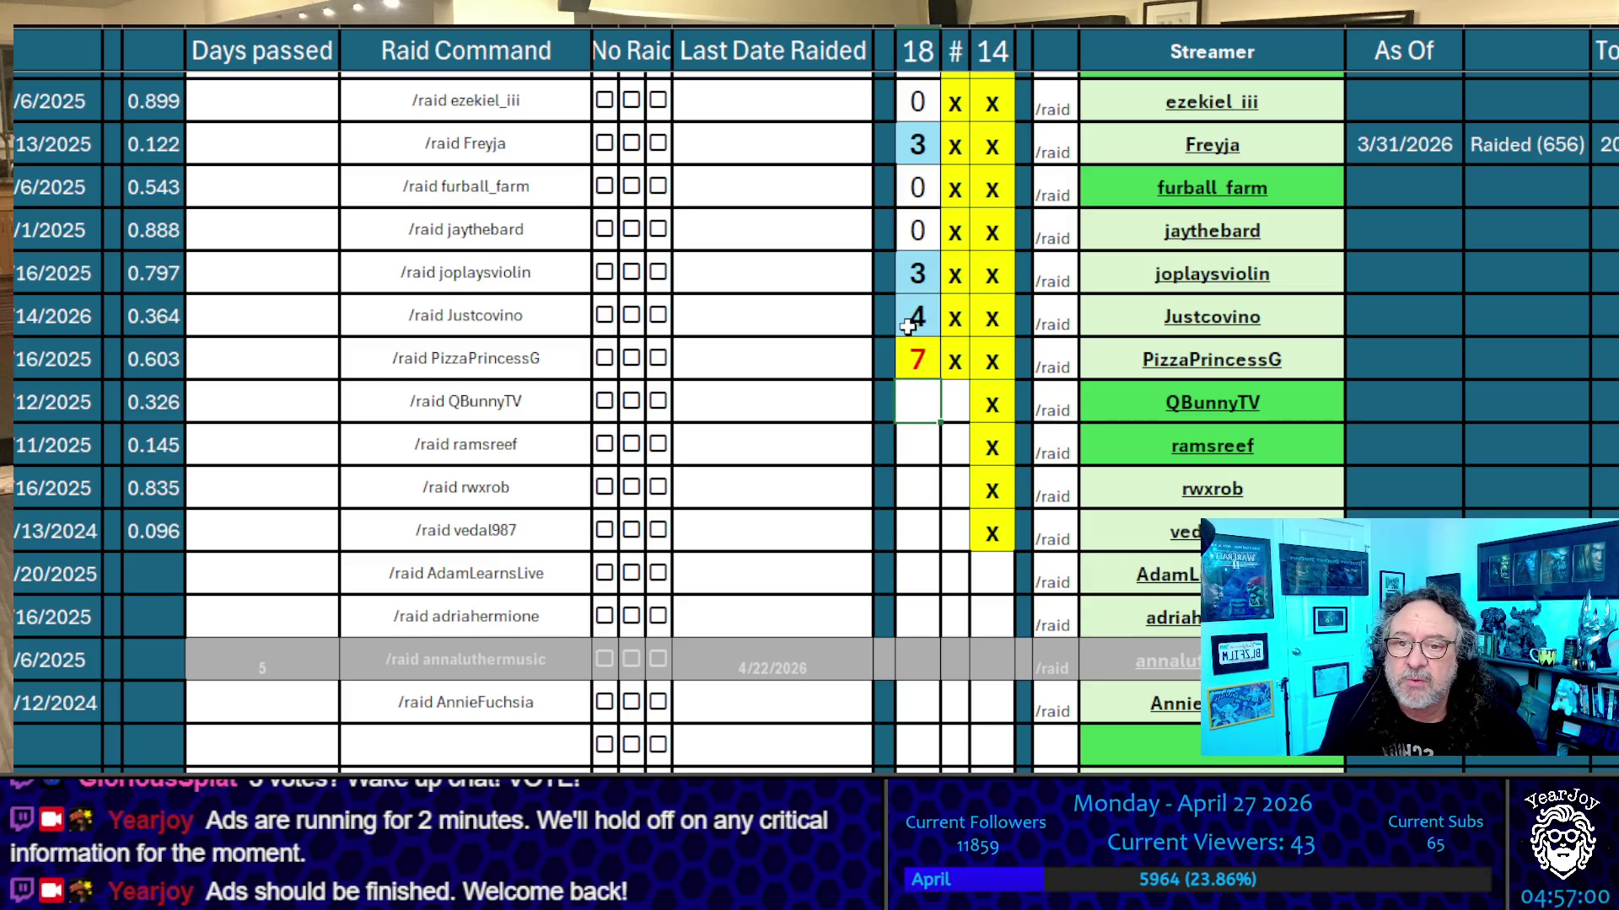
Correct PizzaPrincessG's tally from 7 to 8
{"action": "left_click", "coordinate": [907, 326]}
{"action": "scroll", "coordinate": [907, 326], "scroll_direction": "up", "scroll_amount": 1}
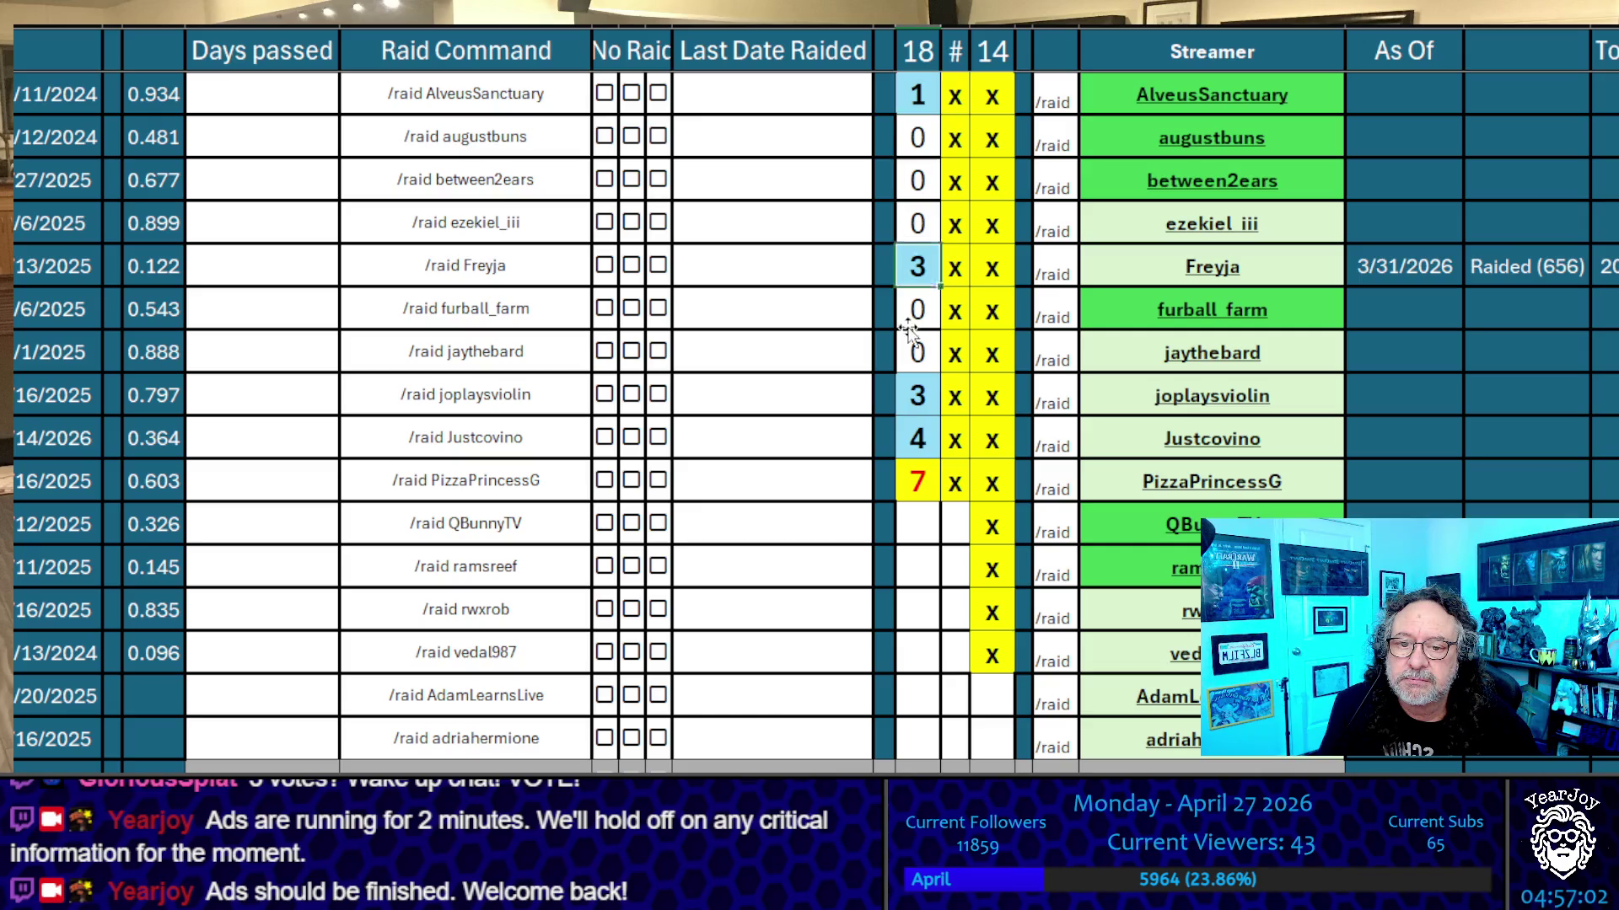
{"action": "key", "text": "Down"}
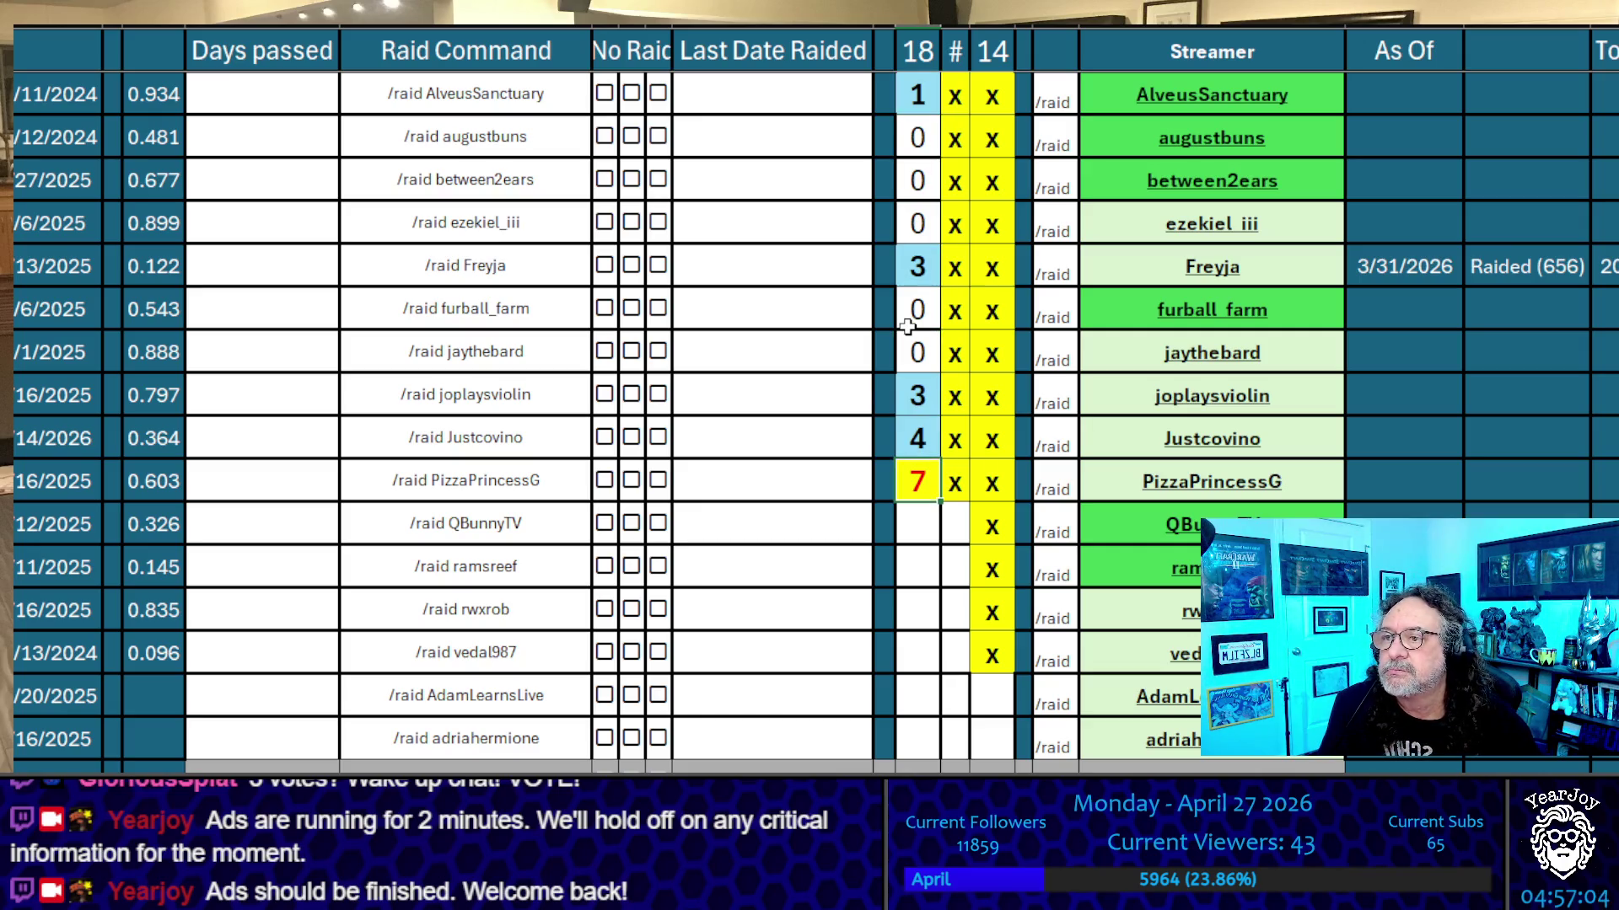
{"action": "key", "text": "Up"}
{"action": "key", "text": "Up"}
{"action": "key", "text": "Up"}
{"action": "key", "text": "Down"}
{"action": "key", "text": "Down"}
{"action": "key", "text": "Down"}
{"action": "key", "text": "Down"}
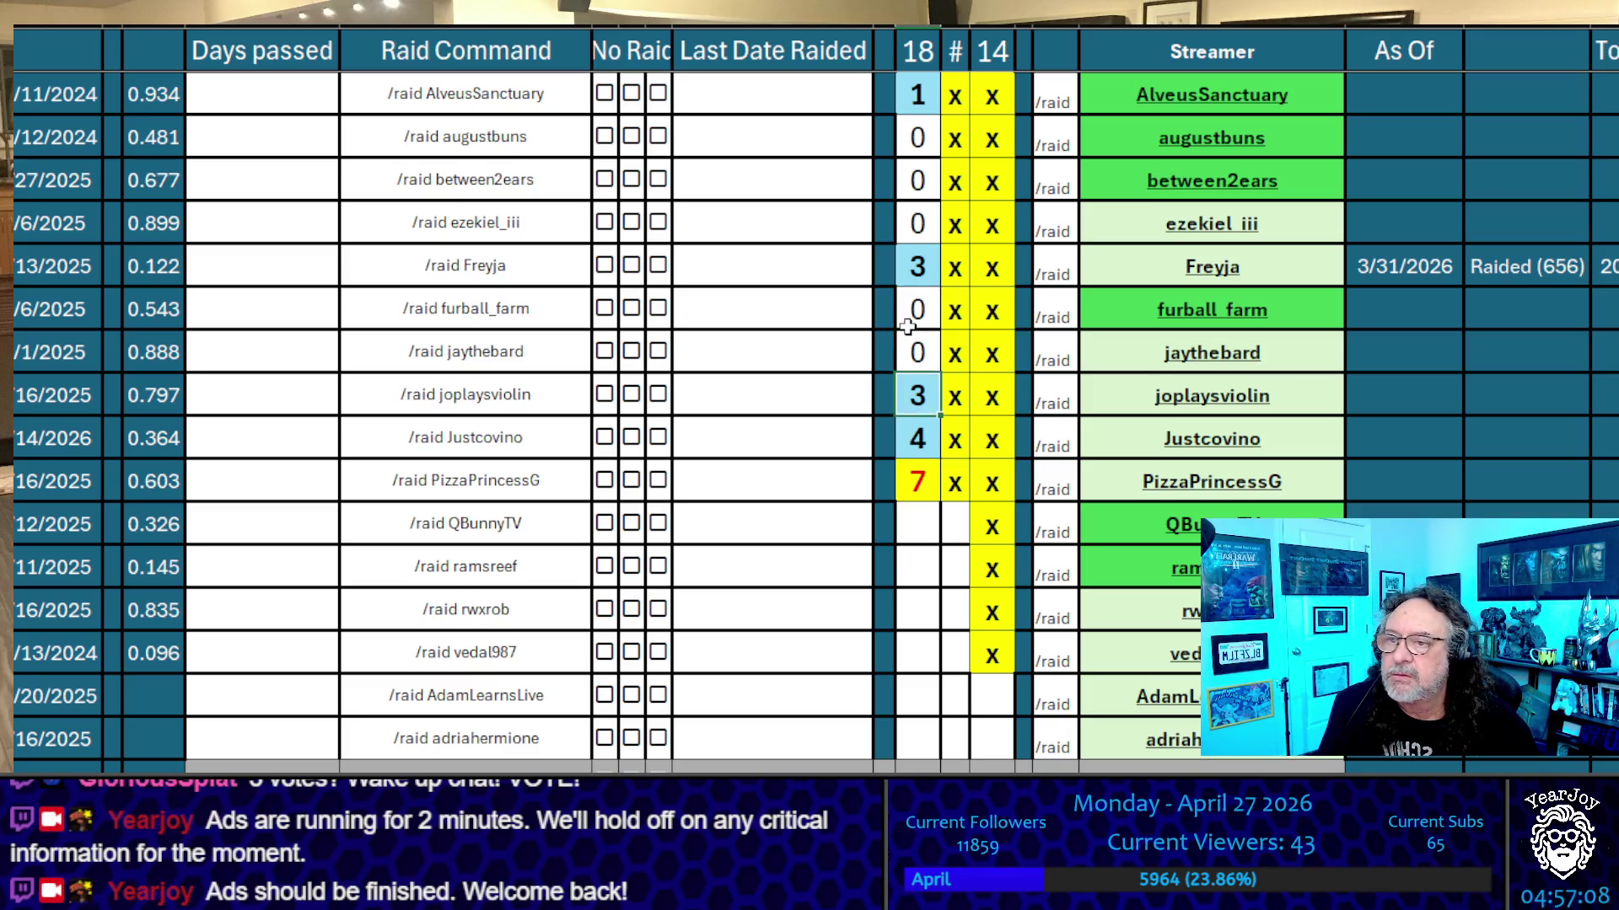
{"action": "key", "text": "Up"}
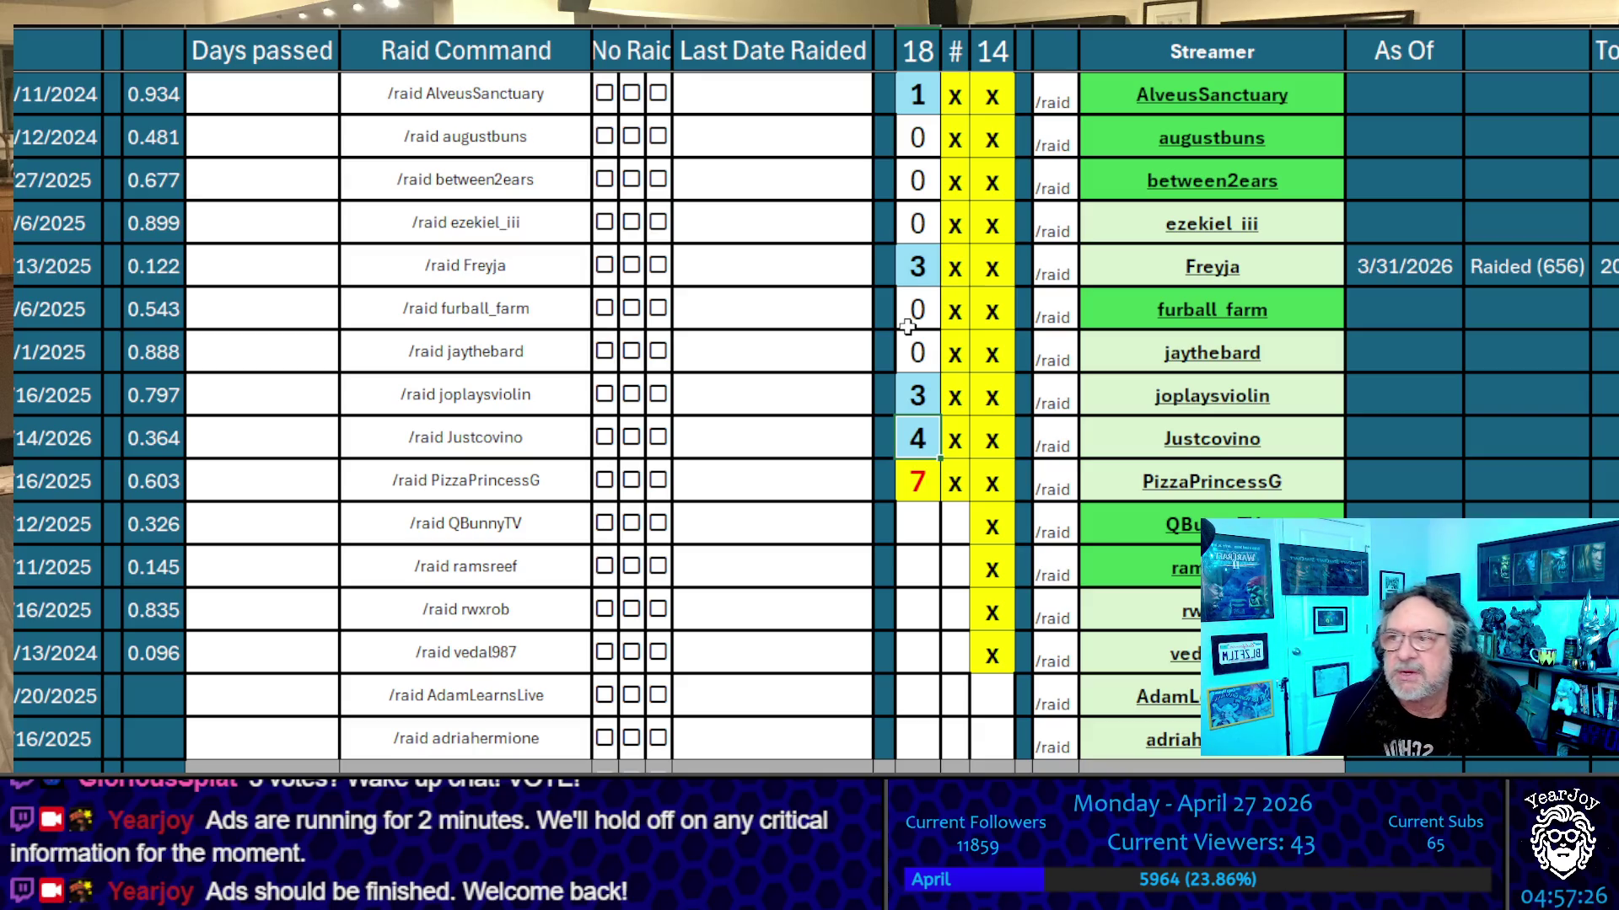
{"action": "left_click", "coordinate": [908, 329]}
{"action": "key", "text": "Down"}
{"action": "key", "text": "Down"}
{"action": "key", "text": "Down"}
{"action": "key", "text": "Left"}
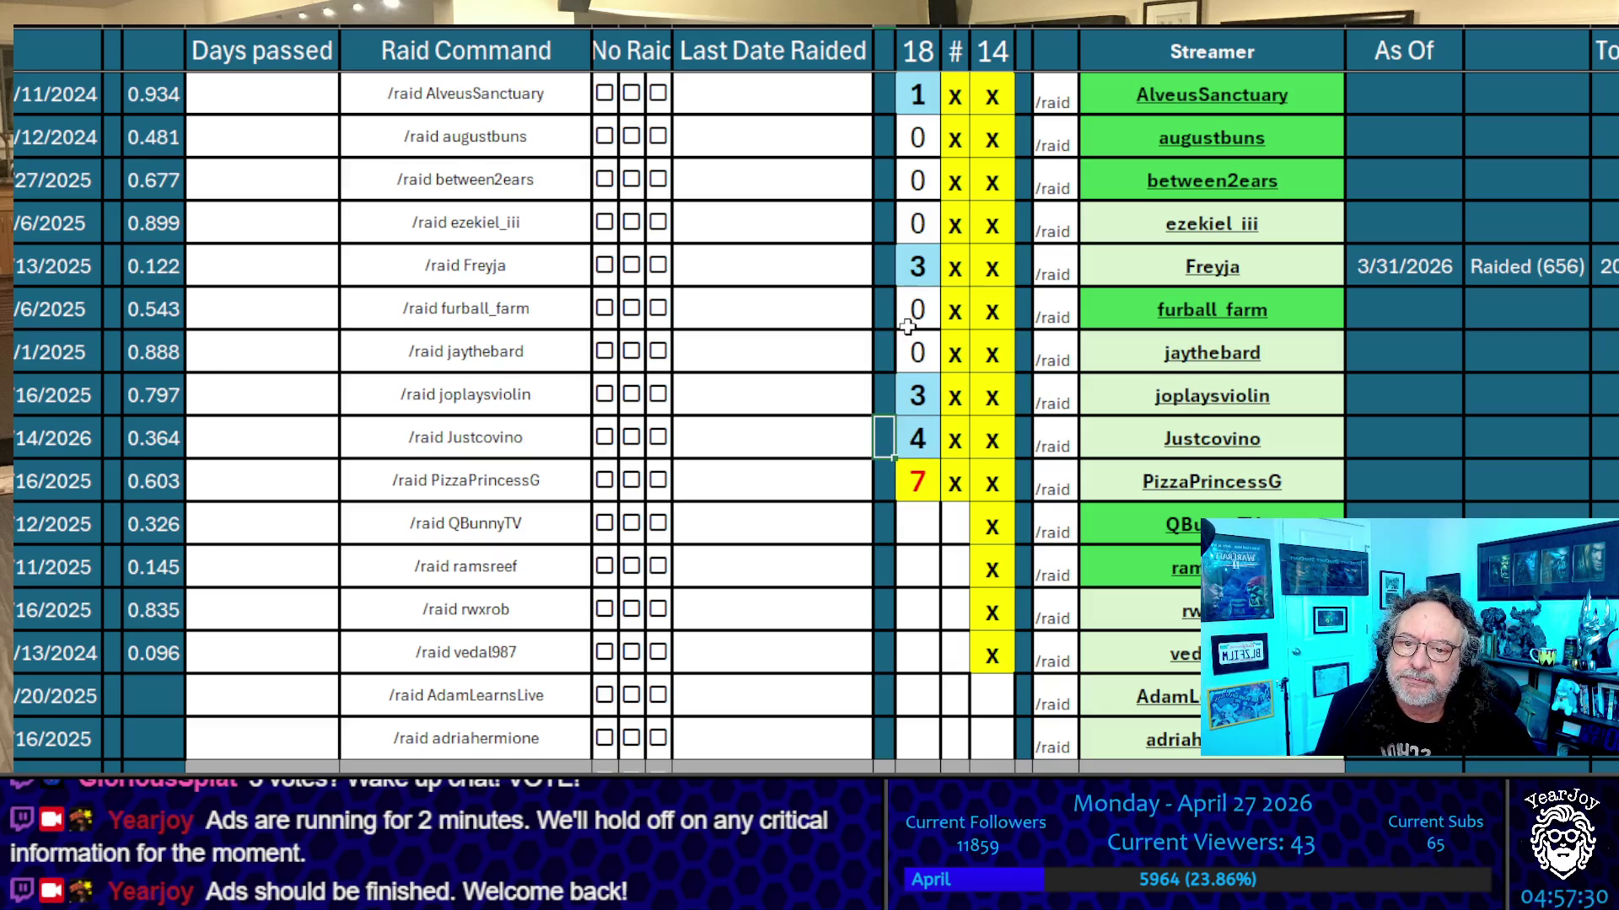
{"action": "key", "text": "Right"}
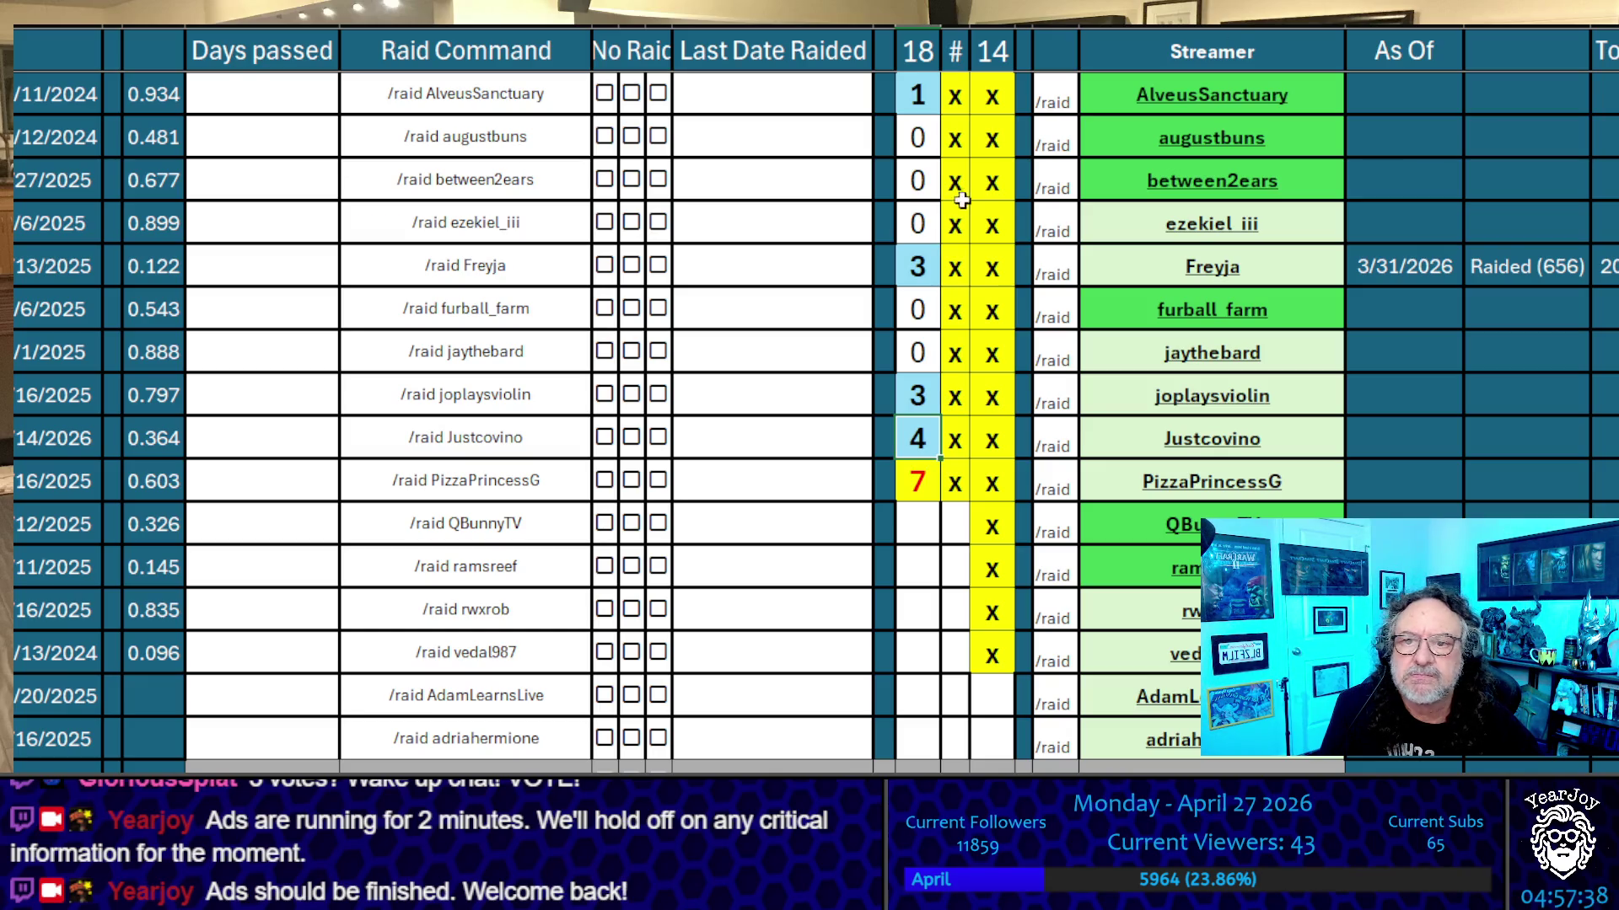
{"action": "left_click", "coordinate": [839, 354]}
{"action": "key", "text": "Right"}
{"action": "key", "text": "Right"}
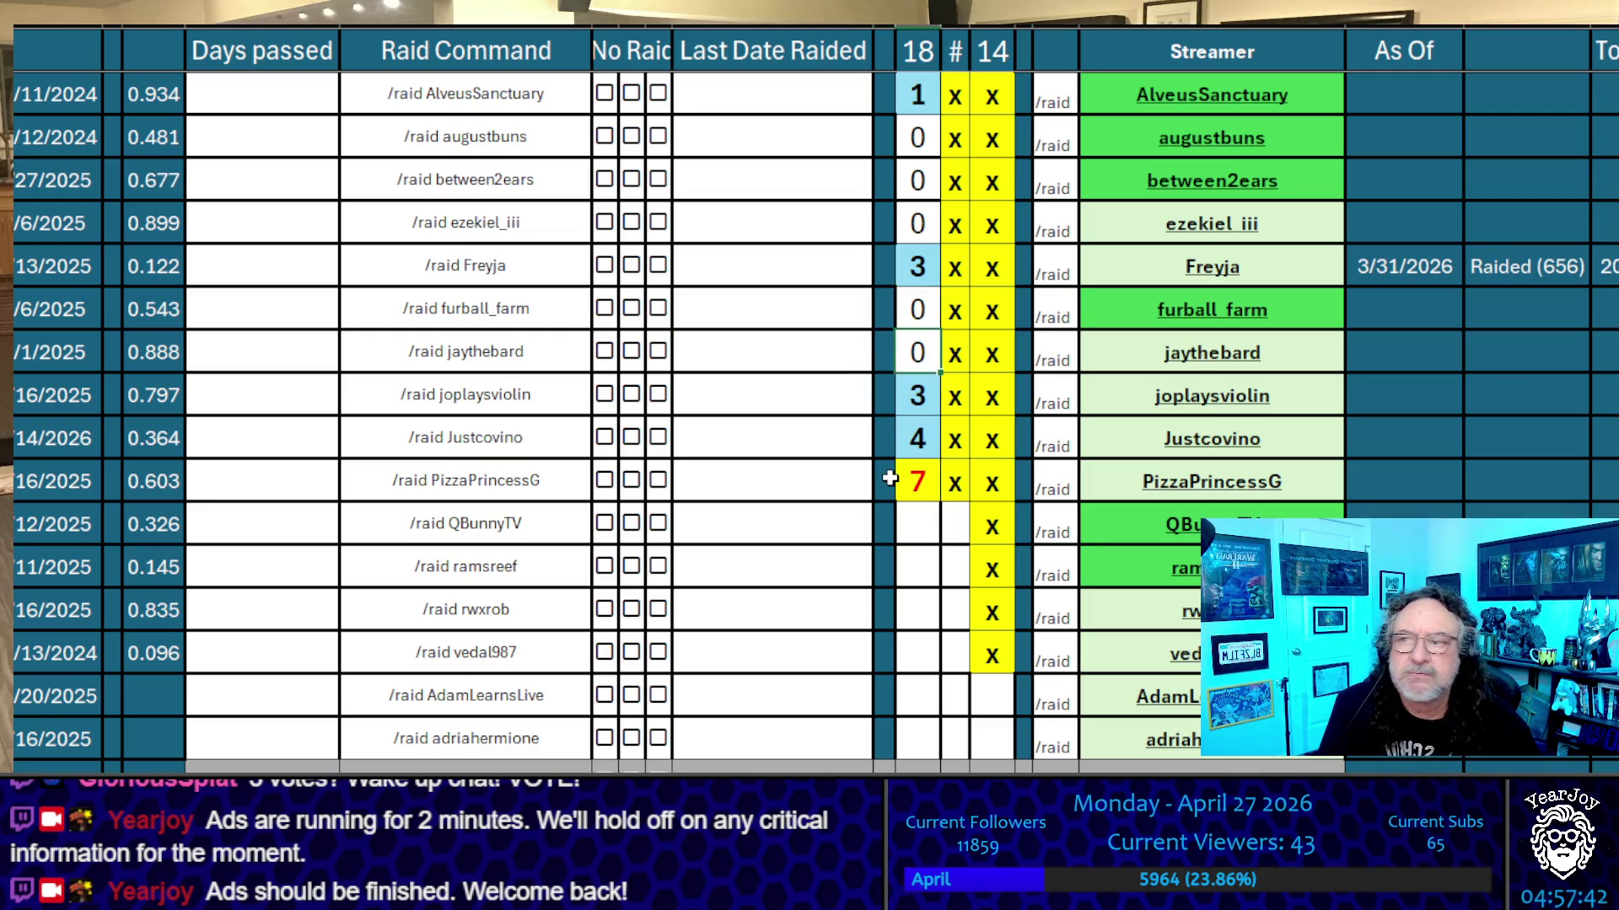
{"action": "key", "text": "Down"}
{"action": "key", "text": "Down"}
{"action": "key", "text": "Down"}
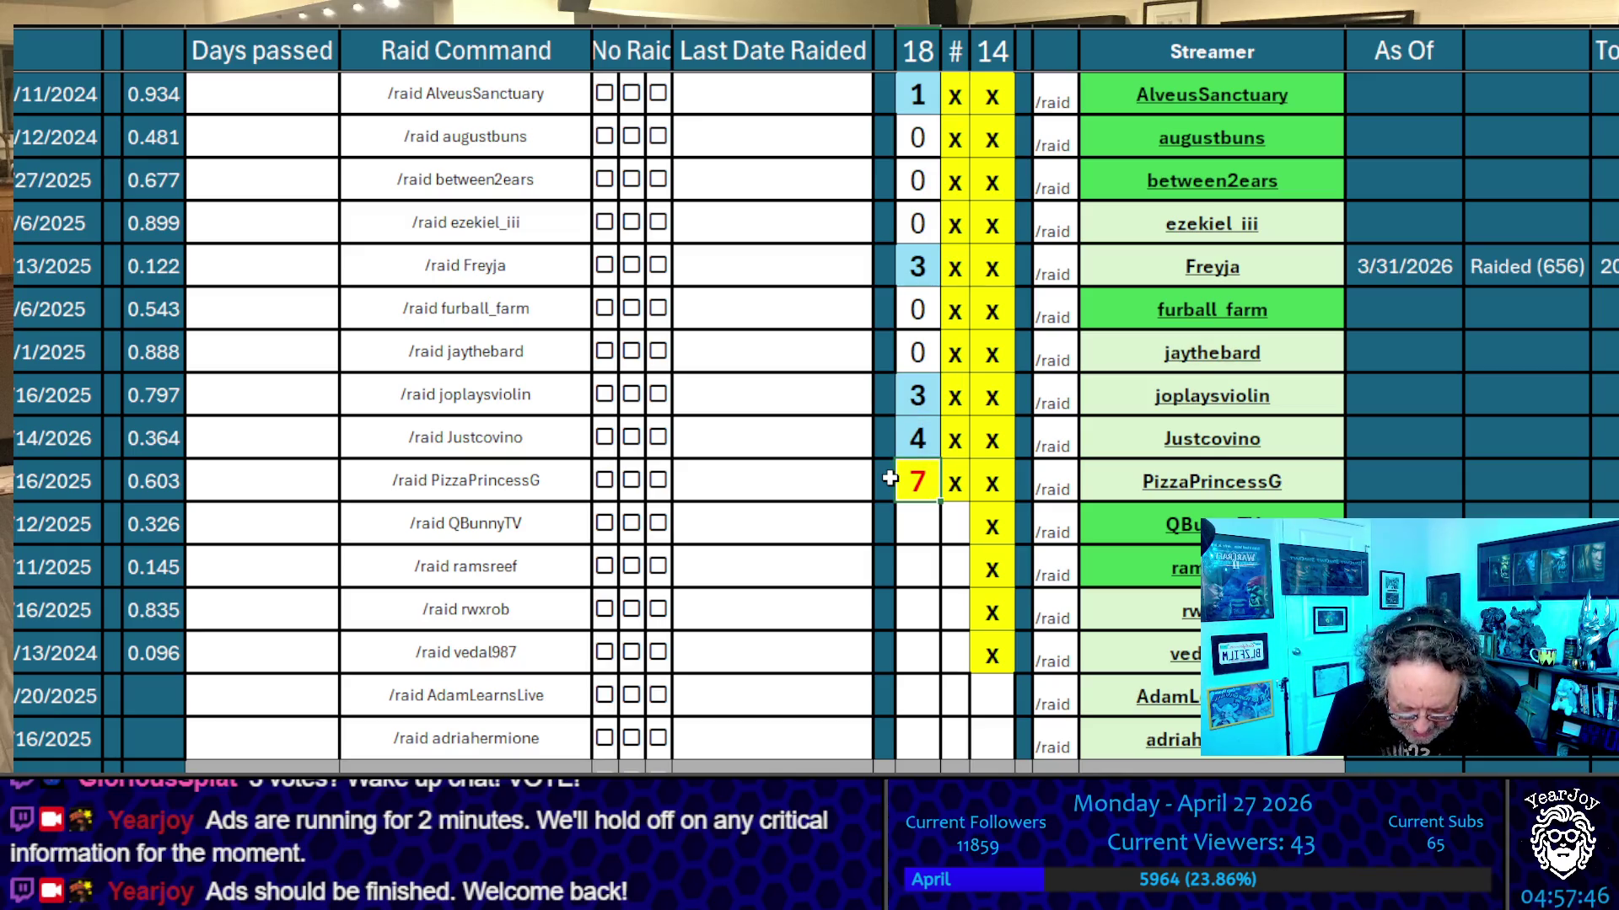
{"action": "type", "text": "8"}
{"action": "key", "text": "Up"}
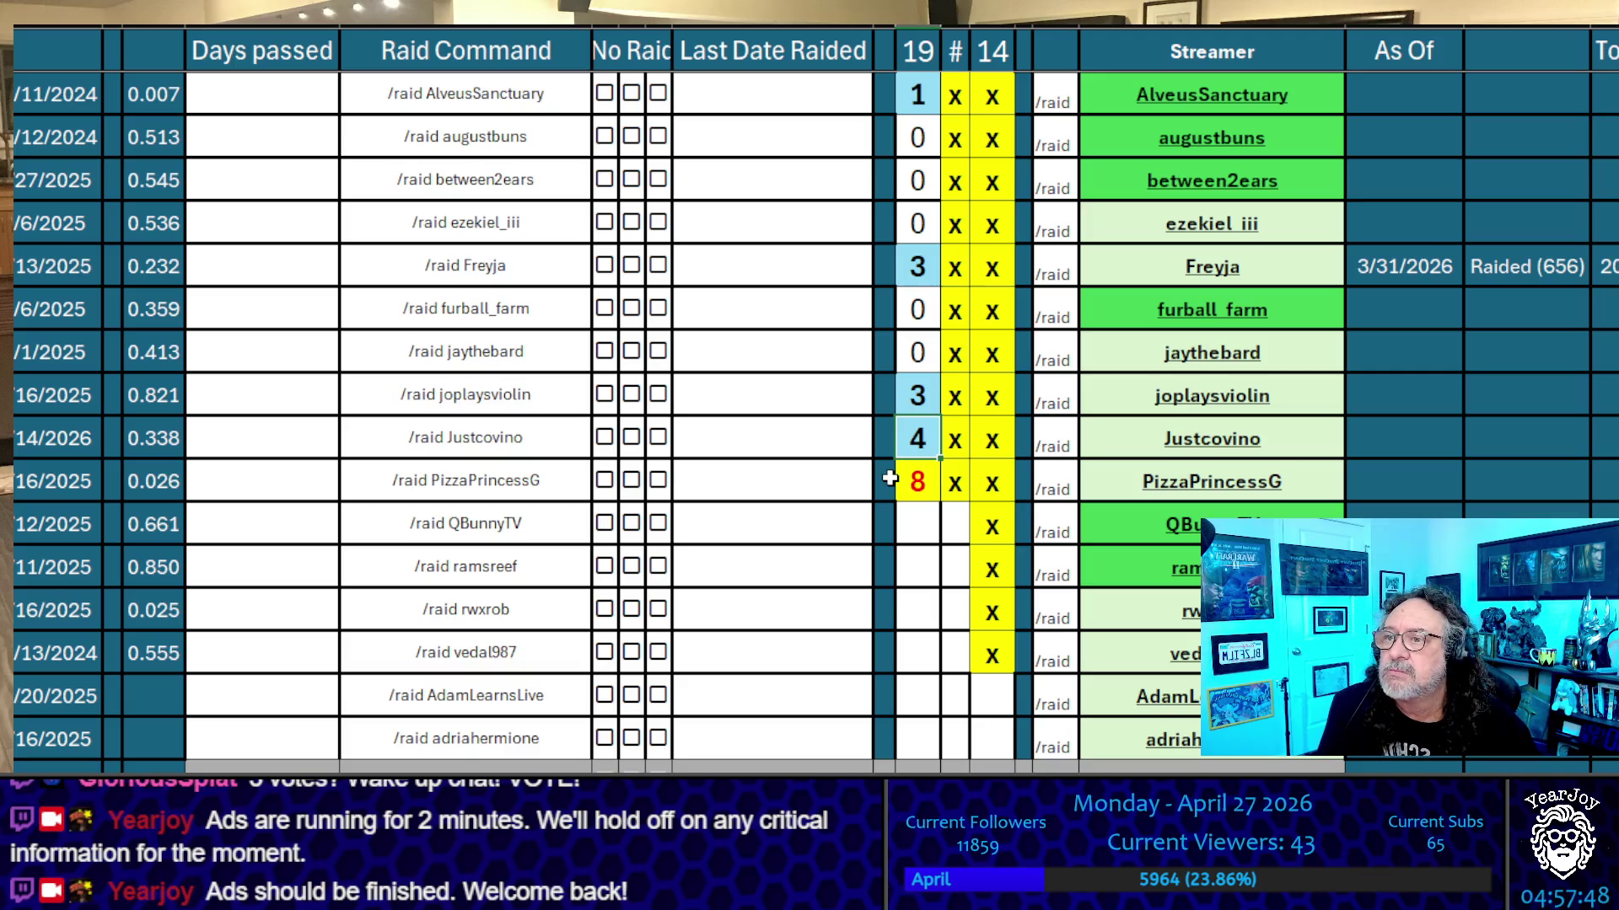
{"action": "key", "text": "Down"}
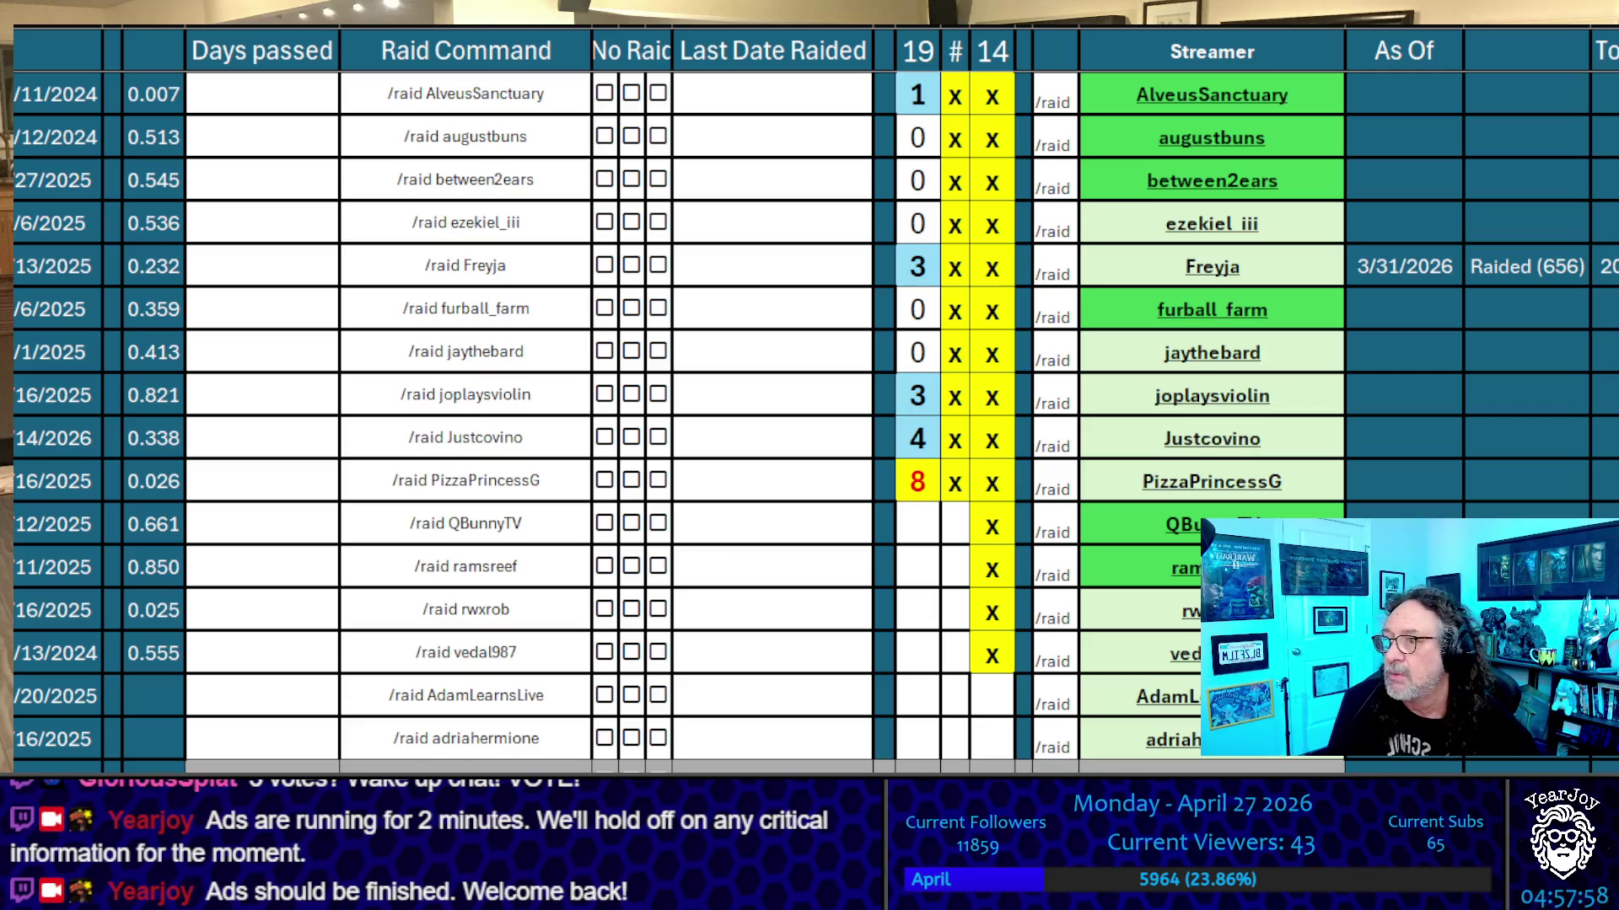
Copy the streamer names QBunnyTV, ramsreef, rwxrob and vedal987 one after another
{"action": "key", "text": "Down"}
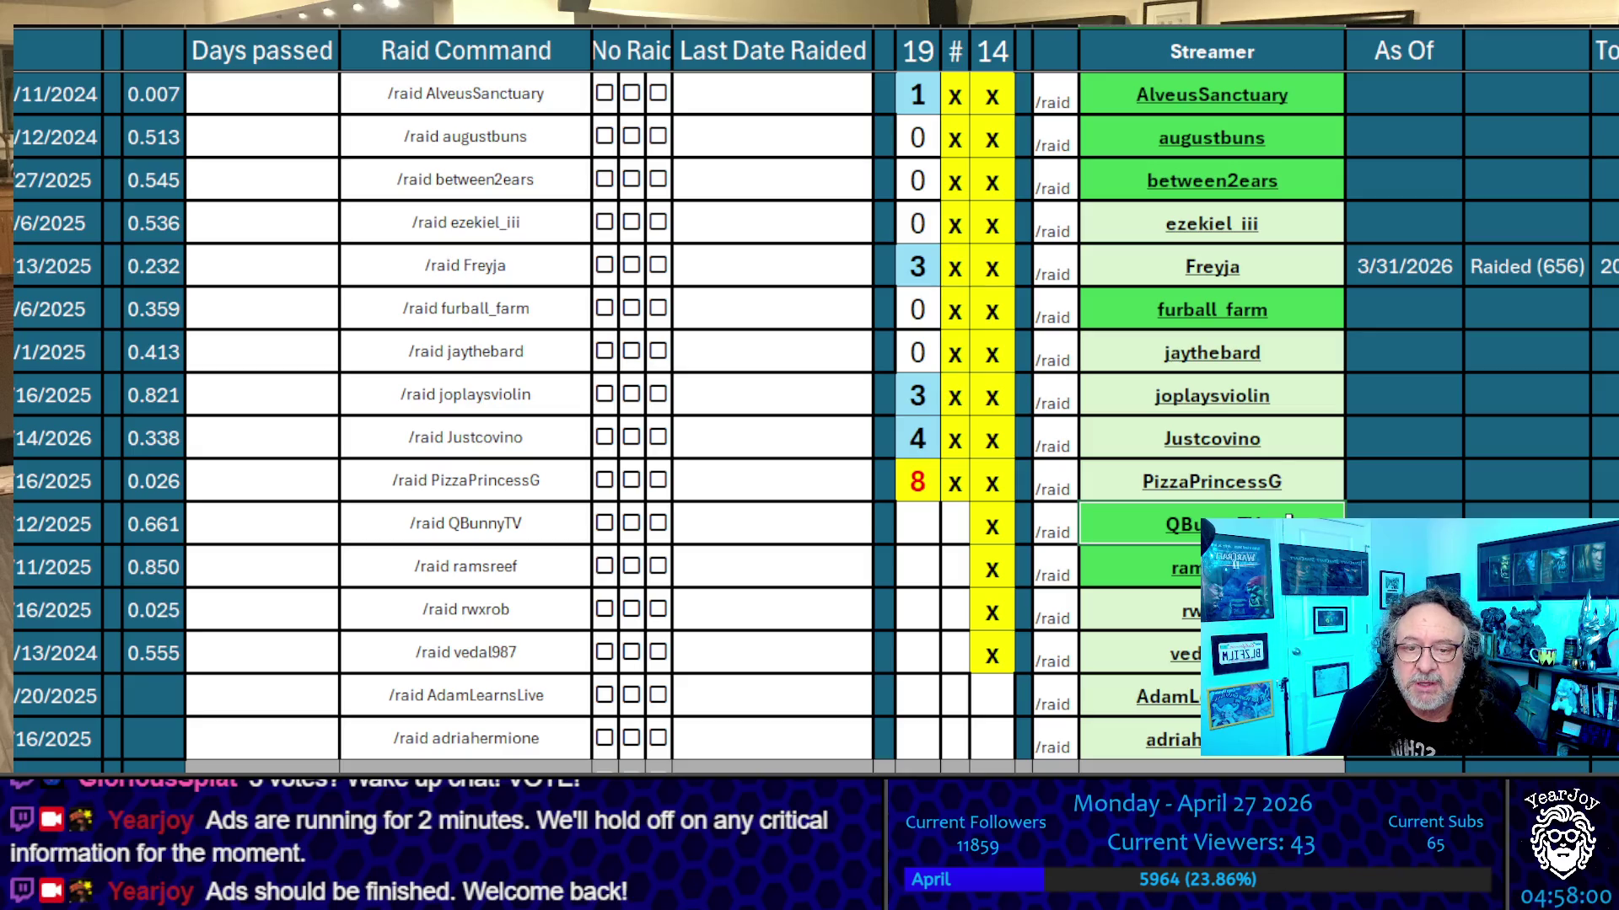
{"action": "key", "text": "ctrl+c"}
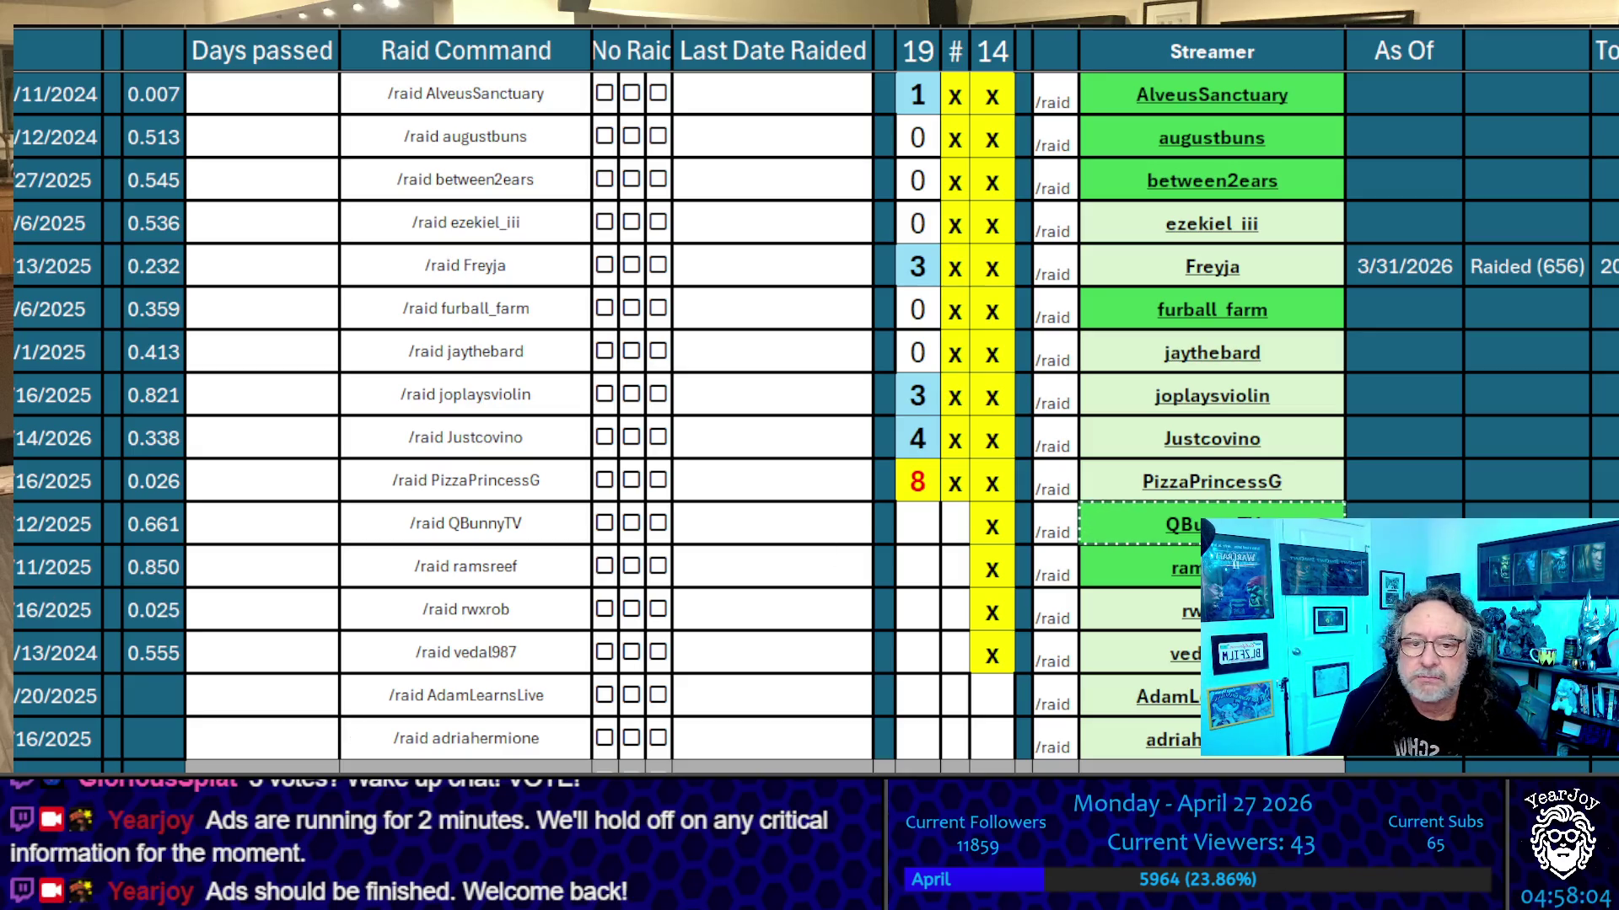
{"action": "key", "text": "Down"}
{"action": "key", "text": "ctrl+c"}
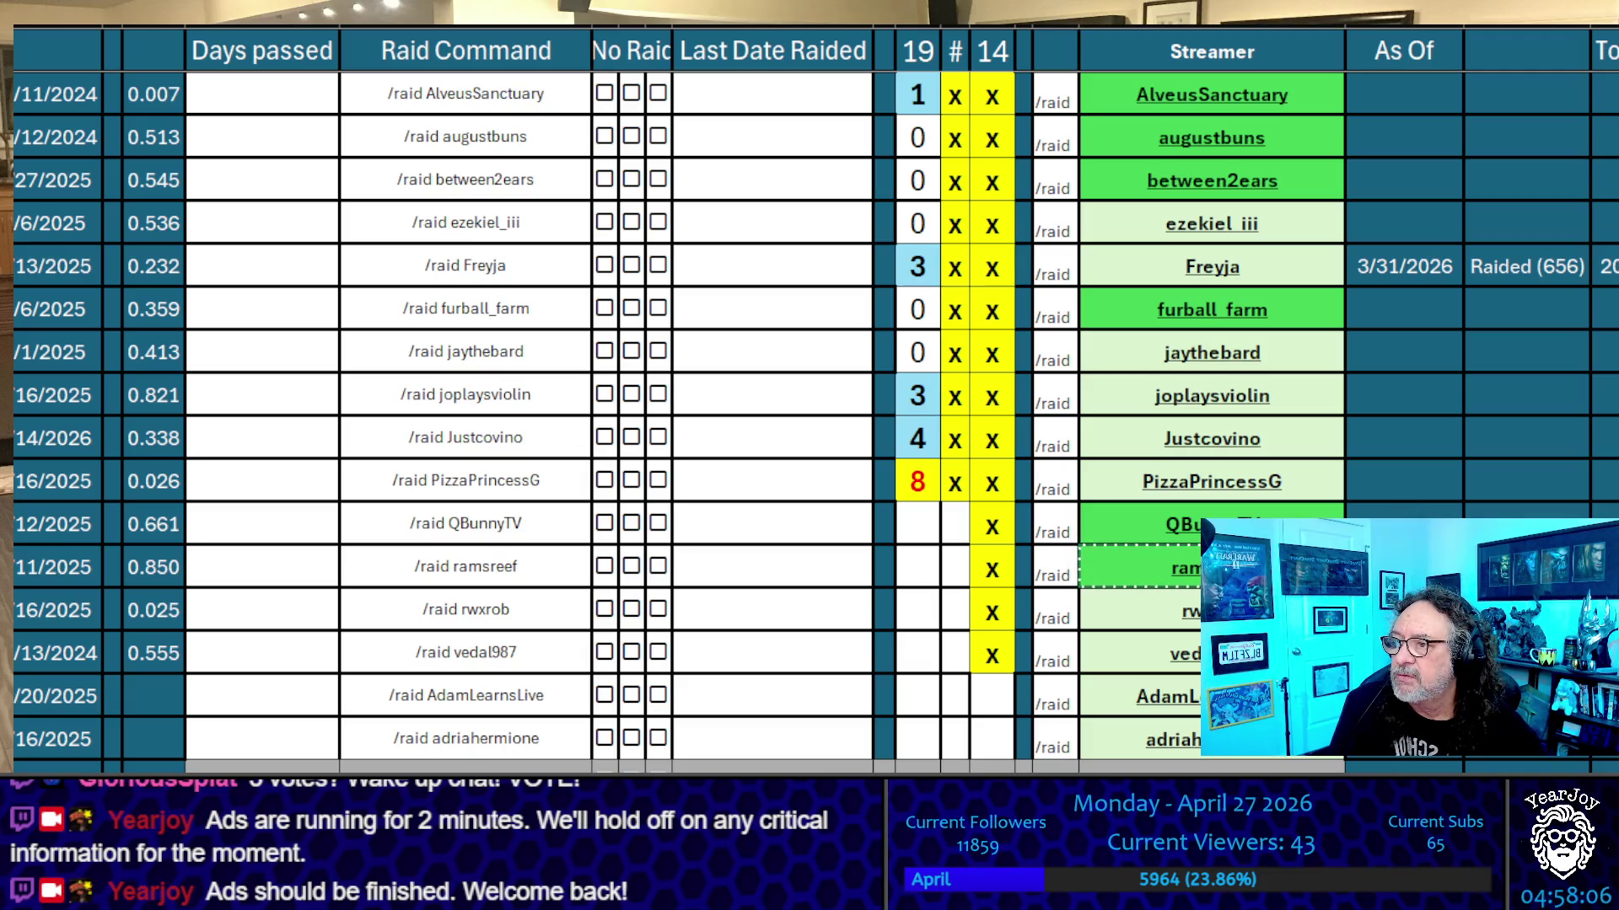
{"action": "key", "text": "Down"}
{"action": "key", "text": "ctrl+c"}
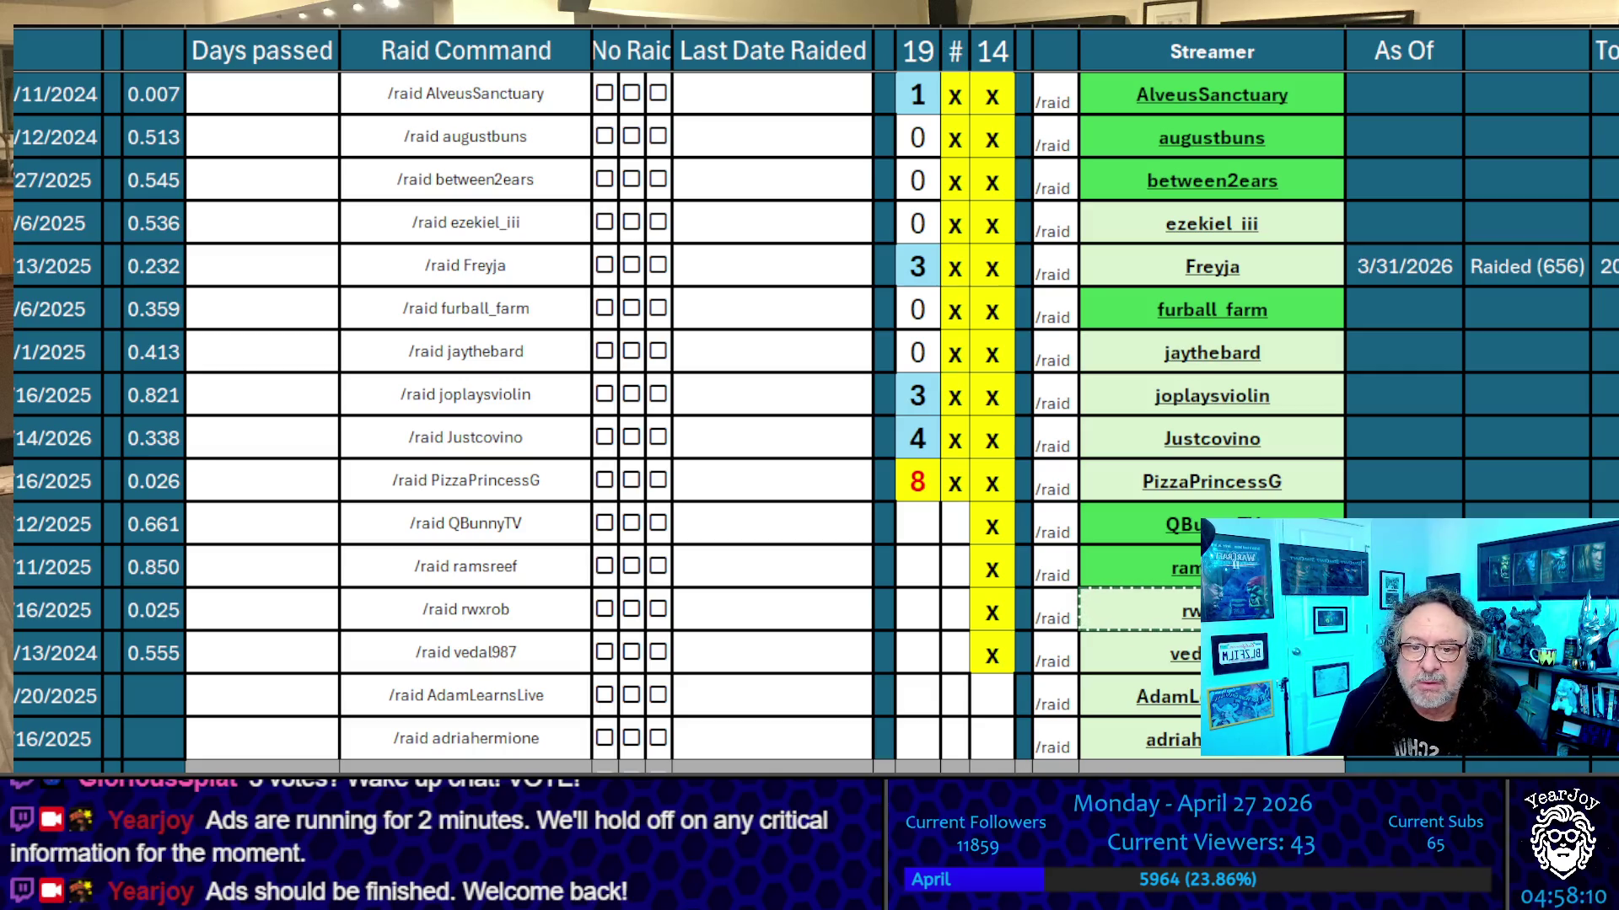
{"action": "key", "text": "Down"}
{"action": "key", "text": "ctrl+c"}
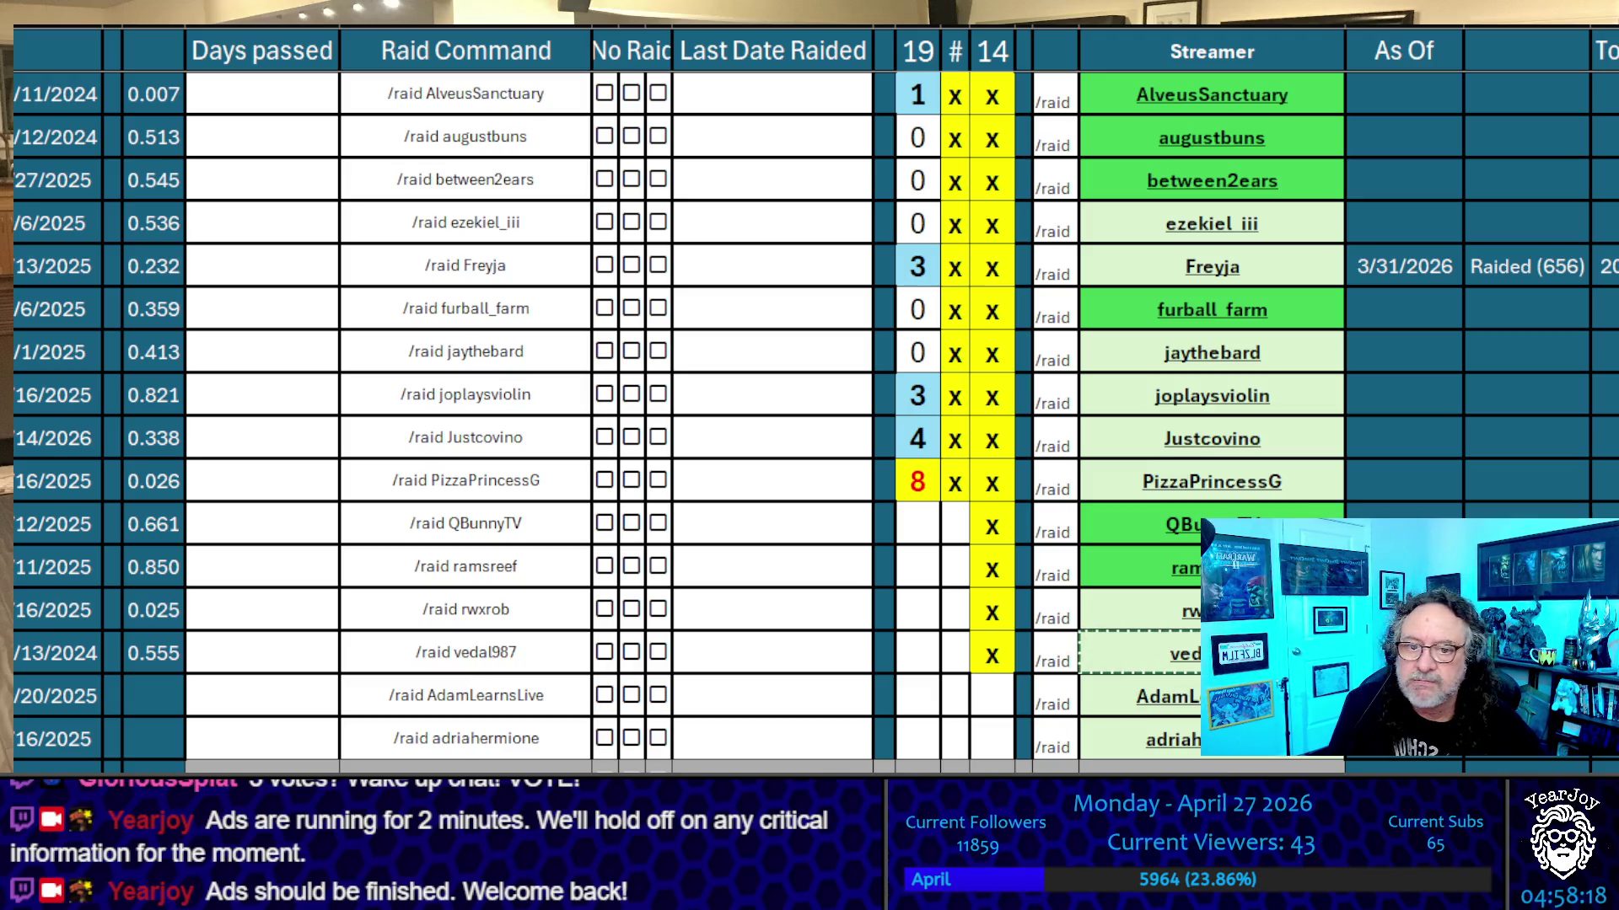
Mark vedal987, rwxrob, ramsreef and QBunnyTV with an x in the # column
{"action": "left_click", "coordinate": [955, 654]}
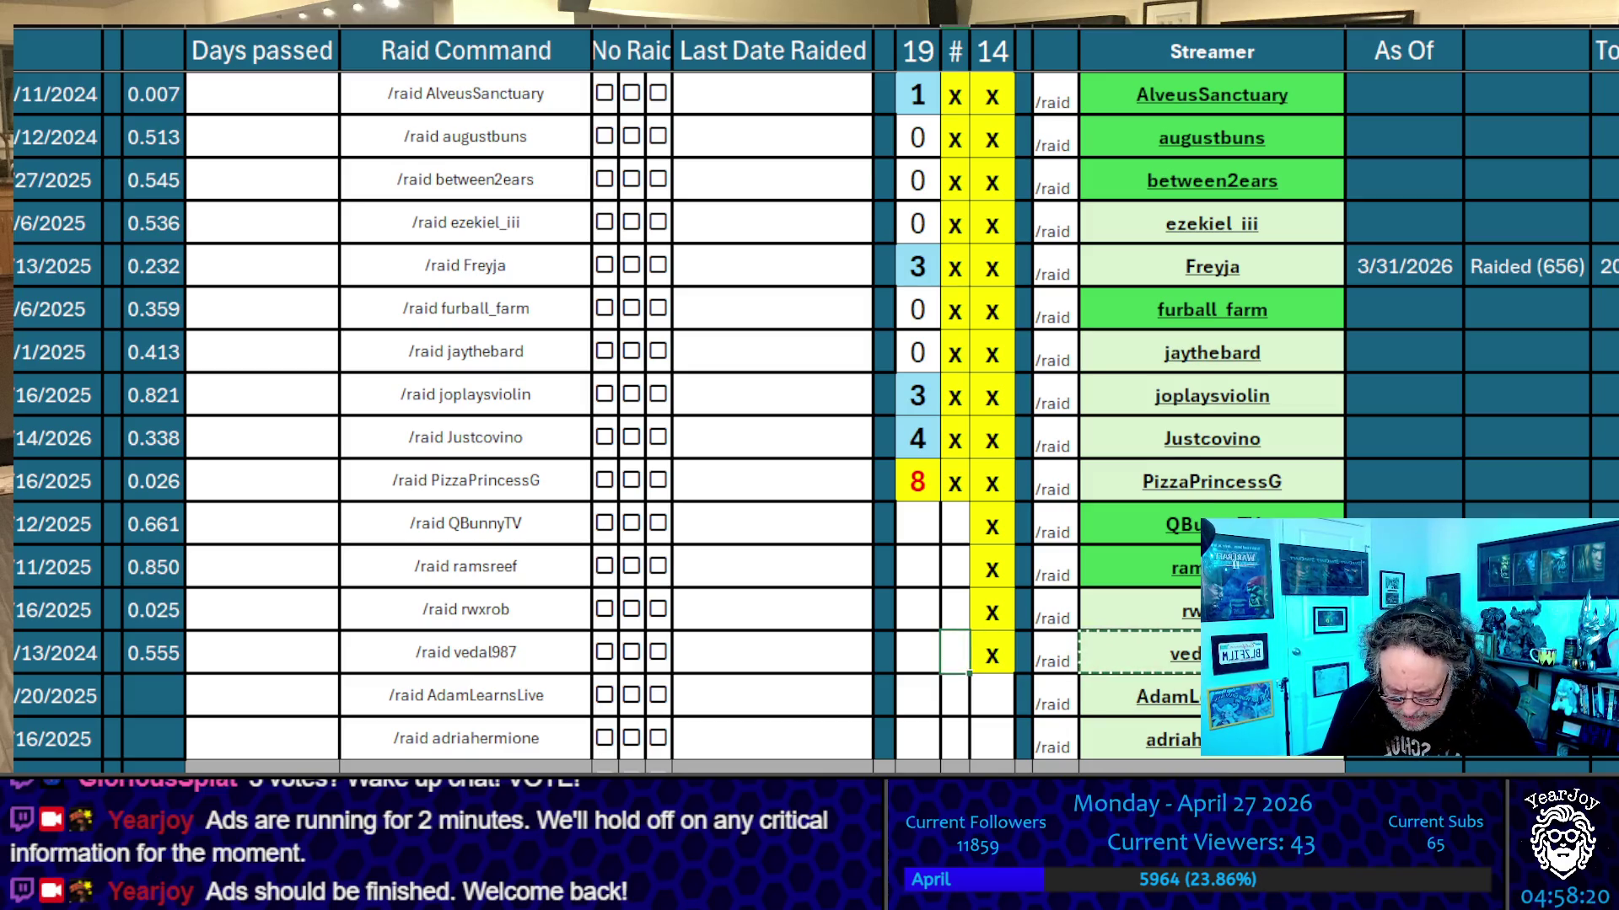
{"action": "key", "text": "x"}
{"action": "key", "text": "Up"}
{"action": "key", "text": "x"}
Enter 0 tallies for QBunnyTV, ramsreef, rwxrob and vedal987
{"action": "key", "text": "Up"}
{"action": "key", "text": "x"}
{"action": "key", "text": "Up"}
{"action": "key", "text": "x"}
{"action": "key", "text": "Left"}
{"action": "key", "text": "Down"}
{"action": "type", "text": "0"}
{"action": "key", "text": "Down"}
{"action": "type", "text": "0"}
{"action": "key", "text": "Down"}
{"action": "type", "text": "0"}
{"action": "key", "text": "Down"}
{"action": "type", "text": "0"}
{"action": "key", "text": "Up"}
{"action": "left_click", "coordinate": [917, 567]}
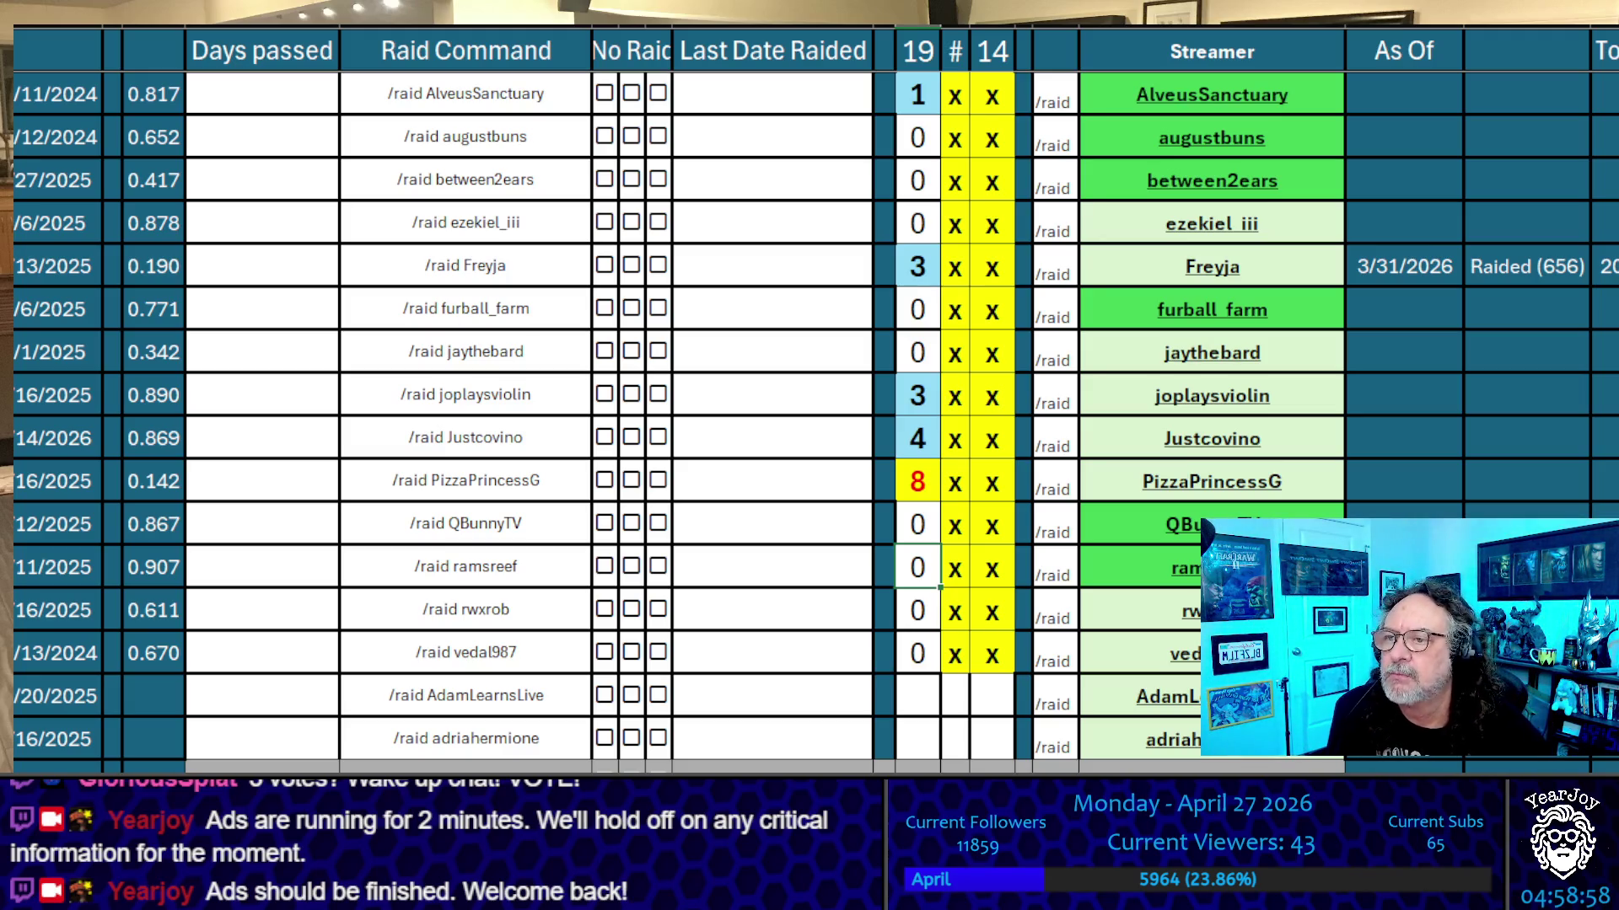
Raise vedal987's tally to 1, then 2, then 3
{"action": "left_click", "coordinate": [910, 658]}
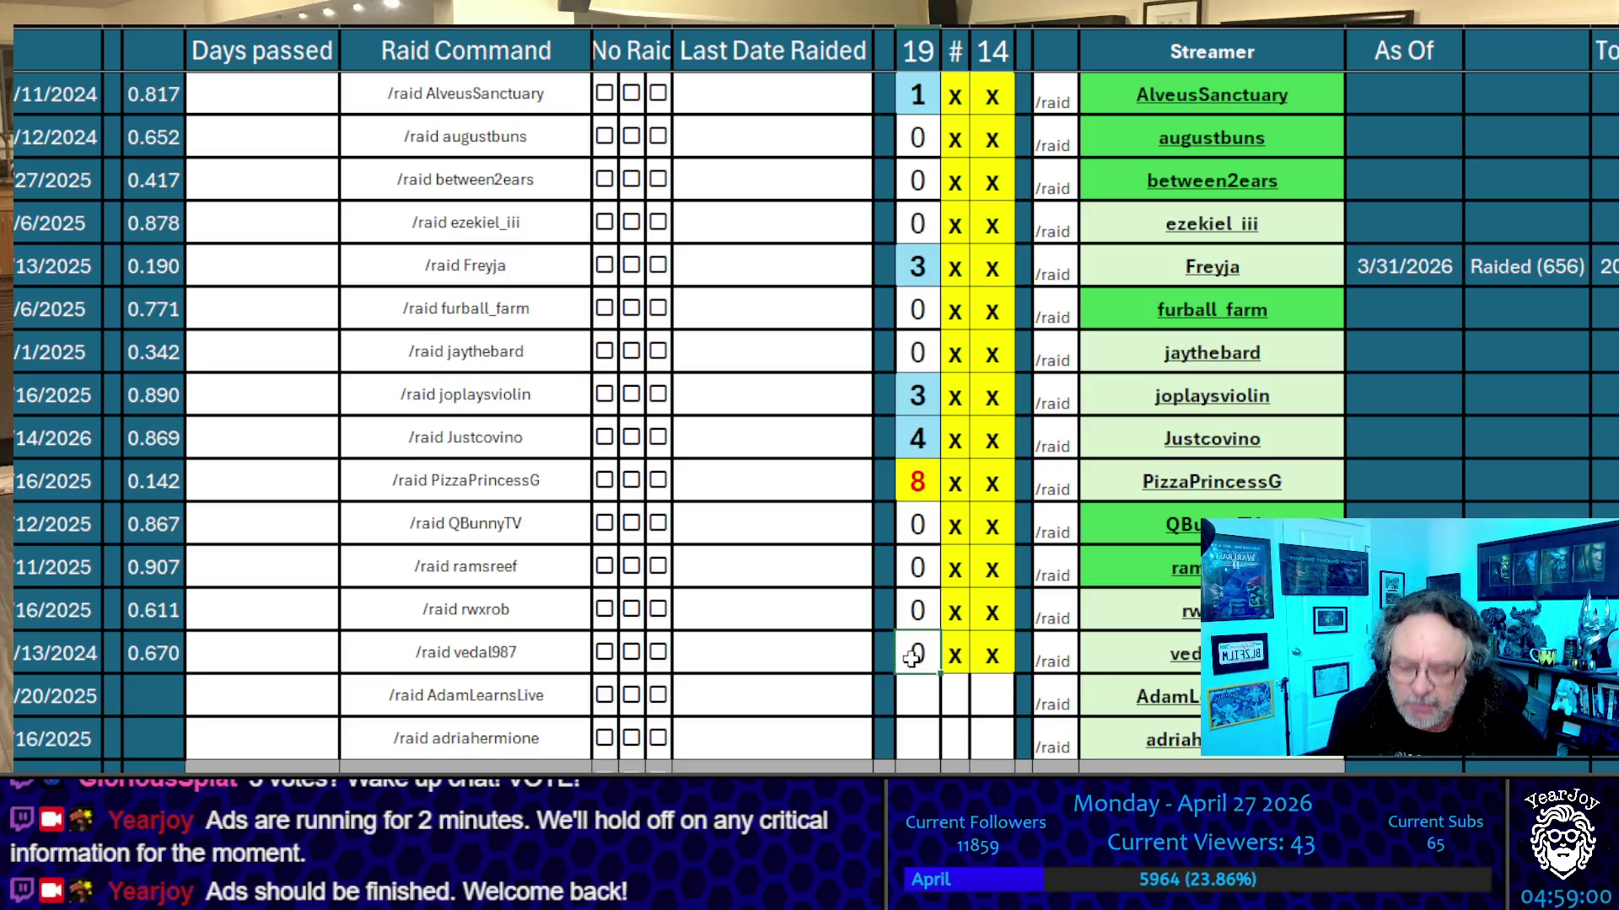
{"action": "type", "text": "1"}
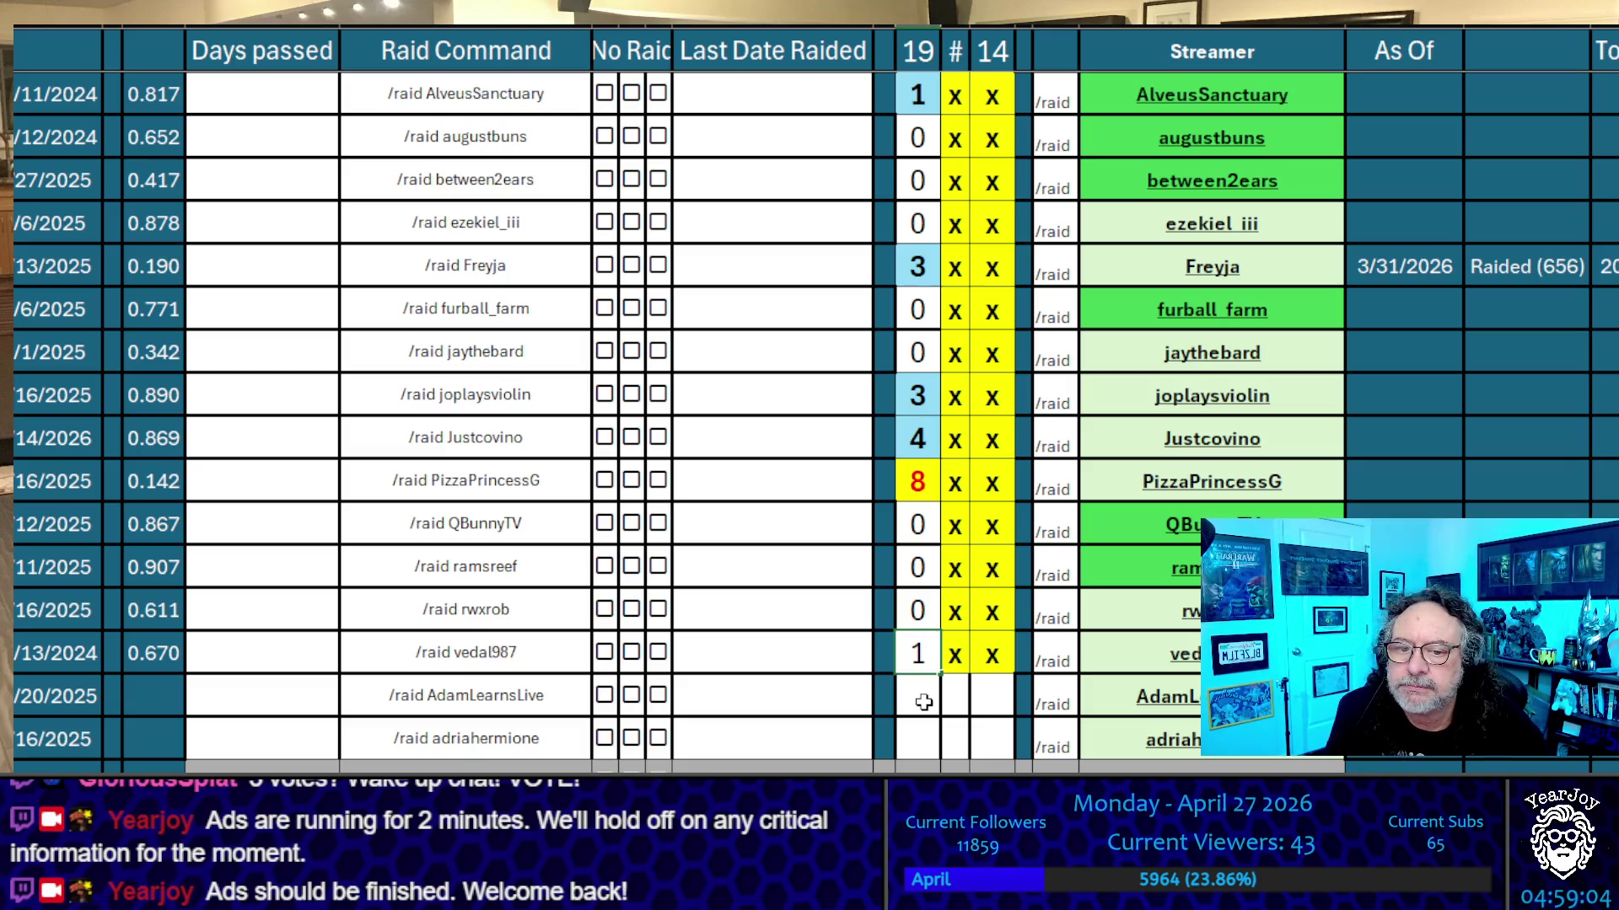
{"action": "key", "text": "Return"}
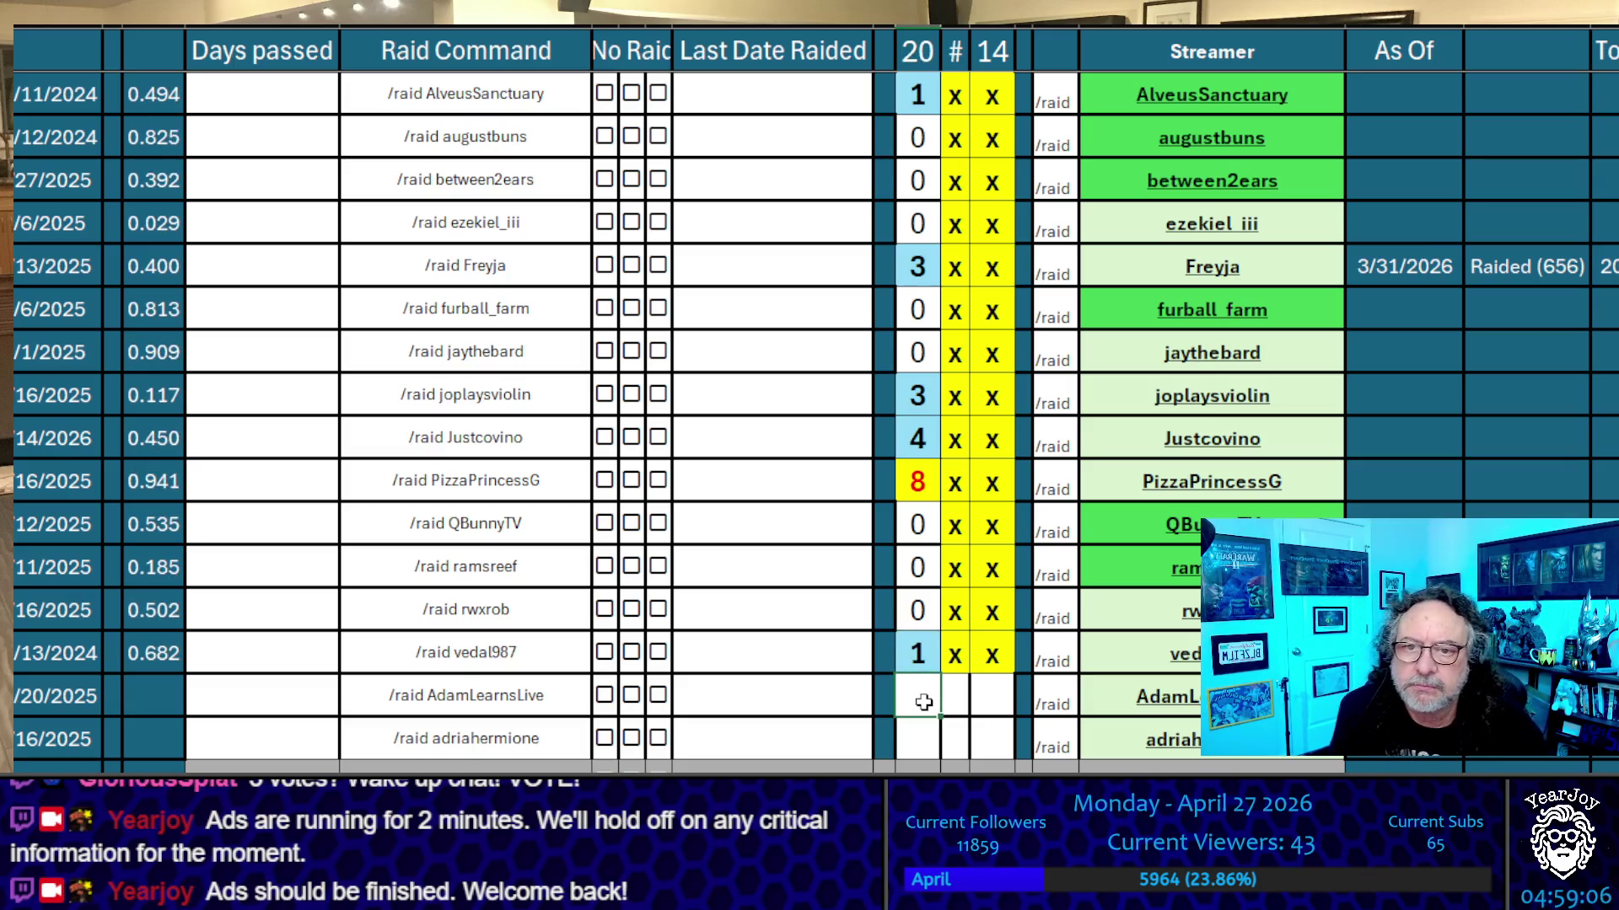
{"action": "key", "text": "Up"}
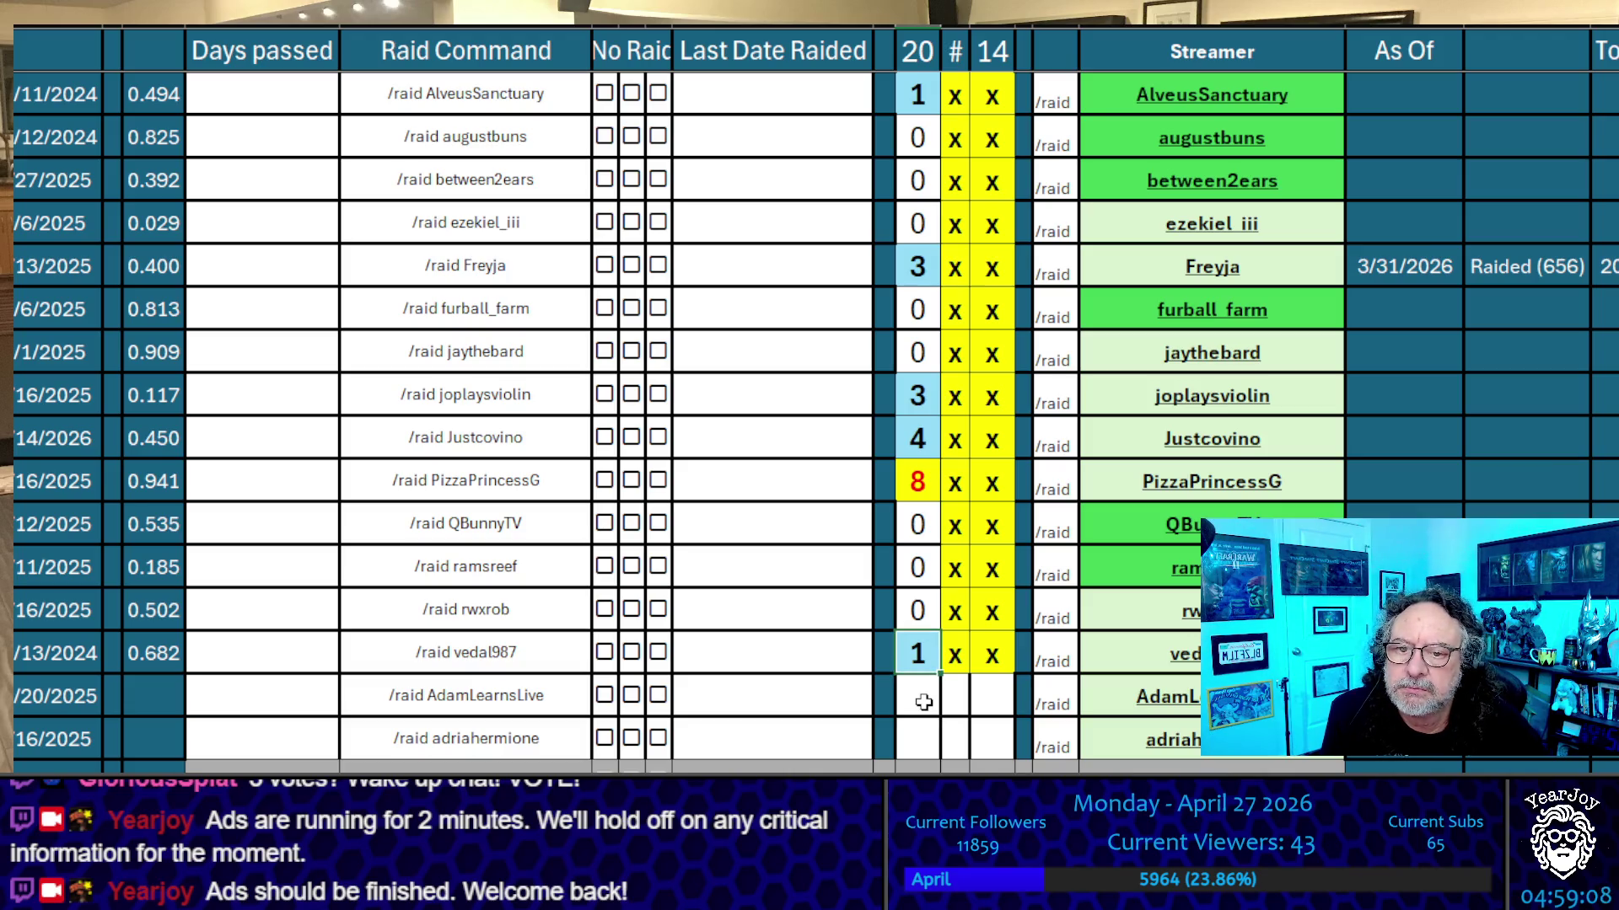
{"action": "type", "text": "2"}
{"action": "key", "text": "Return"}
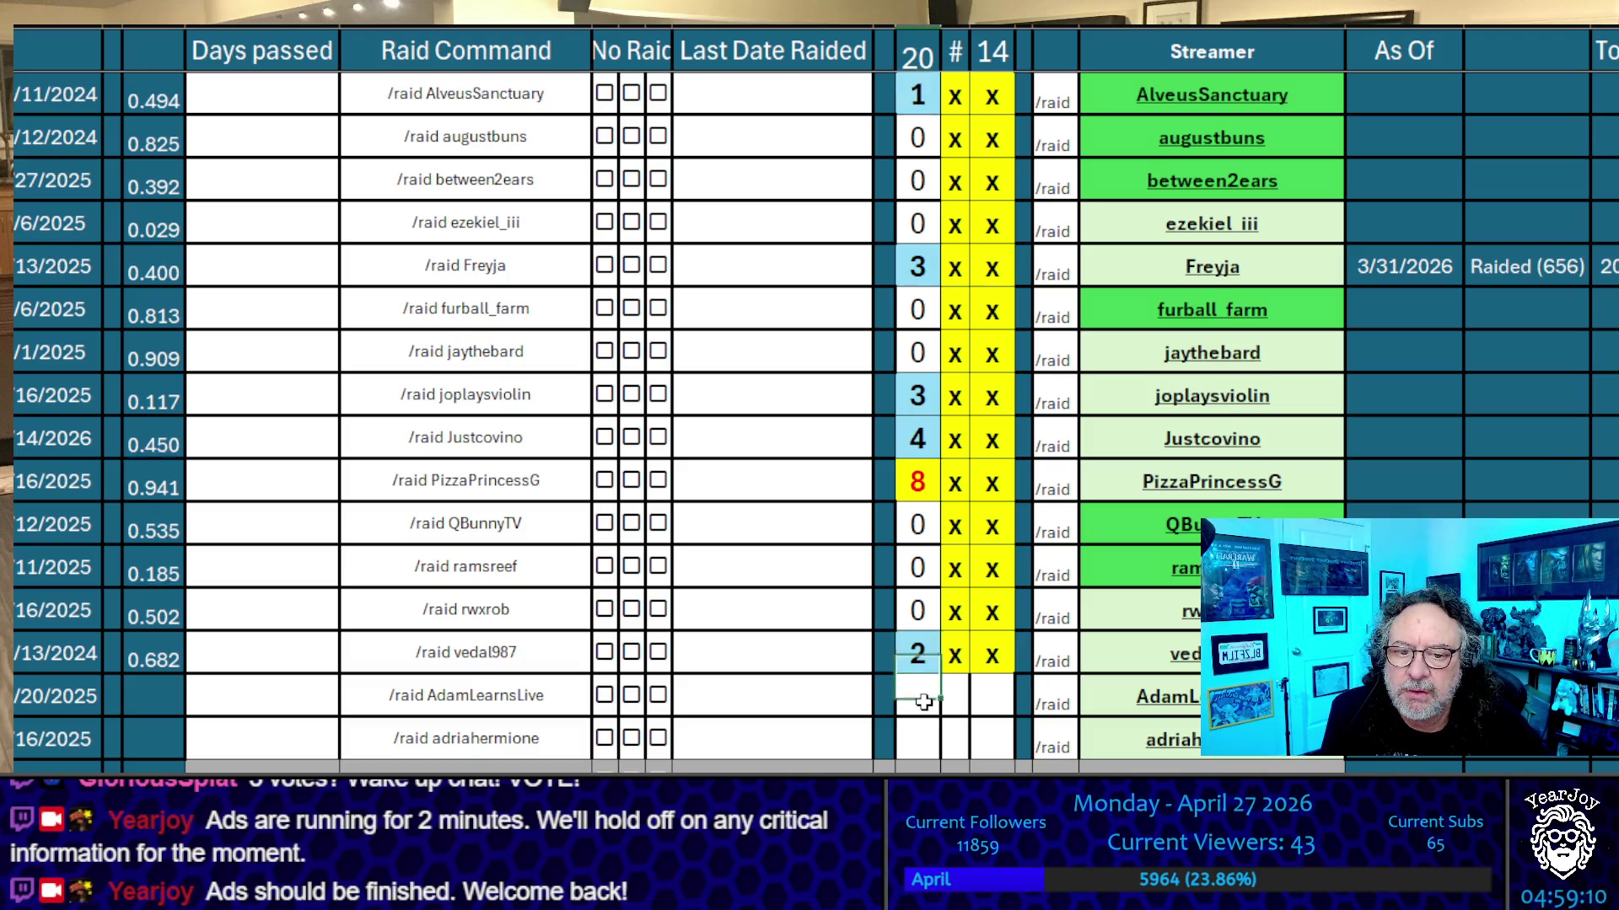
{"action": "key", "text": "Up"}
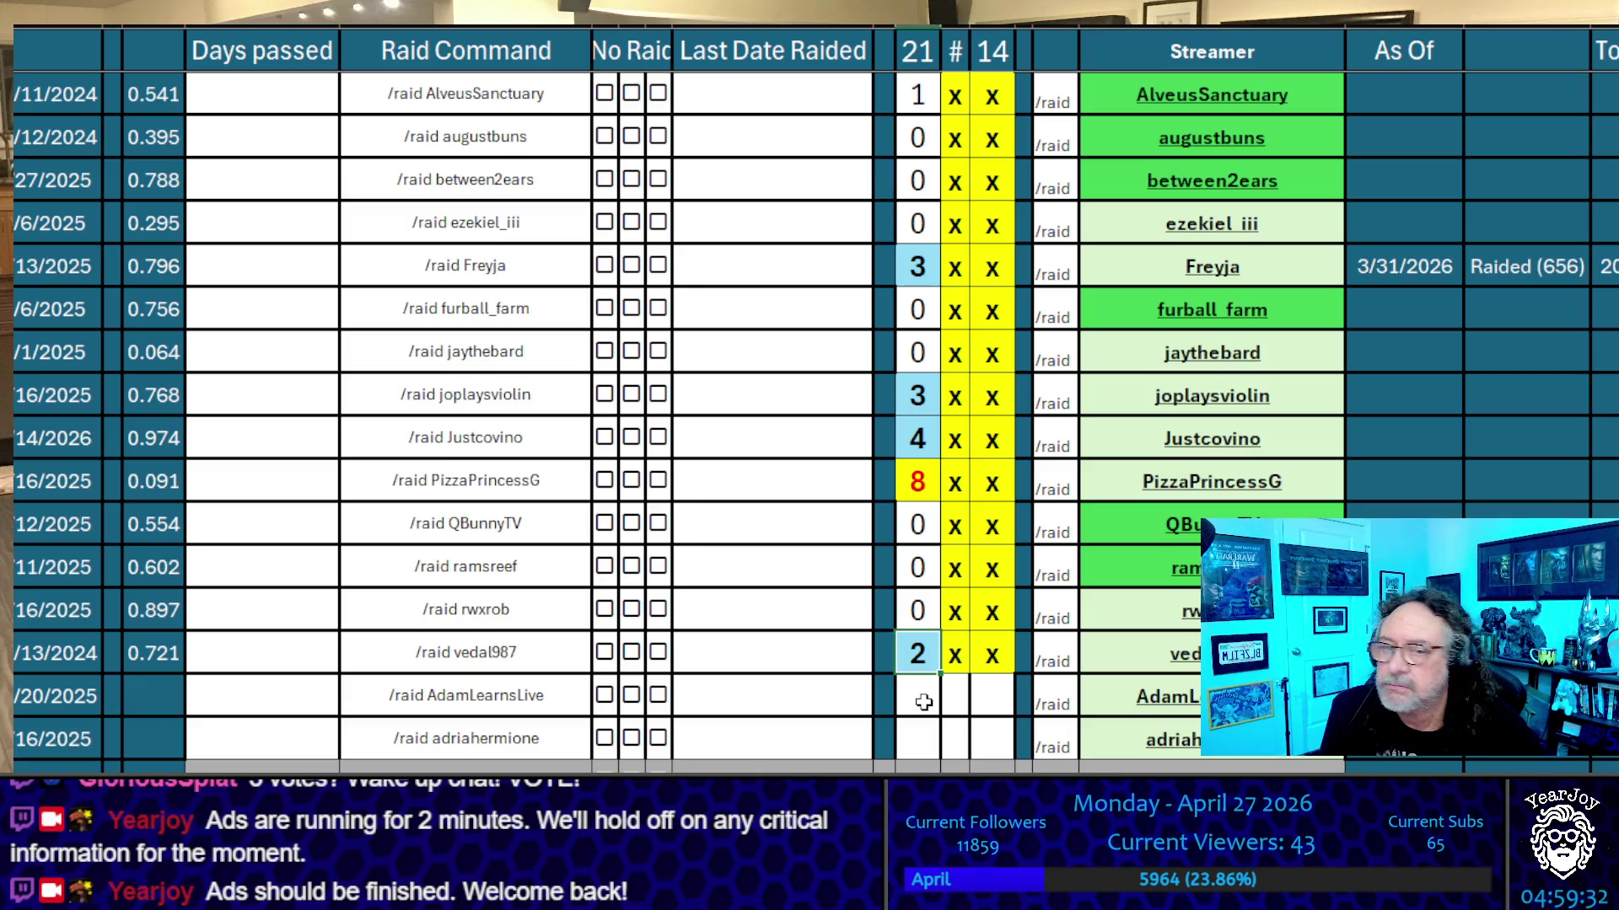
{"action": "left_click", "coordinate": [924, 703]}
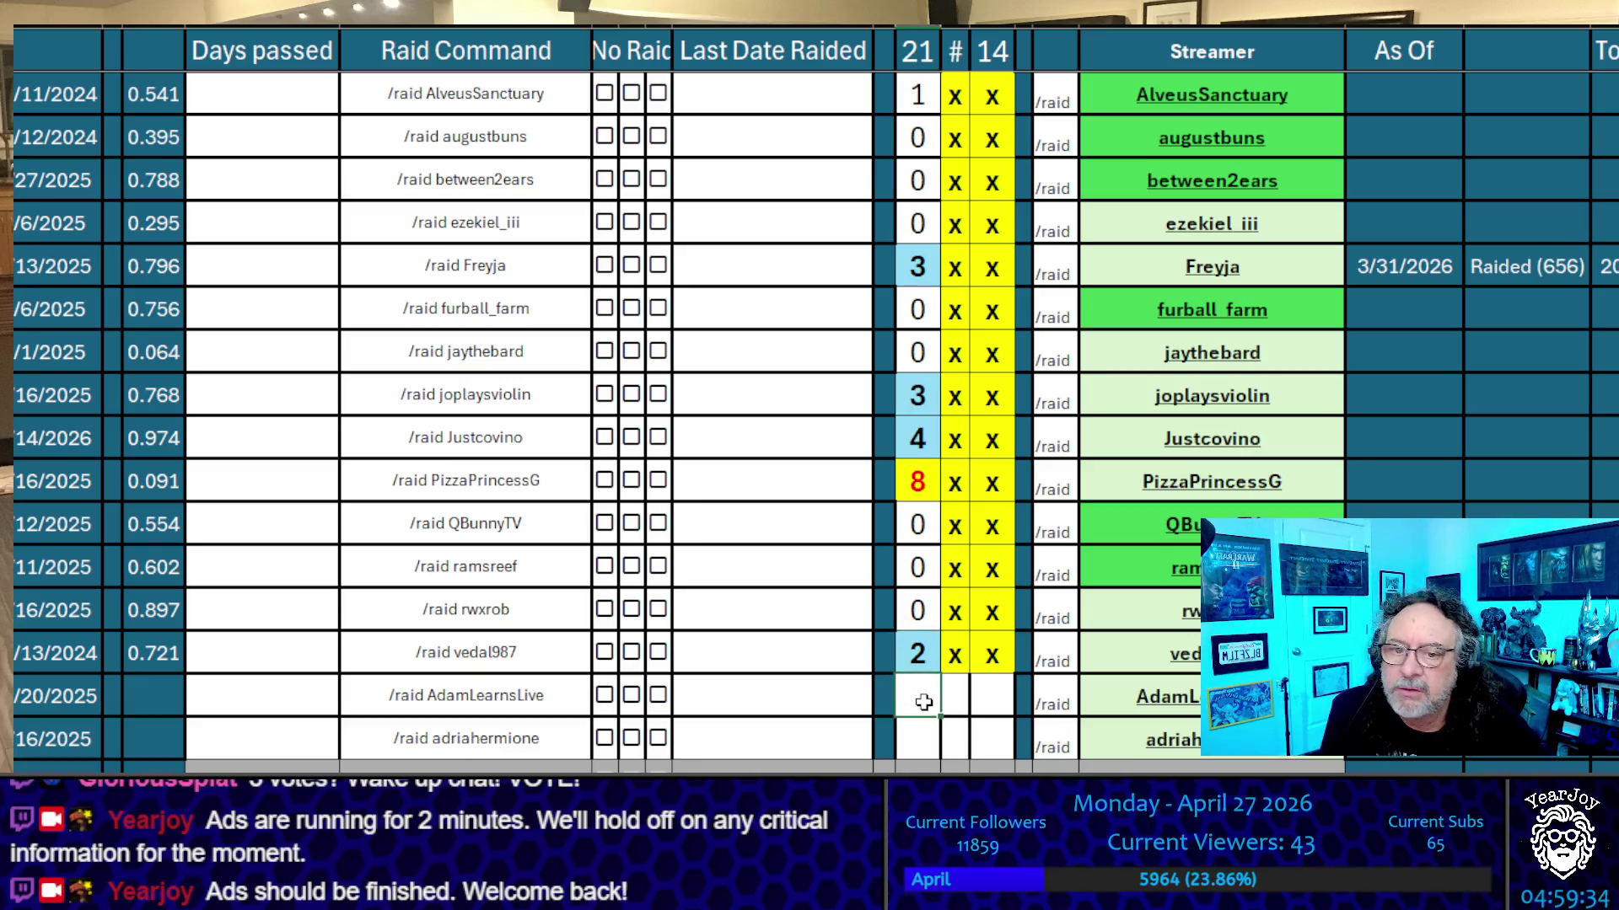
{"action": "key", "text": "Up"}
{"action": "key", "text": "Up"}
{"action": "key", "text": "Up"}
{"action": "key", "text": "Down"}
{"action": "key", "text": "Down"}
{"action": "key", "text": "Down"}
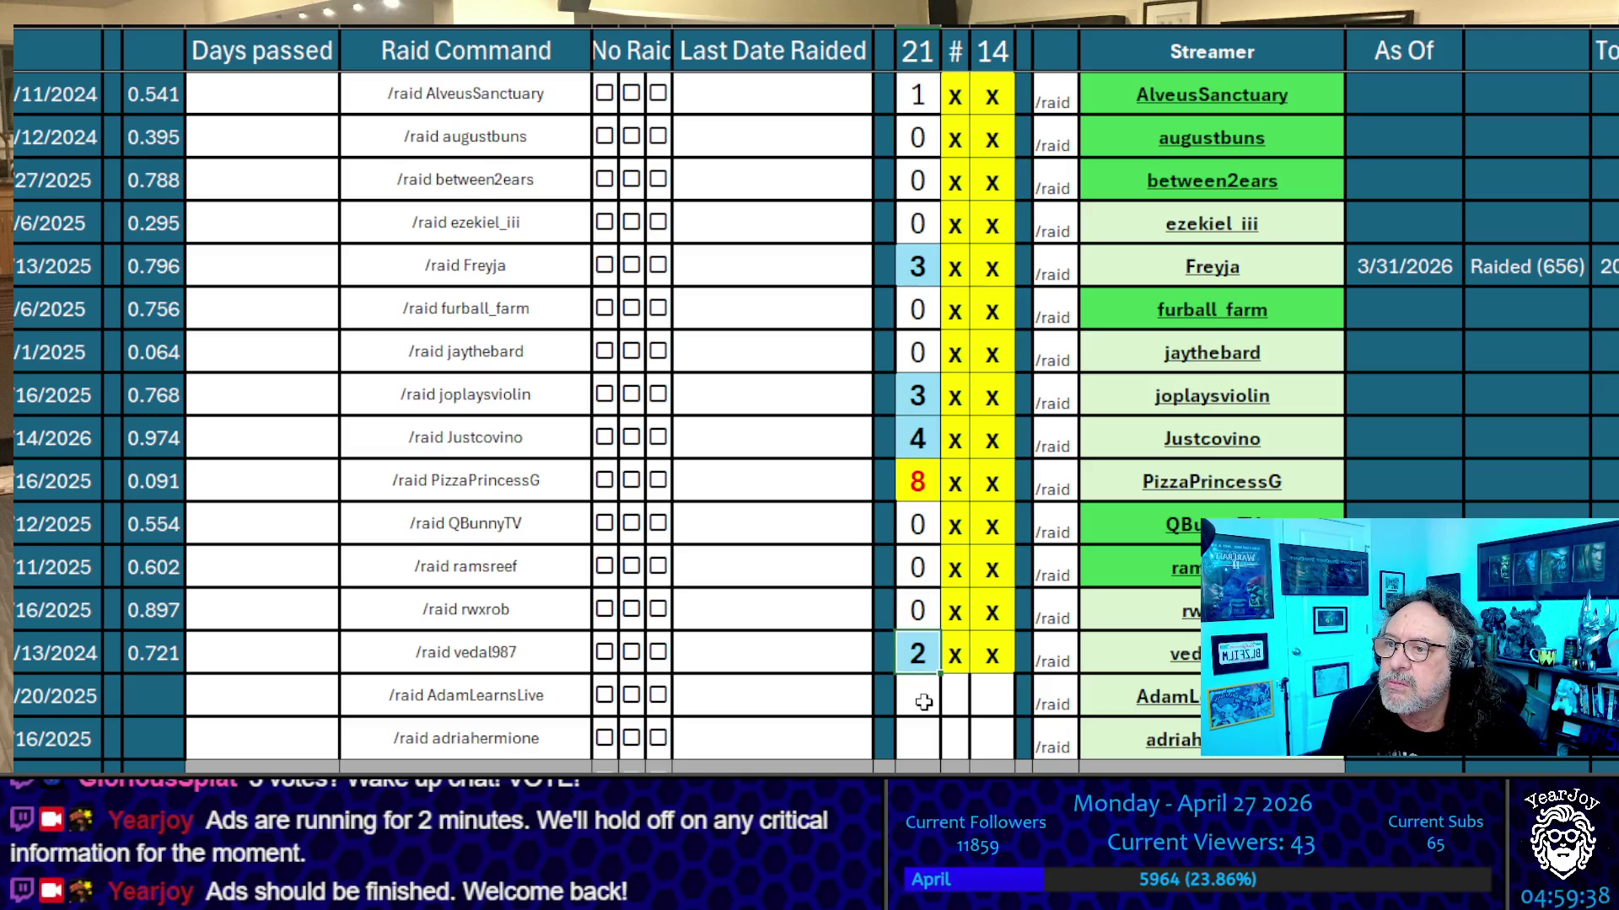
{"action": "type", "text": "3"}
{"action": "key", "text": "Up"}
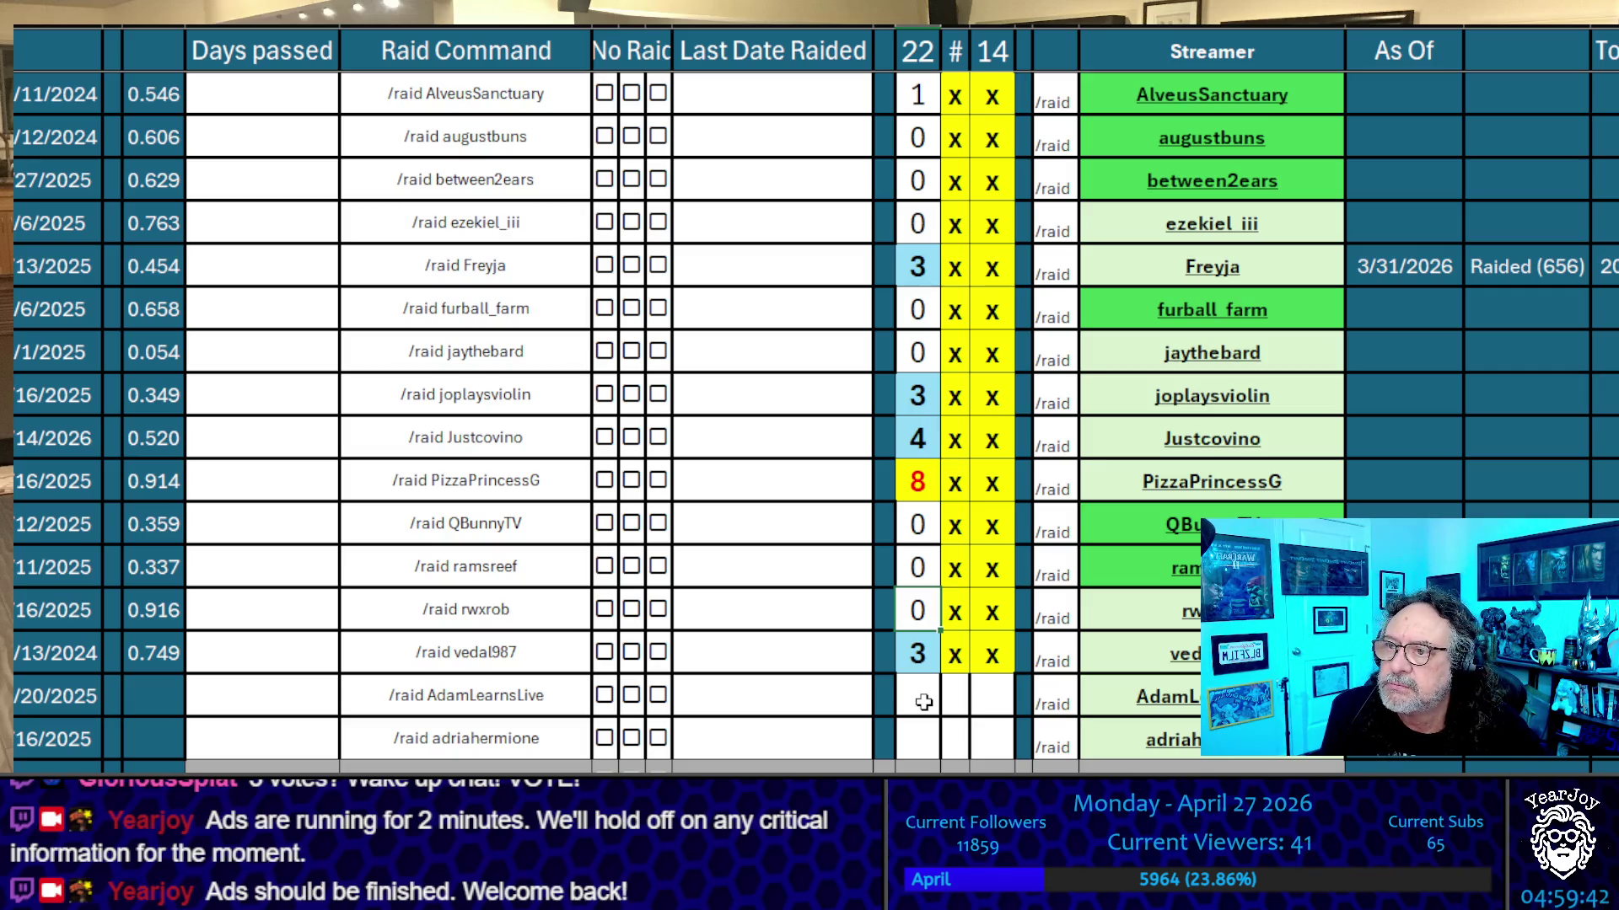
Check the tally column values from Freyja down to rwxrob
{"action": "key", "text": "Up"}
{"action": "key", "text": "Up"}
{"action": "key", "text": "Up"}
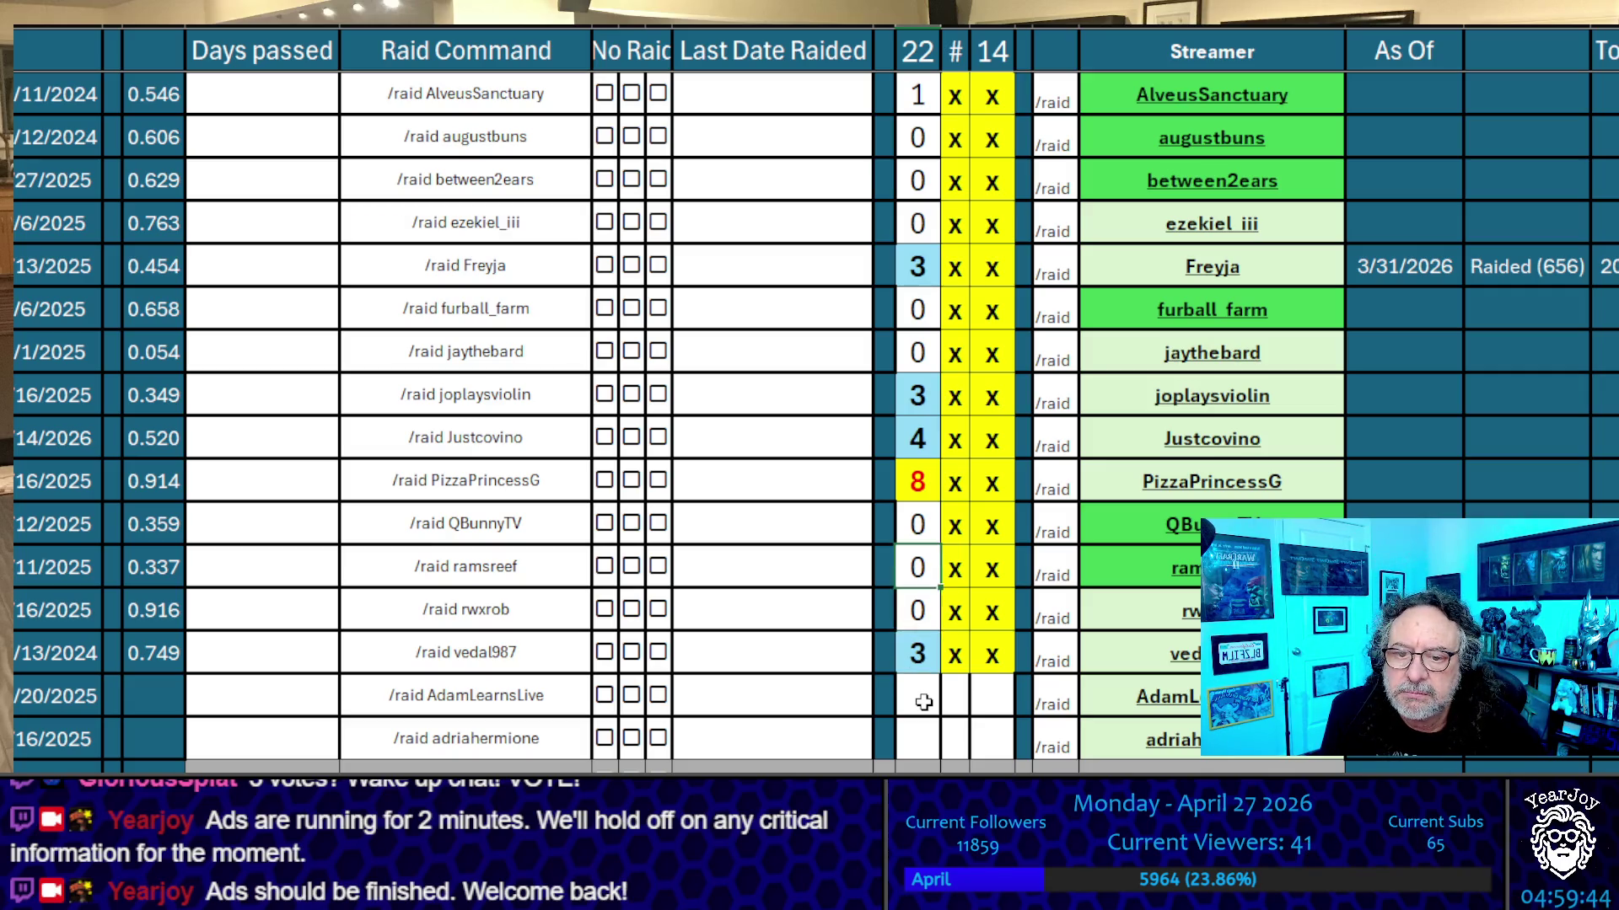
{"action": "key", "text": "Up"}
{"action": "key", "text": "Up"}
{"action": "key", "text": "Up"}
{"action": "key", "text": "Down"}
{"action": "key", "text": "Down"}
{"action": "key", "text": "Down"}
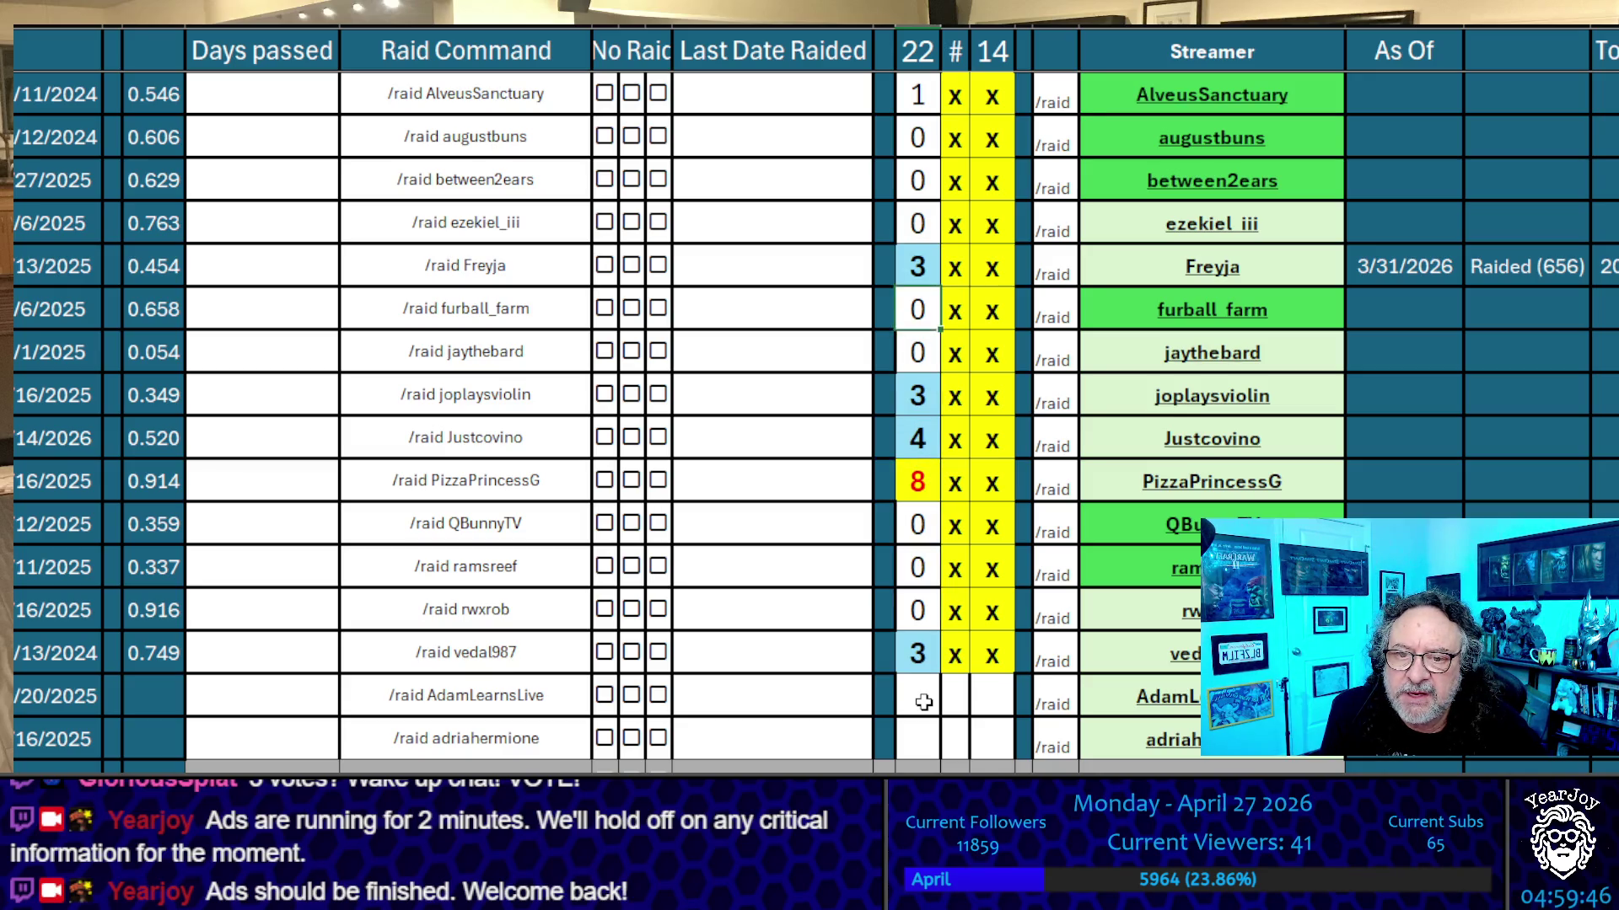
{"action": "key", "text": "Down"}
{"action": "key", "text": "Down"}
{"action": "key", "text": "Down"}
{"action": "key", "text": "Up"}
{"action": "key", "text": "Up"}
{"action": "key", "text": "Up"}
{"action": "key", "text": "Up"}
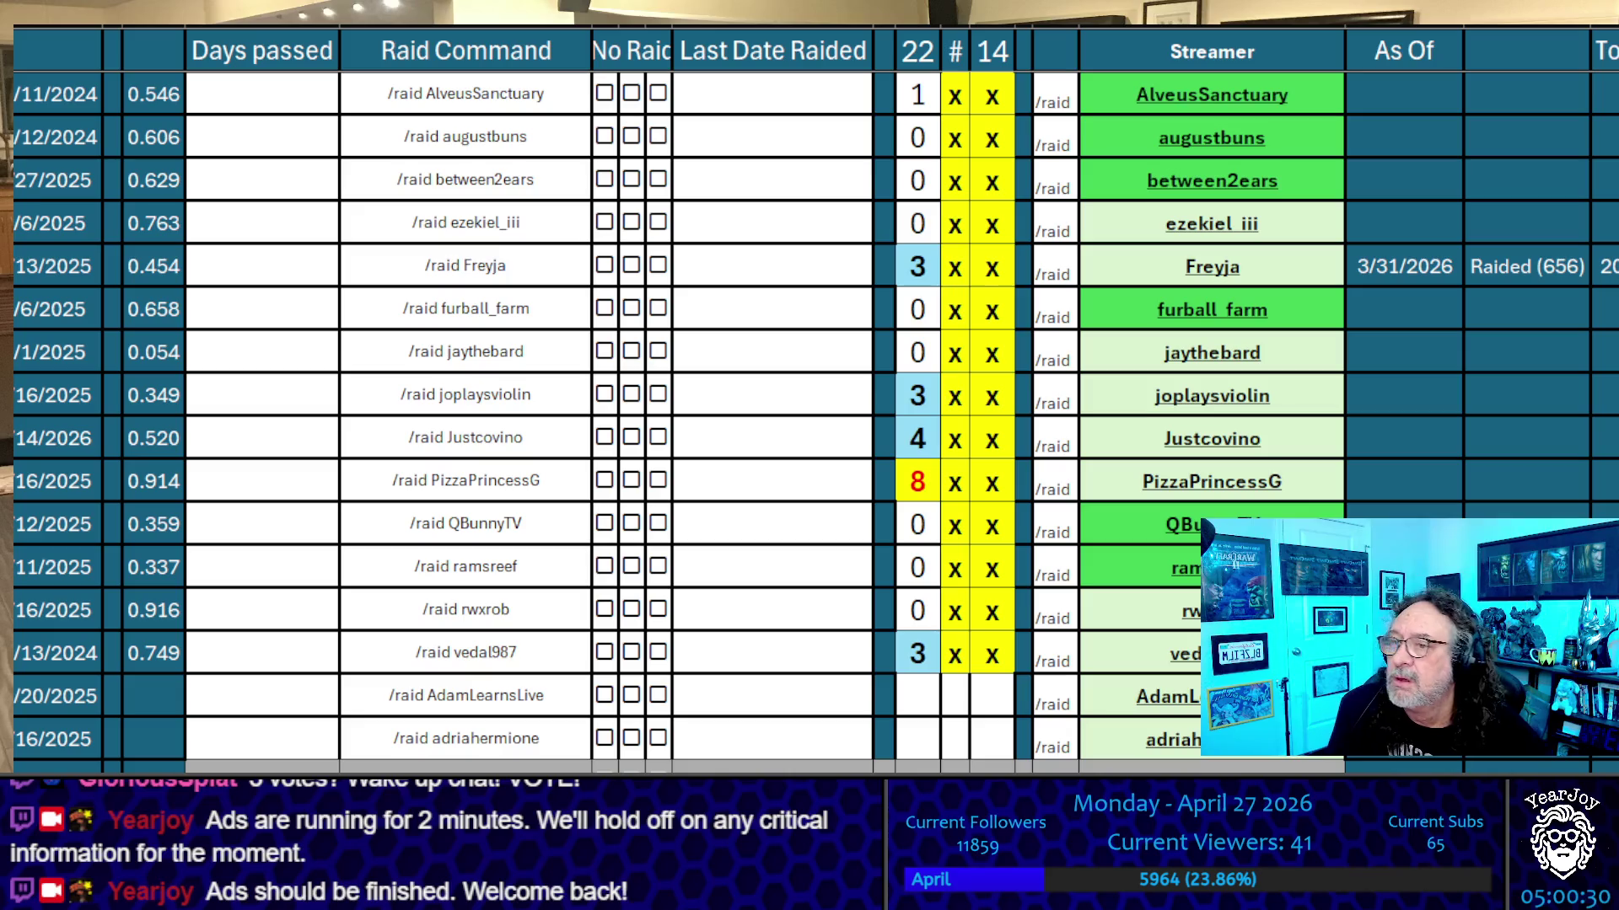
Copy the PizzaPrincessG, Justcovino, Freyja and joplaysviolin streamer names in turn
{"action": "left_click", "coordinate": [1338, 490]}
{"action": "key", "text": "ctrl+c"}
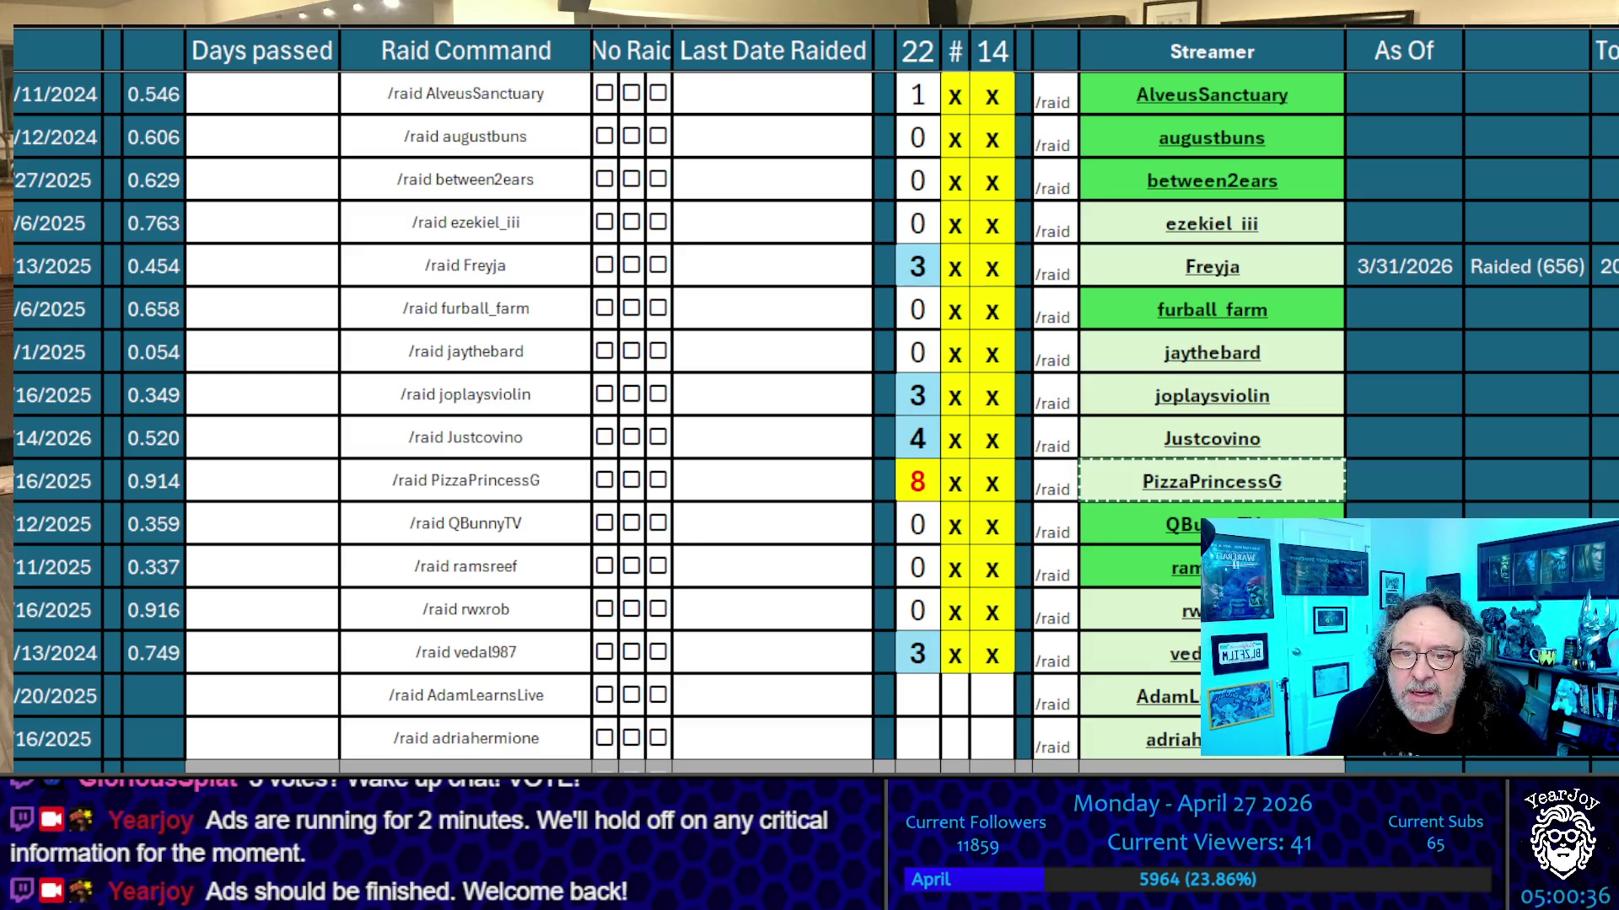
{"action": "left_click", "coordinate": [1321, 443]}
{"action": "key", "text": "ctrl+c"}
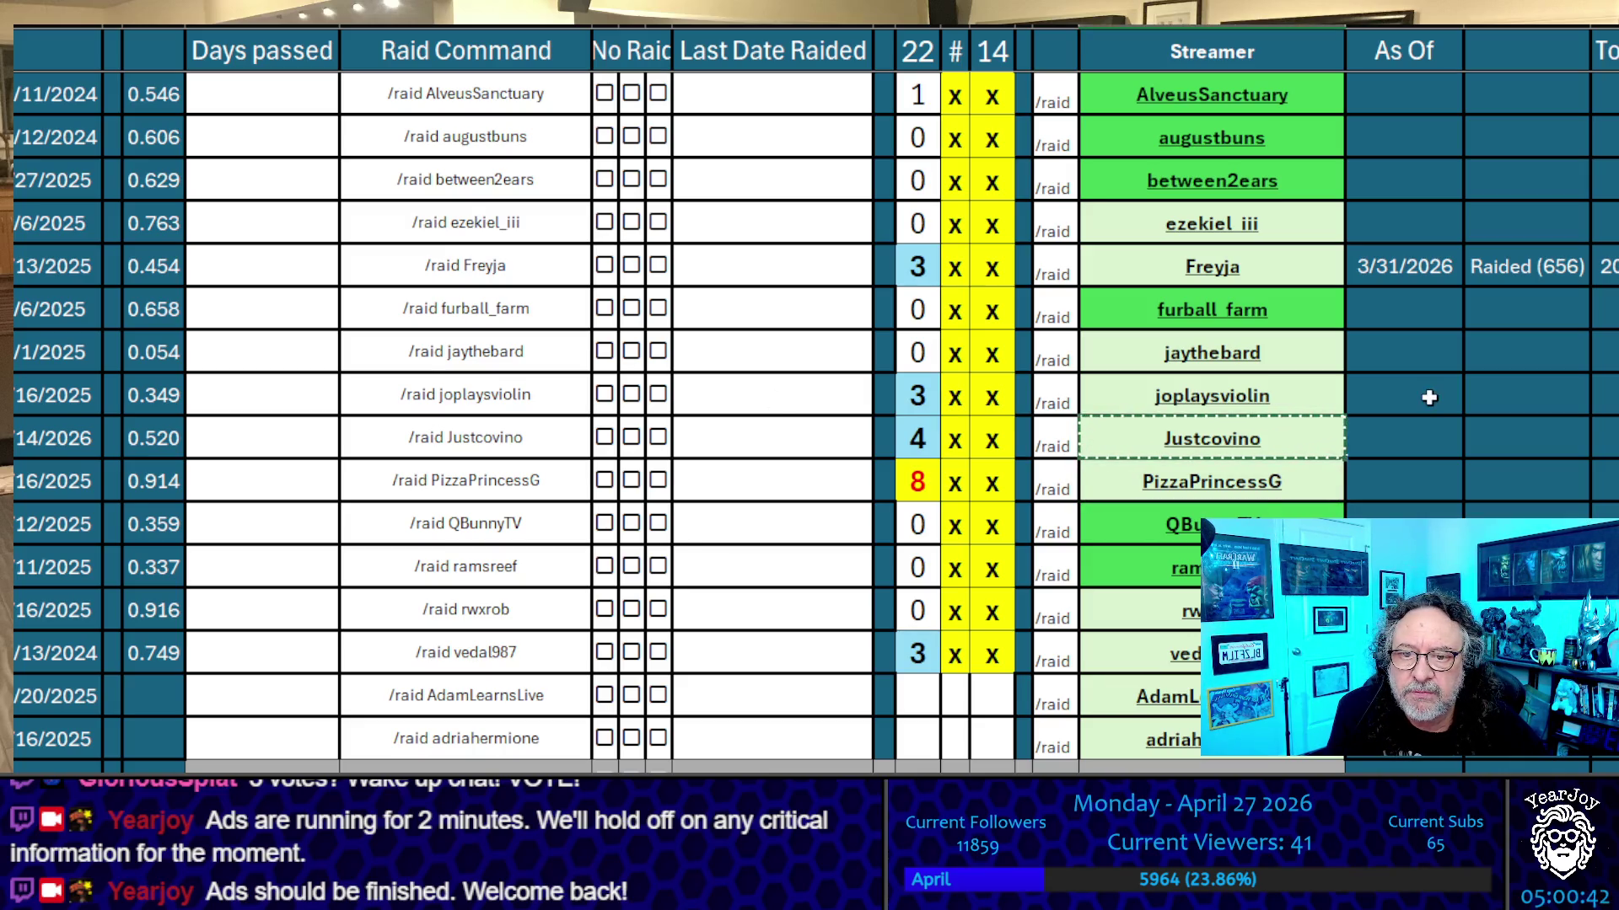
{"action": "left_click", "coordinate": [1325, 251]}
{"action": "key", "text": "ctrl+c"}
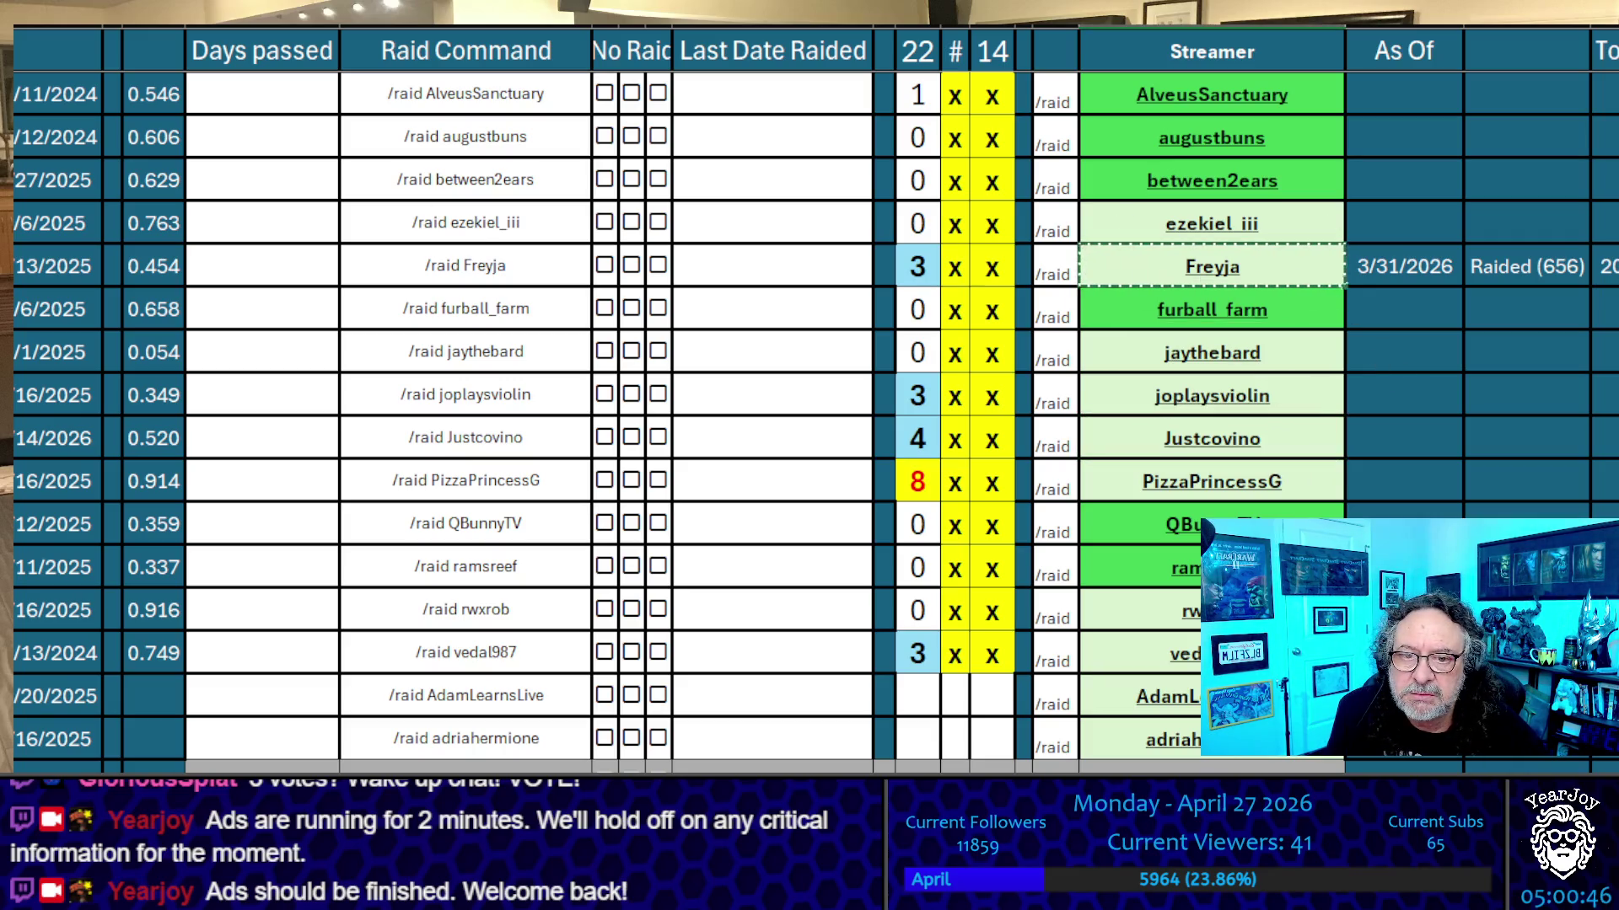
{"action": "left_click", "coordinate": [1308, 402]}
{"action": "key", "text": "ctrl+c"}
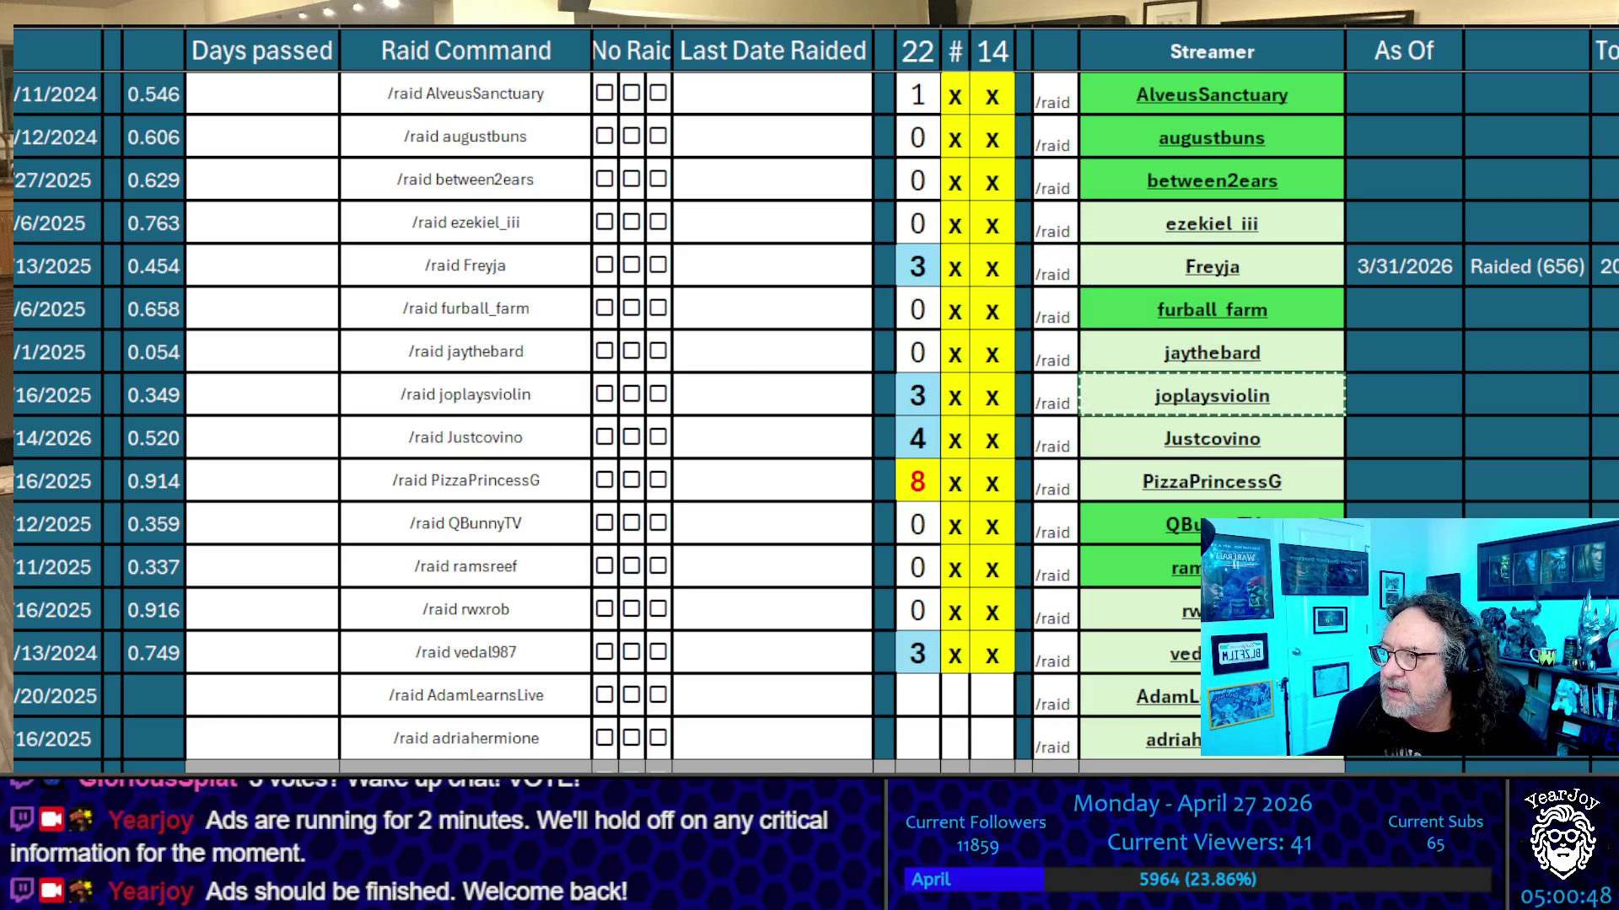
Copy the vedal987 streamer name, then the whole 22 tally column
{"action": "left_click", "coordinate": [1138, 653]}
{"action": "key", "text": "ctrl+c"}
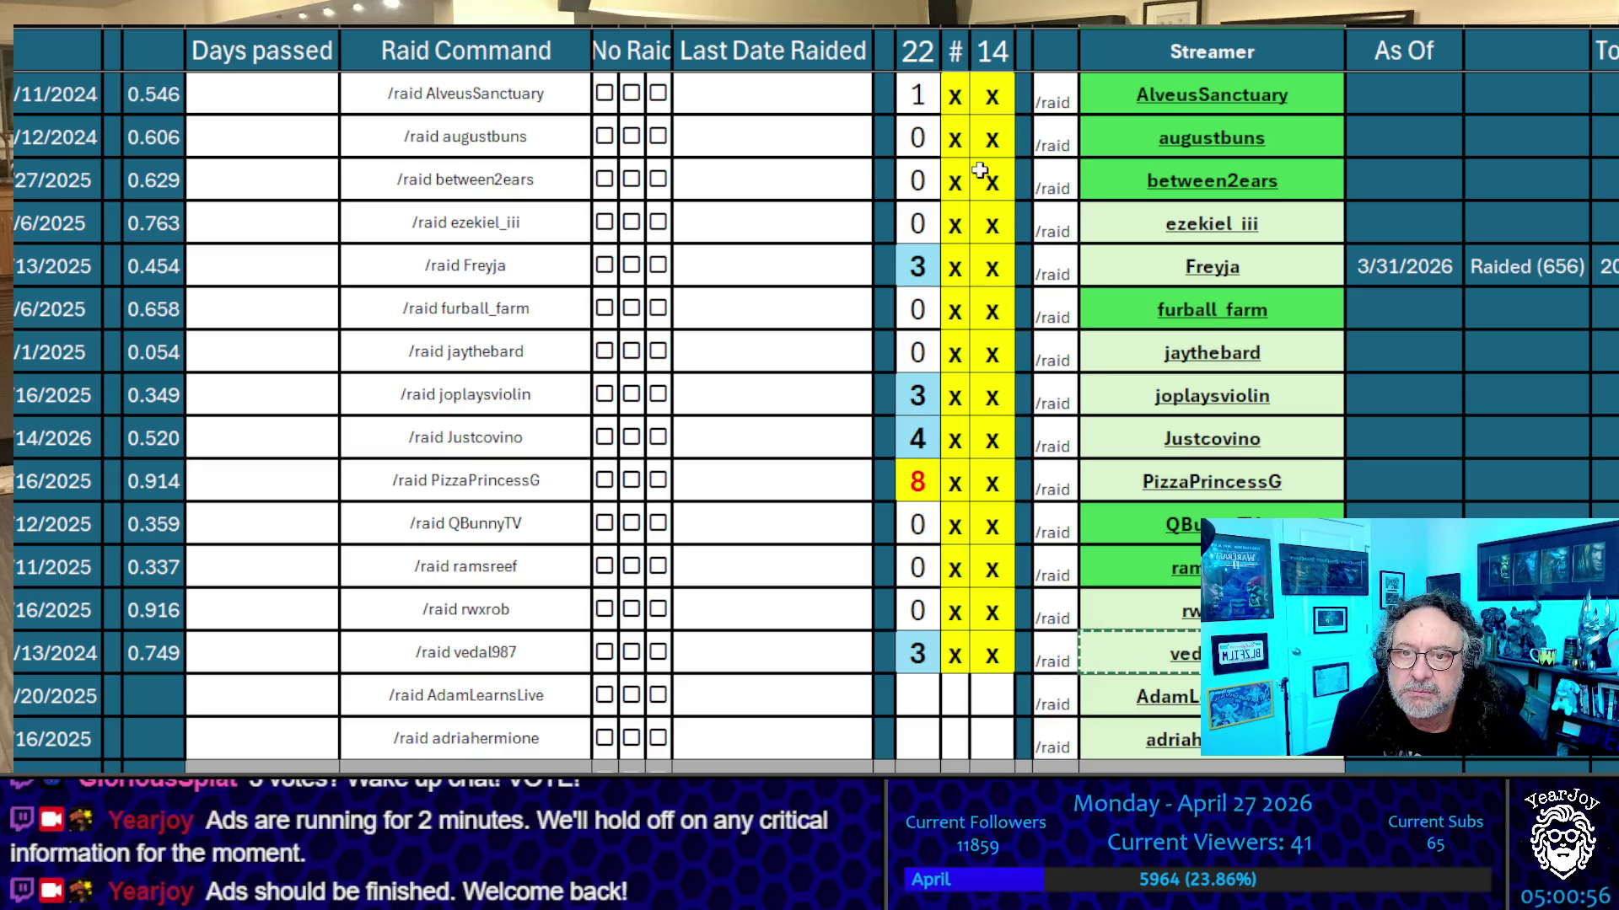
{"action": "left_click", "coordinate": [919, 36]}
{"action": "key", "text": "ctrl+c"}
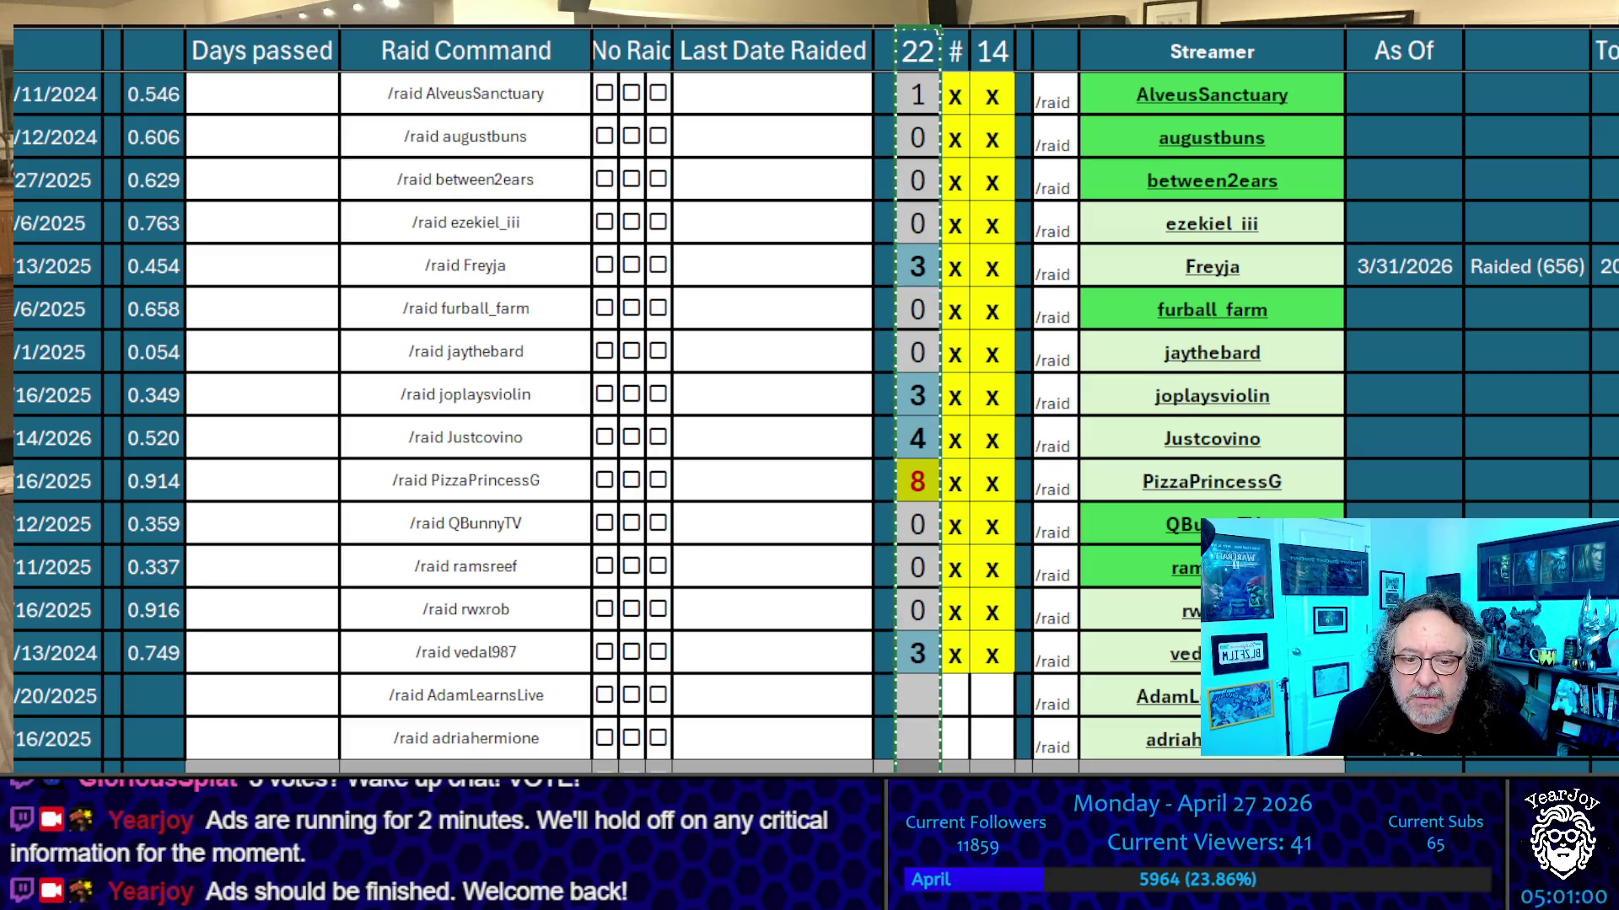
Paste the 22 tallies into the empty history column after 25, matching the 25 header's format
{"action": "scroll", "coordinate": [1030, 451], "scroll_direction": "right", "scroll_amount": 5}
{"action": "scroll", "coordinate": [1020, 155], "scroll_direction": "right", "scroll_amount": 10}
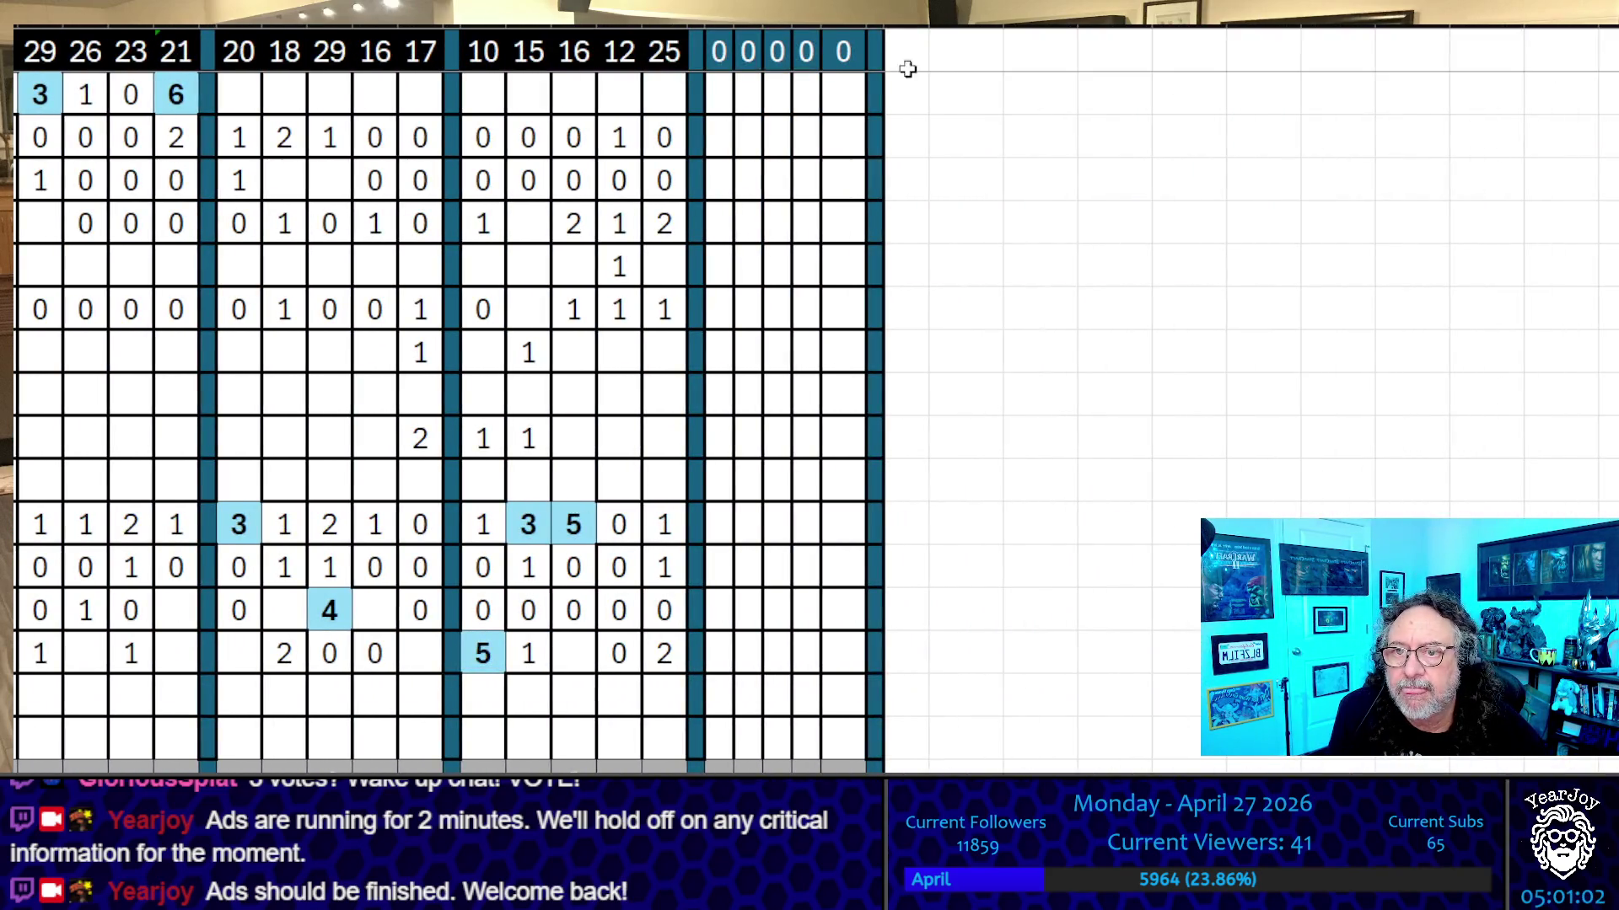
{"action": "left_click", "coordinate": [718, 34]}
{"action": "key", "text": "ctrl+v"}
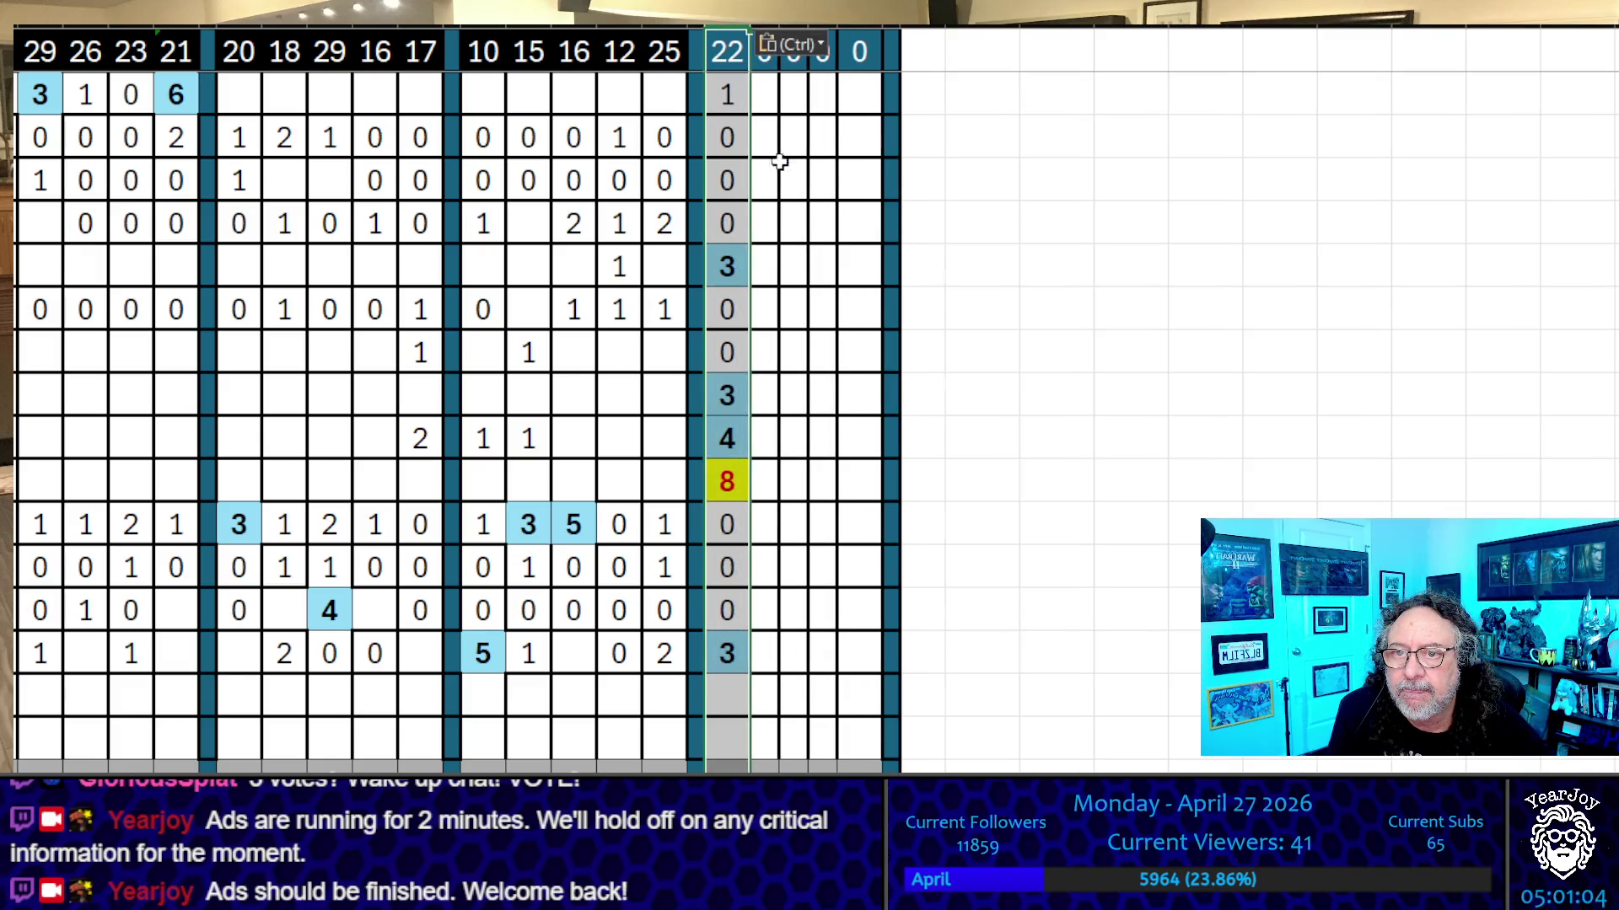
{"action": "left_click", "coordinate": [649, 52]}
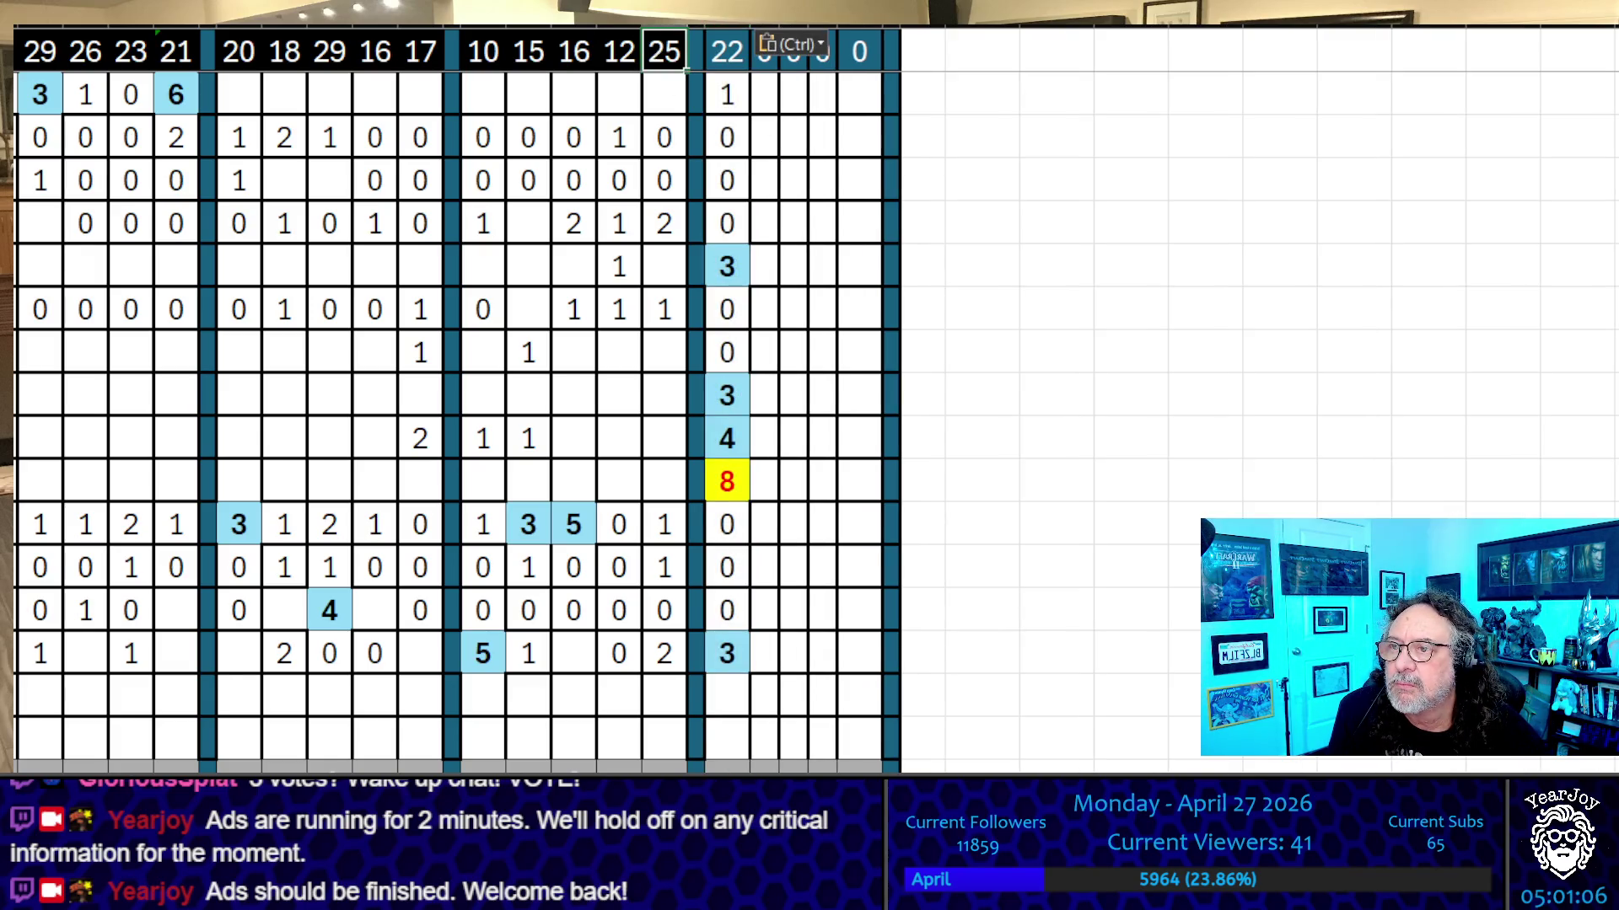
{"action": "key", "text": "ctrl+c"}
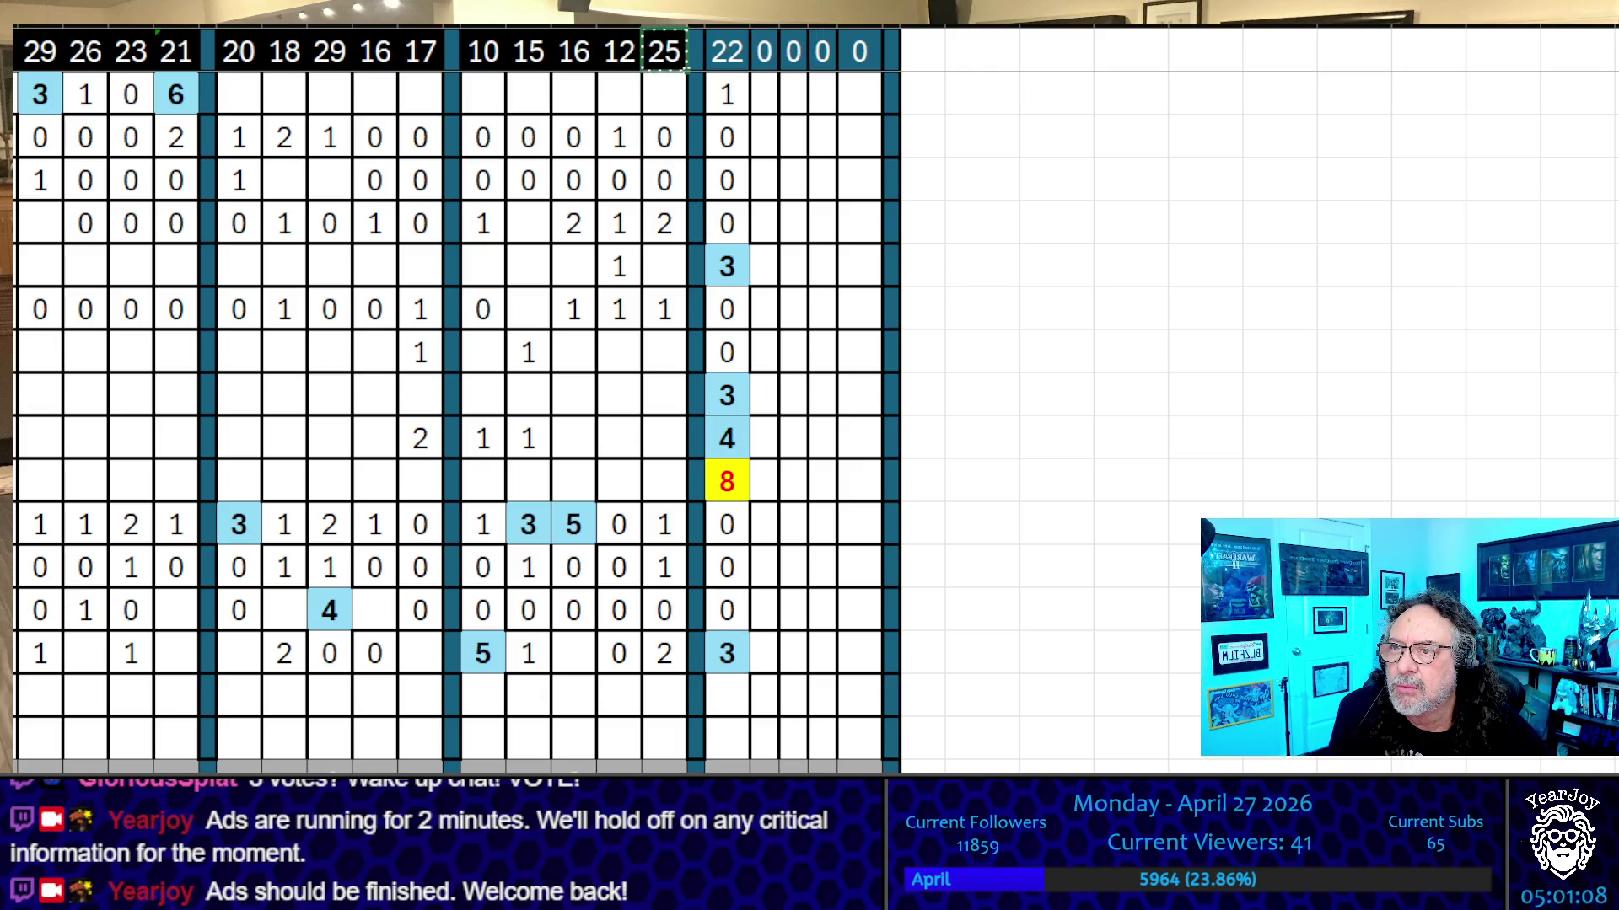
{"action": "left_click", "coordinate": [726, 51]}
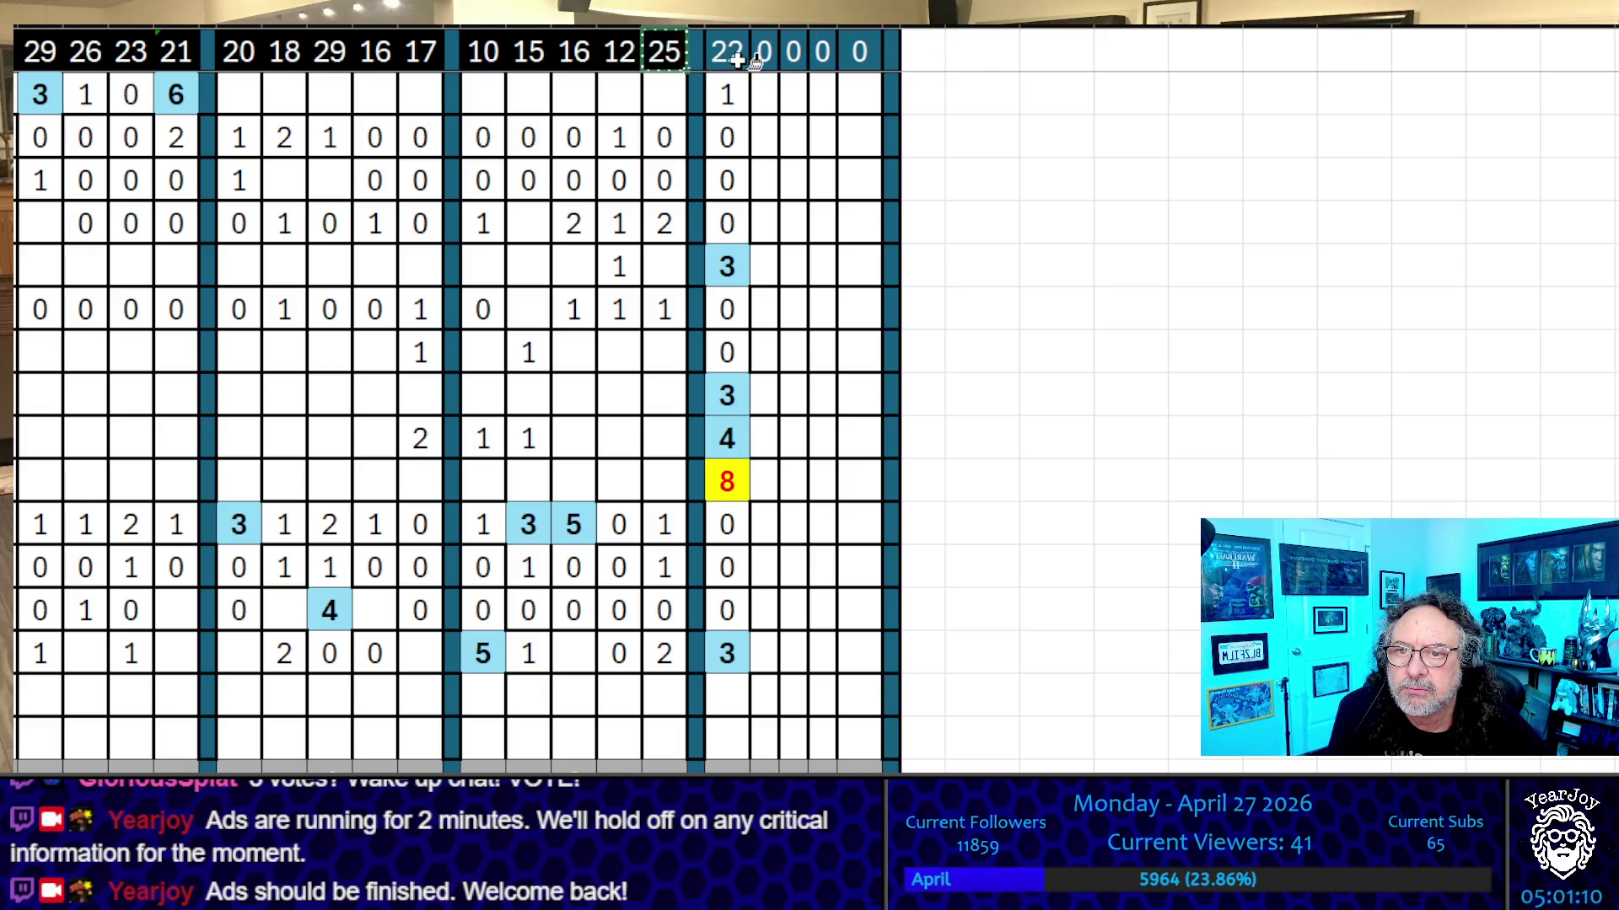
{"action": "key", "text": "Return"}
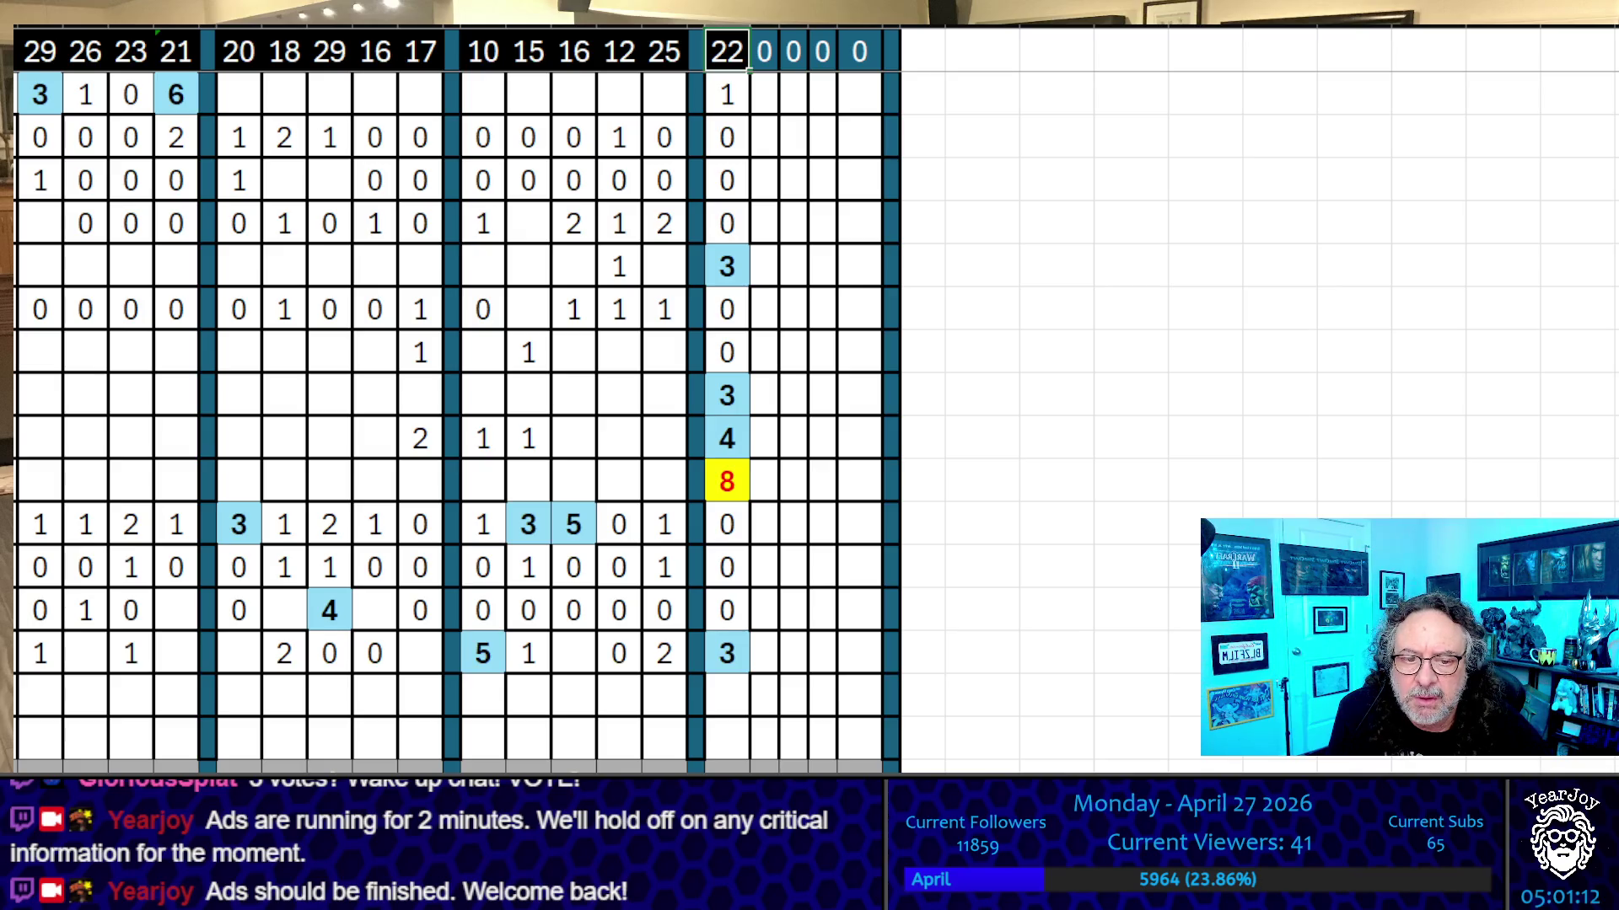
Clear the tally values from the raid list's 22, # and 14 columns
{"action": "key", "text": "ctrl+Page_Up"}
{"action": "key", "text": "Down"}
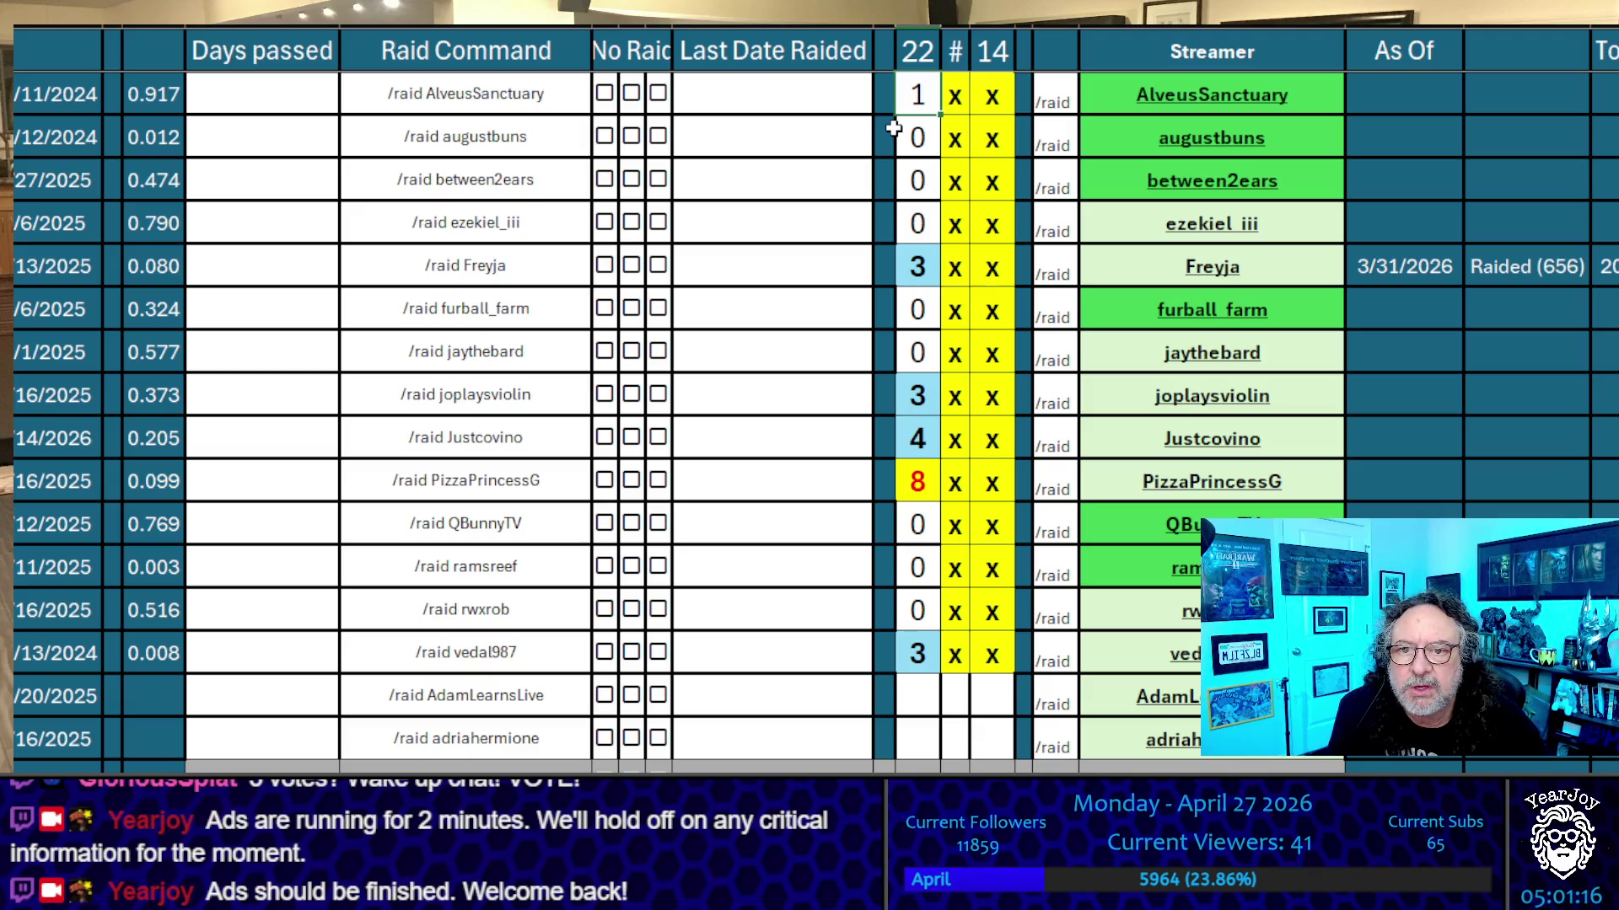
{"action": "key", "text": "shift+Right"}
{"action": "key", "text": "shift+Right"}
{"action": "key", "text": "shift+Down"}
{"action": "key", "text": "shift+Down"}
{"action": "key", "text": "shift+Down"}
{"action": "key", "text": "shift+Down"}
{"action": "key", "text": "Delete"}
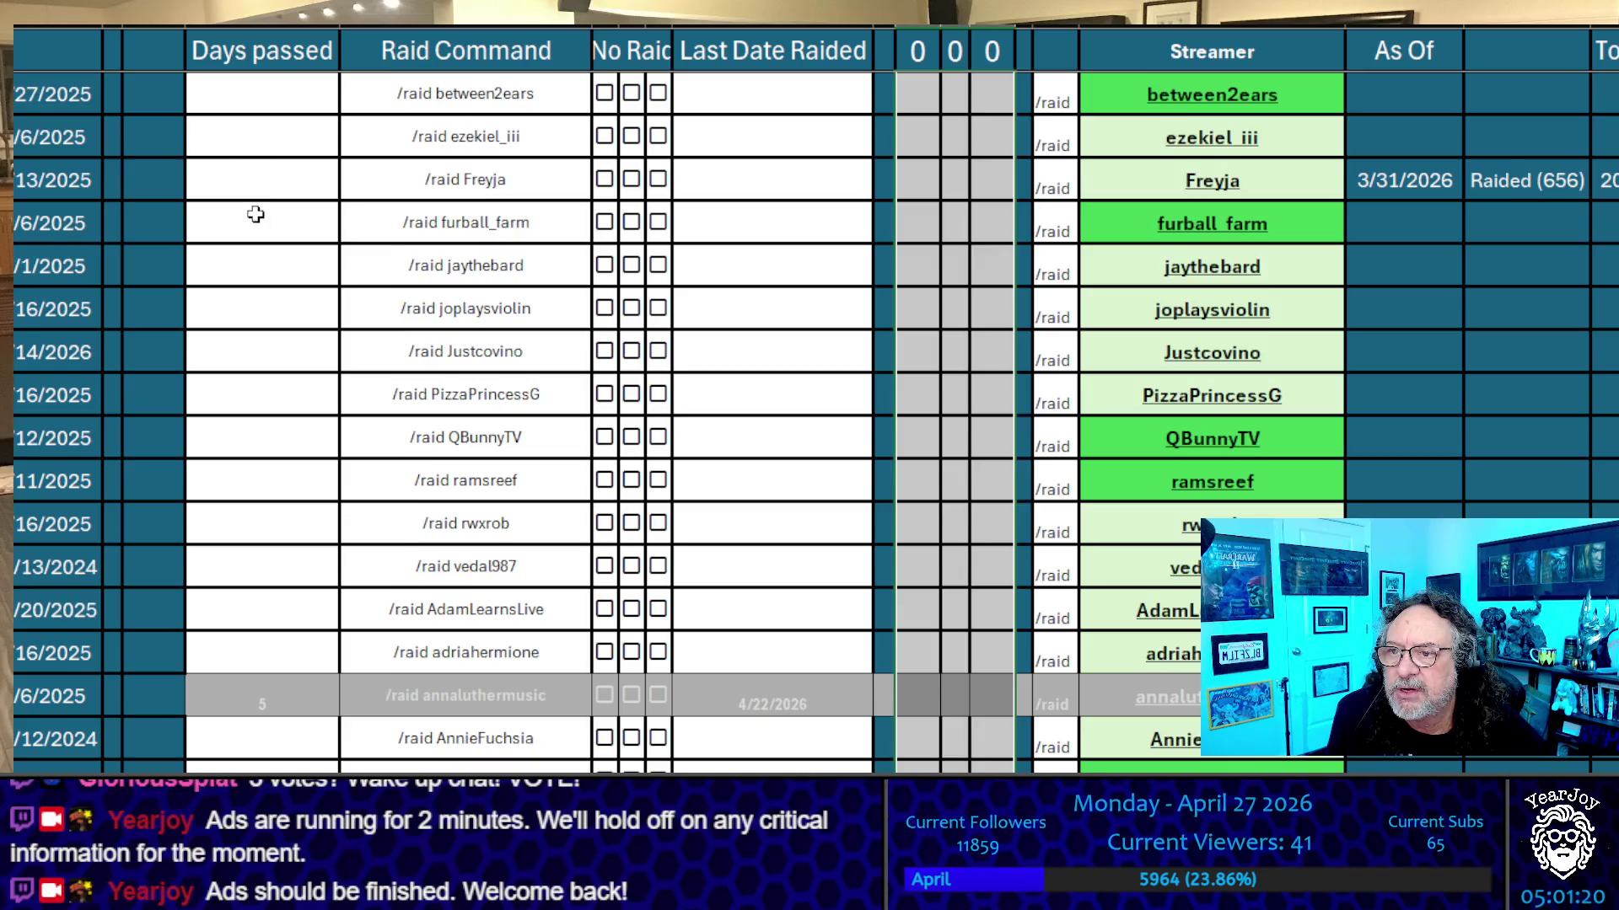
Select the list's first row, extending the range across the columns
{"action": "scroll", "coordinate": [253, 199], "scroll_direction": "up", "scroll_amount": 1}
{"action": "left_click", "coordinate": [84, 97]}
{"action": "key", "text": "shift+Right"}
{"action": "key", "text": "shift+Right"}
{"action": "key", "text": "shift+Right"}
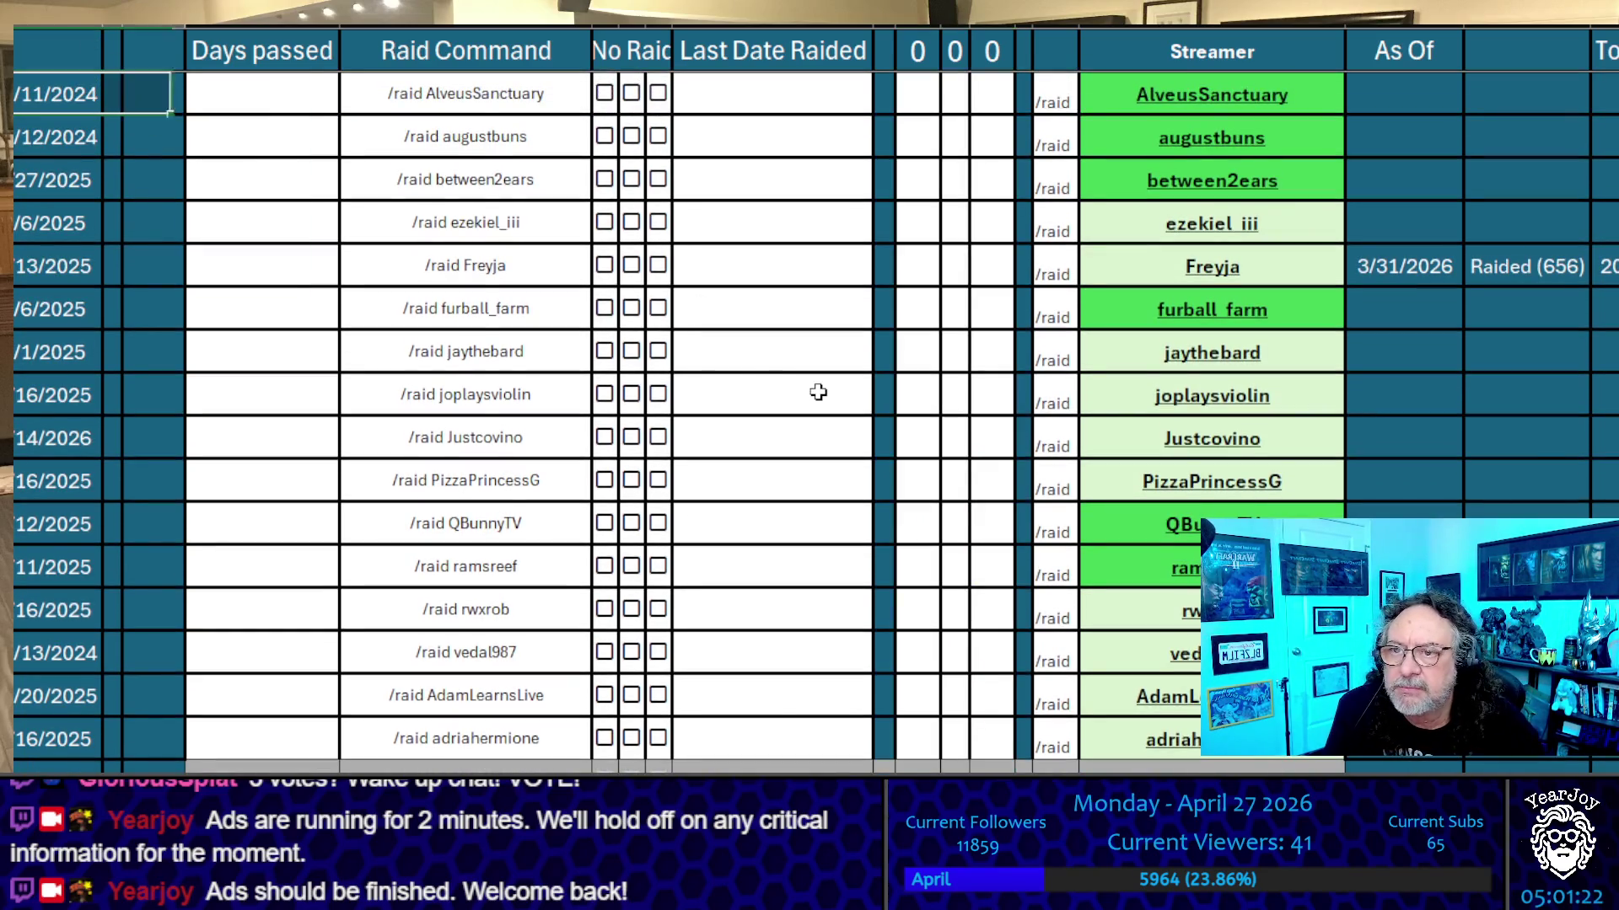
{"action": "key", "text": "shift+Right"}
{"action": "key", "text": "shift+Right"}
{"action": "key", "text": "shift+Right"}
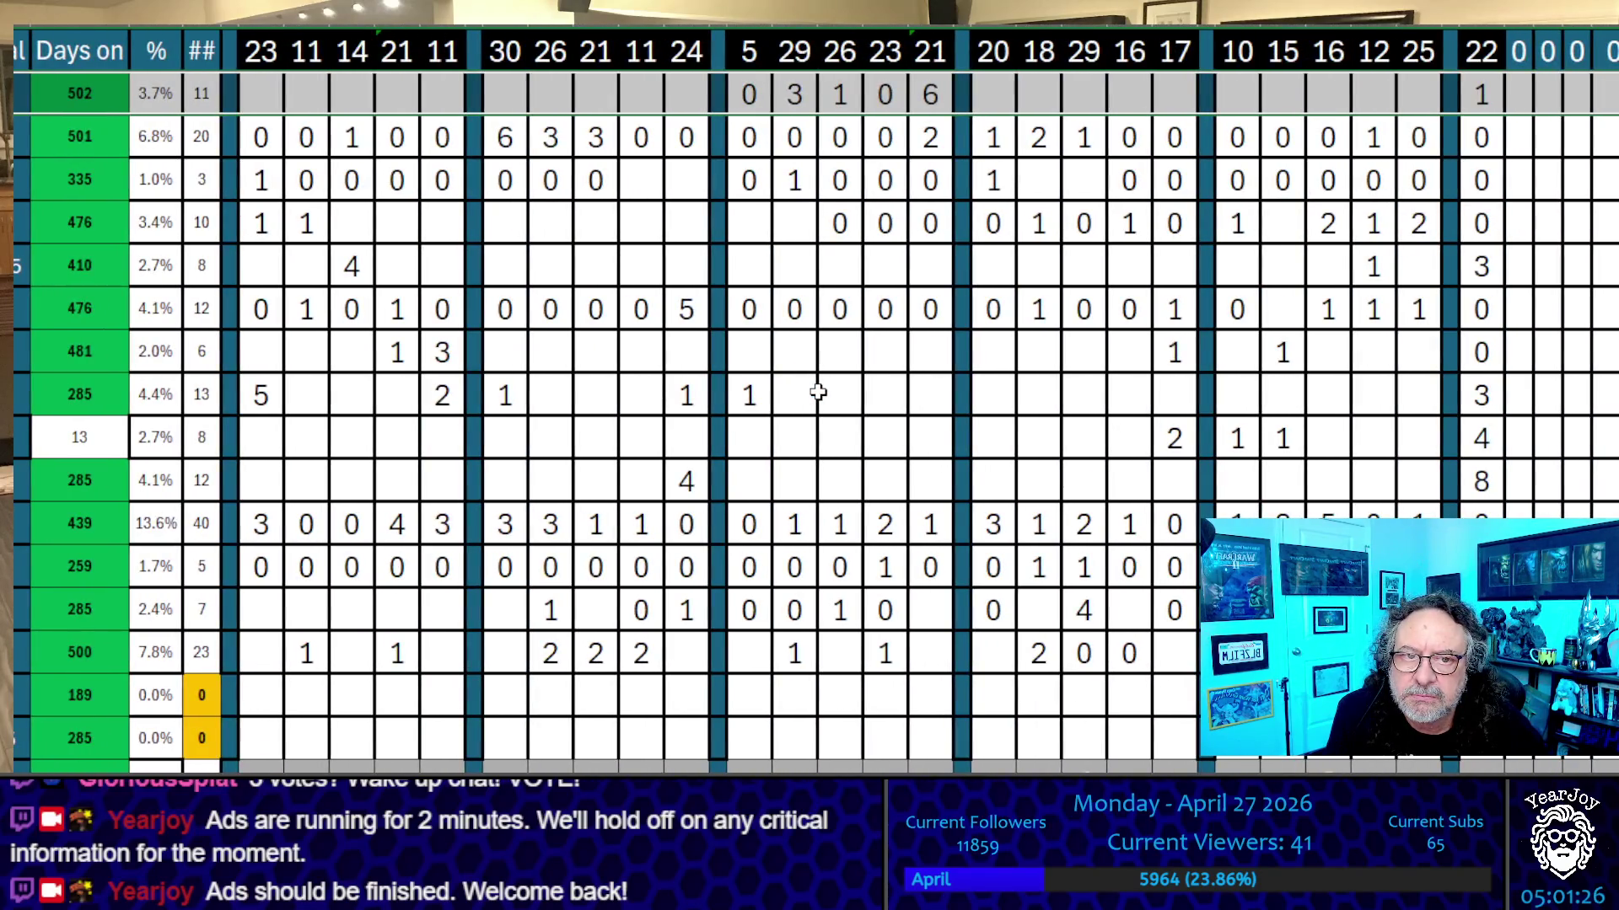
Scroll through the re-sorted raid list from AdamLearnsLive down, checking the emptied tally columns
{"action": "scroll", "coordinate": [818, 392], "scroll_direction": "down", "scroll_amount": 10}
{"action": "scroll", "coordinate": [818, 392], "scroll_direction": "down", "scroll_amount": 10}
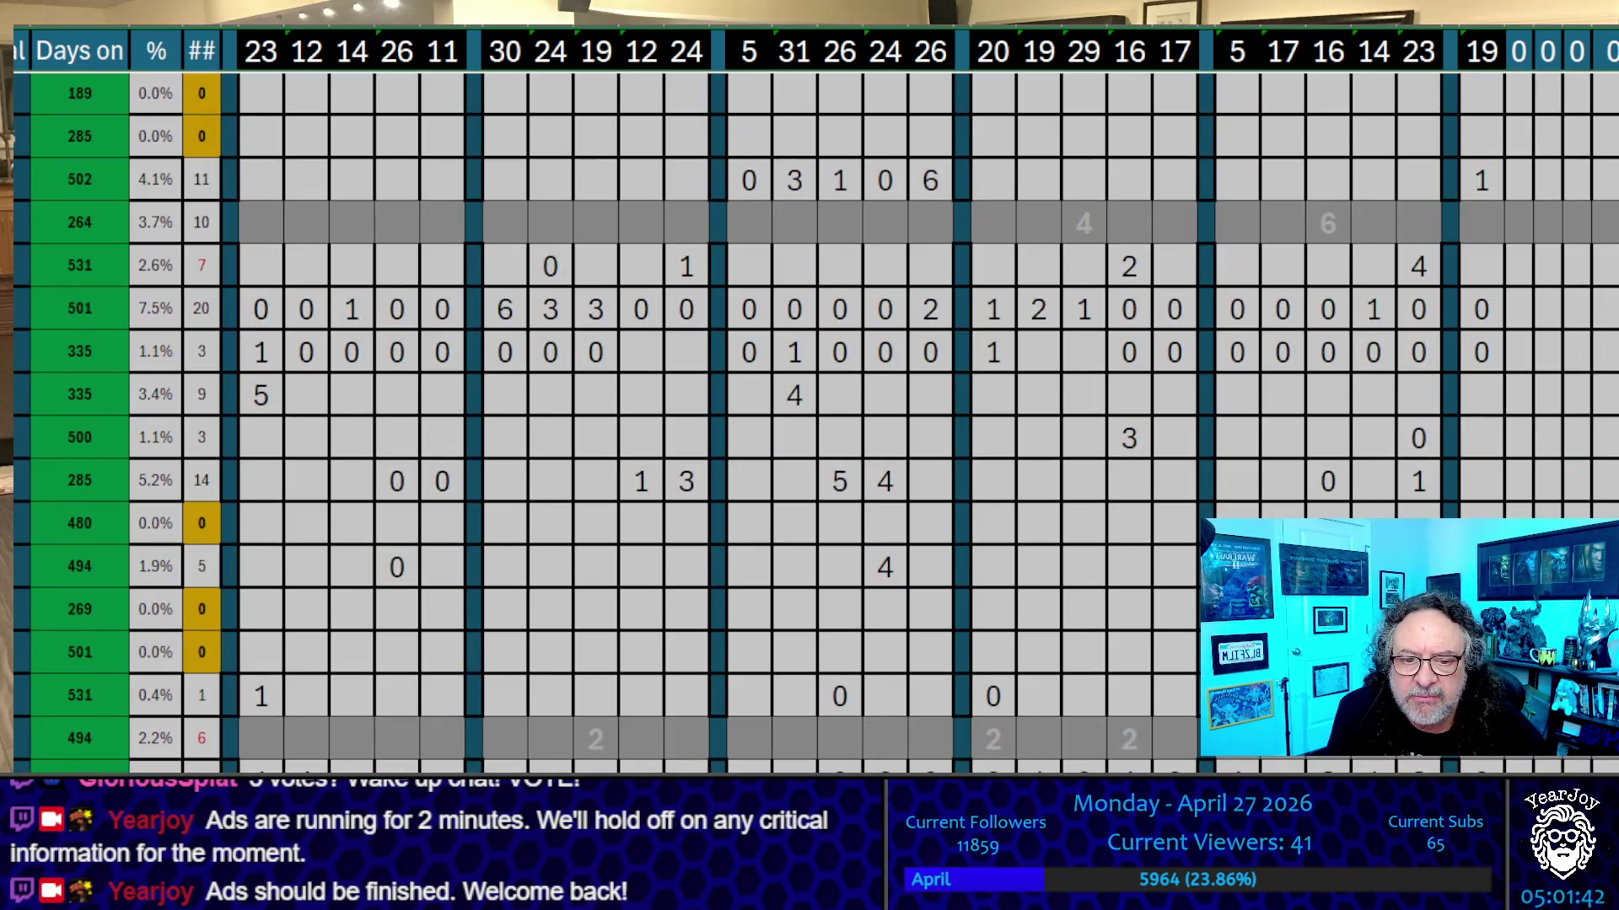
{"action": "scroll", "coordinate": [922, 495], "scroll_direction": "left", "scroll_amount": 10}
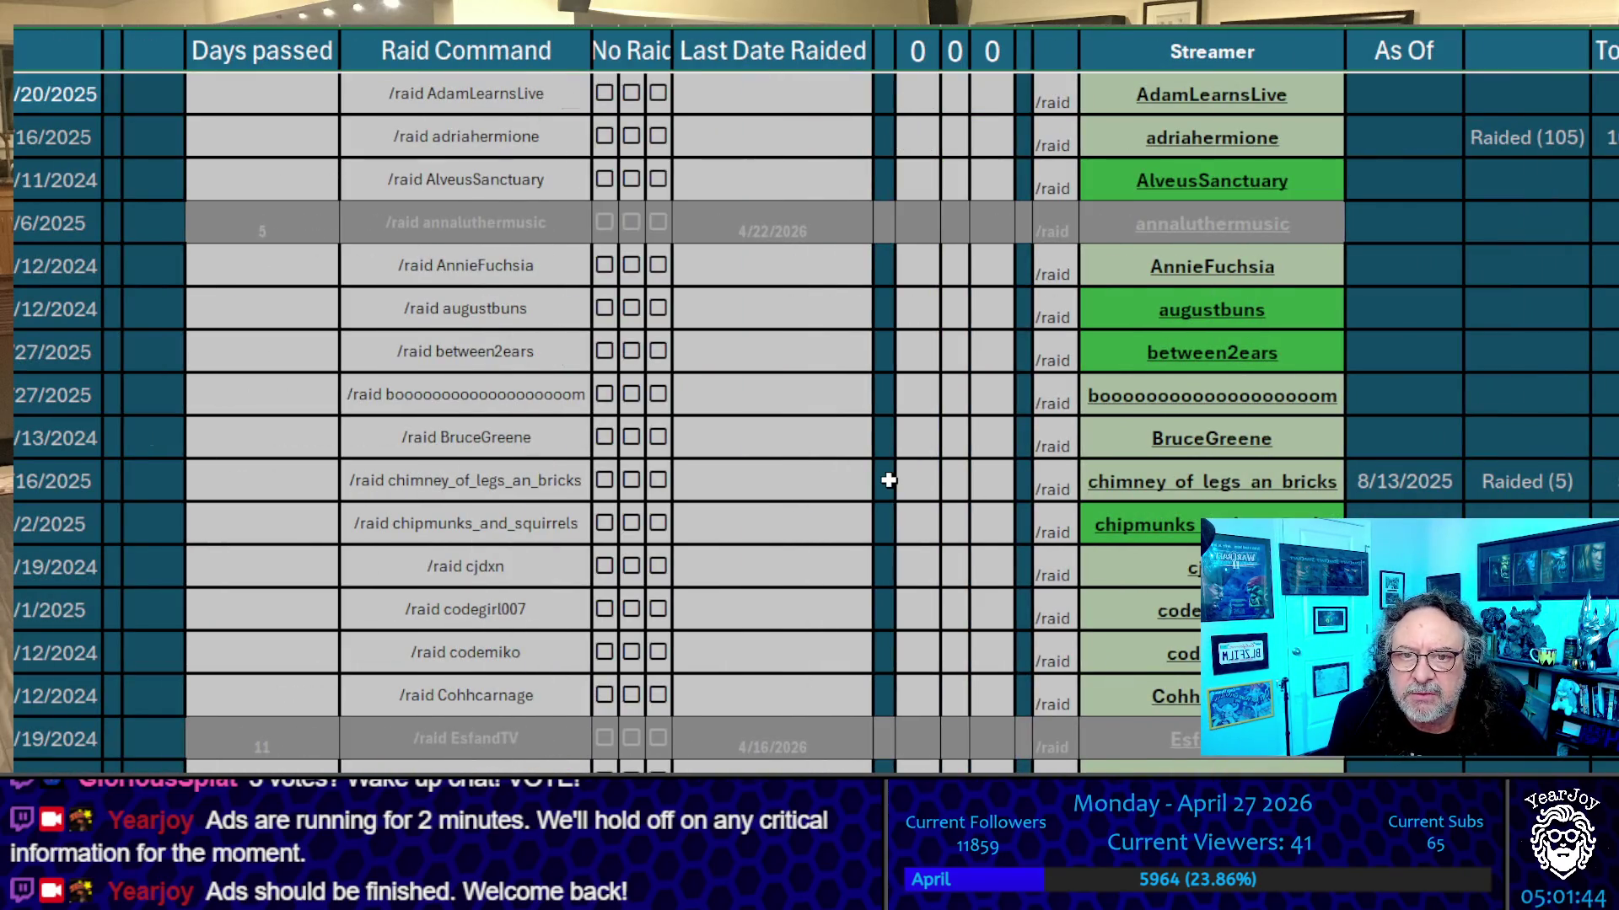
{"action": "scroll", "coordinate": [960, 381], "scroll_direction": "down", "scroll_amount": 4}
{"action": "scroll", "coordinate": [961, 381], "scroll_direction": "down", "scroll_amount": 15}
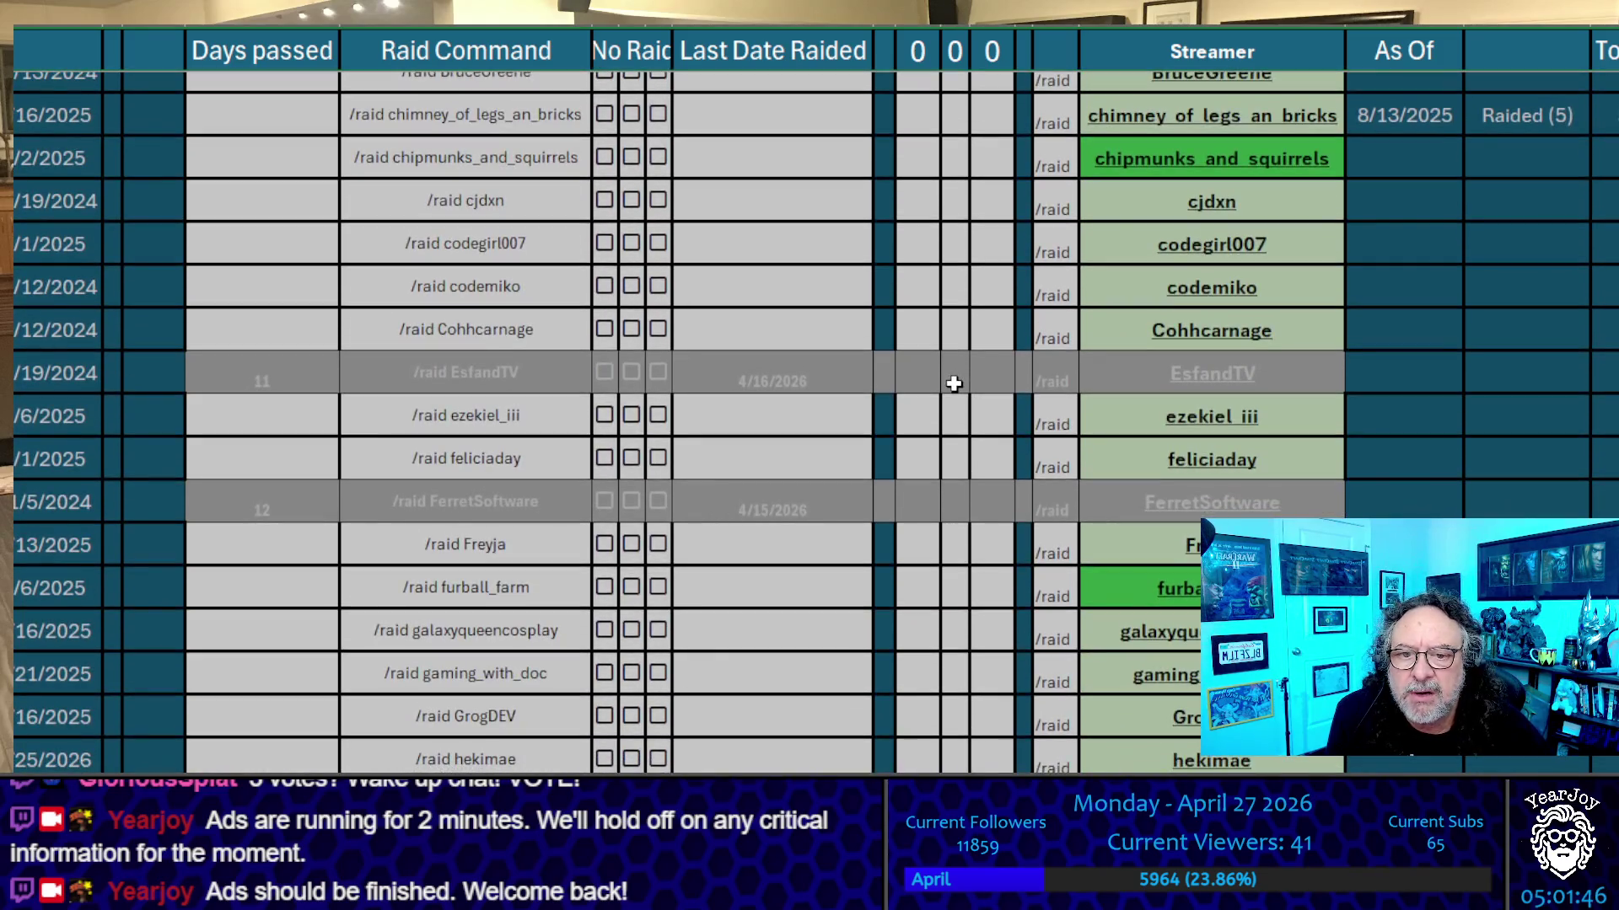
{"action": "scroll", "coordinate": [914, 604], "scroll_direction": "down", "scroll_amount": 10}
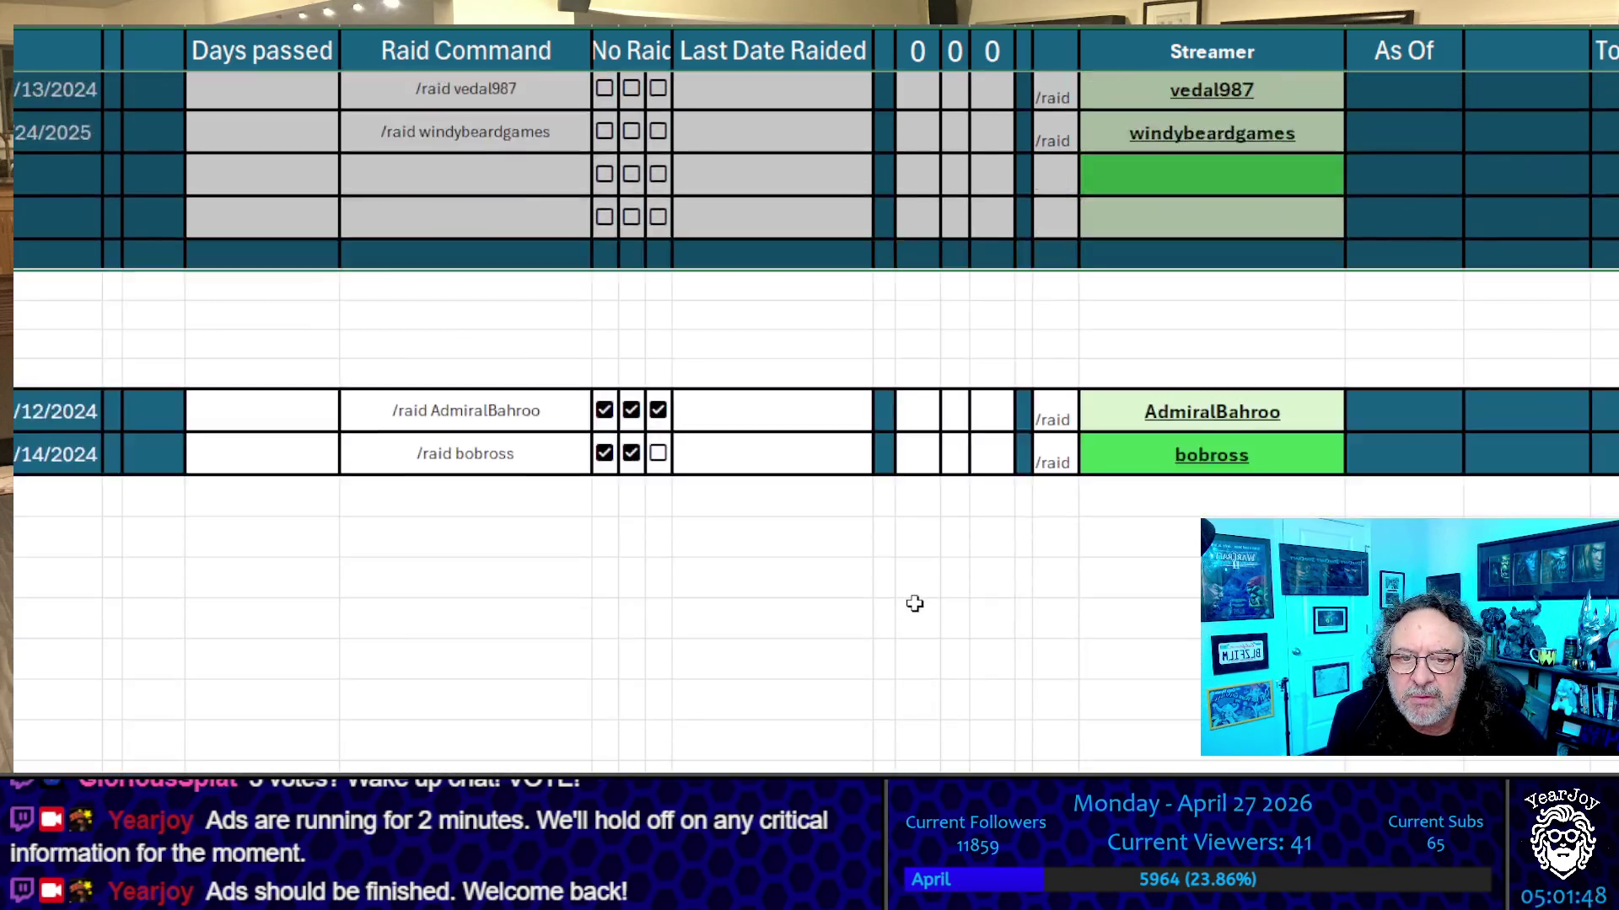
{"action": "scroll", "coordinate": [914, 604], "scroll_direction": "up", "scroll_amount": 2}
{"action": "scroll", "coordinate": [969, 573], "scroll_direction": "up", "scroll_amount": 10}
{"action": "scroll", "coordinate": [1028, 562], "scroll_direction": "up", "scroll_amount": 15}
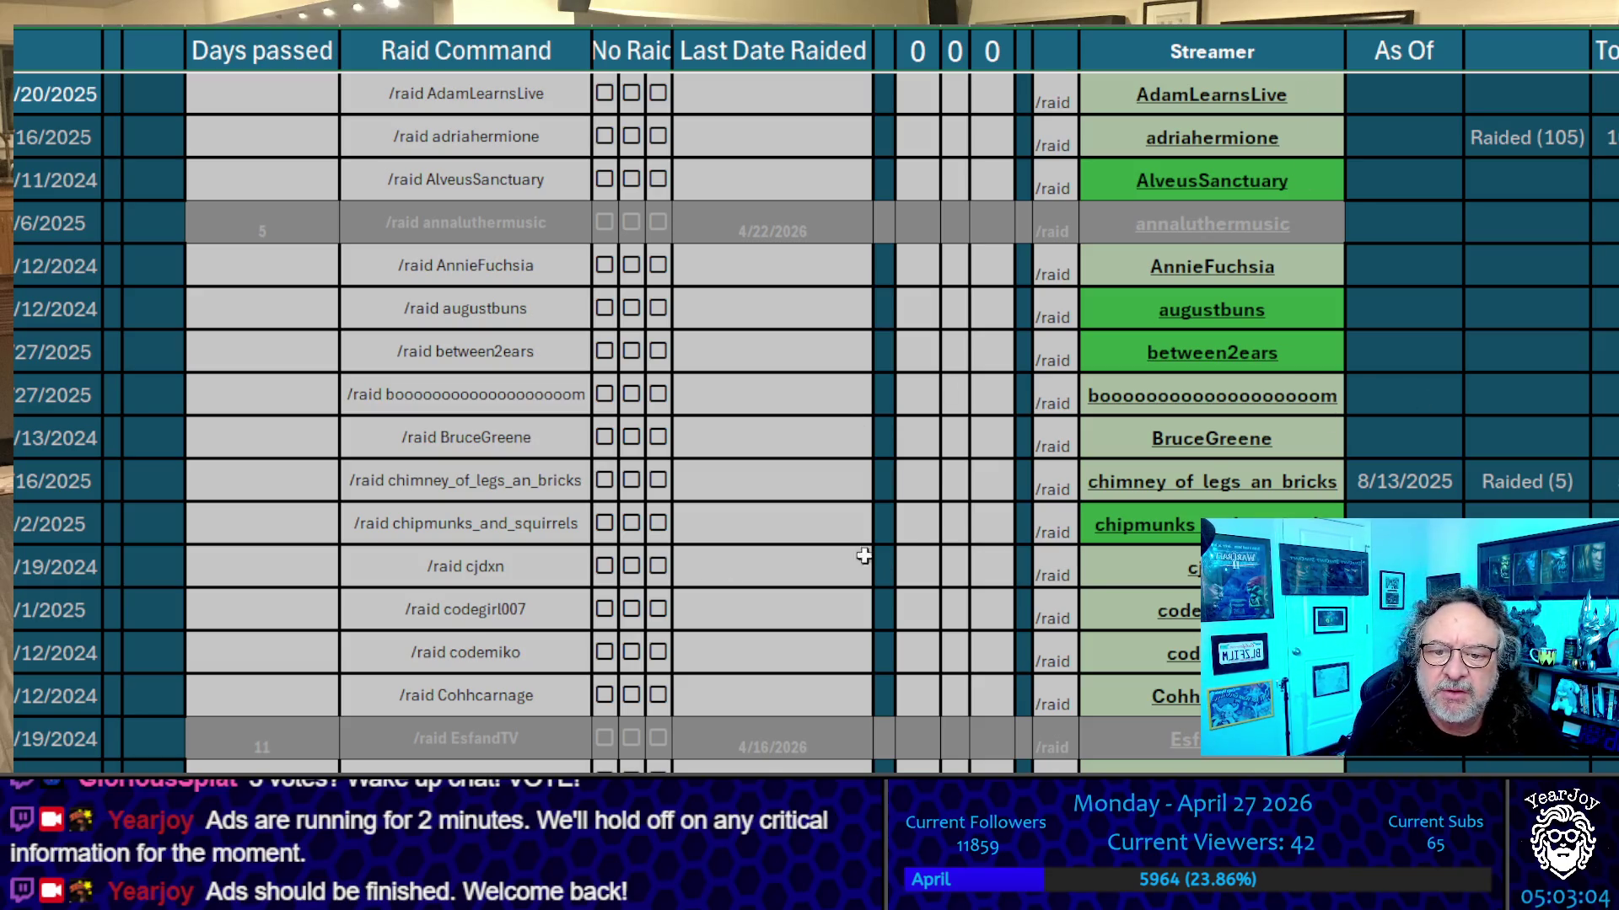
Enter 04/27/2026 as PizzaPrincessG's Last Date Raided
{"action": "scroll", "coordinate": [803, 571], "scroll_direction": "down", "scroll_amount": 15}
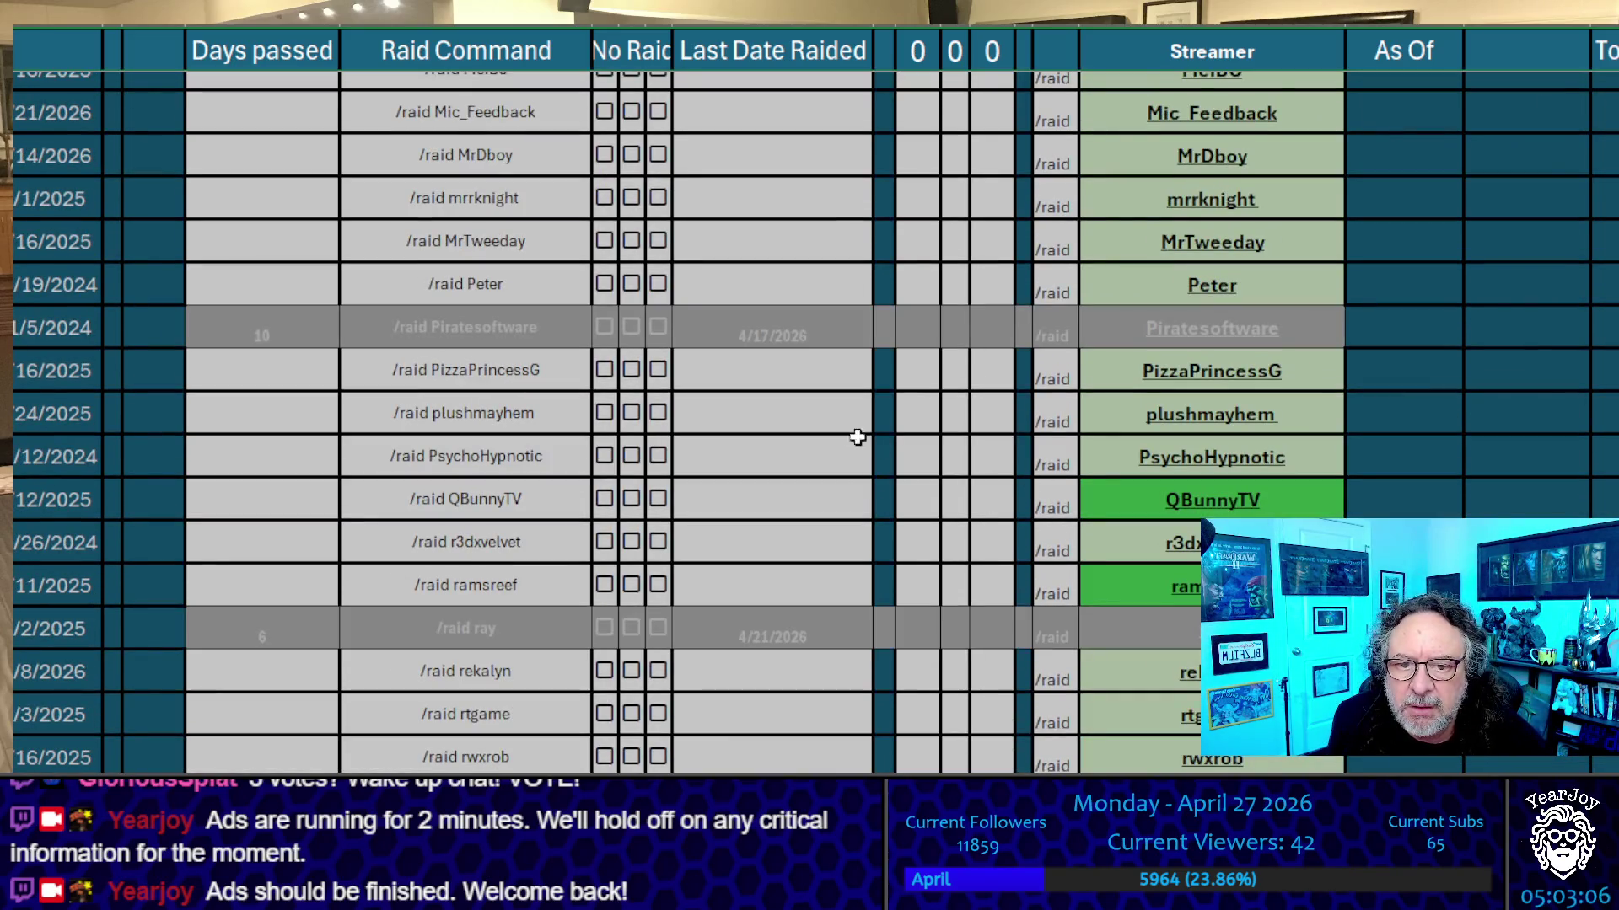
{"action": "left_click", "coordinate": [809, 376]}
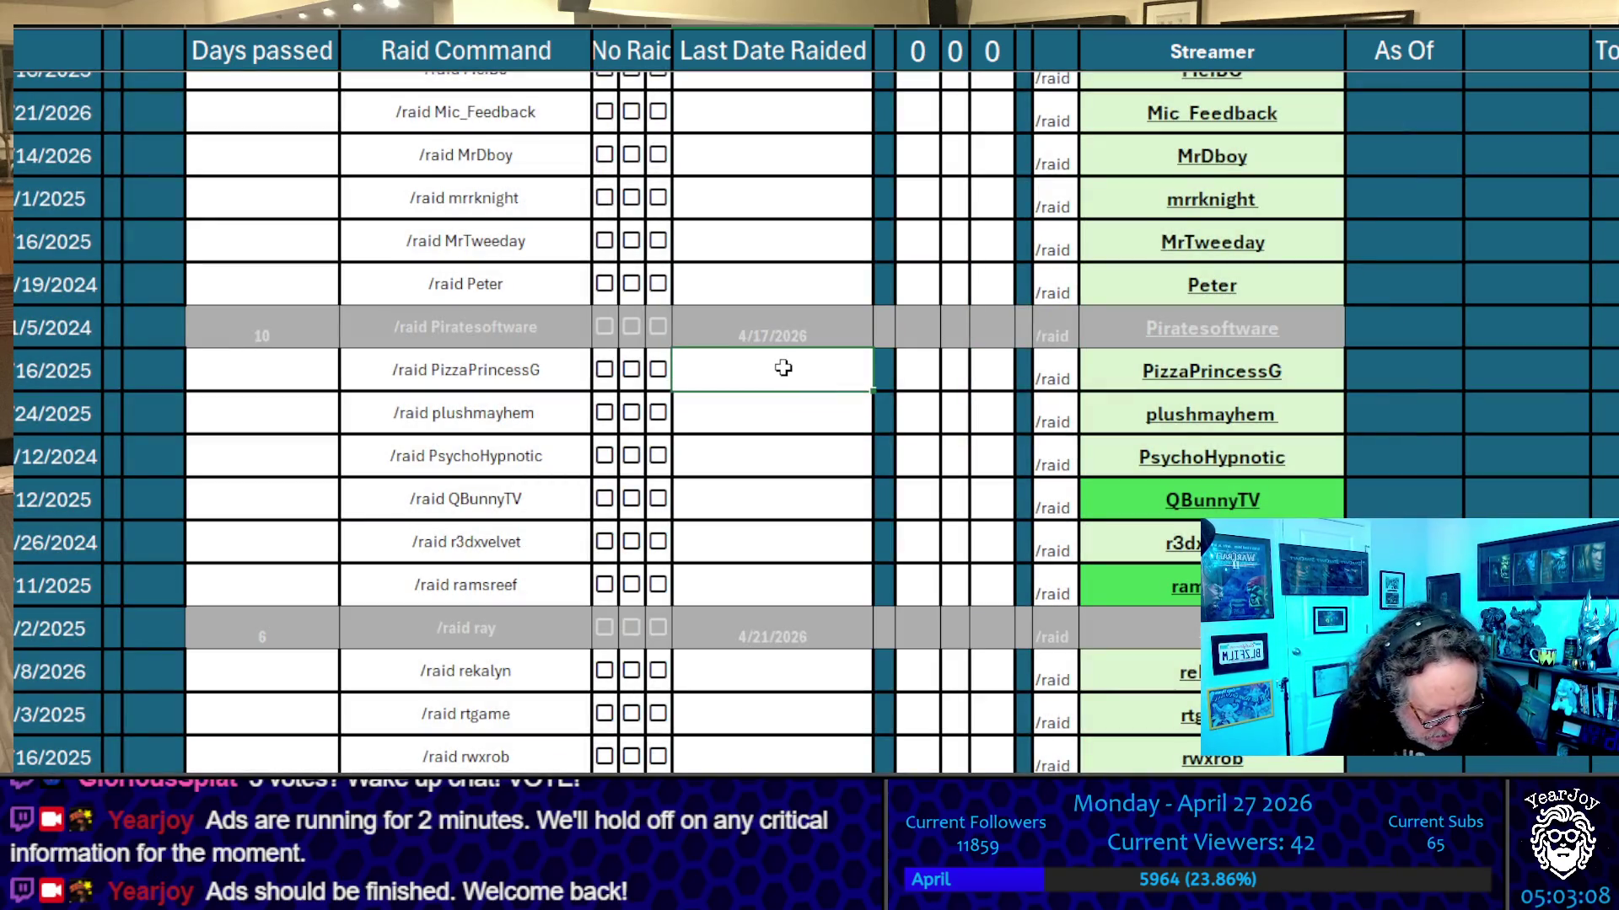
{"action": "type", "text": "04-"}
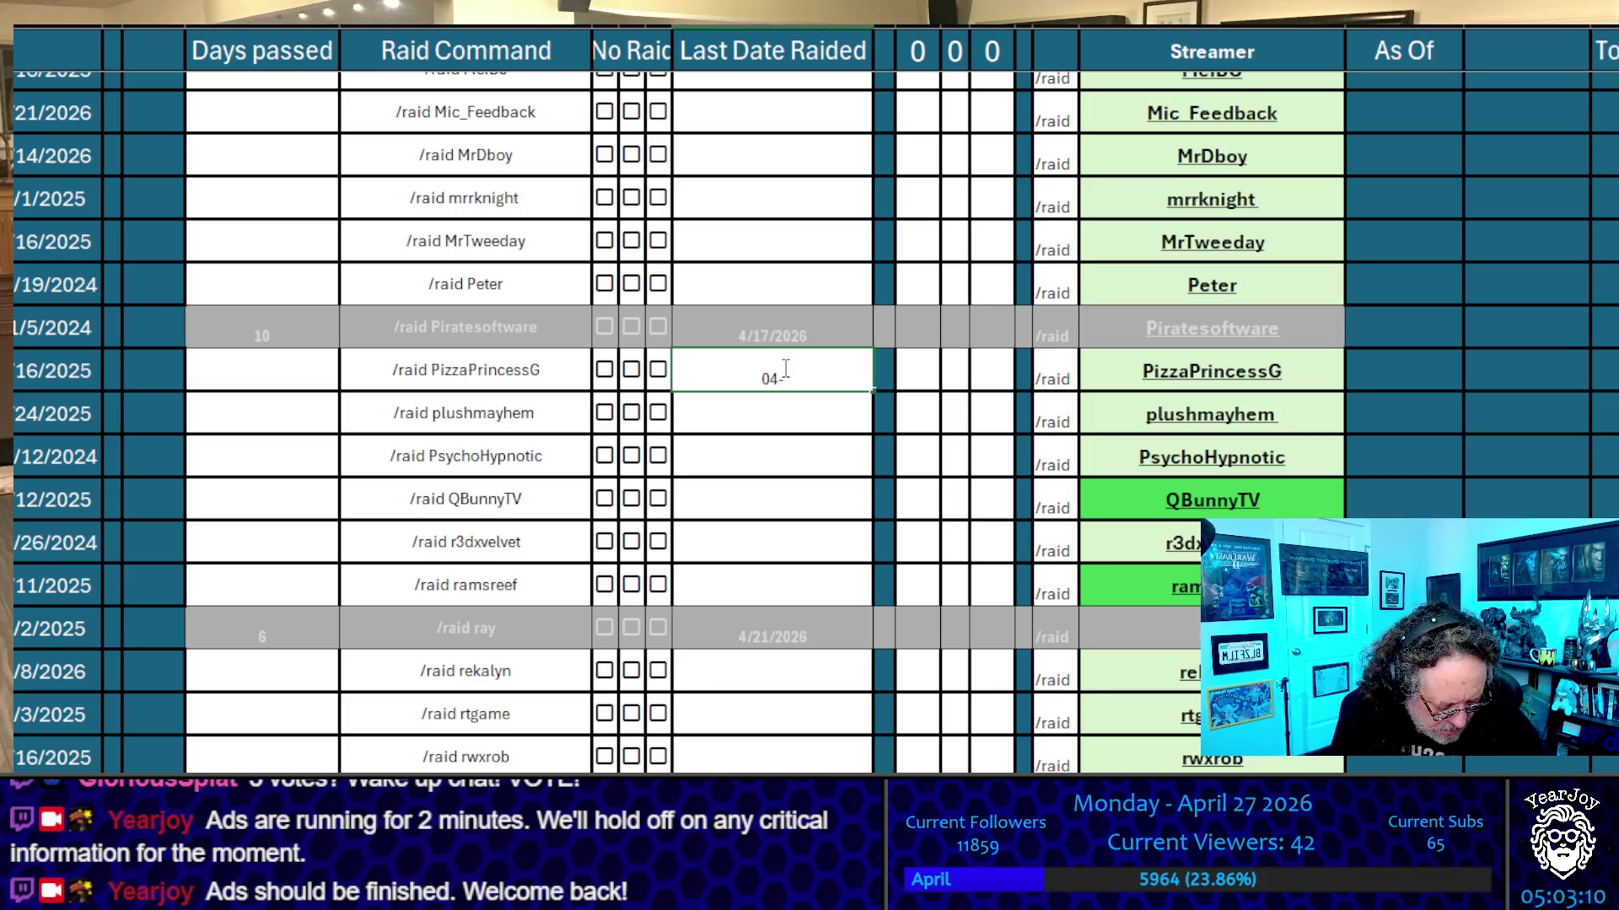
{"action": "key", "text": "BackSpace"}
{"action": "type", "text": "/"}
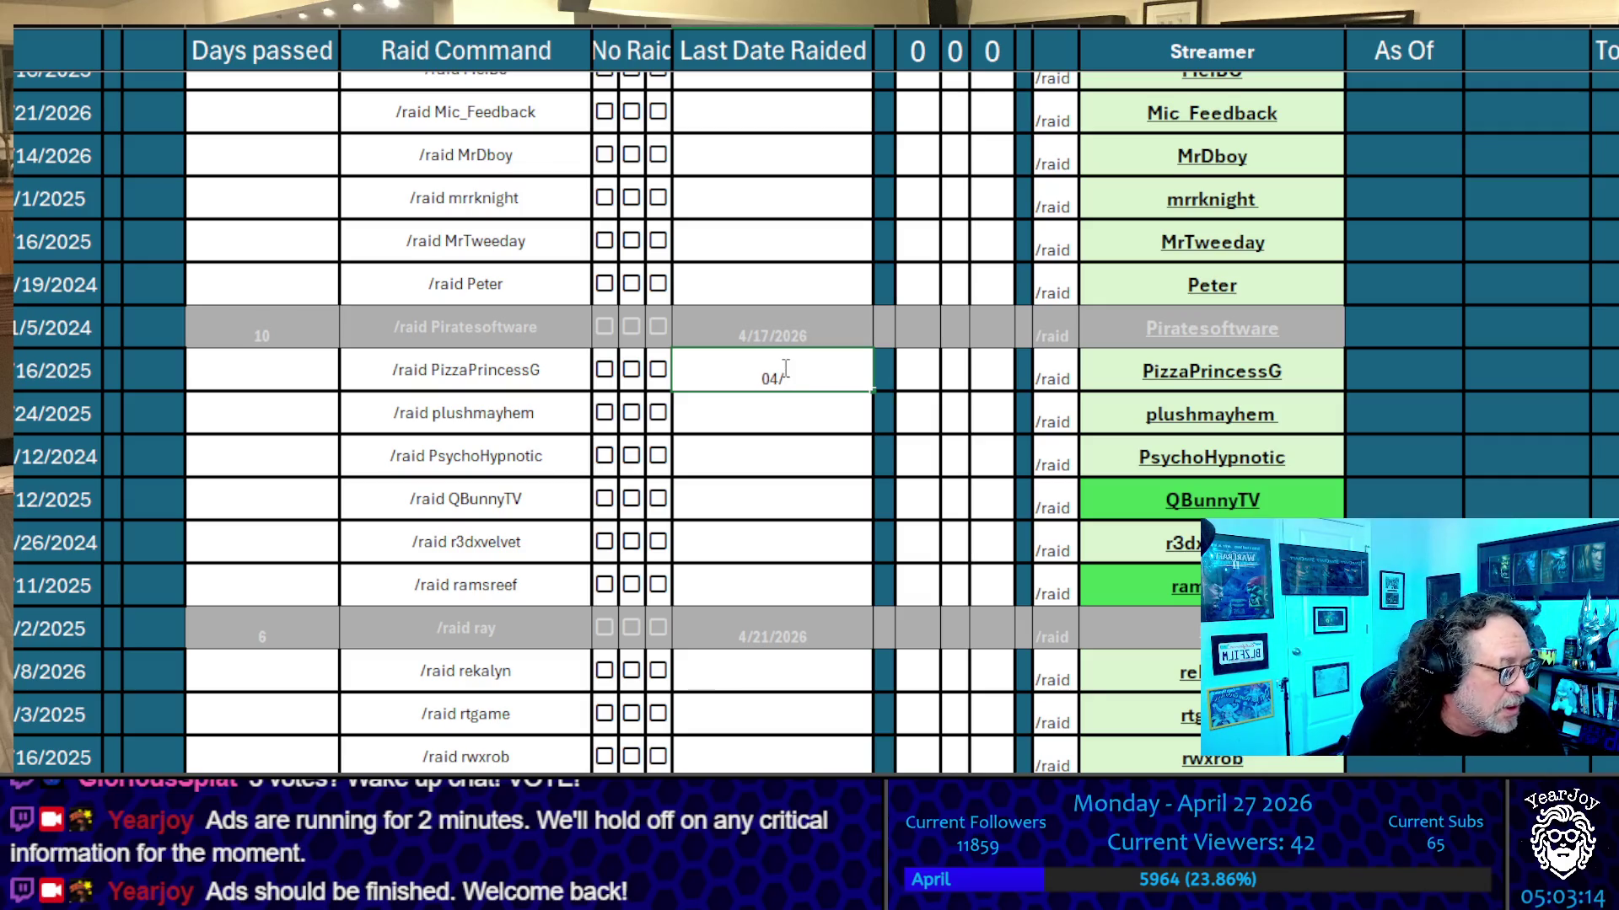
{"action": "type", "text": "27/"}
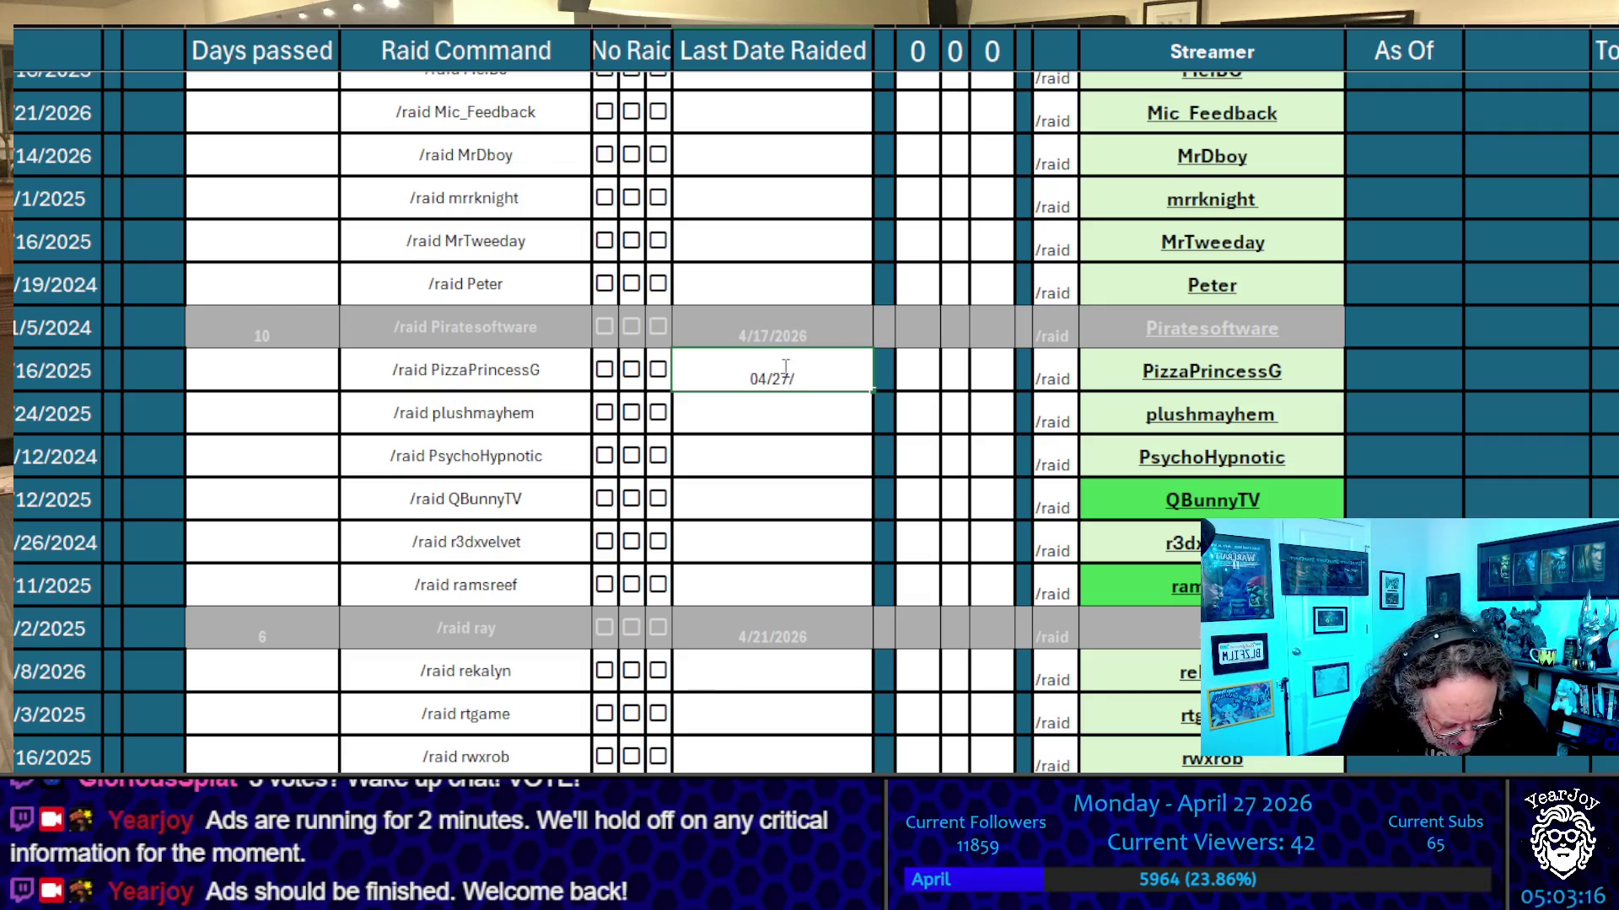
{"action": "type", "text": "2026"}
{"action": "key", "text": "Return"}
Copy PizzaPrincessG's raid command
{"action": "left_click", "coordinate": [783, 367]}
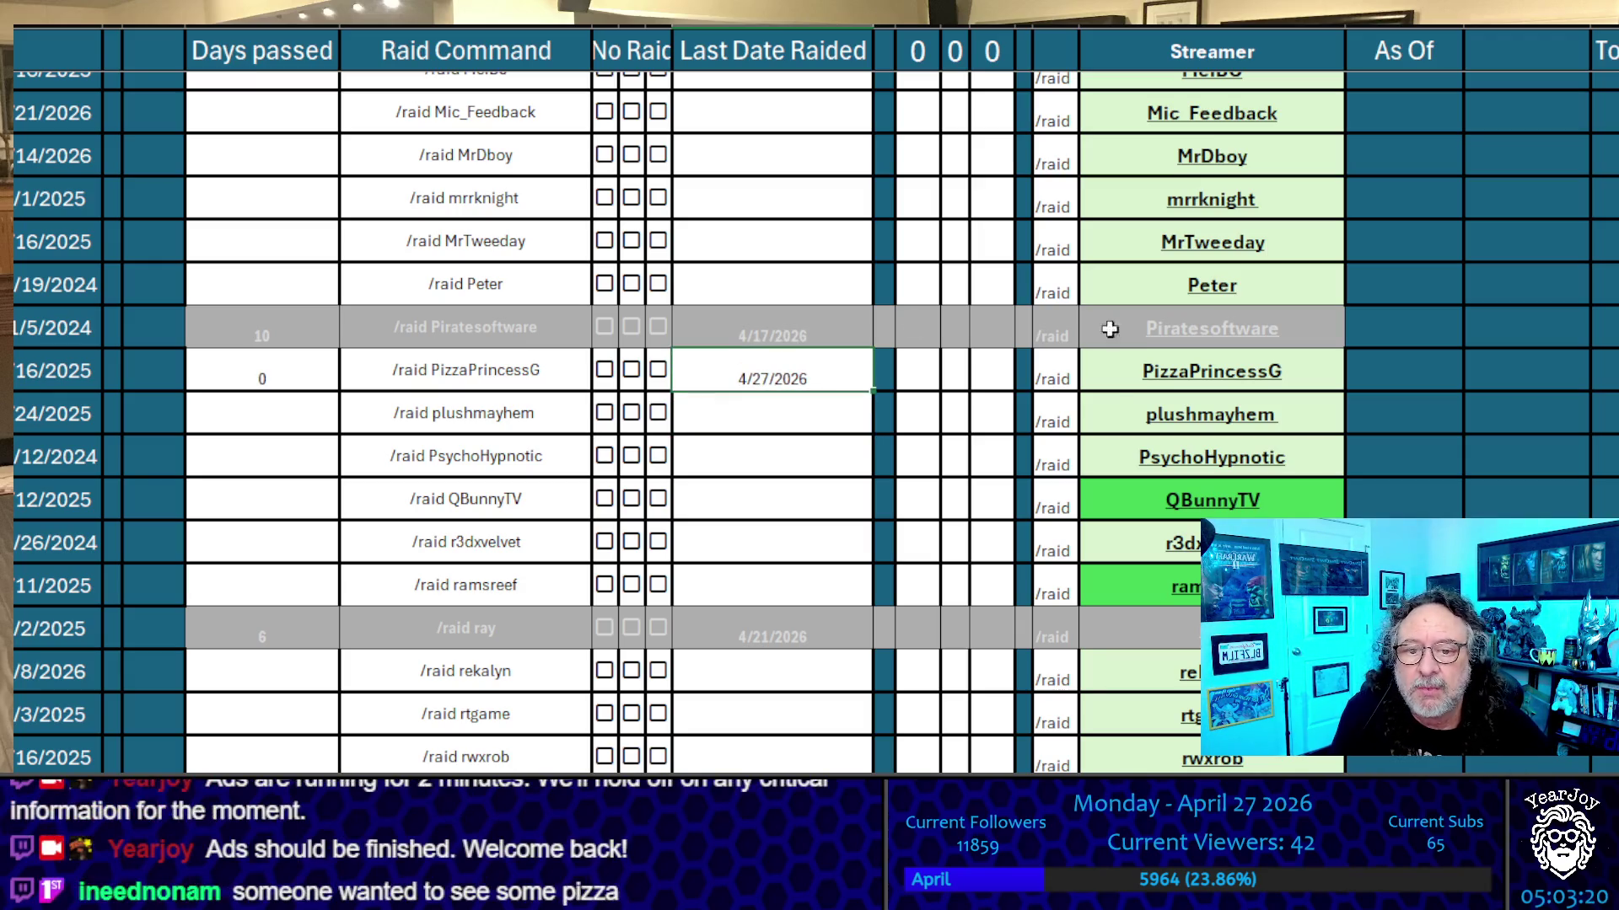
{"action": "left_click", "coordinate": [1231, 367]}
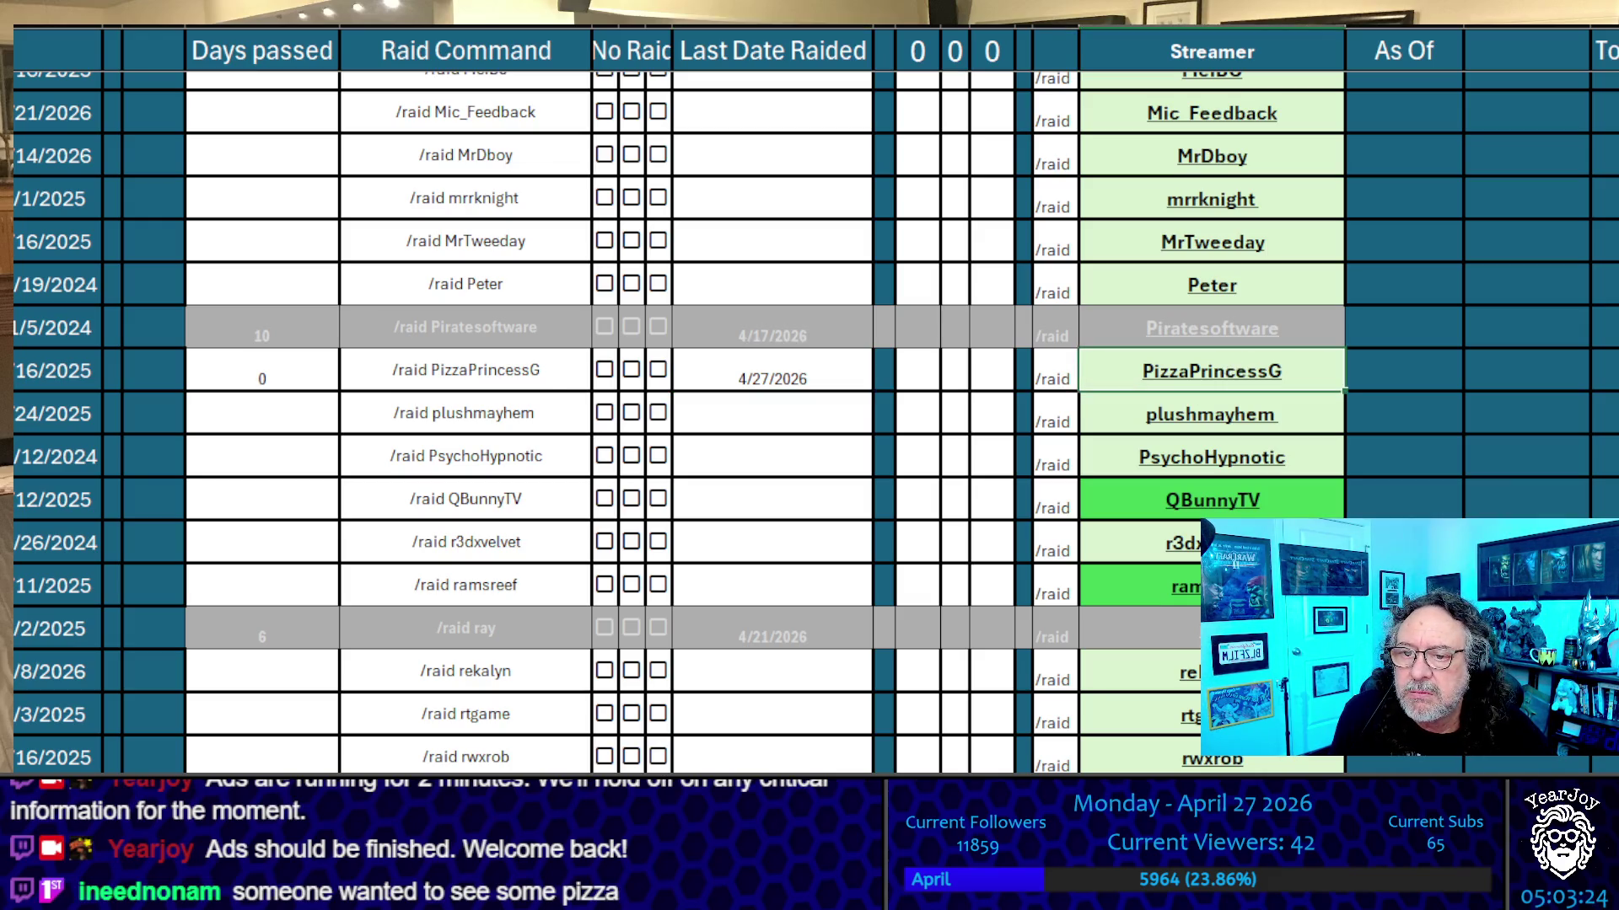
{"action": "left_click", "coordinate": [559, 368]}
{"action": "key", "text": "ctrl+c"}
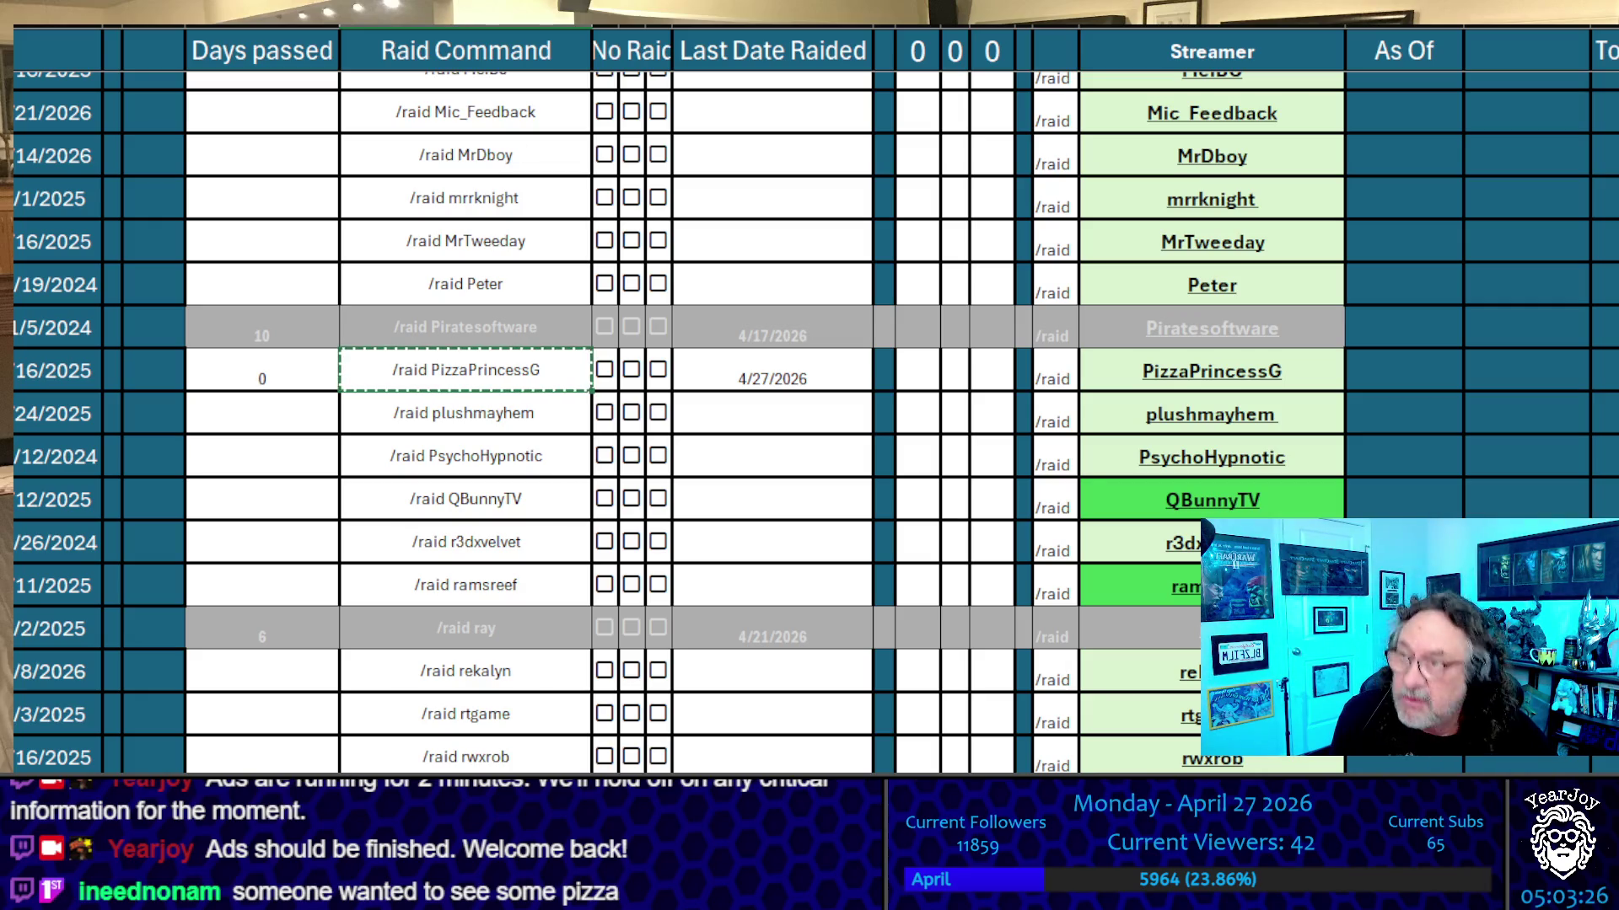